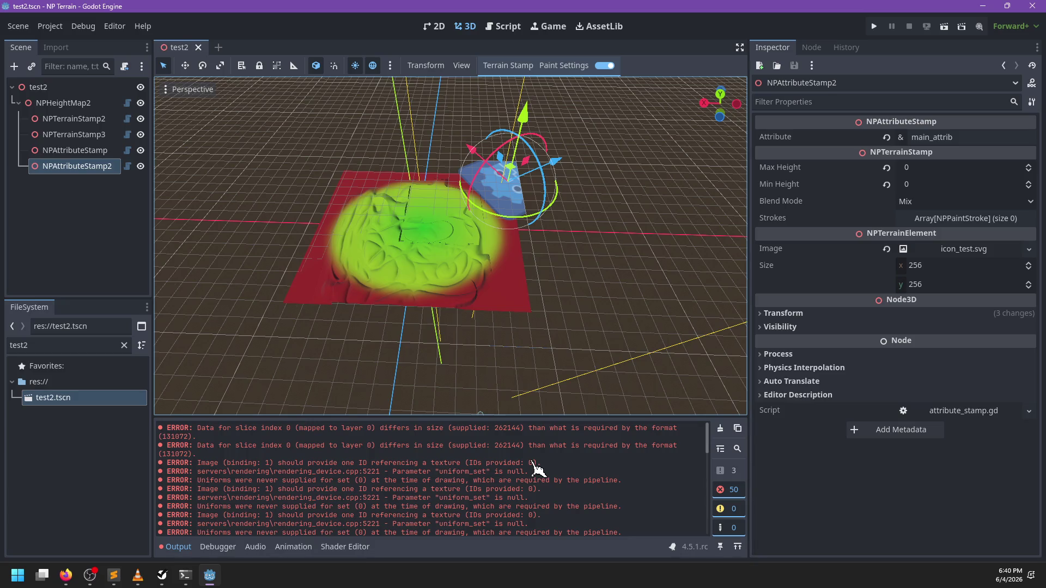
- Review the line_mix_opacity.glsl compute shader and its invocation coordinates in the text editor
left_click(114, 575)
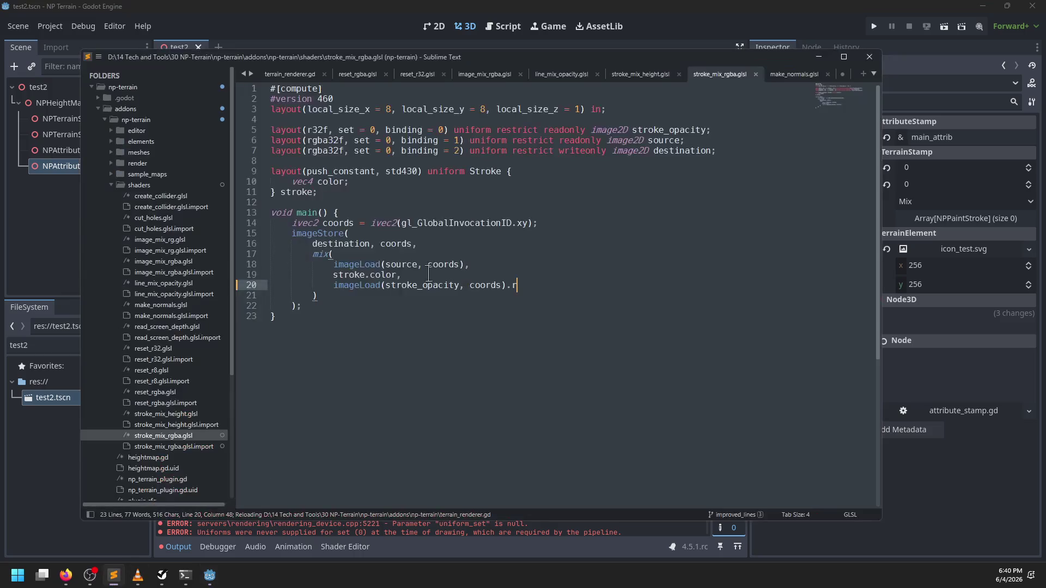
left_click(580, 224)
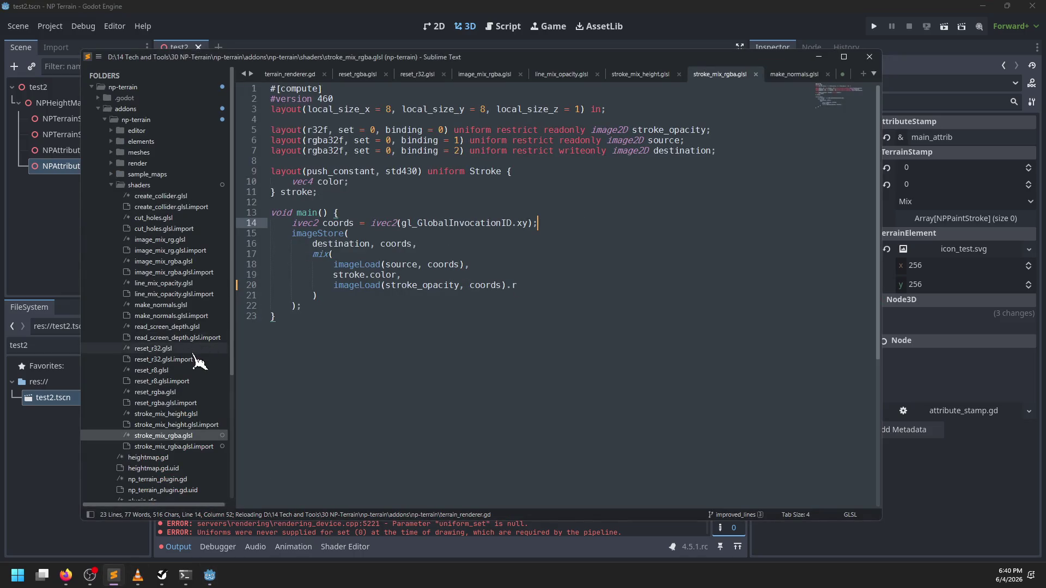
left_click(173, 284)
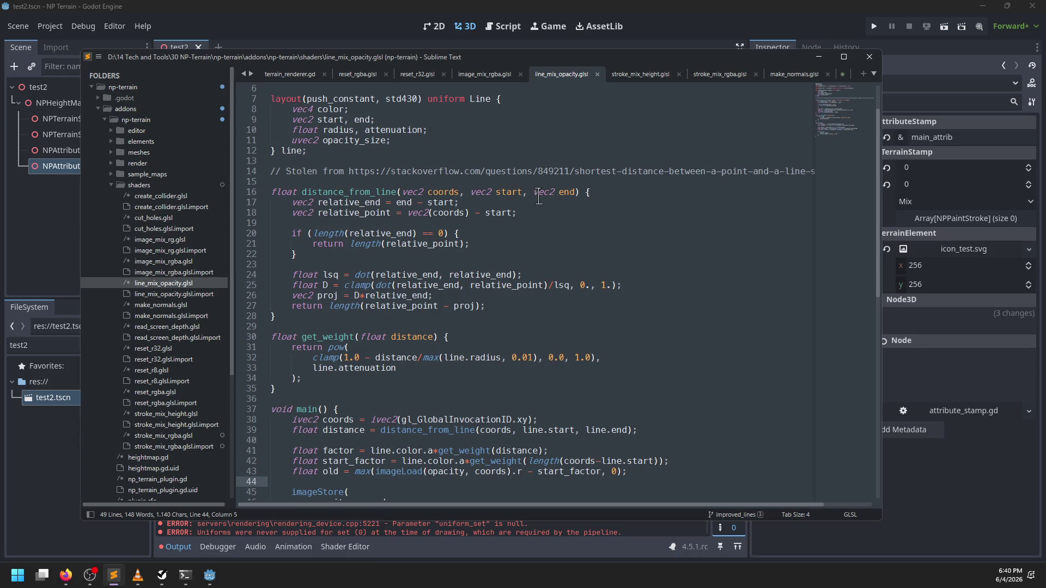
scroll(536, 197, "up", 2)
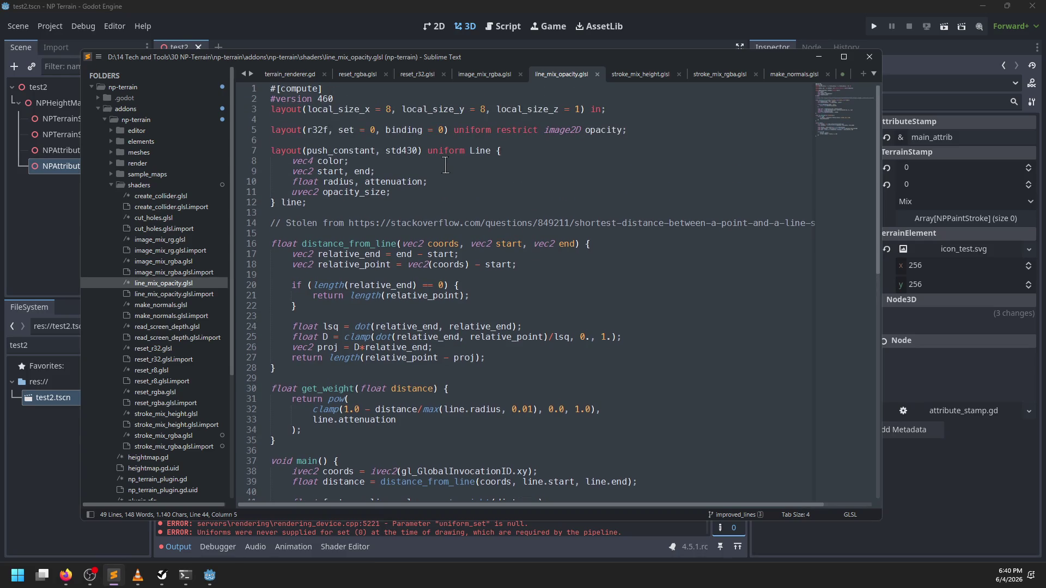
scroll(571, 282, "down", 6)
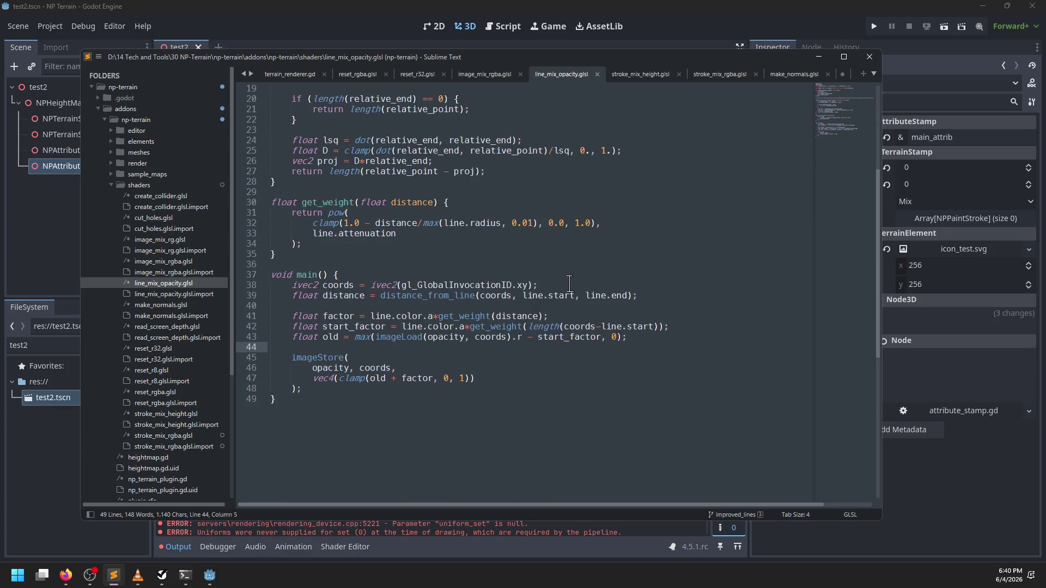
left_click(532, 7)
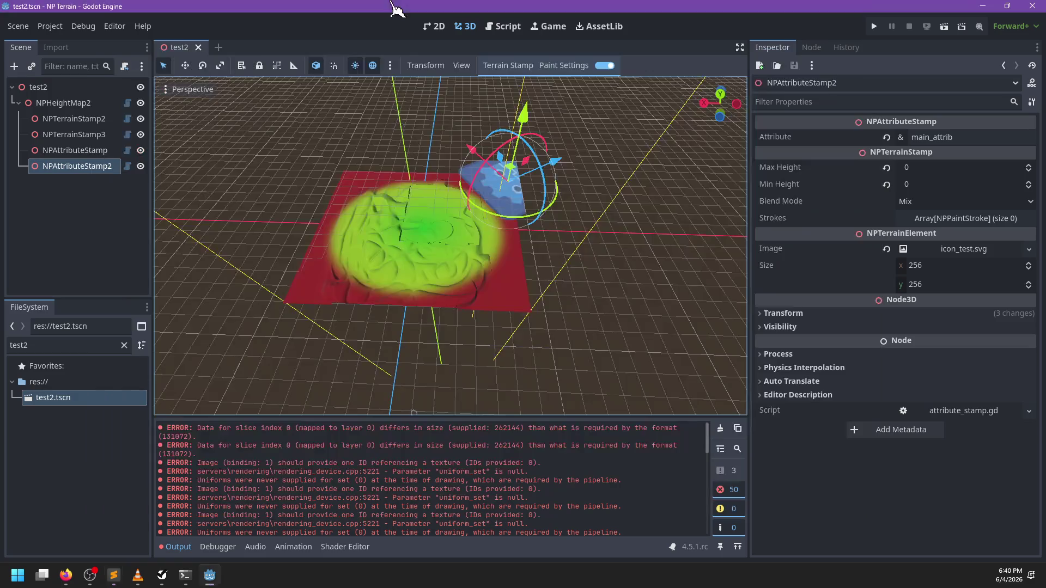
- Search terrain_renderer.gd for 'rgba' to find where the RGBA shader is chosen
left_click(506, 29)
left_click(513, 275)
key("ctrl+f")
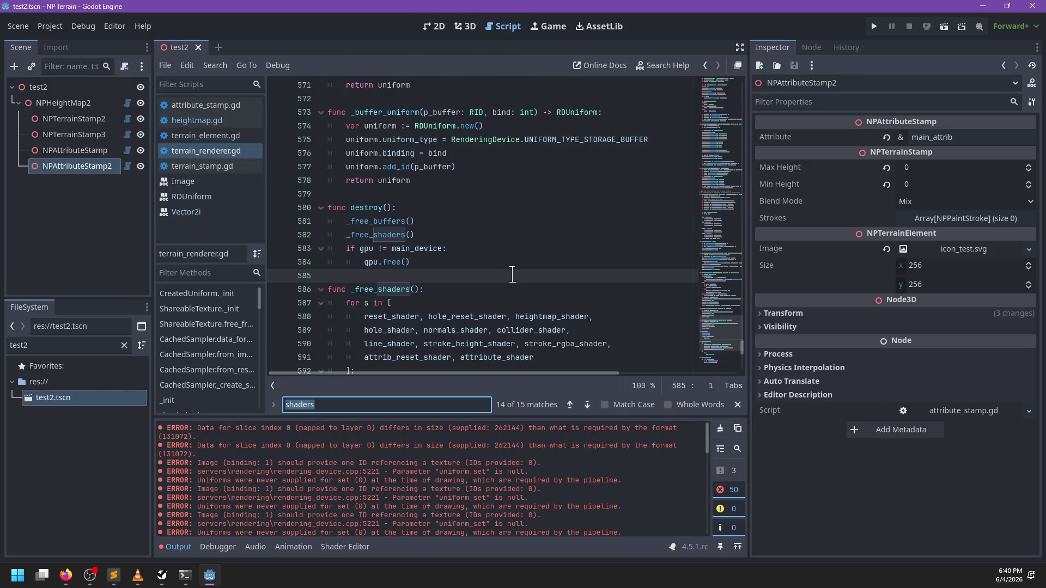
type("rgba")
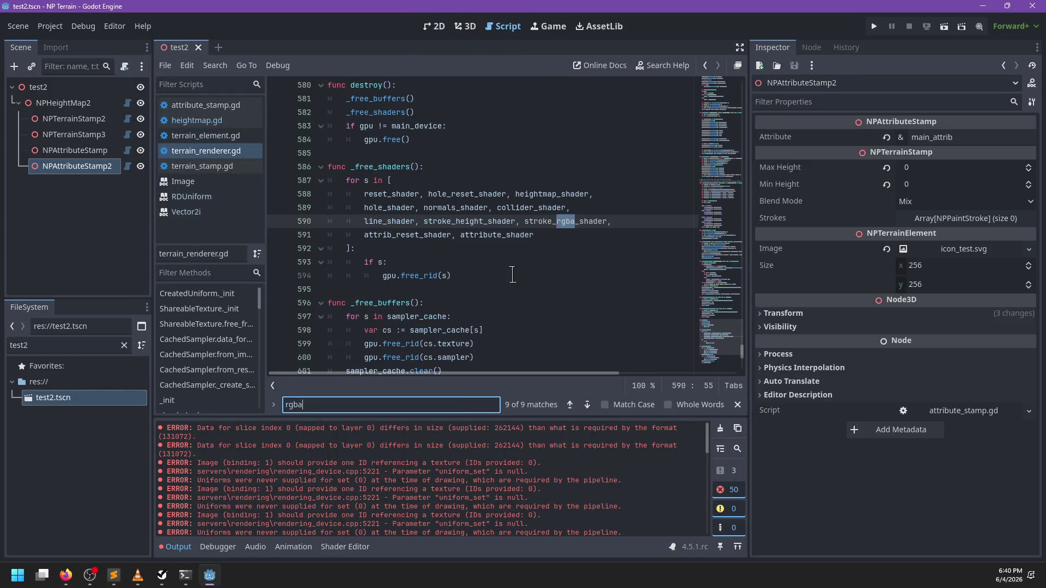
key("Return")
key("Return")
key("Return")
key("Return")
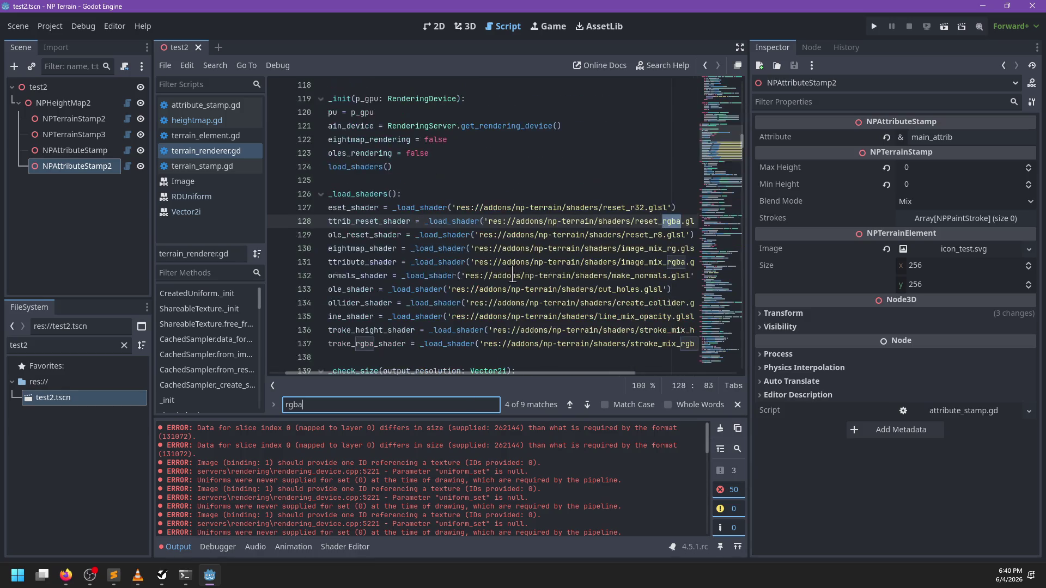
key("Return")
key("Return")
key("Return")
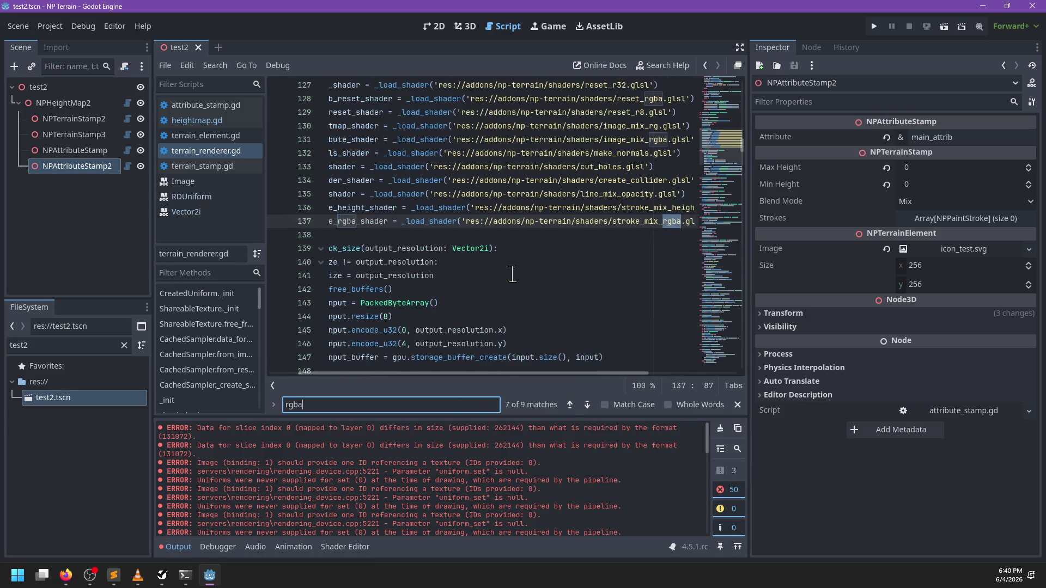
key("Escape")
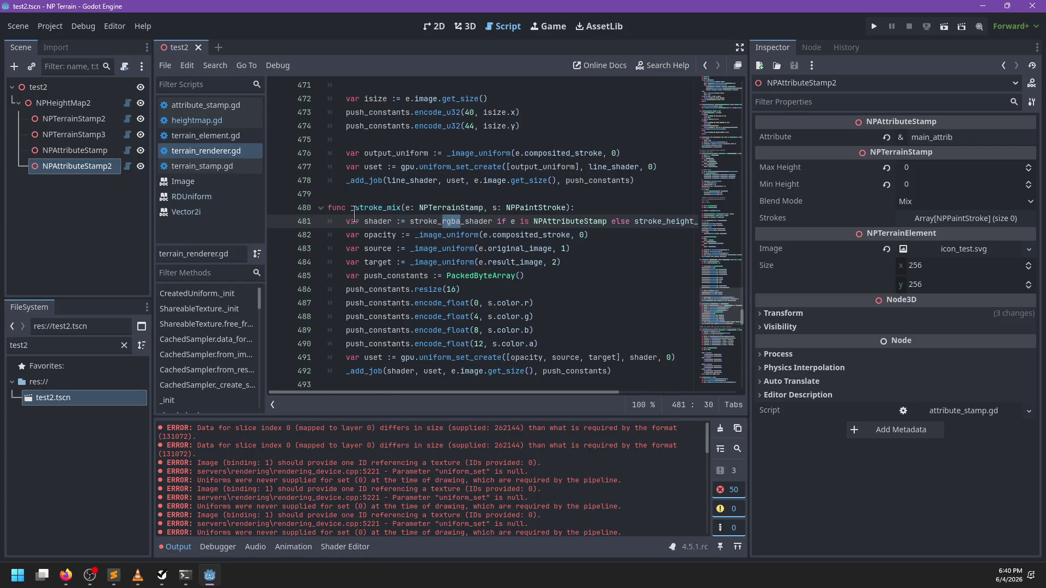
- Select NPAttributeStamp in the shader choice on line 481 and scan the surrounding code
double_click(567, 221)
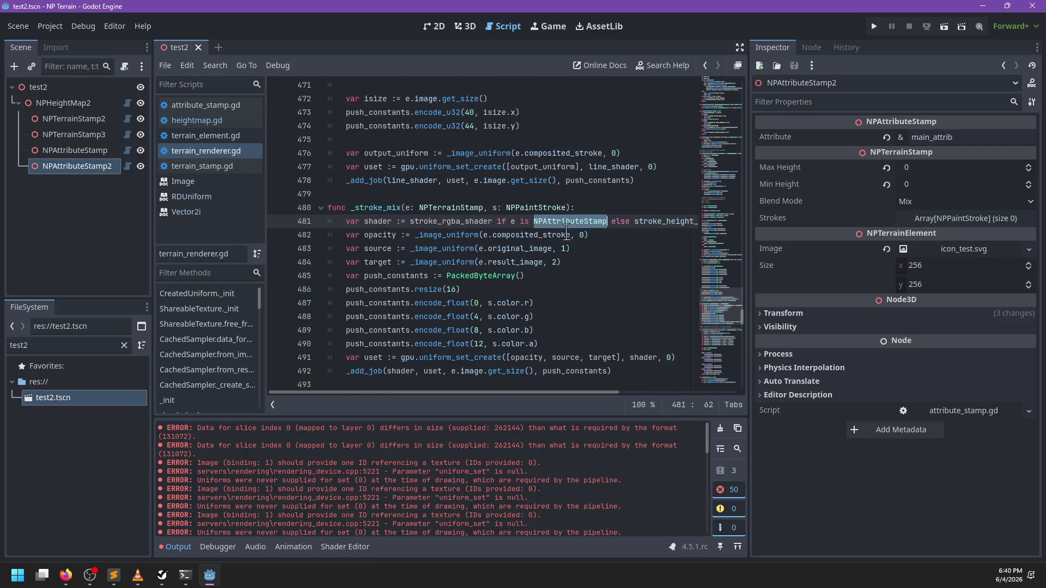
scroll(561, 234, "right", 3)
scroll(559, 240, "left", 2)
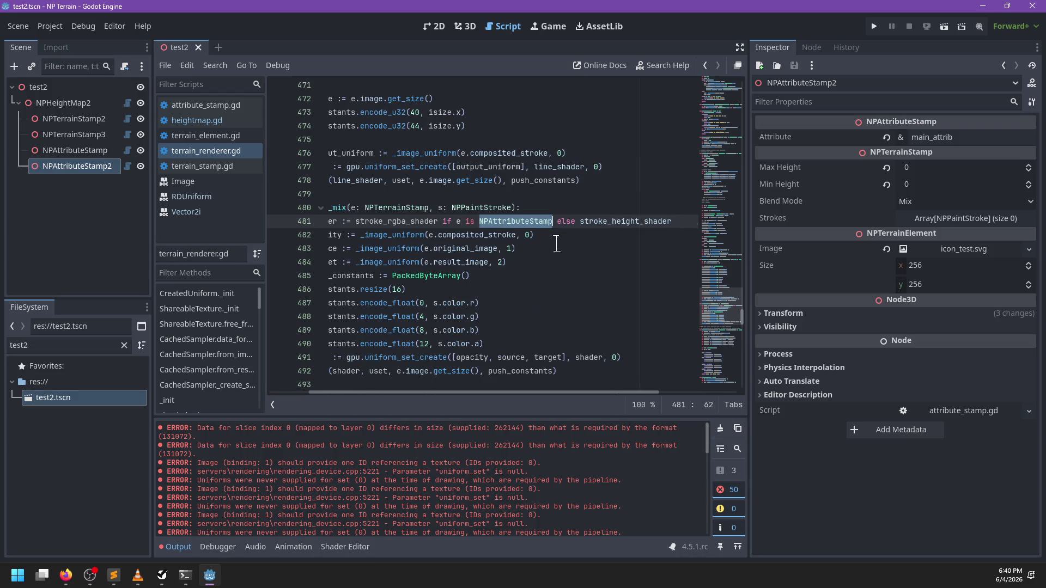
scroll(628, 232, "left", 2)
scroll(555, 297, "down", 3)
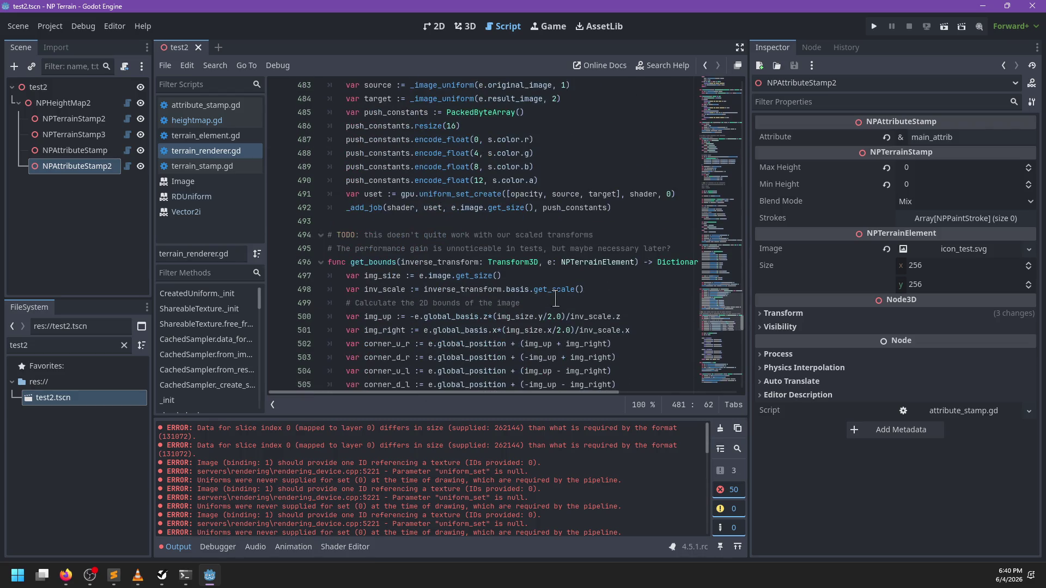
scroll(555, 297, "up", 2)
- Clear the output log and browse terrain_stamp.gd, terrain_element.gd, attribute_stamp.gd and heightmap.gd
left_click(720, 429)
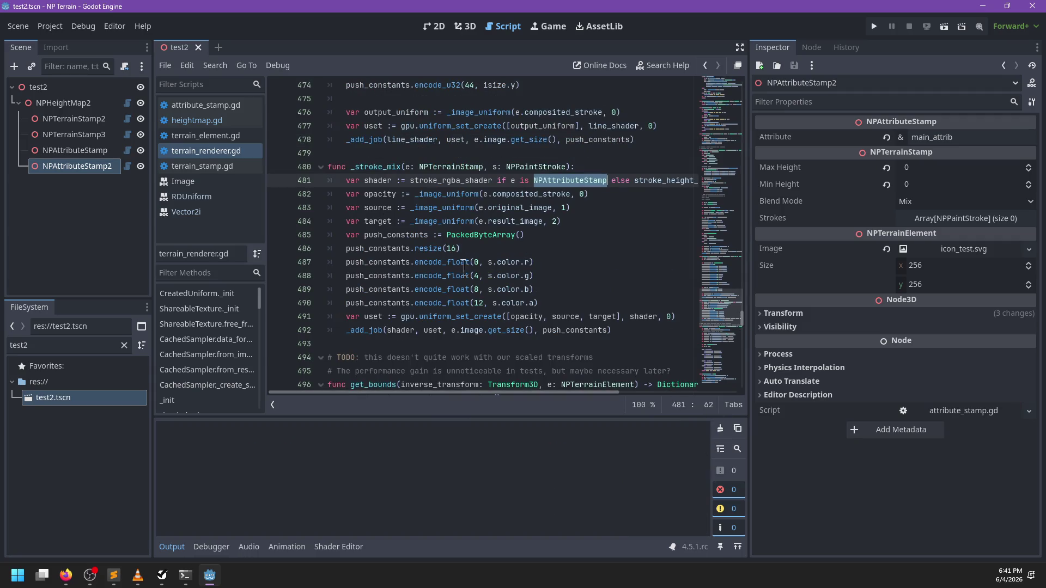
left_click(215, 170)
left_click(207, 136)
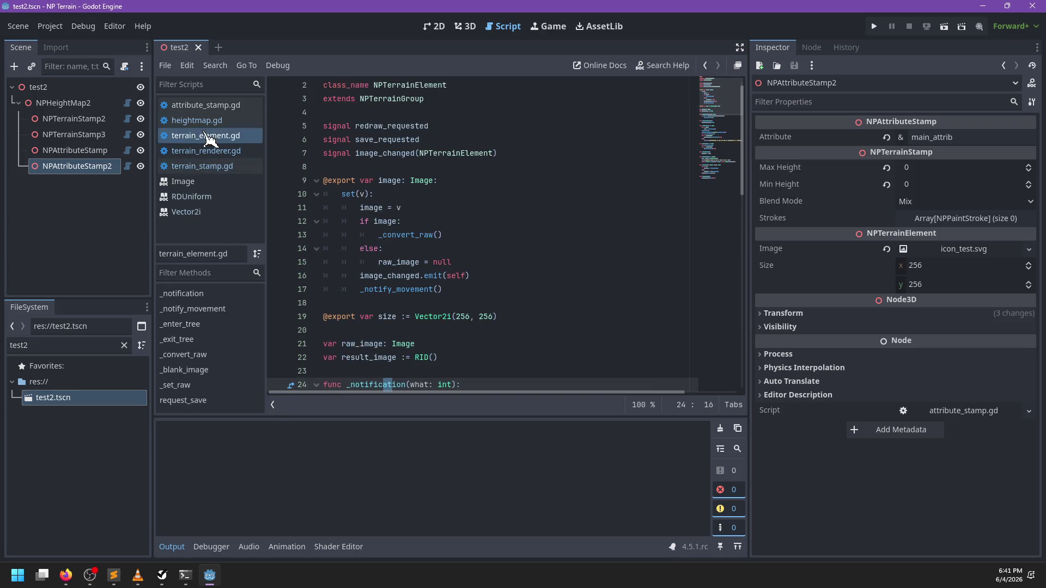
left_click(213, 105)
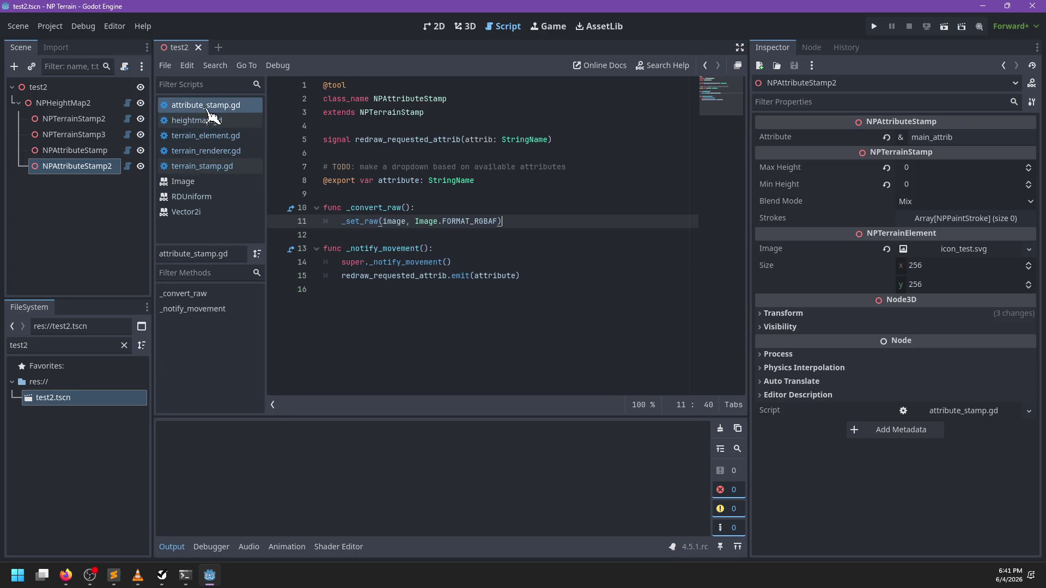
left_click(214, 123)
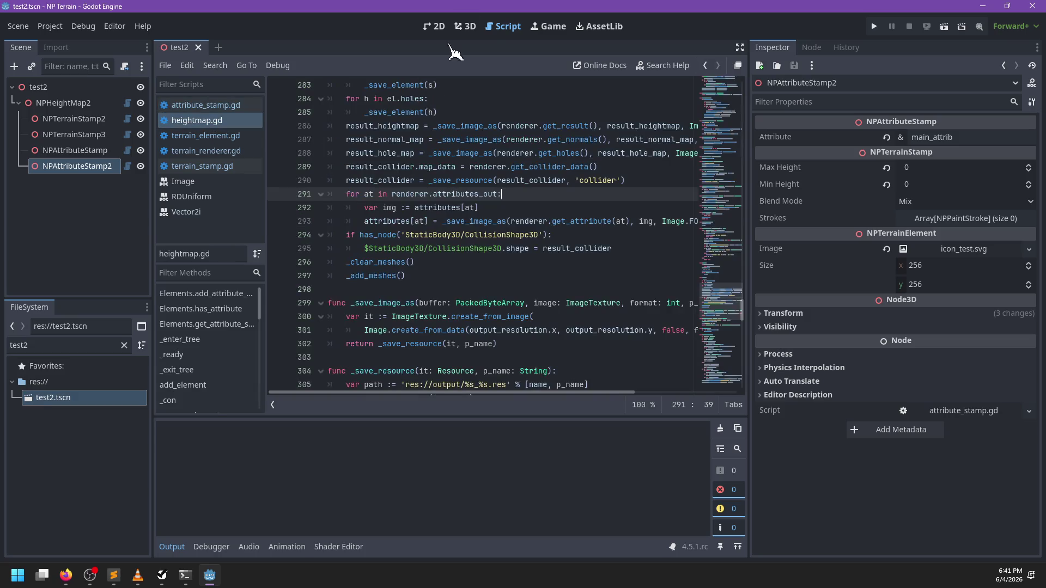
left_click(479, 28)
scroll(469, 259, "up", 5)
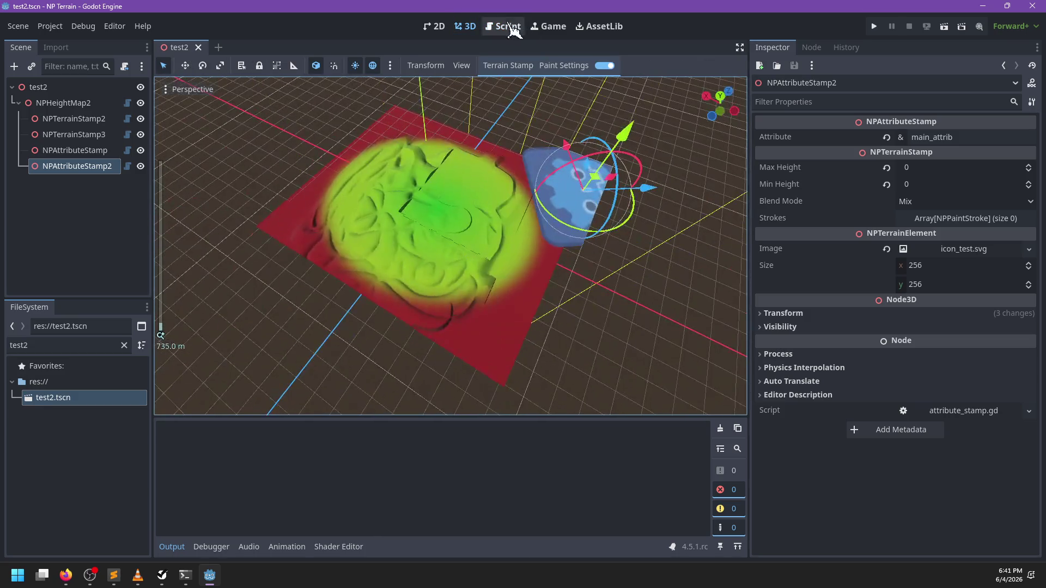
- Search heightmap.gd for 'stroke' and jump to the _on_stroke_continued definition
left_click(510, 27)
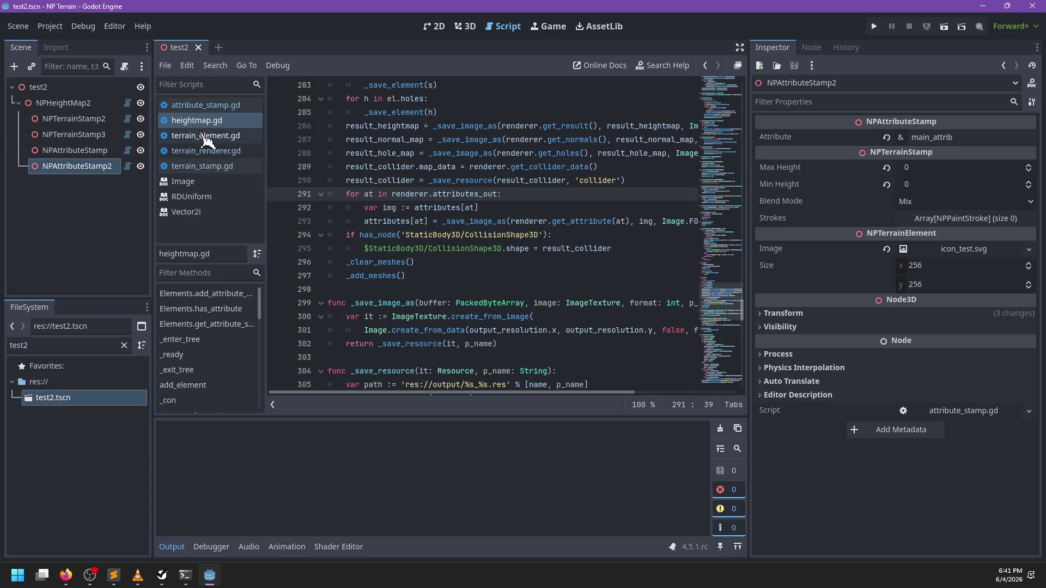
left_click(553, 235)
key("ctrl+f")
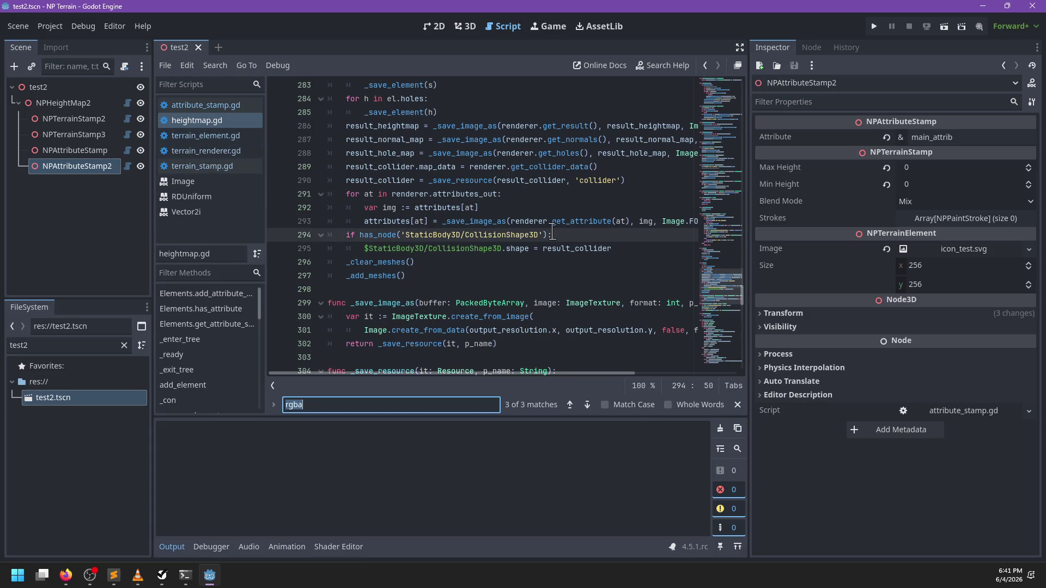
type("stroke")
key("Escape")
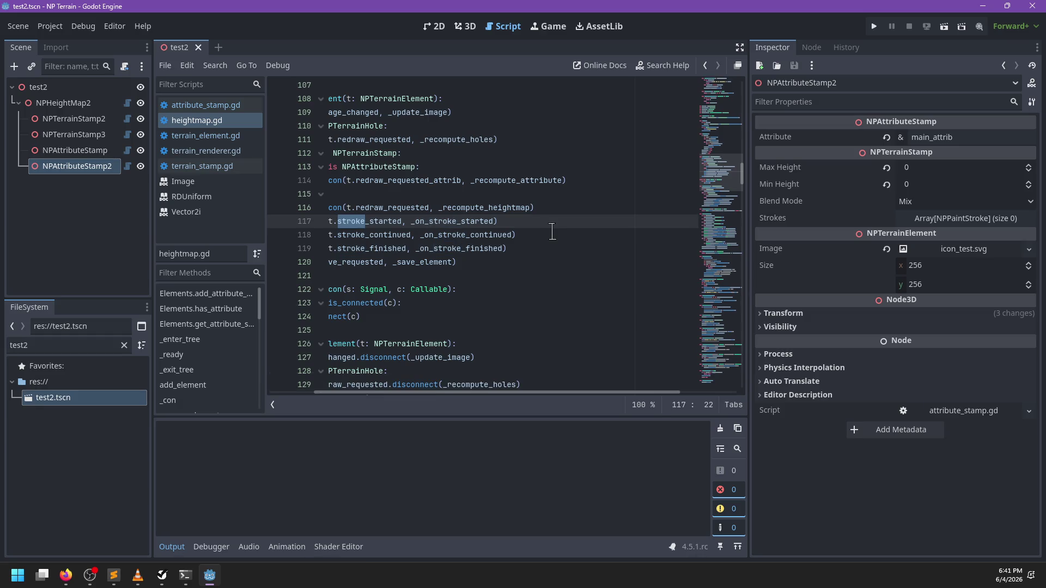
key("ctrl+f")
key("Escape")
left_click(479, 235, "ctrl")
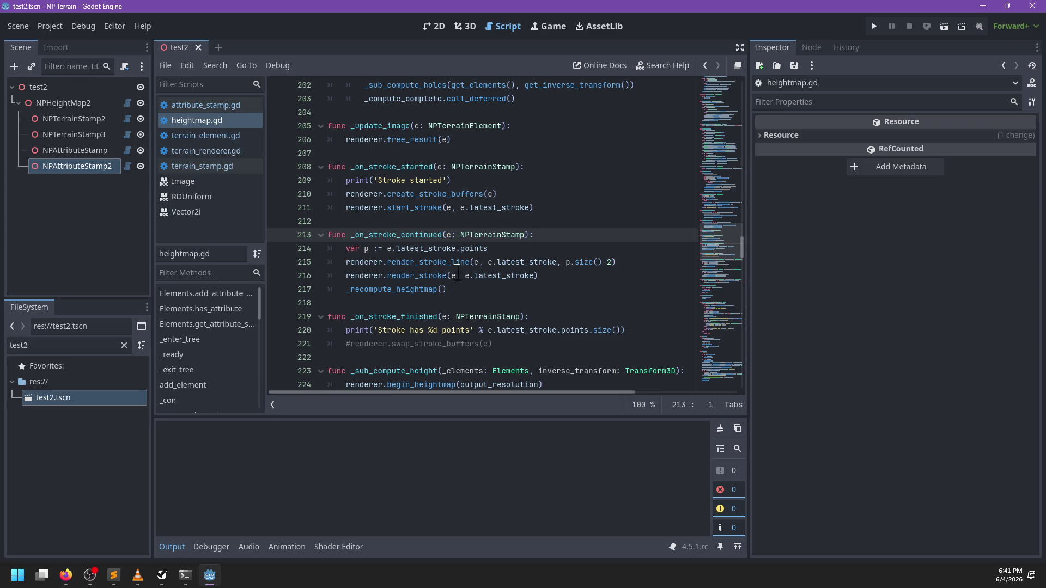
- Select render_stroke_line and its p.size()-2 argument on line 215
double_click(398, 262)
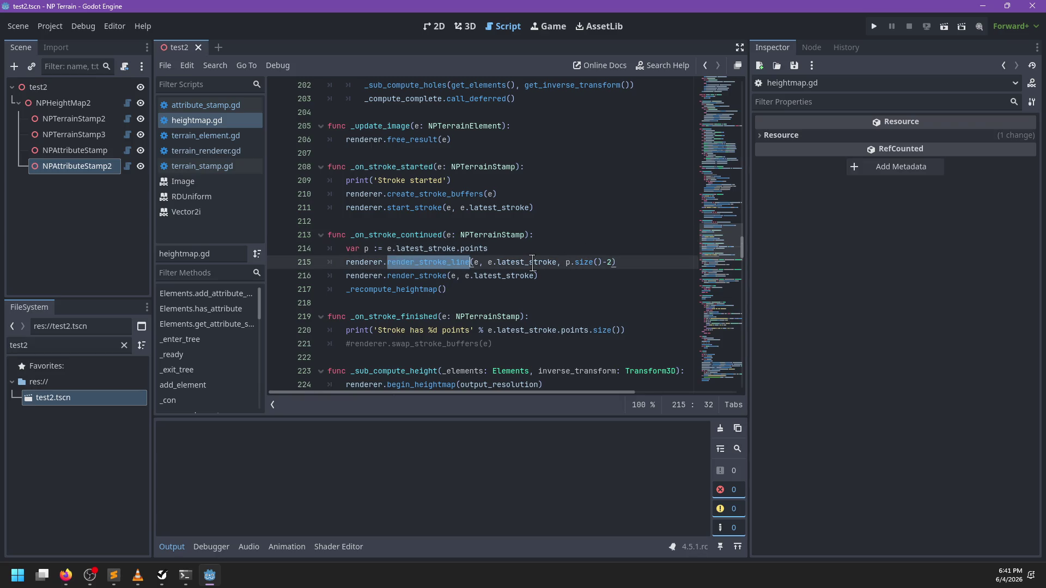
mouse_move(532, 262)
left_click(465, 27)
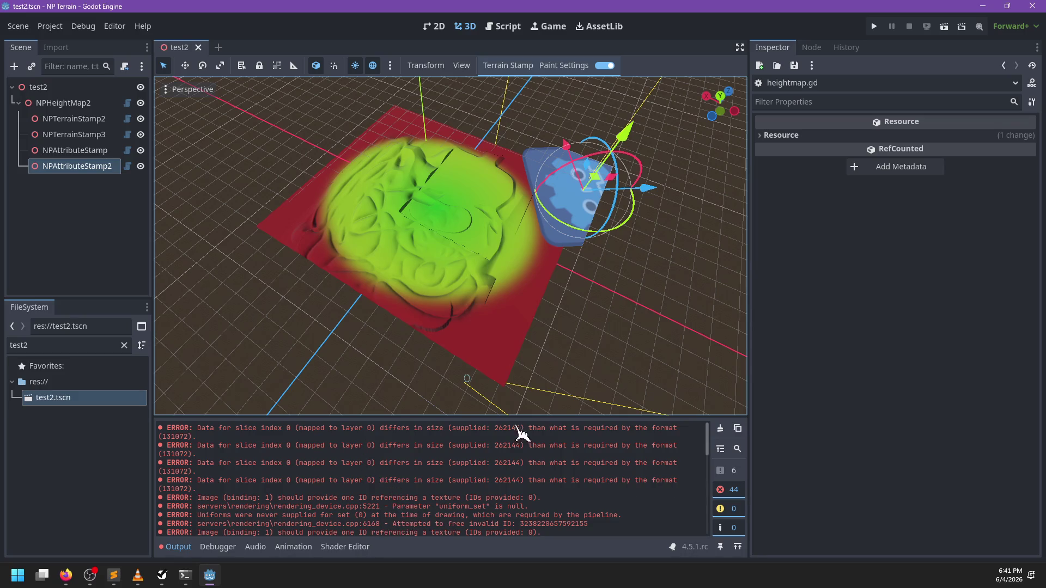
left_click(501, 26)
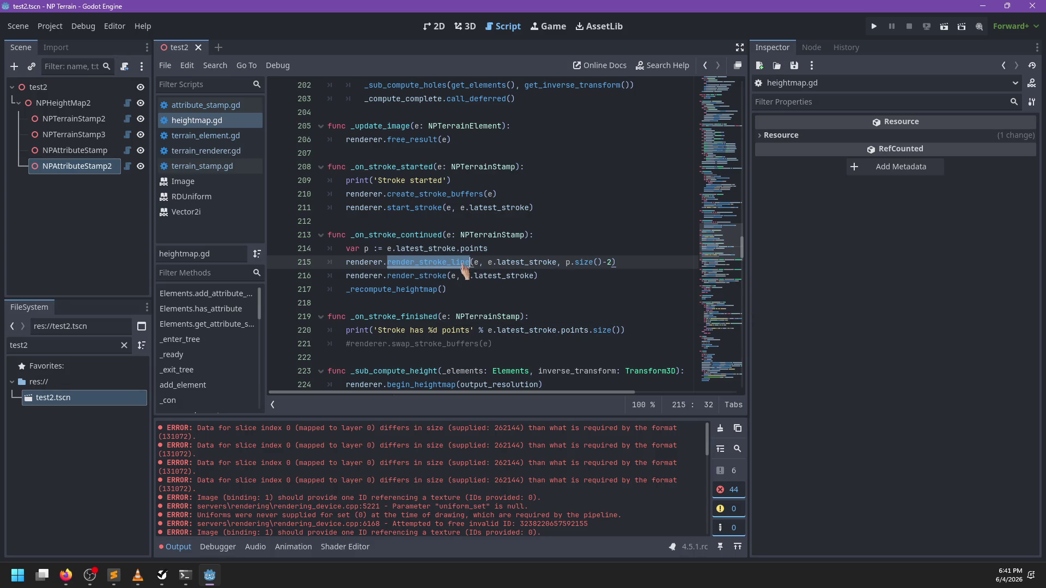
left_click_drag(614, 263, 559, 262)
- Insert an 'if e is NPAttributeStamp:' line above the _recompute_heightmap() call
left_click(406, 277)
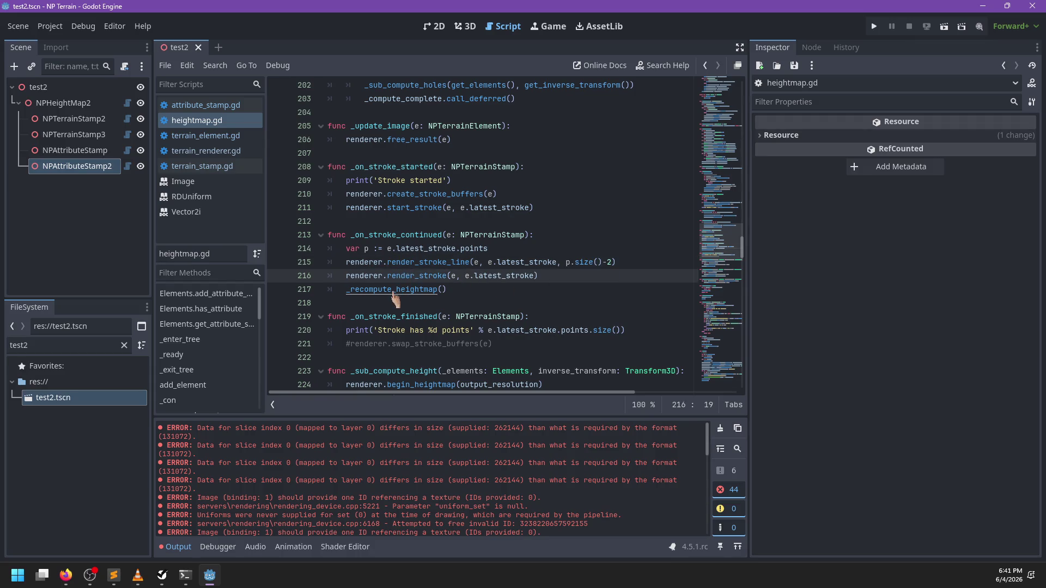
left_click(482, 288)
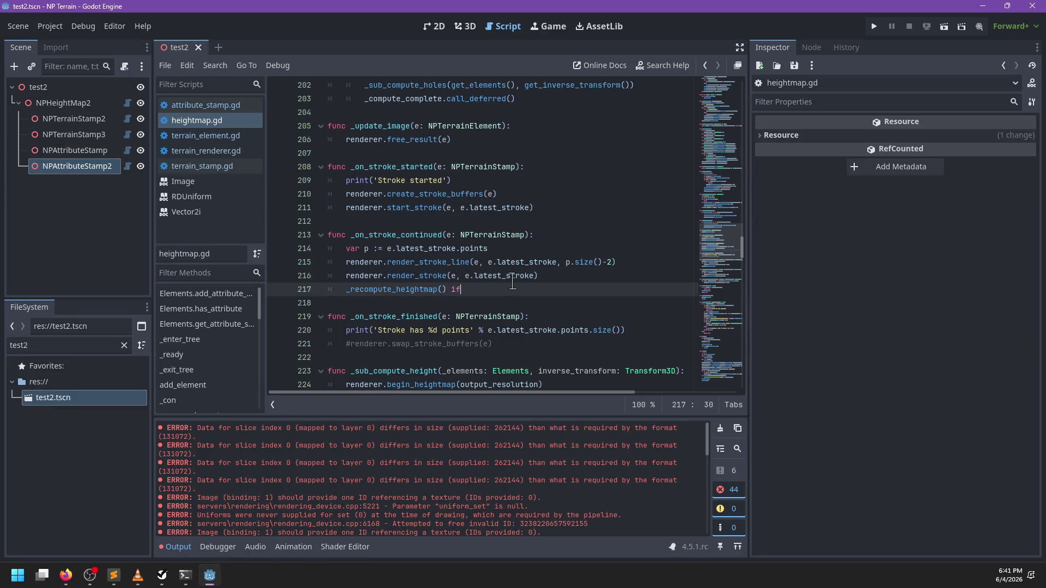
key("BackSpace")
key("BackSpace")
key("BackSpace")
key("ctrl+shift+Return")
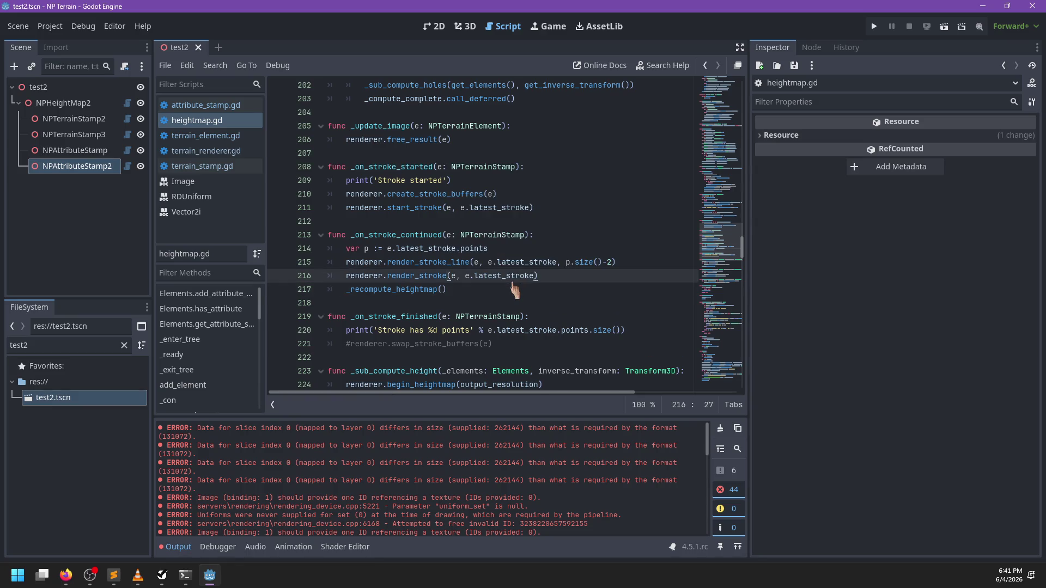
key("BackSpace")
key("BackSpace")
key("BackSpace")
type("if")
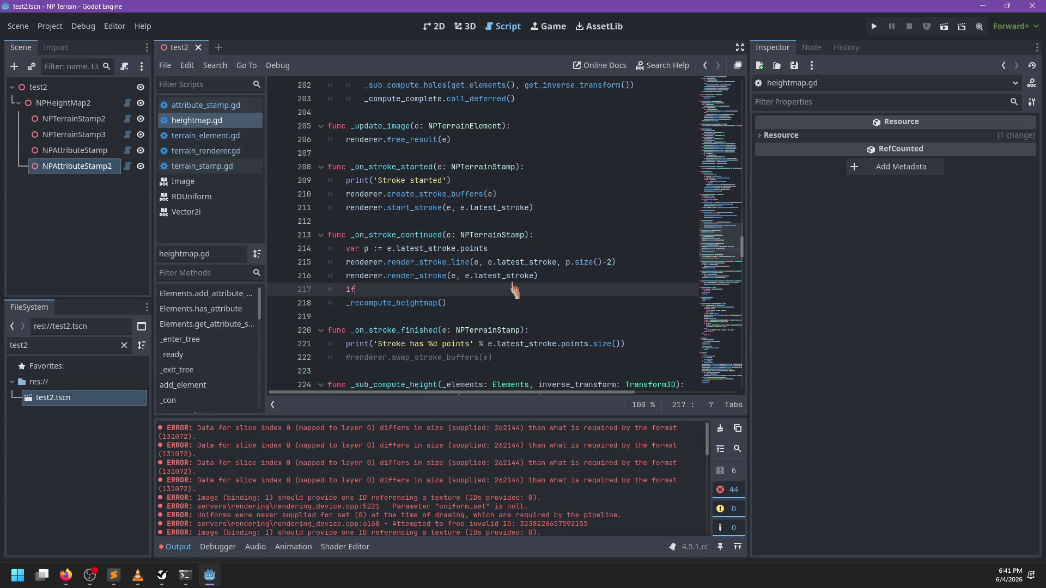
type("A")
key("Return")
type(":")
key("Return")
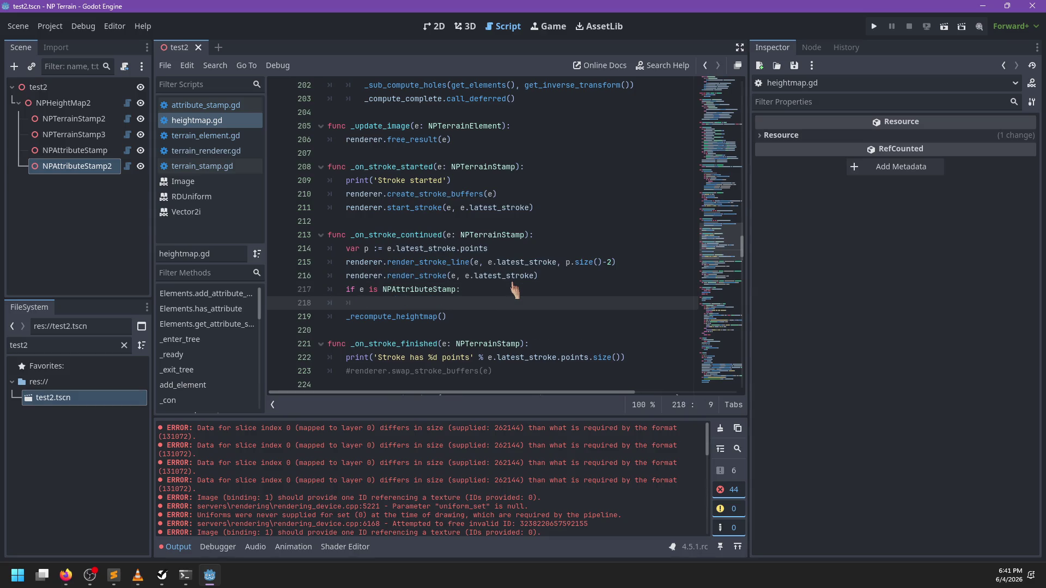
- Add _recompute_attribute(e.attribute) under the if, and indent _recompute_heightmap() under an else
type("p")
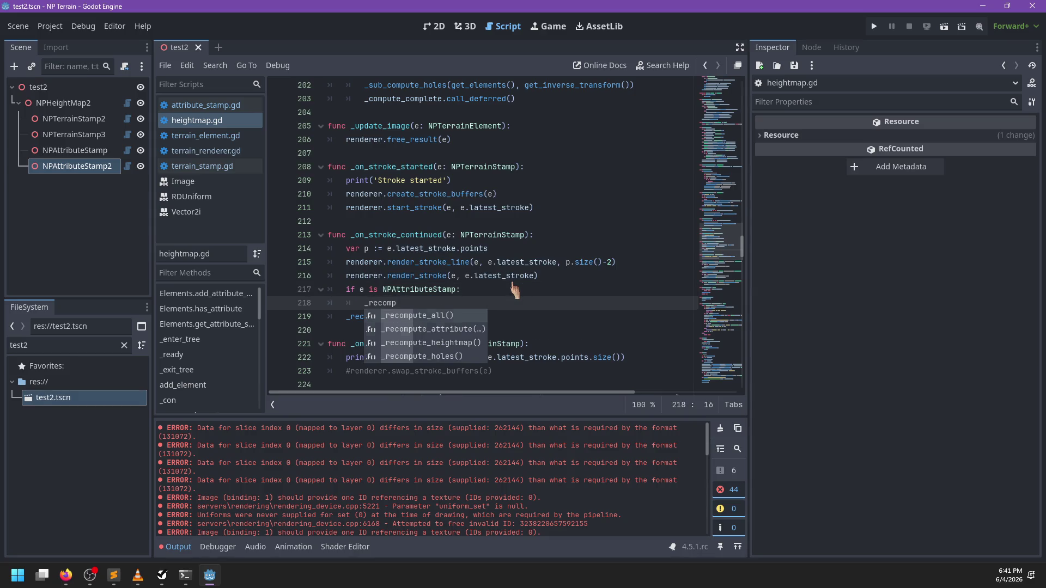
key("Down")
key("Return")
type("te)")
key("Return")
key("BackSpace")
type("e")
key("Return")
type(":")
key("Down")
key("Tab")
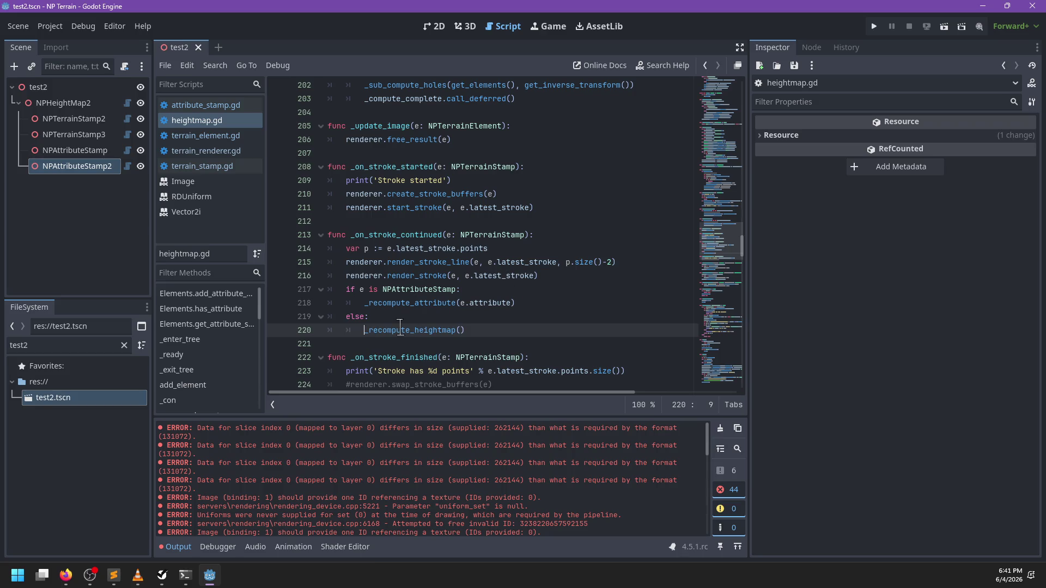
- Save heightmap.gd and clear the output log
left_click(436, 317)
key("ctrl+s")
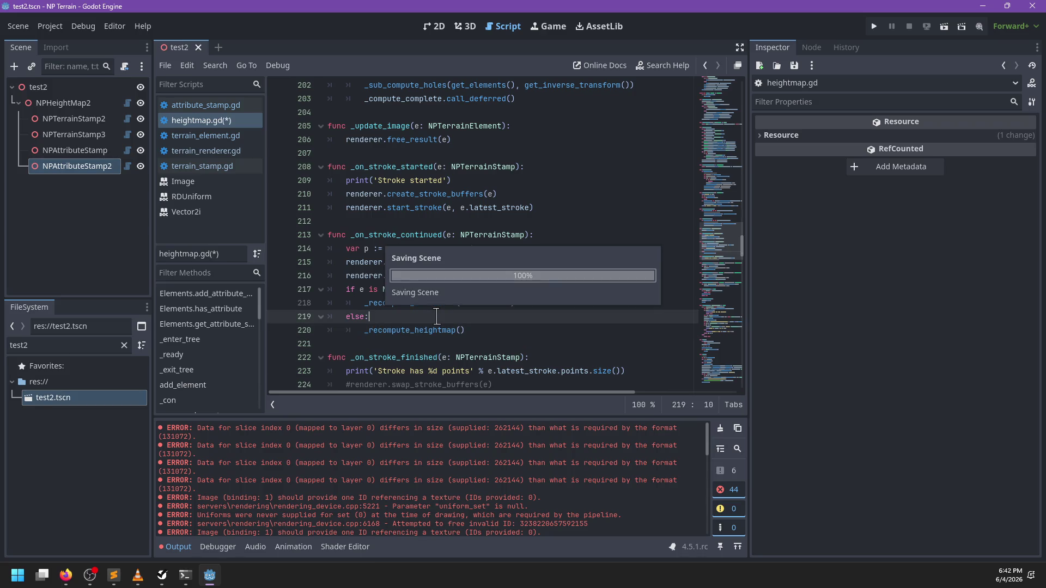
left_click(721, 428)
- Orbit and zoom around the terrain to inspect the blended green-to-red attribute stamp
left_click(466, 26)
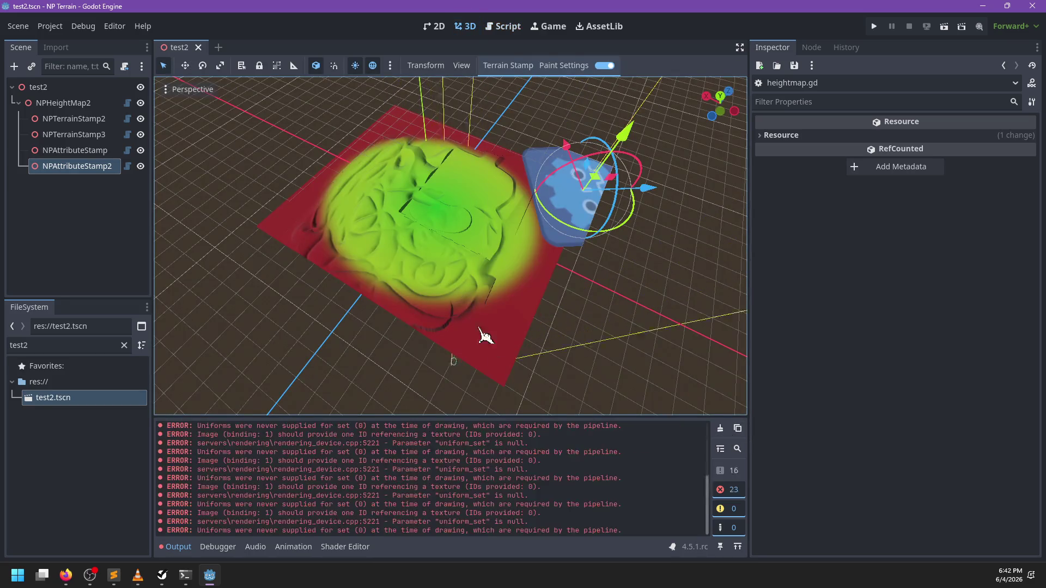
scroll(561, 479, "up", 10)
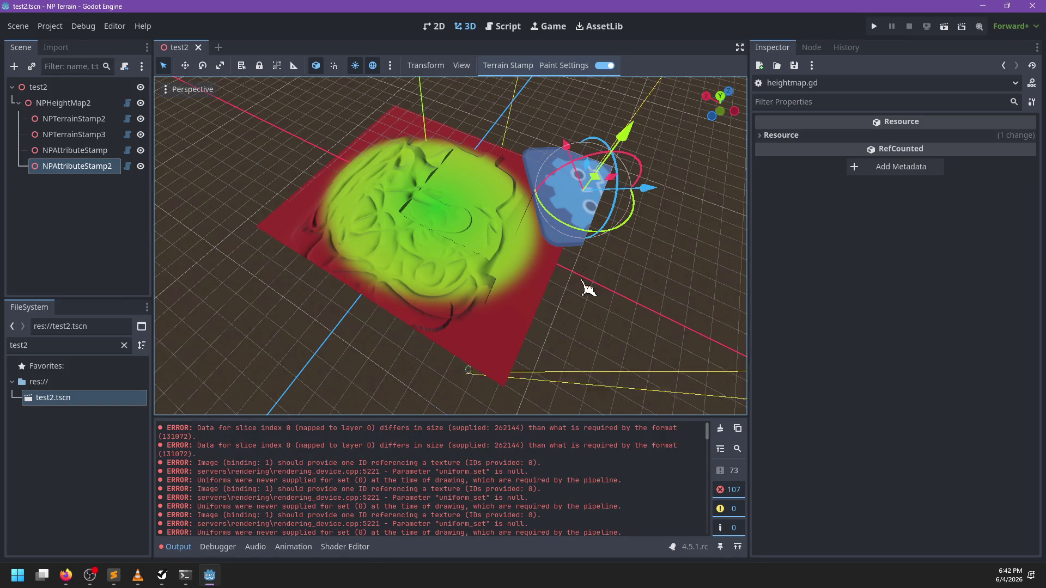
scroll(588, 287, "up", 8)
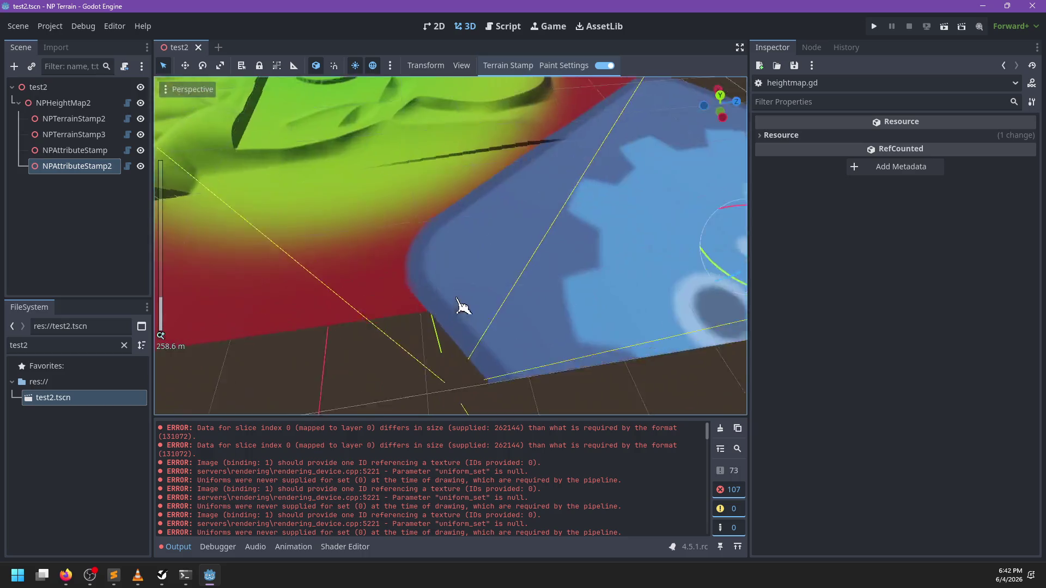
scroll(463, 306, "up", 8)
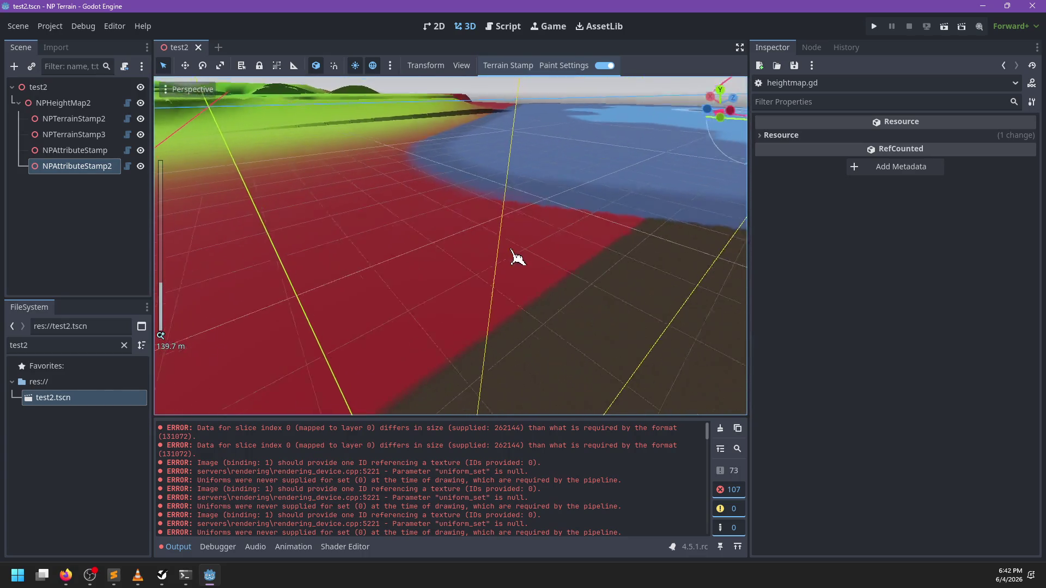
scroll(512, 253, "down", 5)
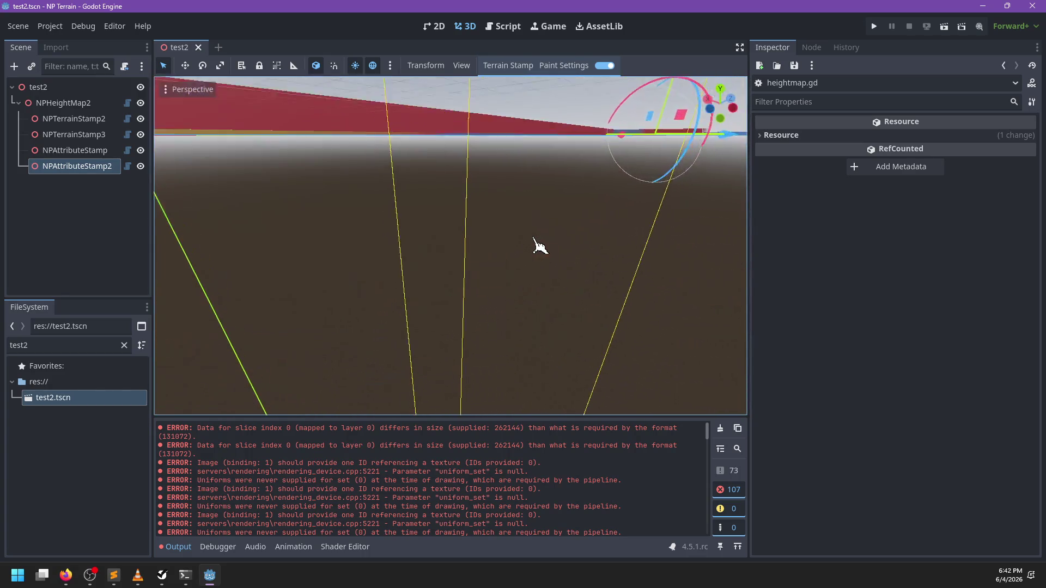
scroll(501, 252, "down", 10)
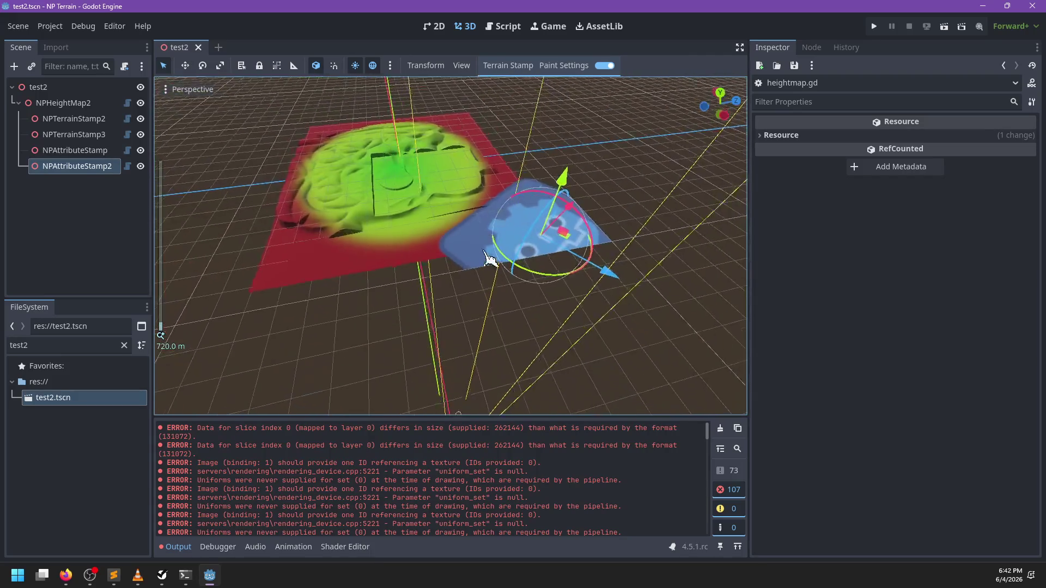
scroll(474, 264, "up", 20)
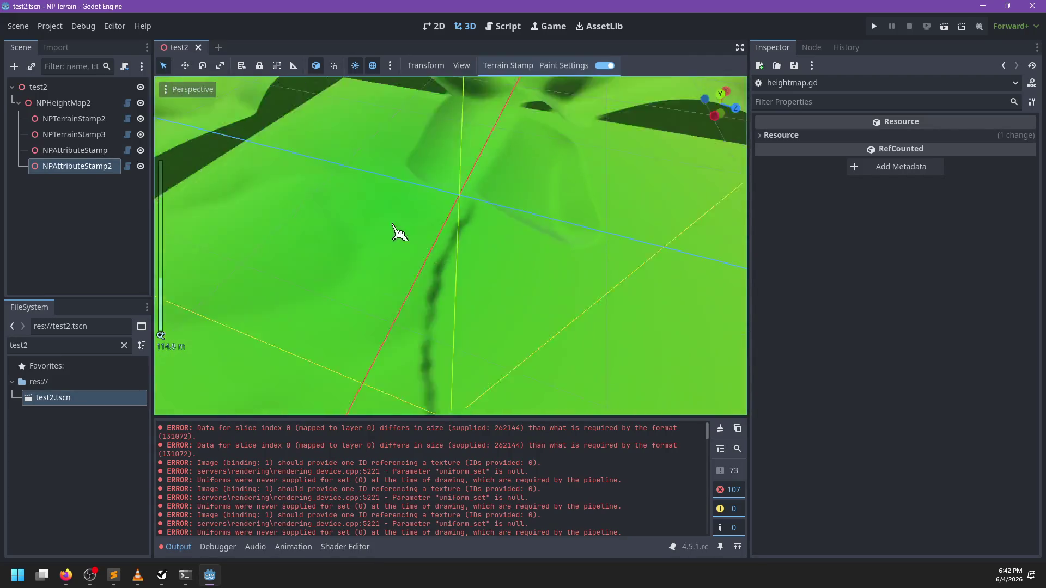
scroll(397, 232, "down", 15)
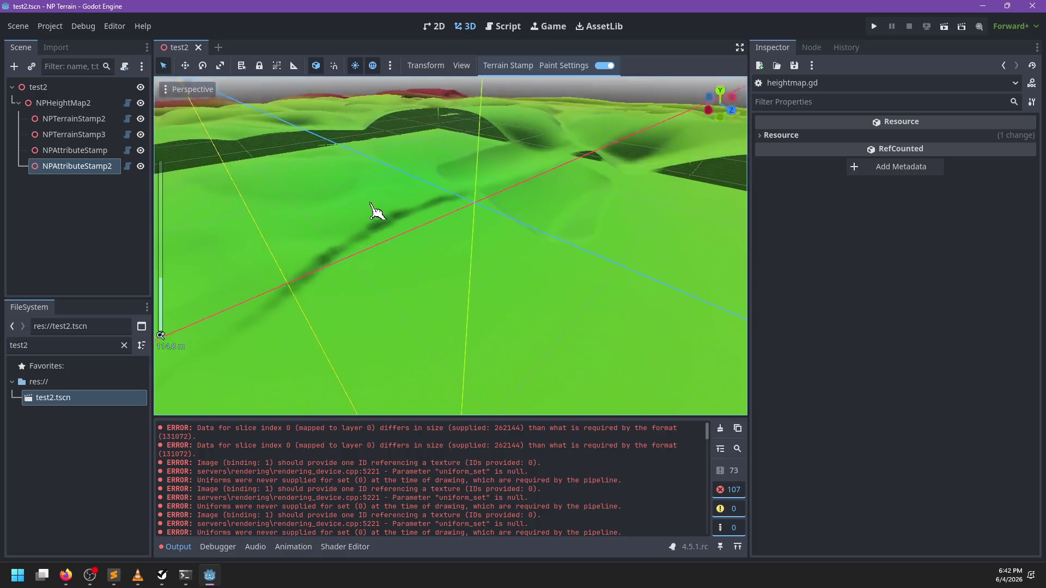
mouse_move(426, 304)
left_mouse_down()
mouse_move(374, 385)
mouse_move(467, 262)
mouse_move(397, 275)
mouse_move(406, 320)
left_mouse_up()
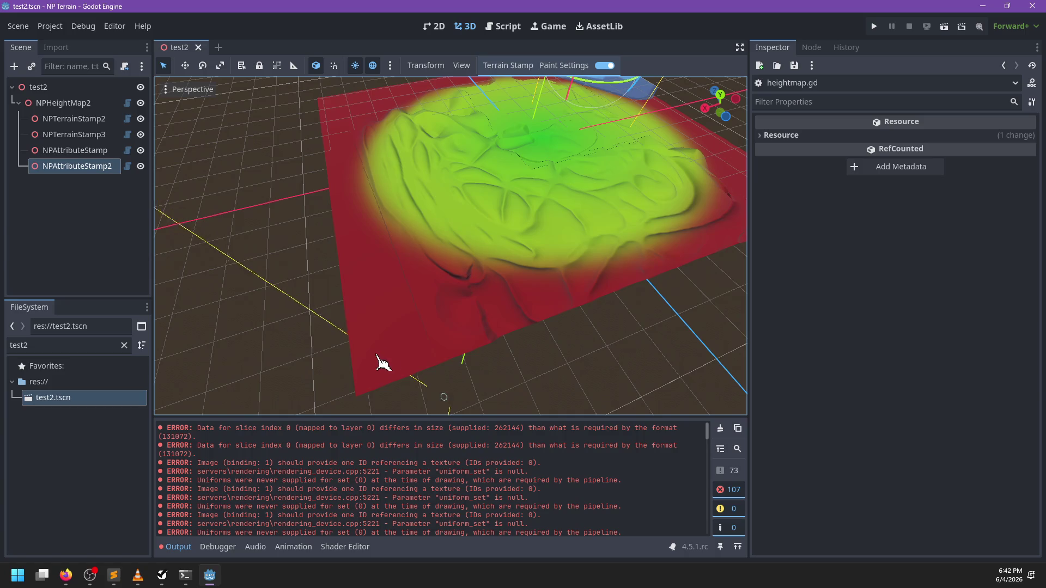
scroll(325, 289, "up", 3)
left_click_drag(325, 290, 411, 332)
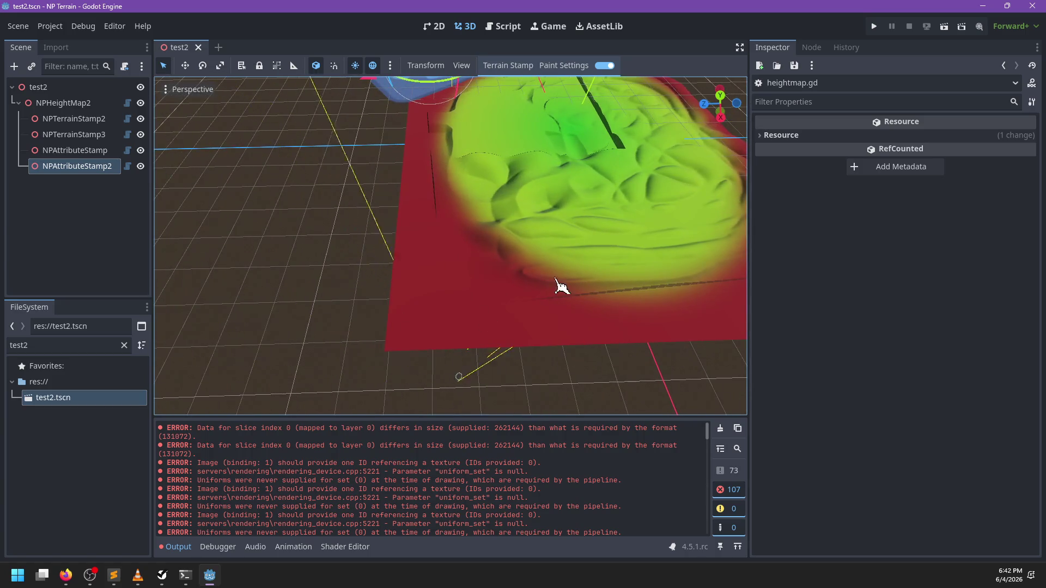
scroll(434, 305, "up", 5)
scroll(434, 306, "down", 5)
mouse_move(588, 346)
left_mouse_down()
mouse_move(369, 334)
mouse_move(416, 334)
mouse_move(483, 299)
left_mouse_up()
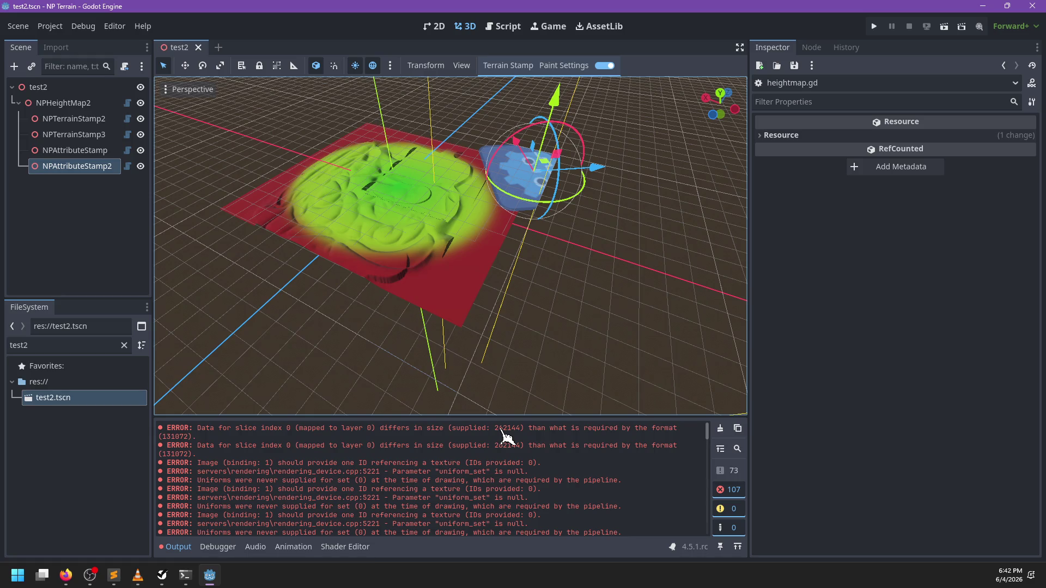
left_click(117, 578)
scroll(388, 132, "up", 6)
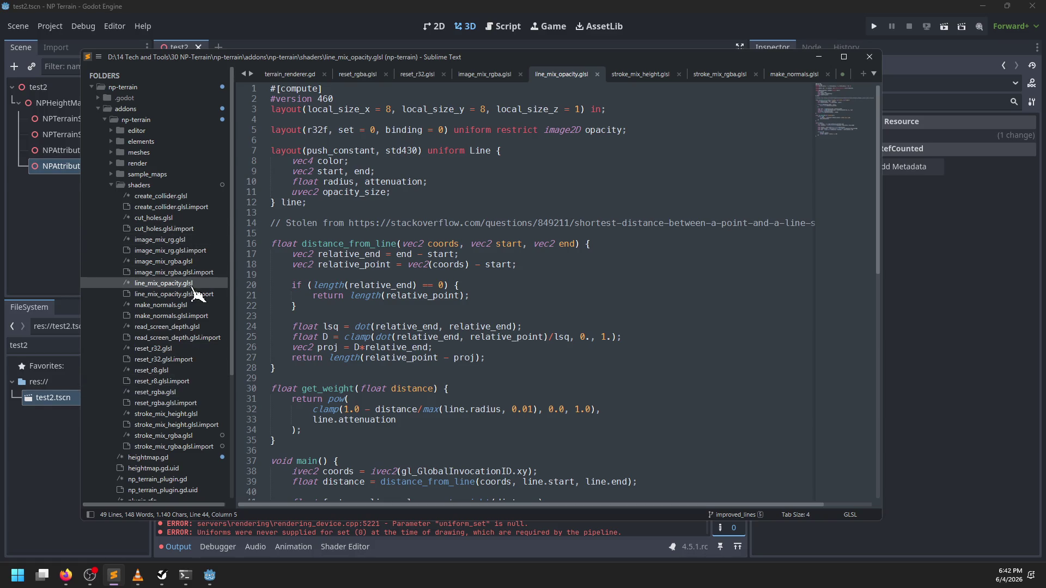
left_click(183, 416)
double_click(322, 151)
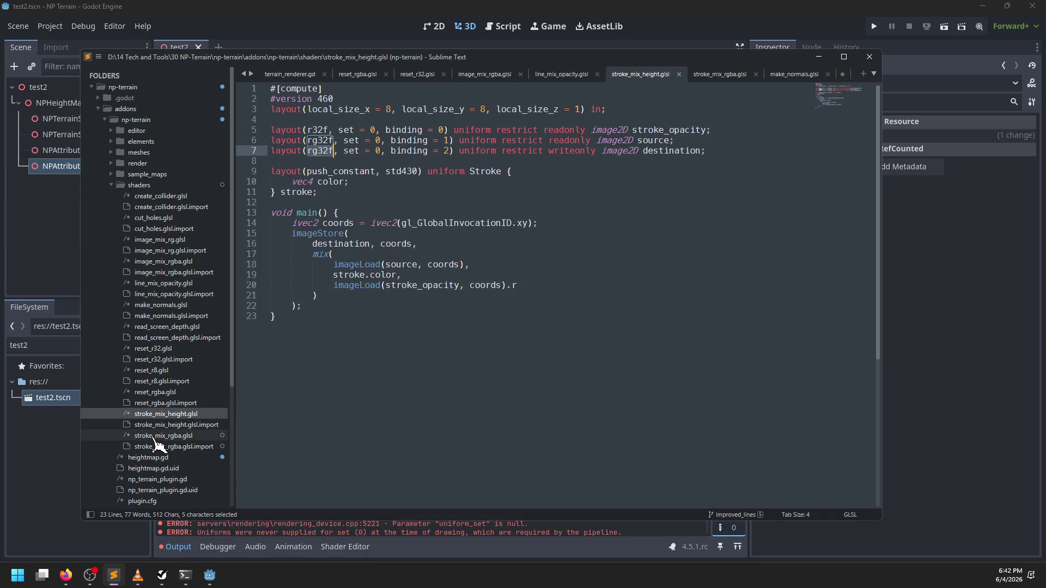
left_click(159, 438)
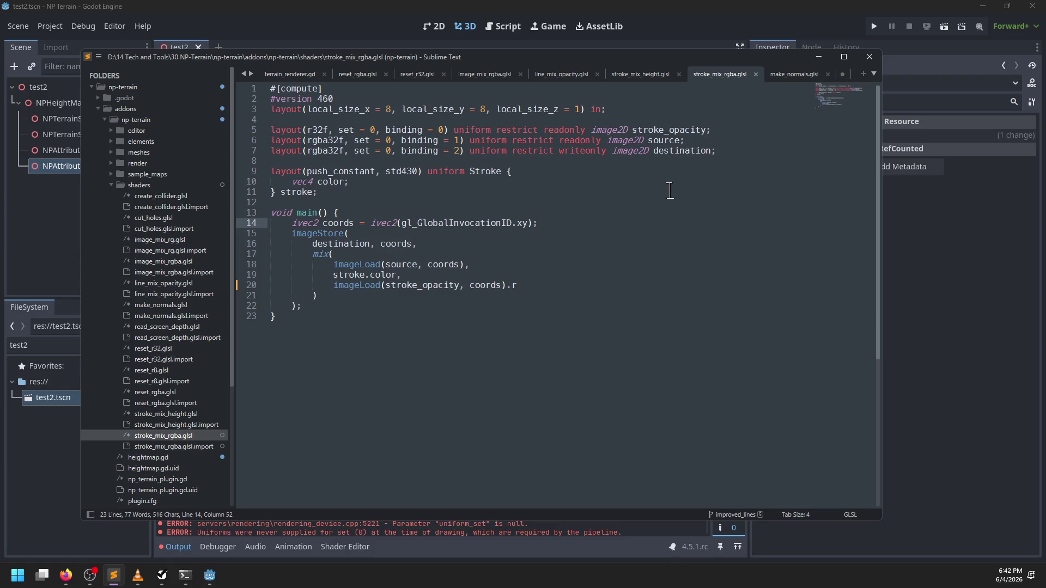
left_click(376, 34)
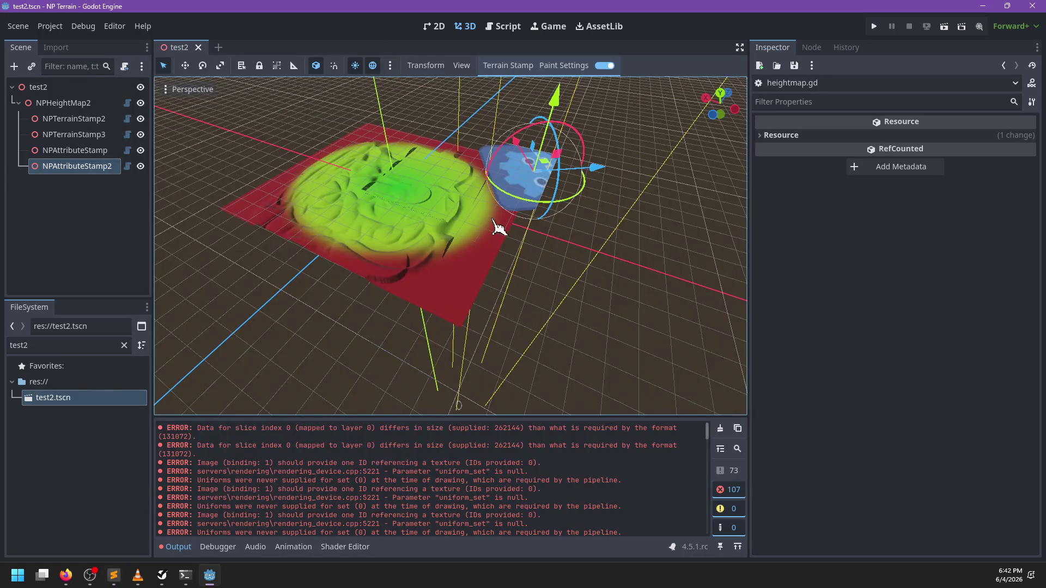
- Clear the output and follow render_stroke_line through to the _line_mix definition
left_click(507, 33)
key("ctrl+f")
key("Escape")
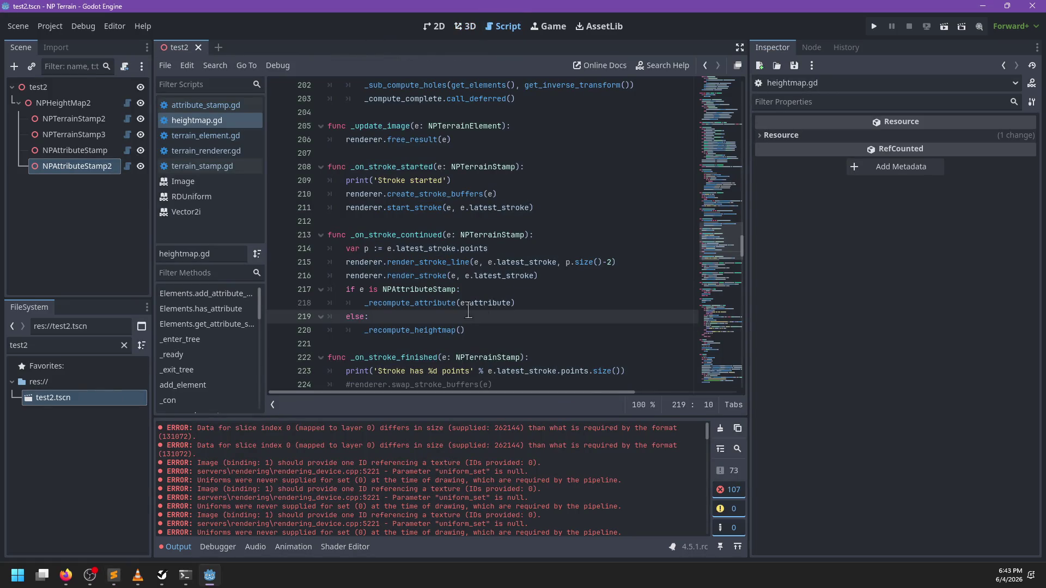
left_click(720, 428)
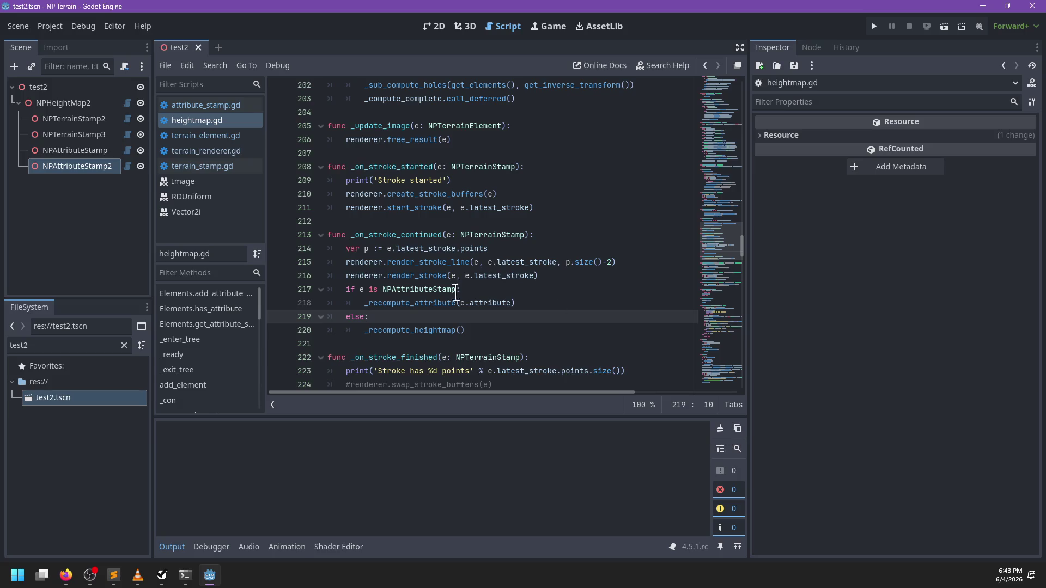
left_click(417, 263, "ctrl")
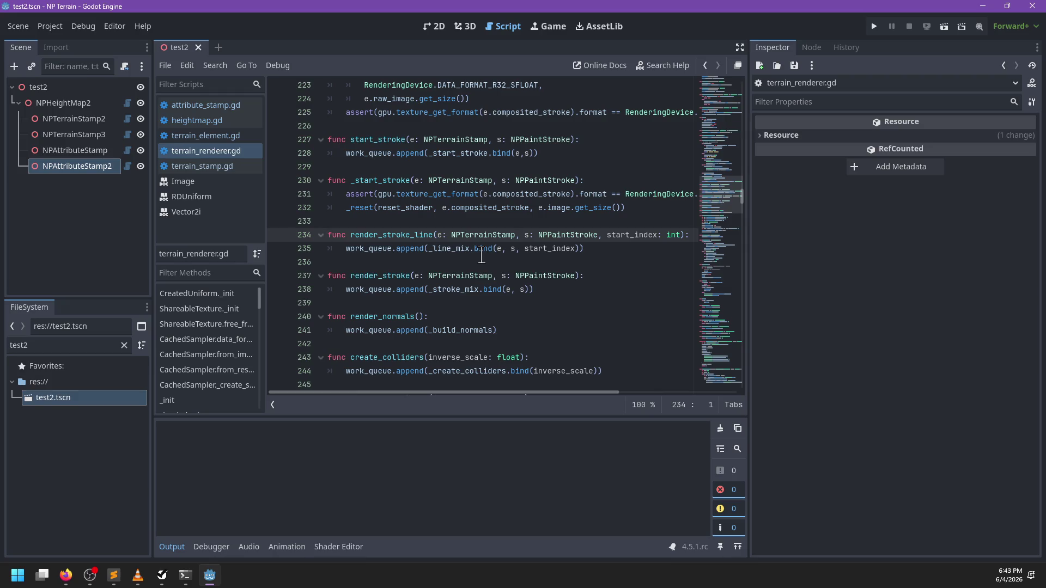
left_click(448, 249, "ctrl")
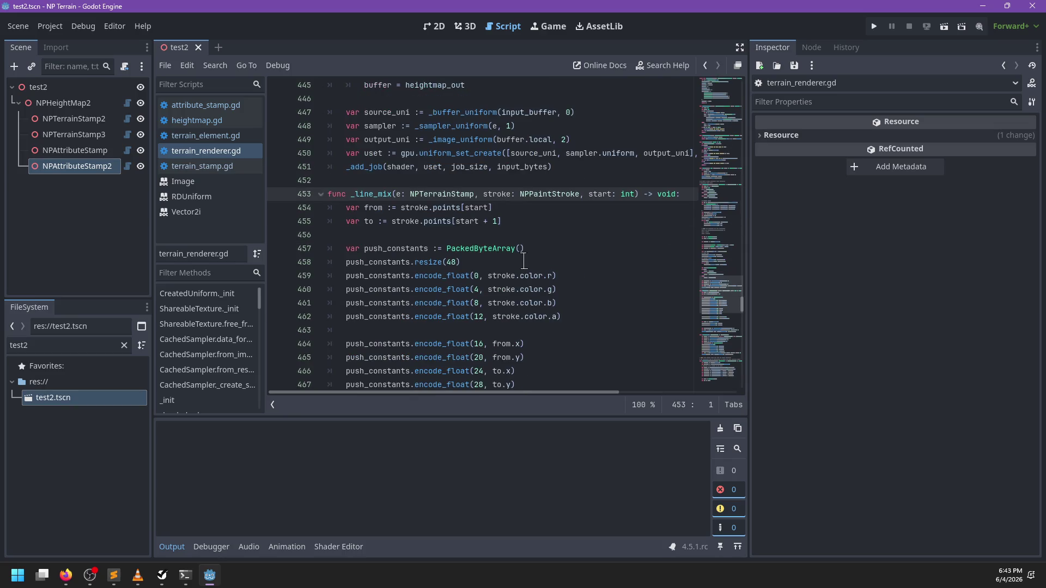
double_click(425, 191)
left_click(399, 194)
- Inspect the _image_uniform calls using composited_stroke in _stroke_mix, lines 476–482
scroll(463, 223, "down", 4)
scroll(463, 222, "up", 1)
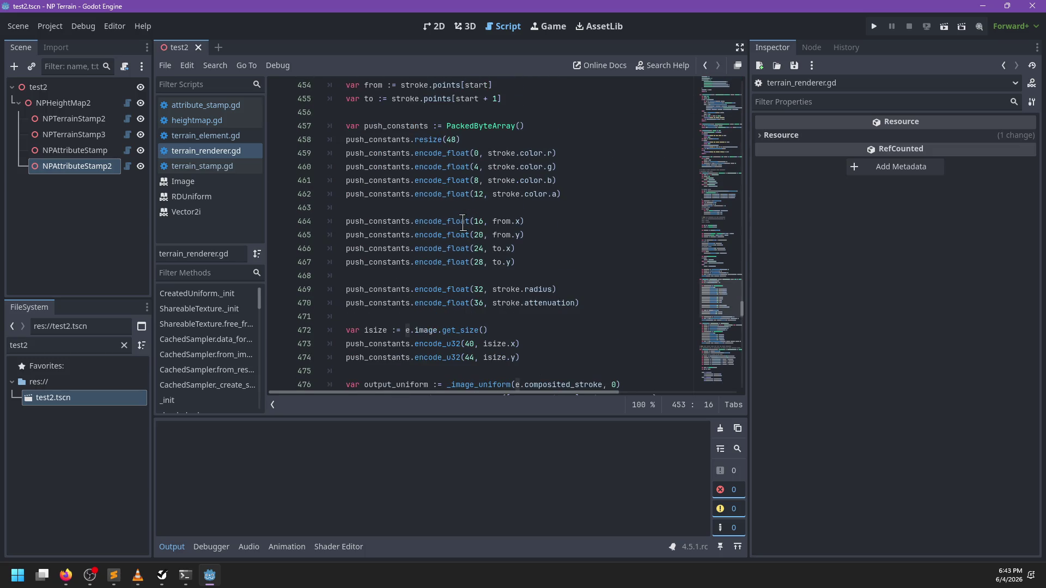
scroll(462, 222, "down", 1)
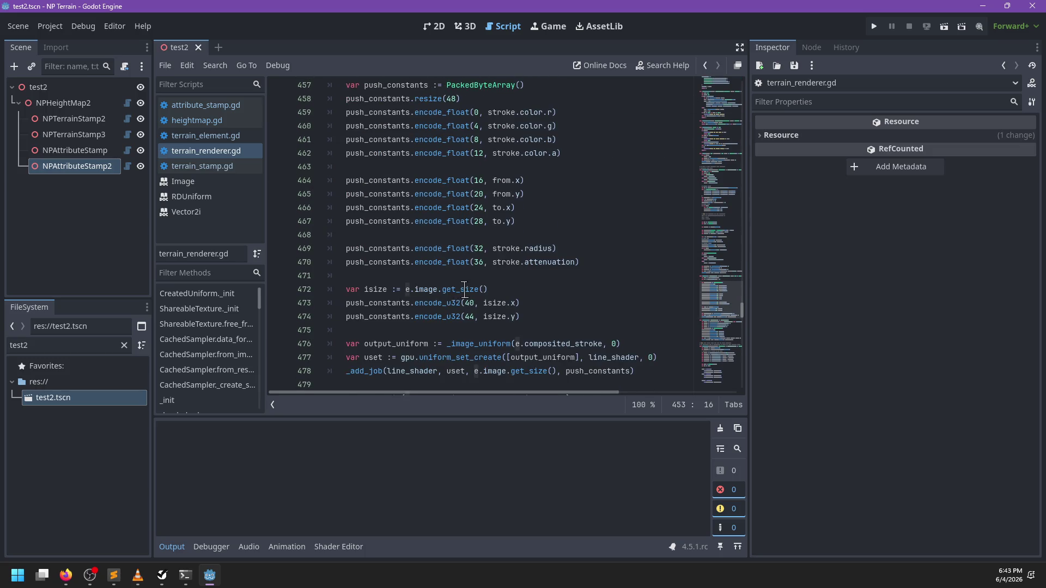
scroll(439, 289, "down", 2)
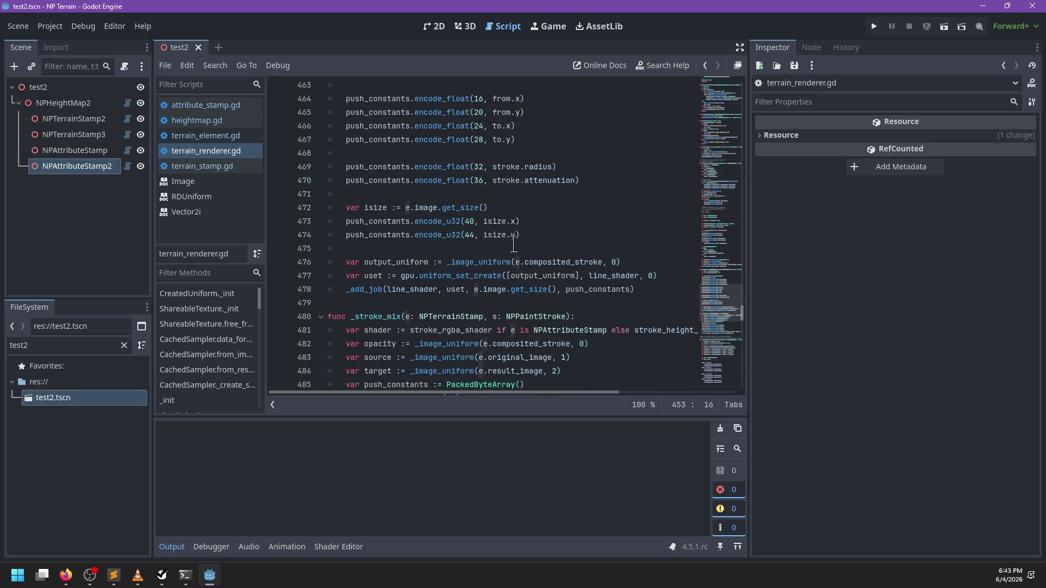
double_click(488, 264)
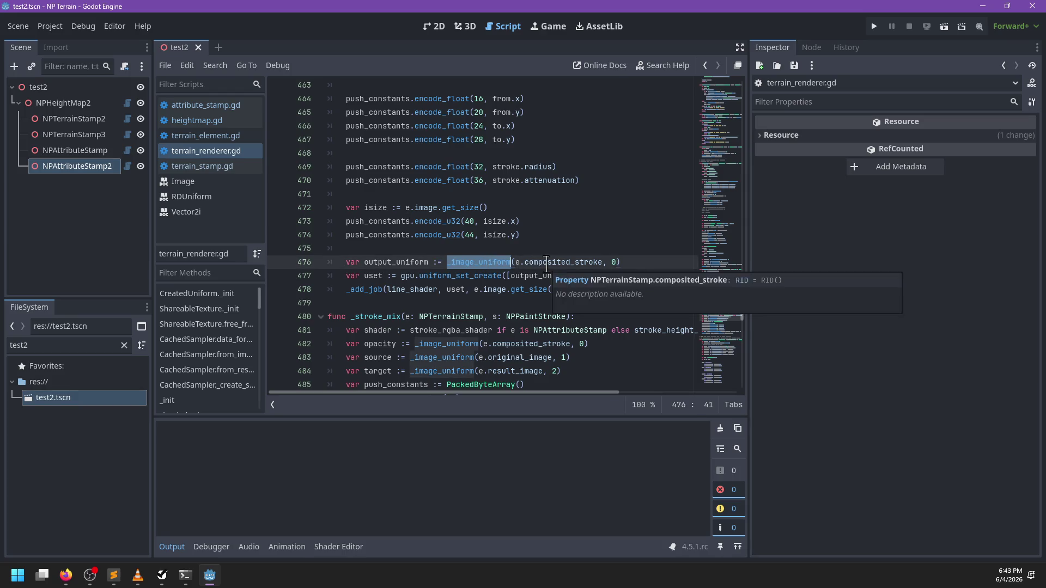
double_click(529, 263)
scroll(518, 267, "down", 2)
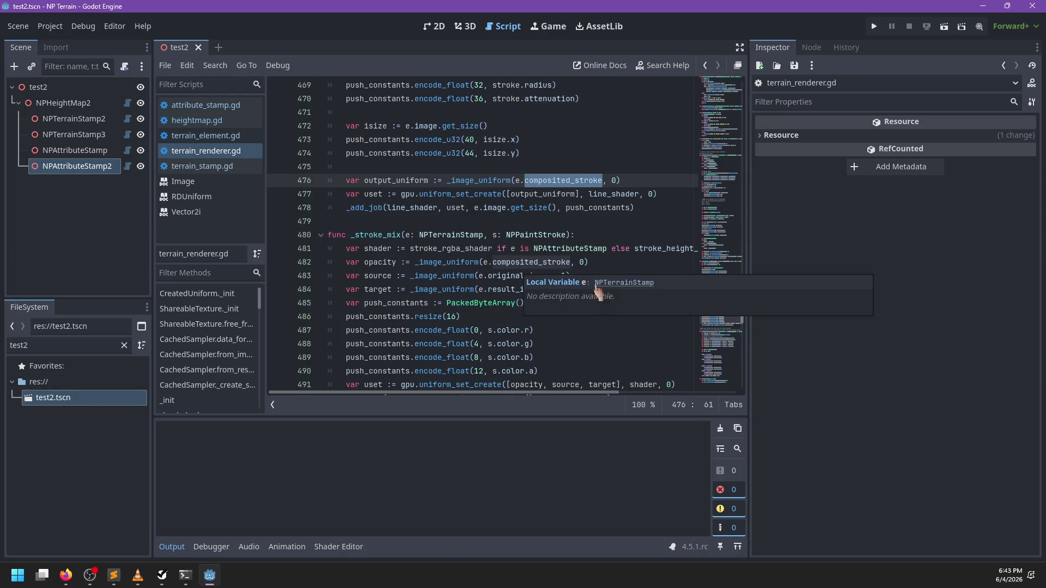
left_click(476, 262)
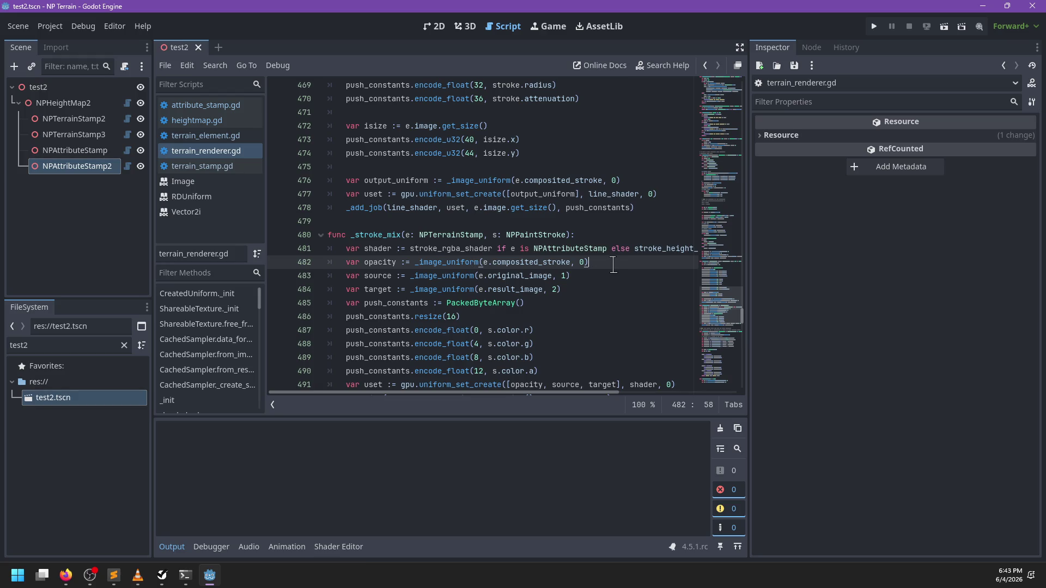
left_click(256, 136)
- Search terrain_element.gd for 'compi' composited-stroke references
scroll(496, 255, "down", 5)
key("ctrl+f")
type("compi")
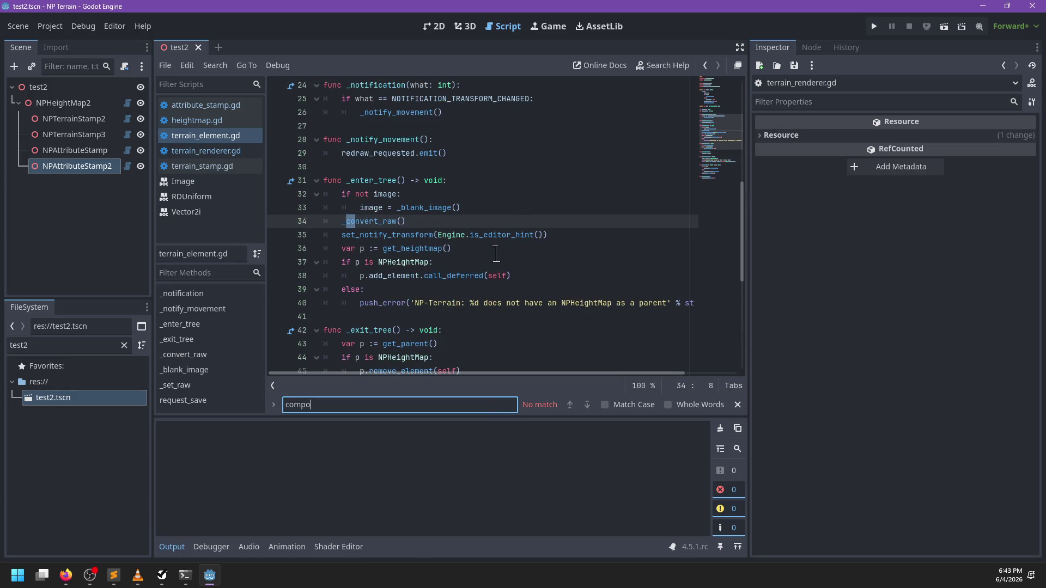
key("Escape")
- Search terrain_stamp.gd for composited-stroke and 'original_image' original-image references
left_click(223, 106)
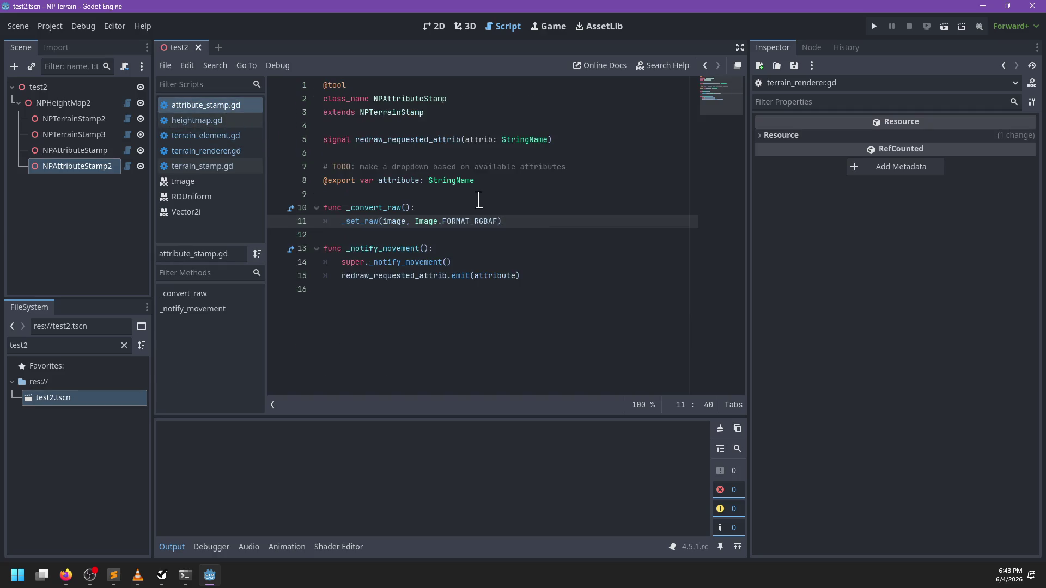
left_click(202, 167)
key("ctrl+f")
type("n")
type("mposited_stroke")
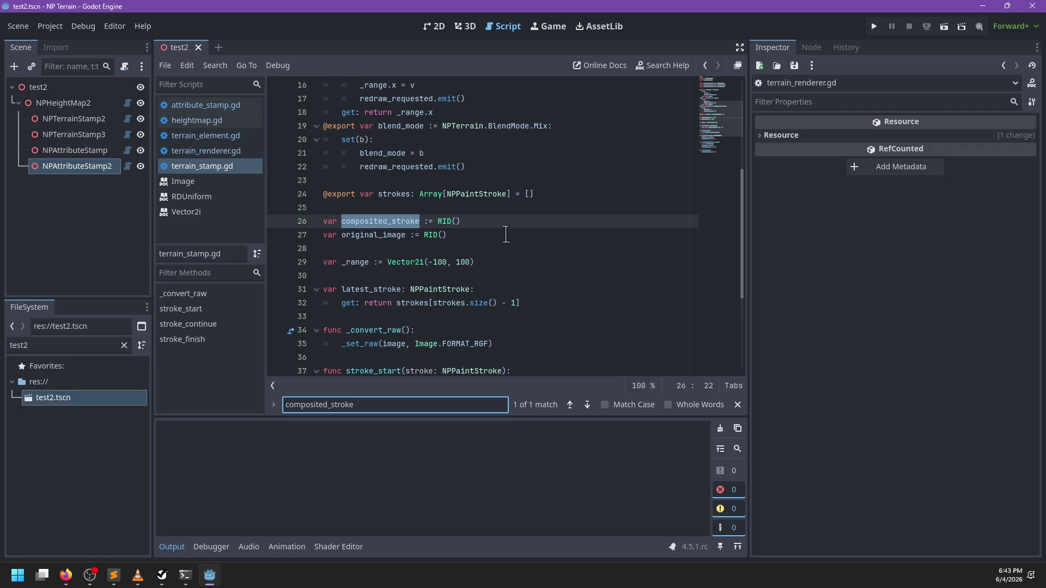
key("Escape")
key("ctrl+f")
type("original_image")
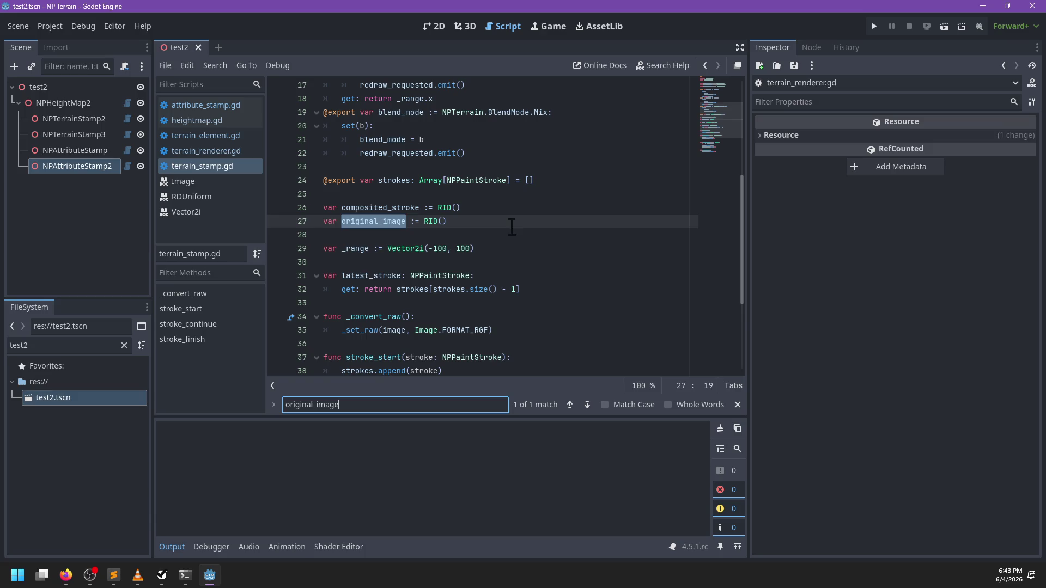
key("Escape")
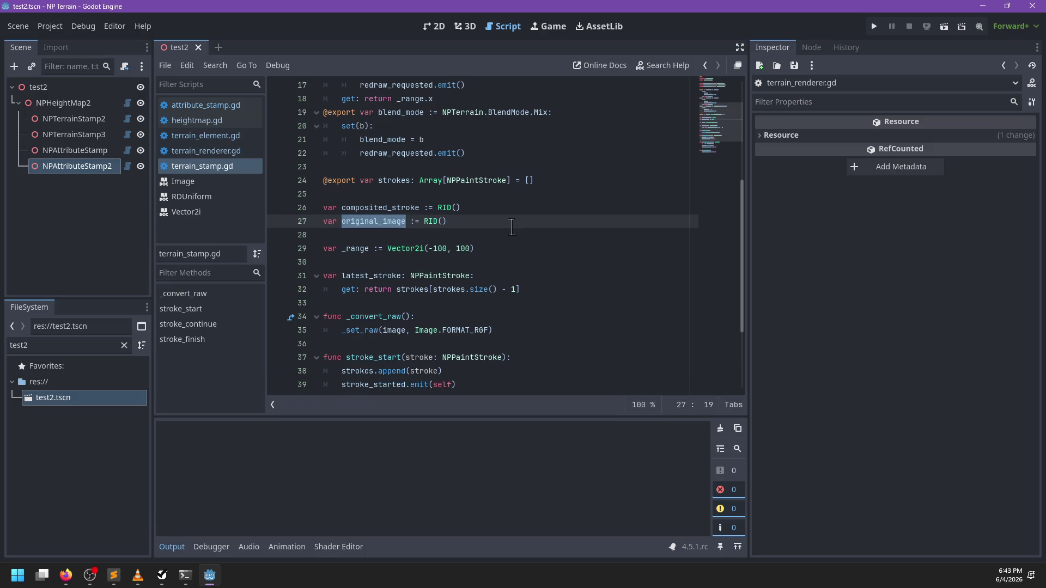
- From heightmap.gd's stroke handler, jump to the create_stroke_buffers definition in terrain_renderer.gd
left_click(202, 107)
left_click(202, 120)
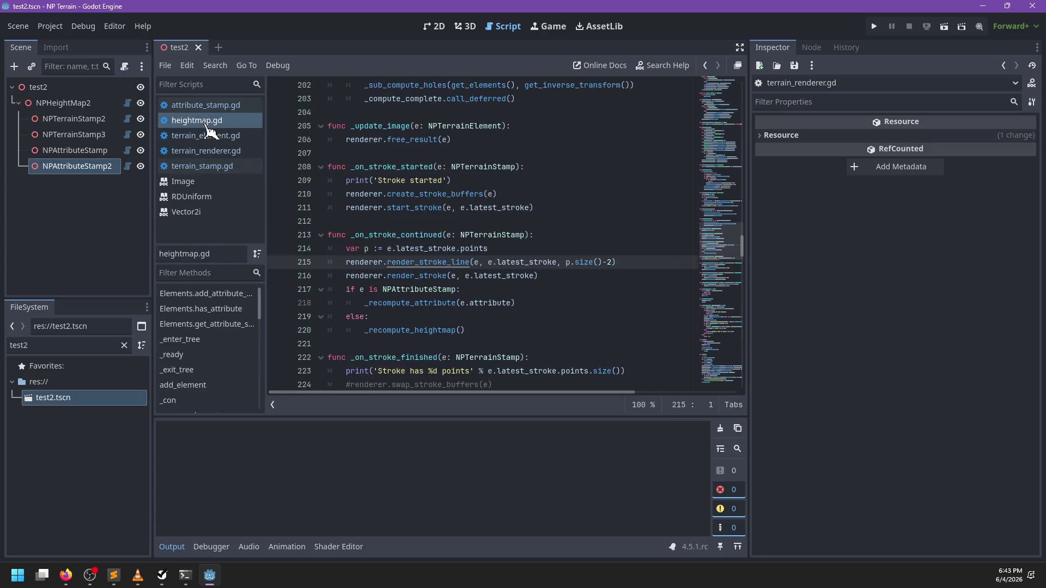
left_click(563, 234)
key("ctrl+f")
key("Escape")
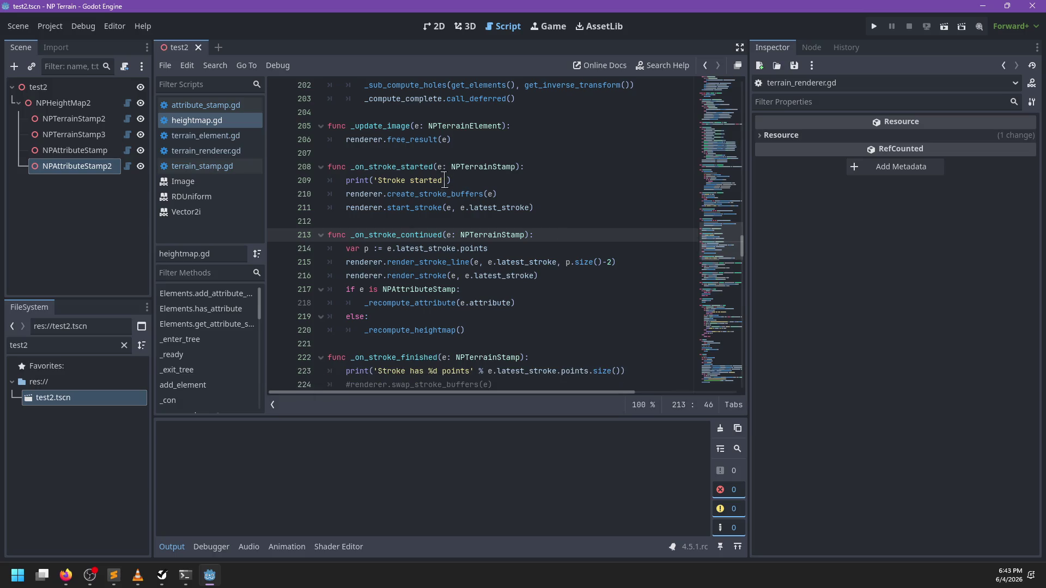
left_click(443, 194, "ctrl")
scroll(575, 283, "down", 3)
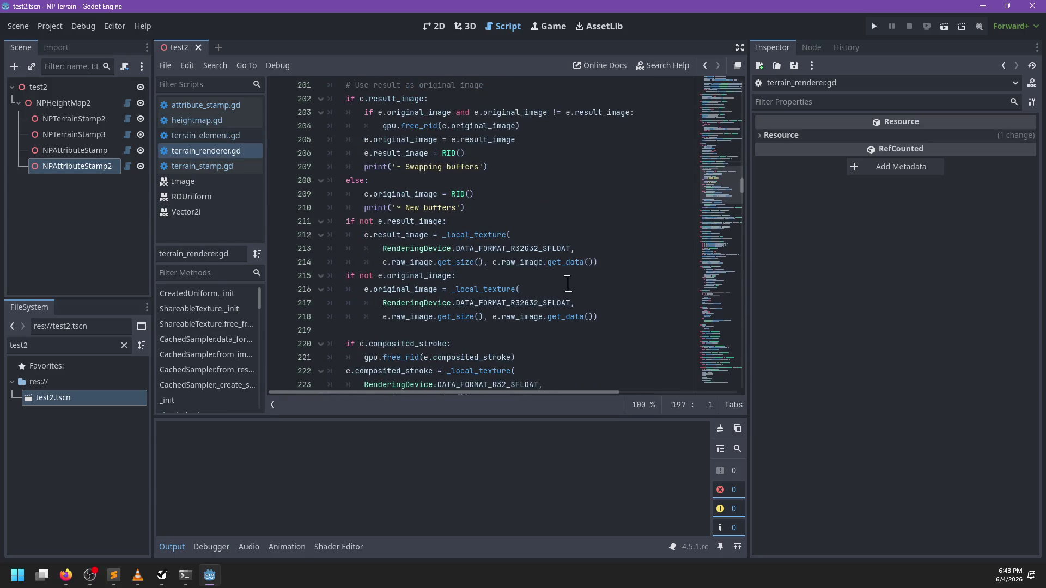
- Declare a result_format variable of type RenderingDevice.DataFormat after the New buffers print
double_click(570, 248)
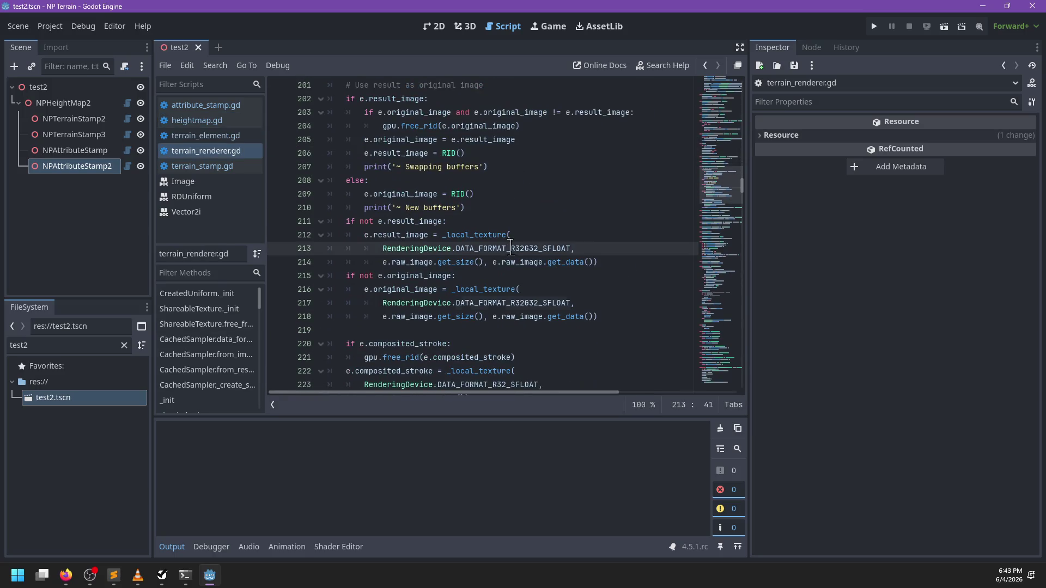
left_click(505, 201)
key("Return")
key("BackSpace")
type("var result_format:")
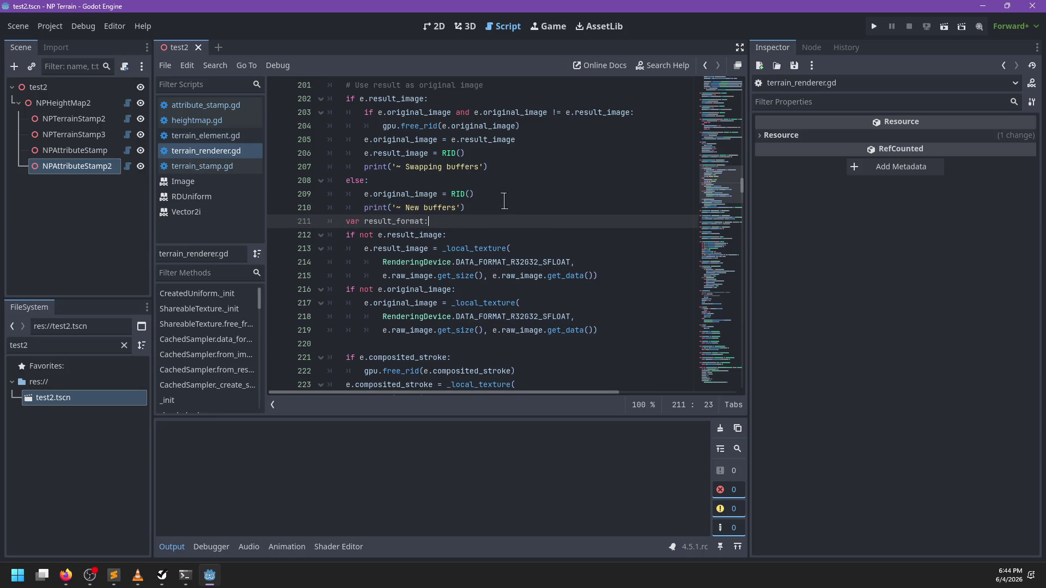
key("Return")
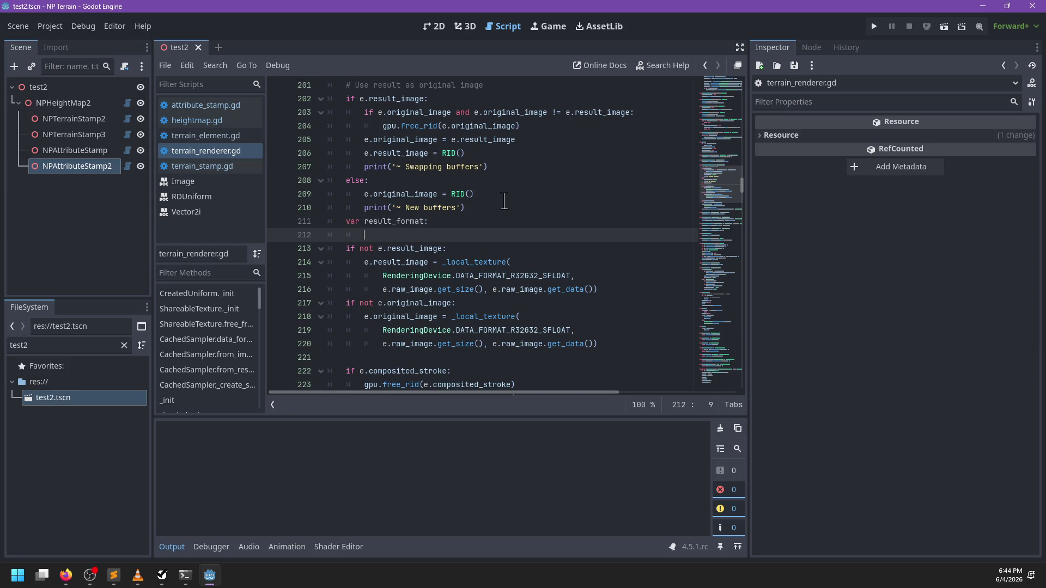
key("BackSpace")
key("BackSpace")
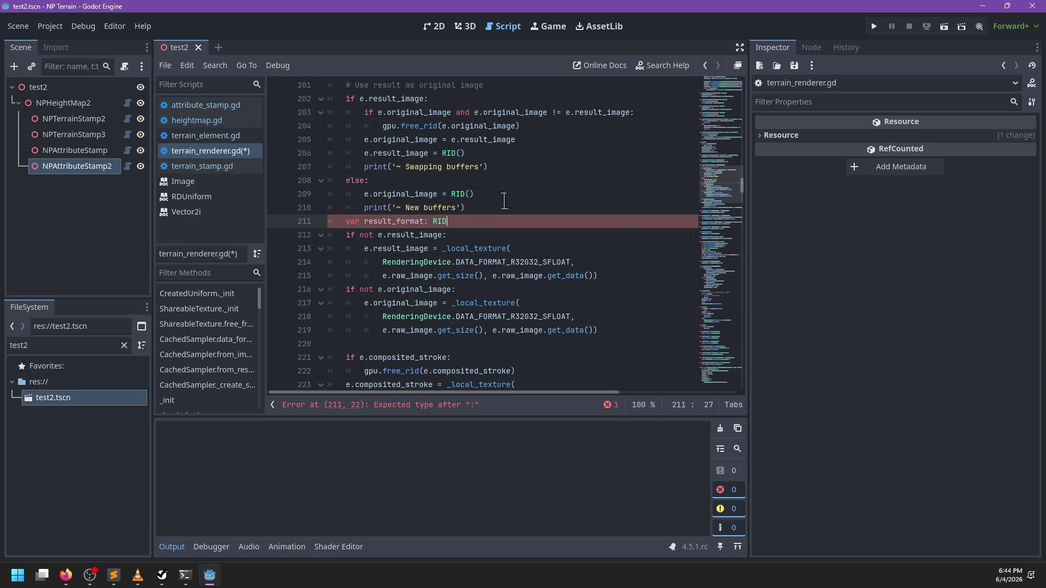
key("BackSpace")
key("BackSpace")
key("BackSpace")
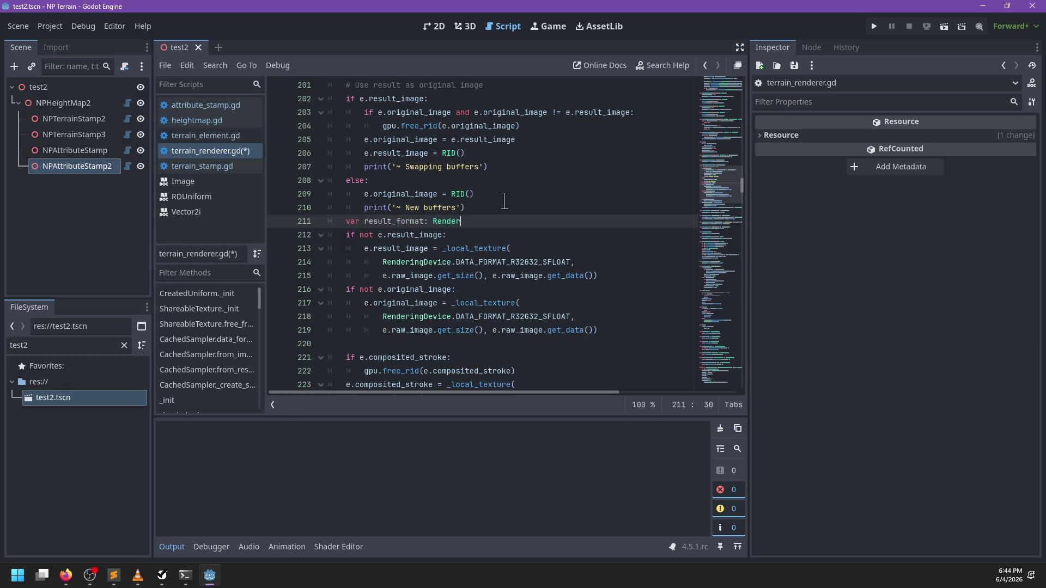
type("ingDevice.DataFormat")
key("Return")
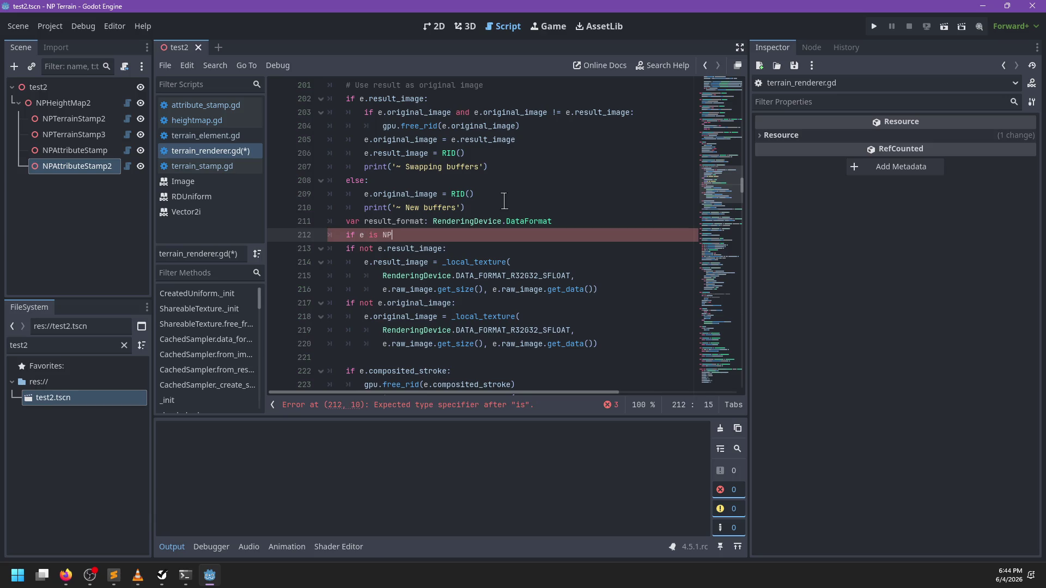
- Set result_format to DATA_FORMAT_R32G32B32A32_SFLOAT when e is an NPAttributeStamp, with an else branch
type("A")
key("Return")
type(":")
key("Return")
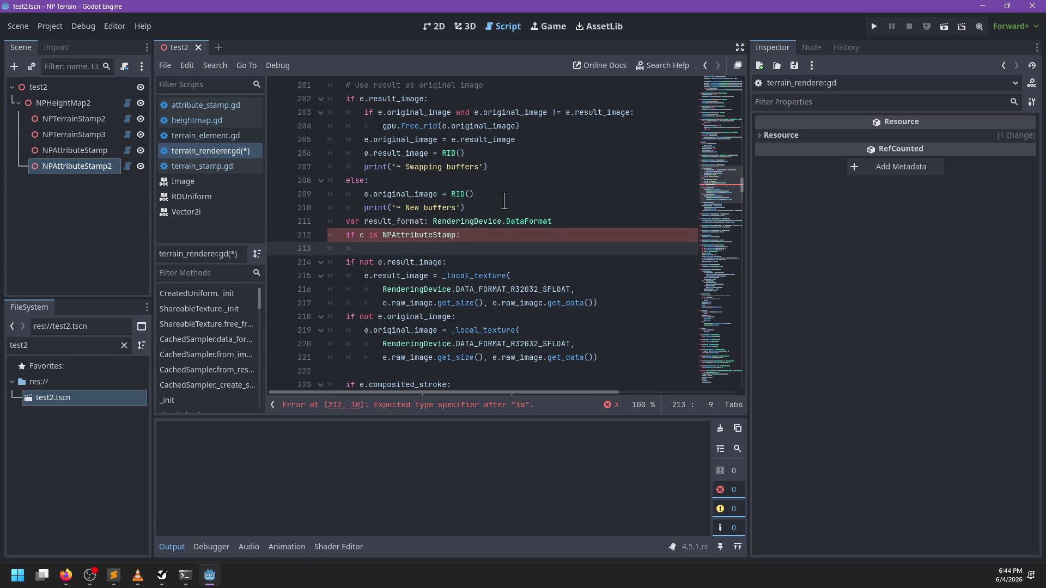
type("result_format = ")
type("RenderingDe")
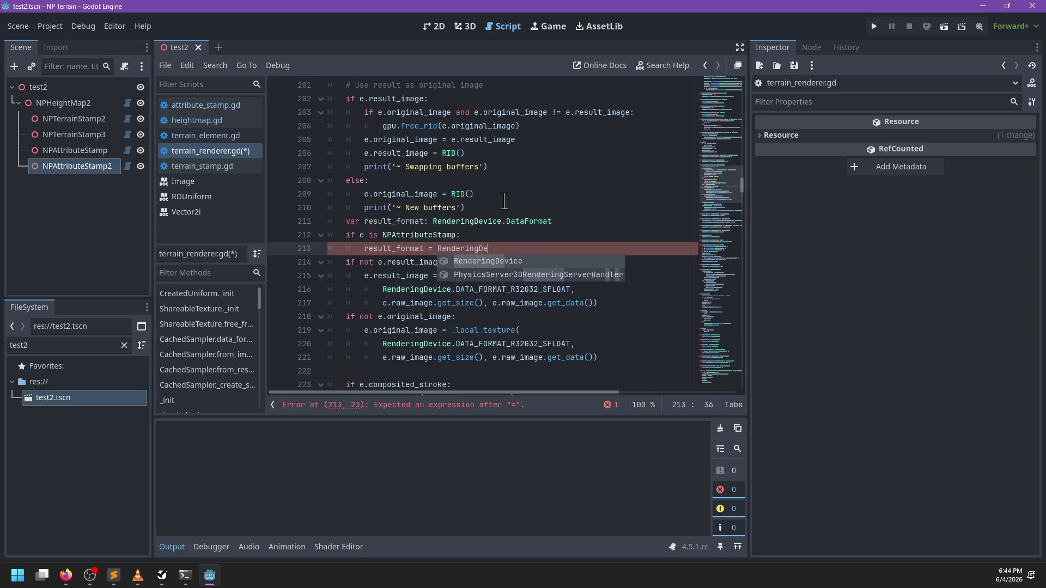
type("vice.DATA_FORMAT_R")
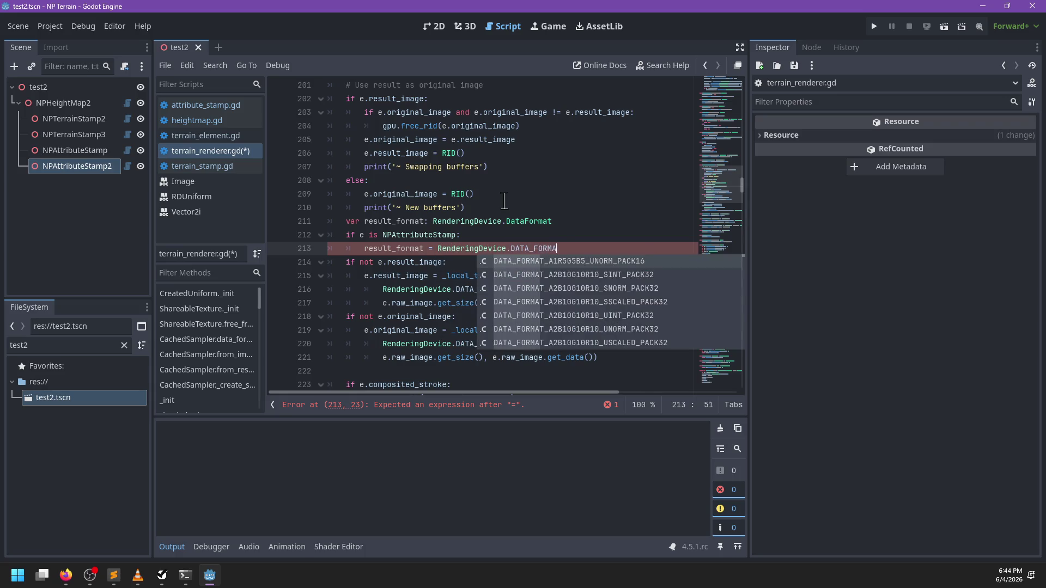
type("32G")
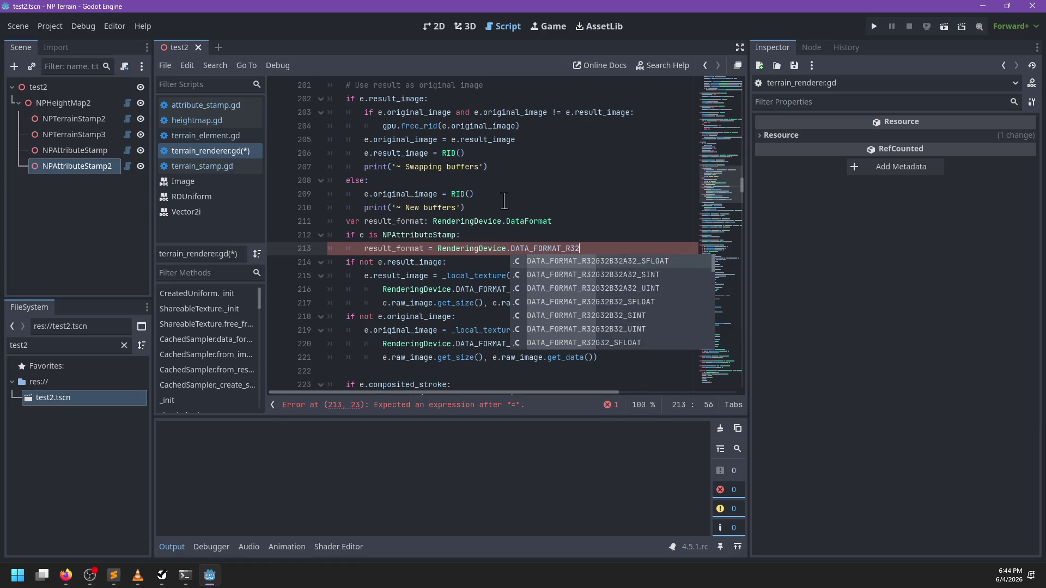
key("Return")
key("Return")
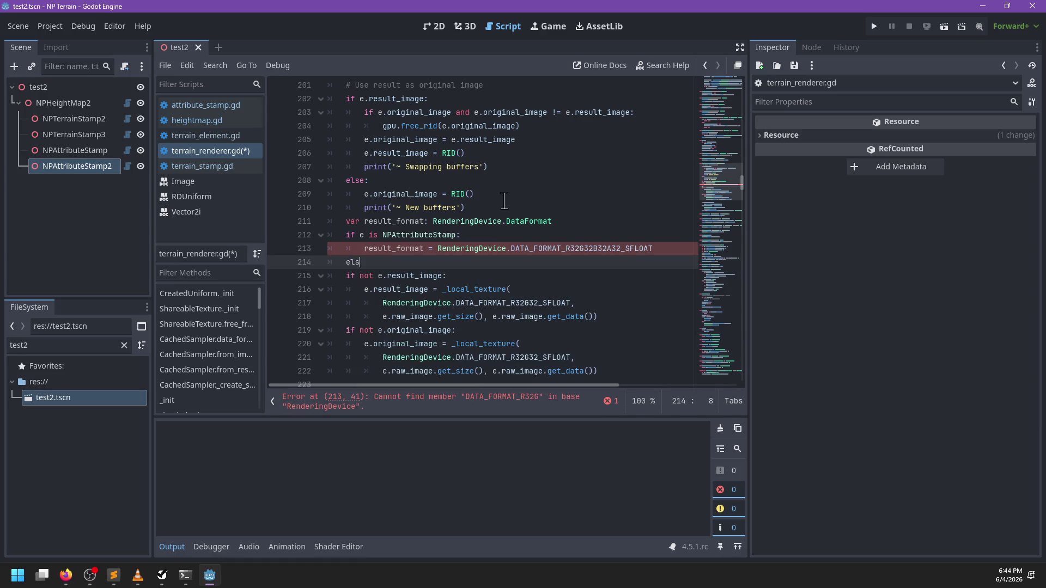
type("e:")
key("Return")
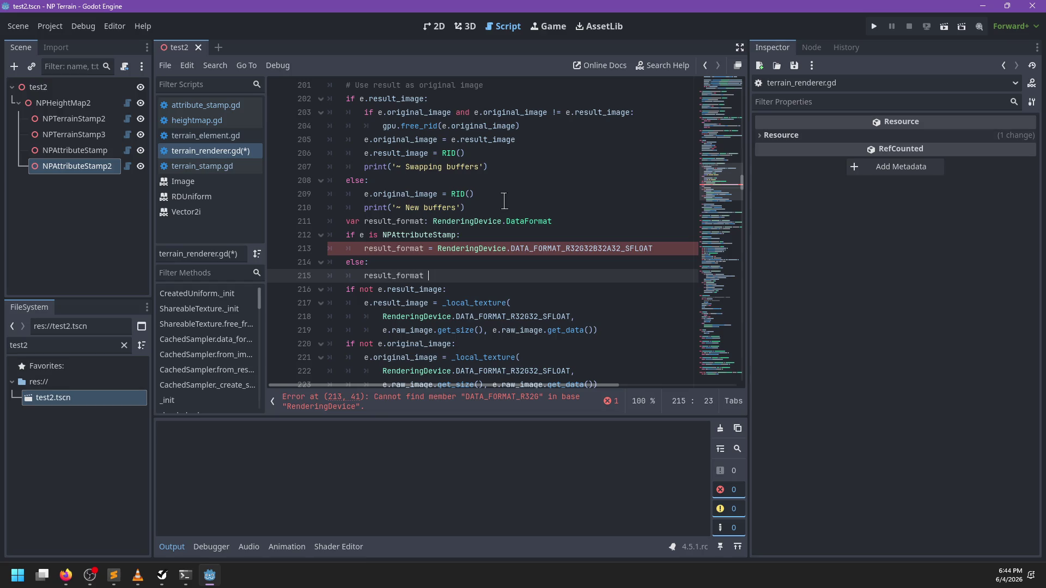
- Move the two-channel R32G32_SFLOAT format into the else branch of result_format
left_click_drag(382, 317, 570, 317)
key("ctrl+x")
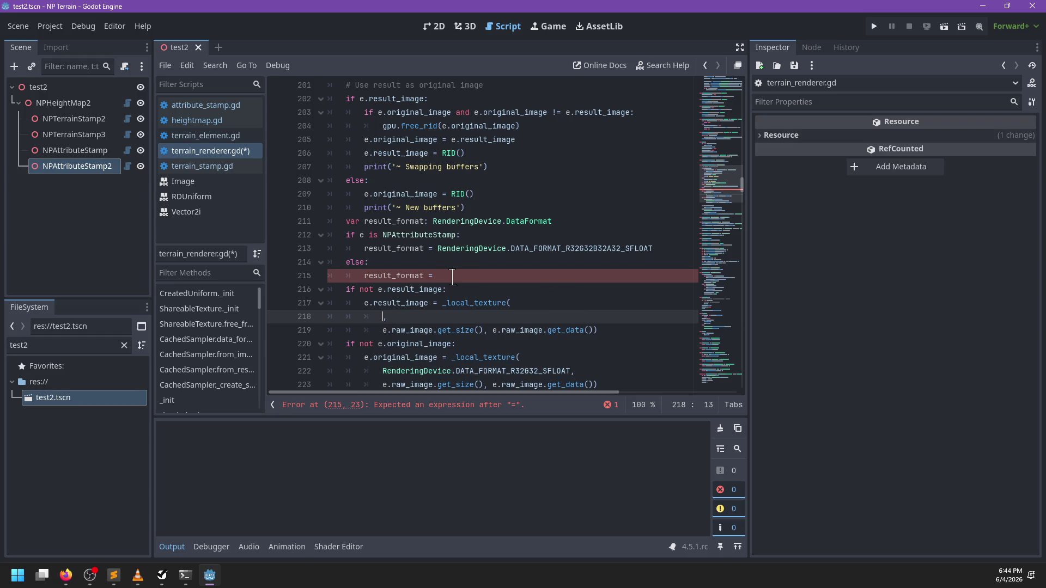
left_click(451, 276)
key("ctrl+v")
- Pass result_format to both the result_image and original_image _local_texture calls, then save
left_click(383, 312)
key("Down")
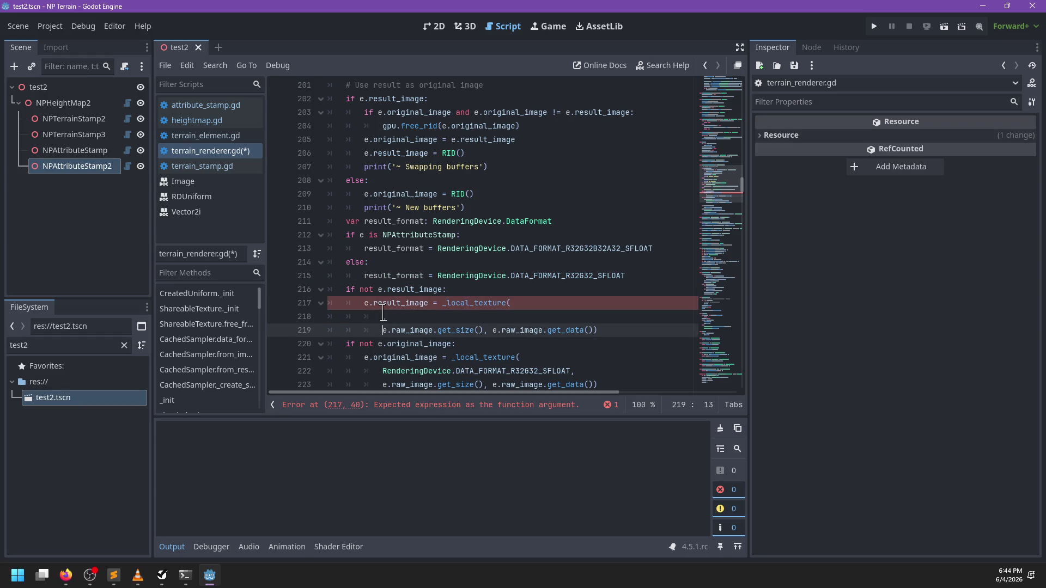
key("Up")
type("re")
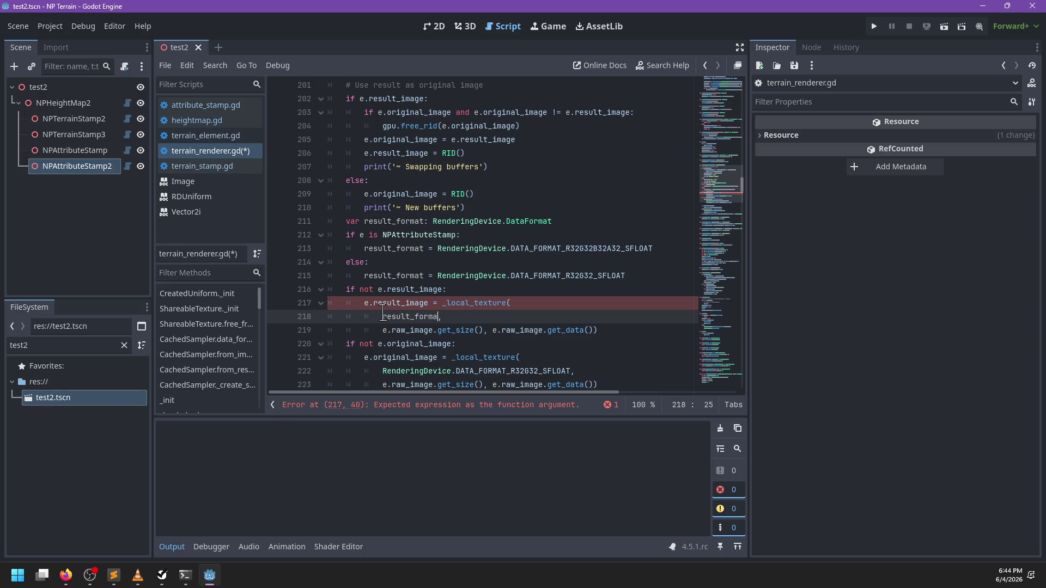
key("ctrl+shift+Left")
left_click_drag(383, 372, 571, 372)
key("ctrl+v")
left_click(547, 344)
scroll(548, 327, "down", 4)
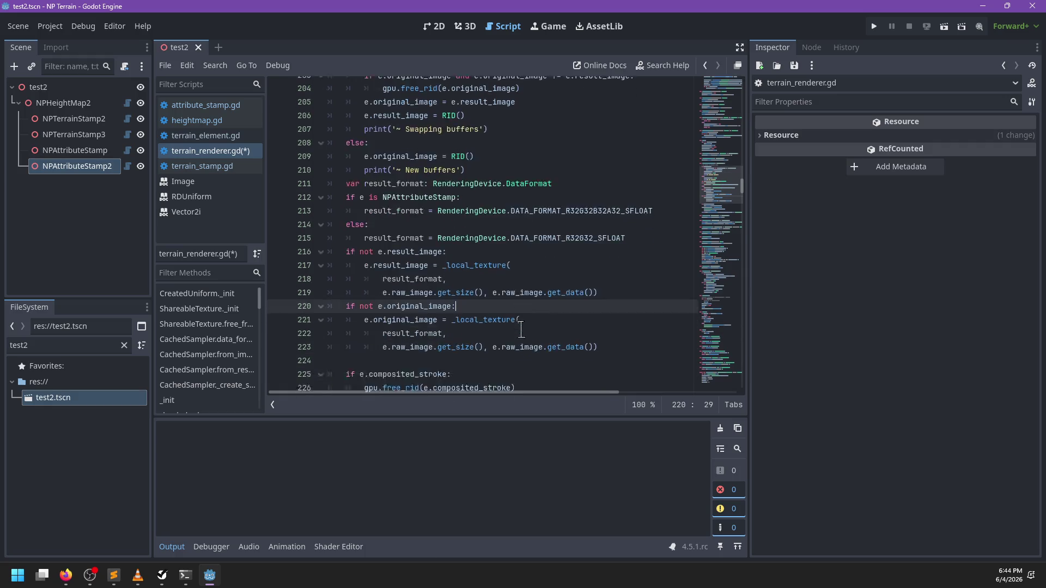
key("ctrl+s")
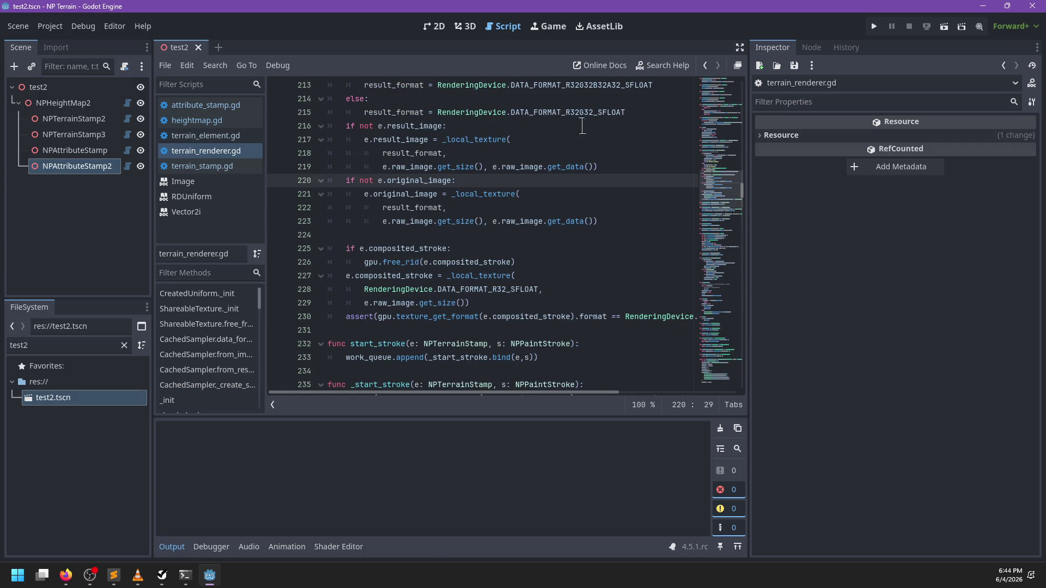
- Search for other uses of the R32G32_SFLOAT format, finding one at line 77
double_click(571, 114)
key("ctrl+f")
key("Return")
key("Return")
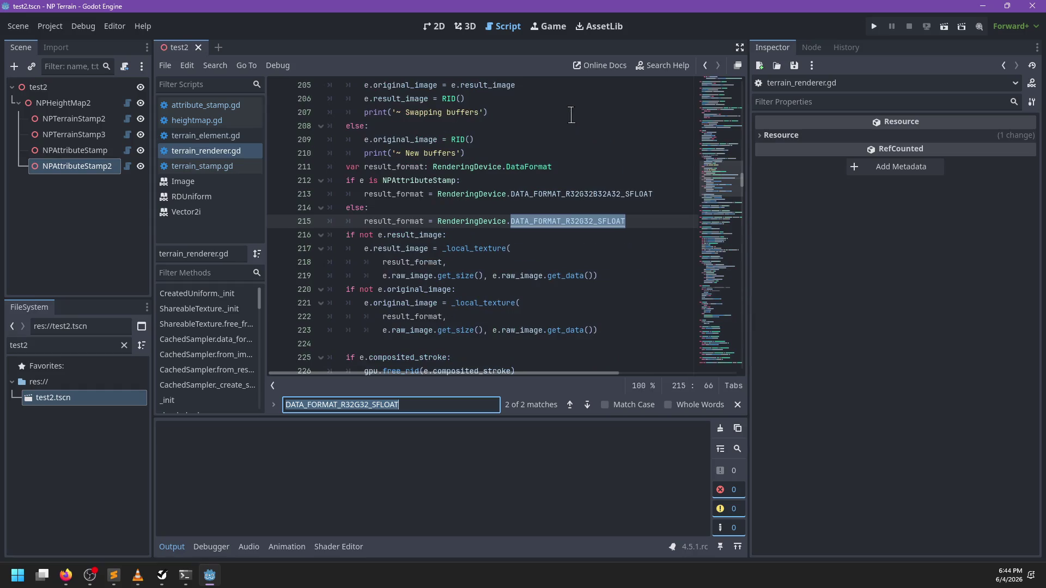
key("Return")
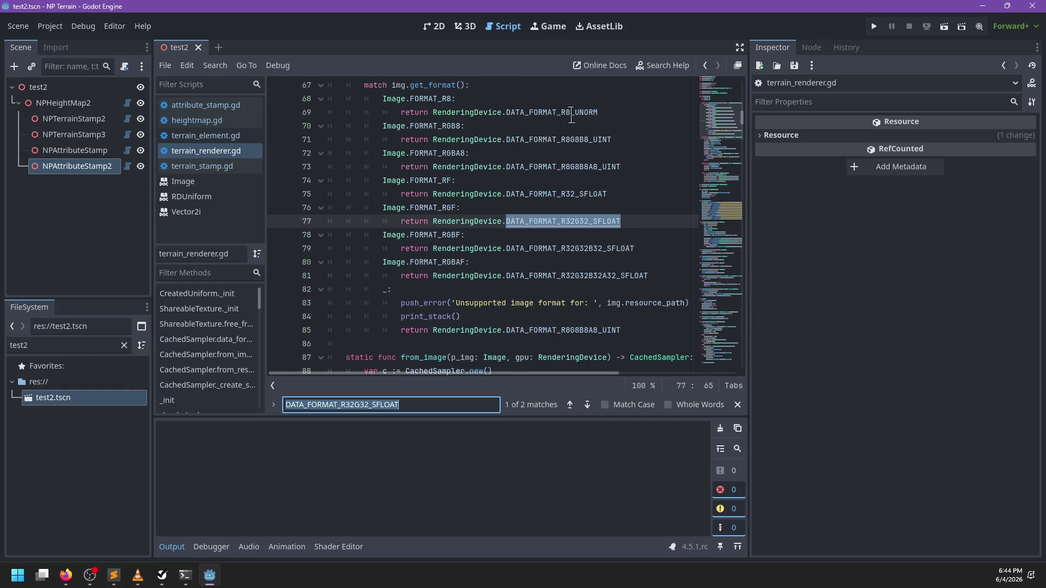
key("Return")
key("Escape")
left_click(470, 202)
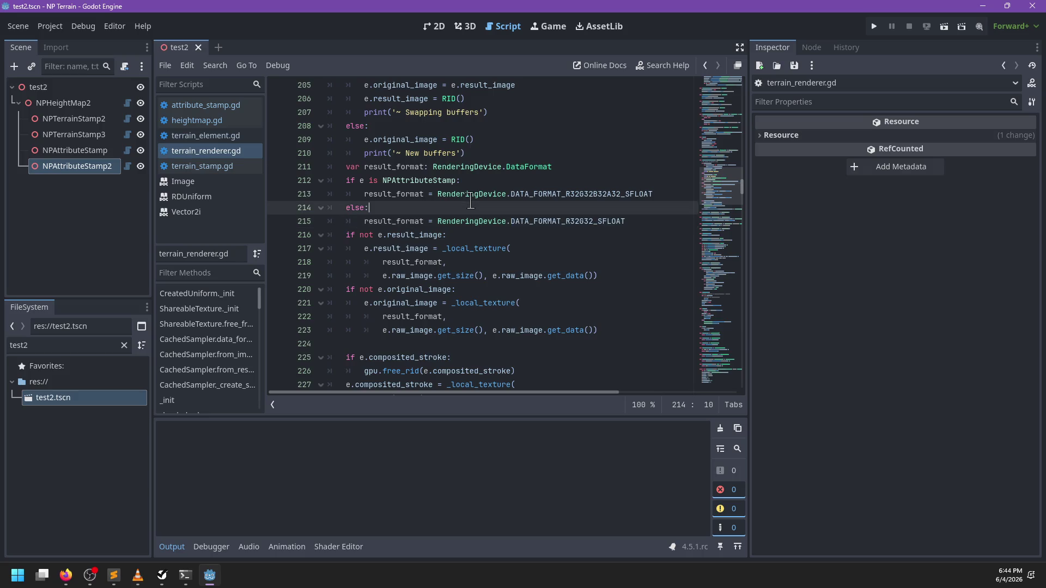
left_click(199, 47)
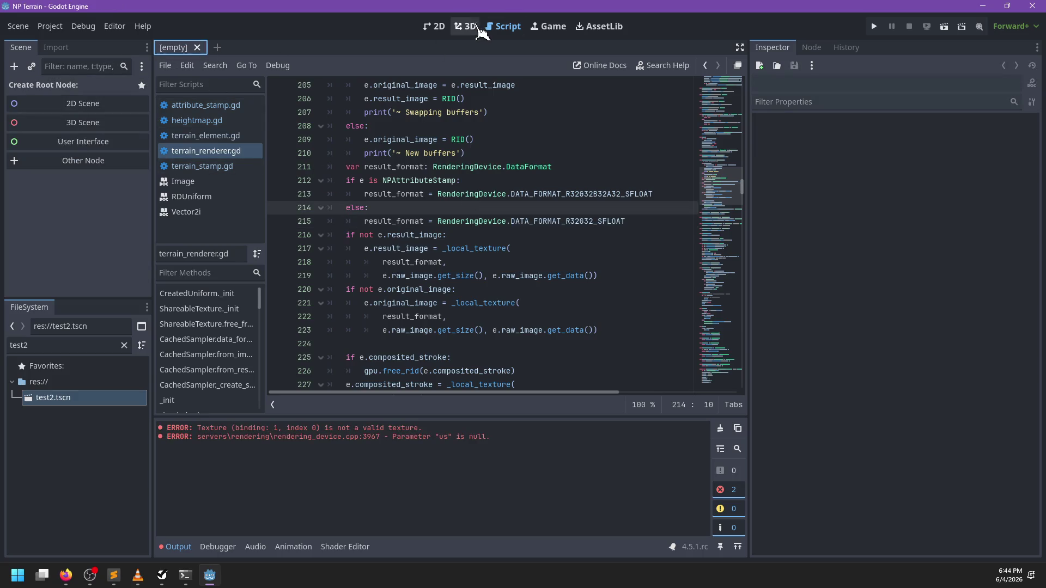
- Open test2.tscn, paint yellow-green over the blue icon stamp, and select NPAttributeStamp
left_click(720, 429)
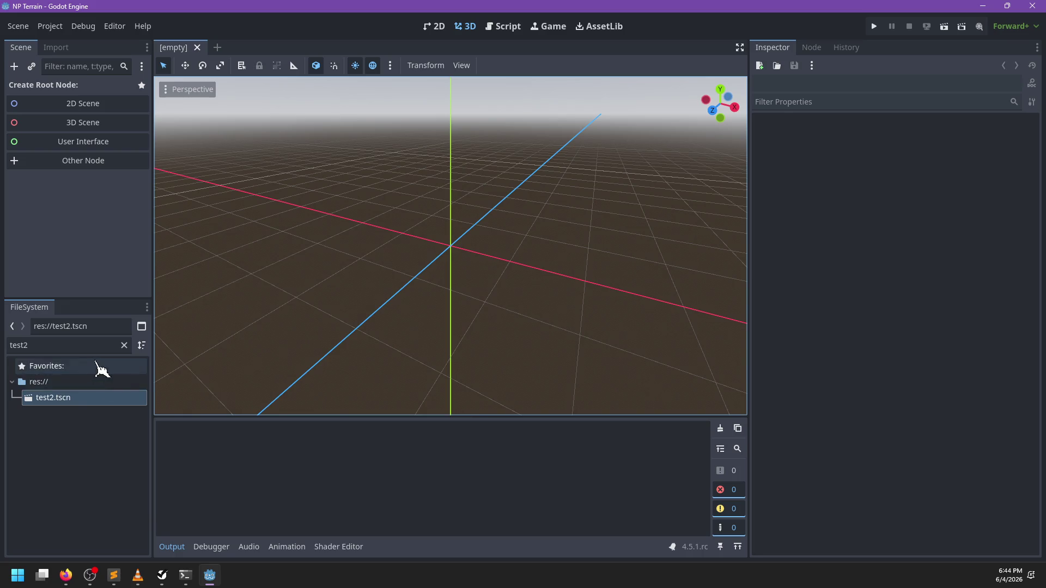
double_click(87, 401)
scroll(556, 236, "up", 6)
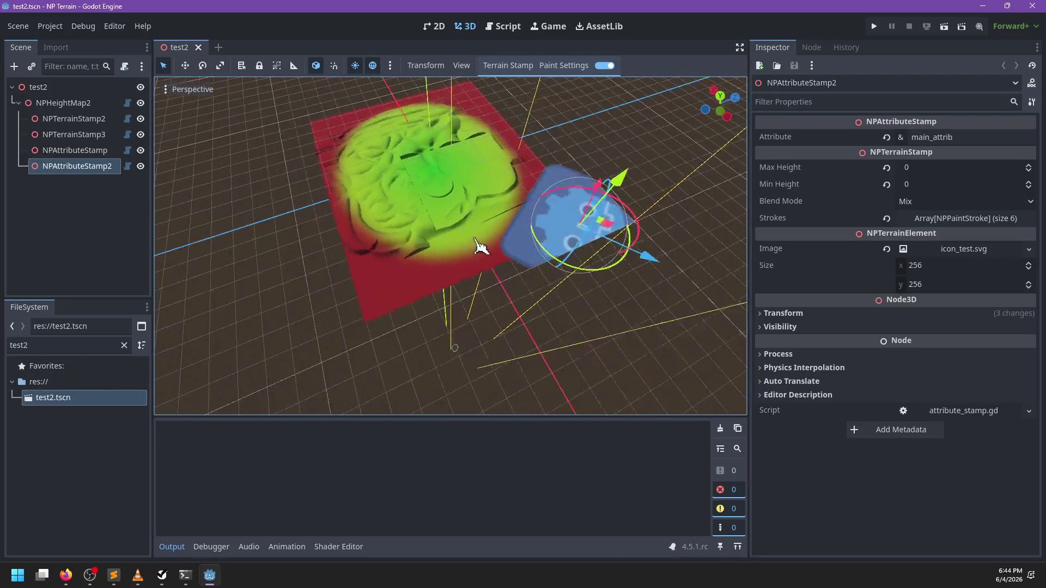
mouse_move(539, 277)
left_mouse_down()
mouse_move(467, 275)
mouse_move(436, 334)
mouse_move(570, 214)
mouse_move(488, 312)
mouse_move(430, 306)
mouse_move(436, 330)
mouse_move(474, 299)
left_mouse_up()
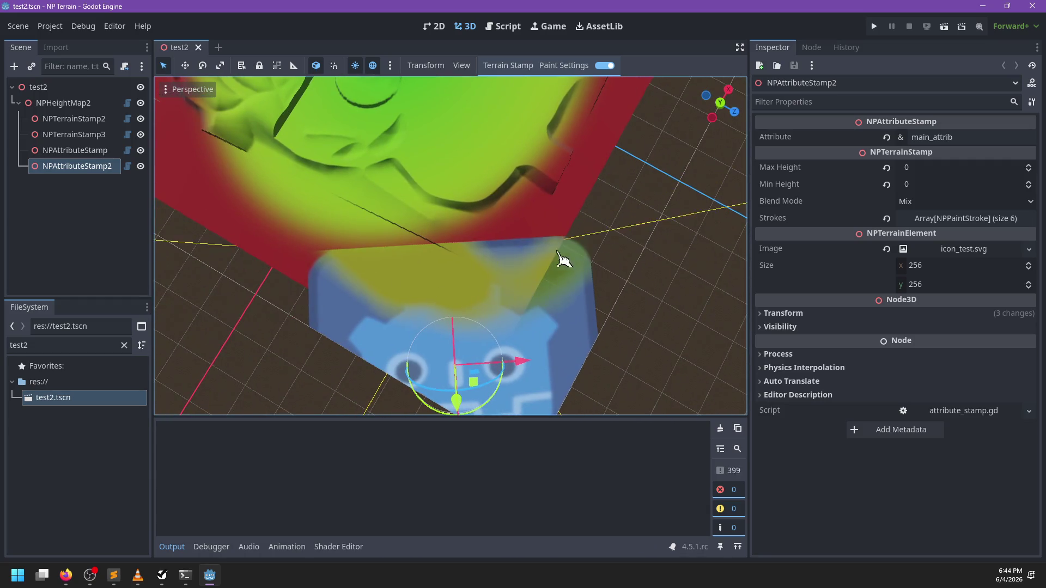
left_click(463, 264)
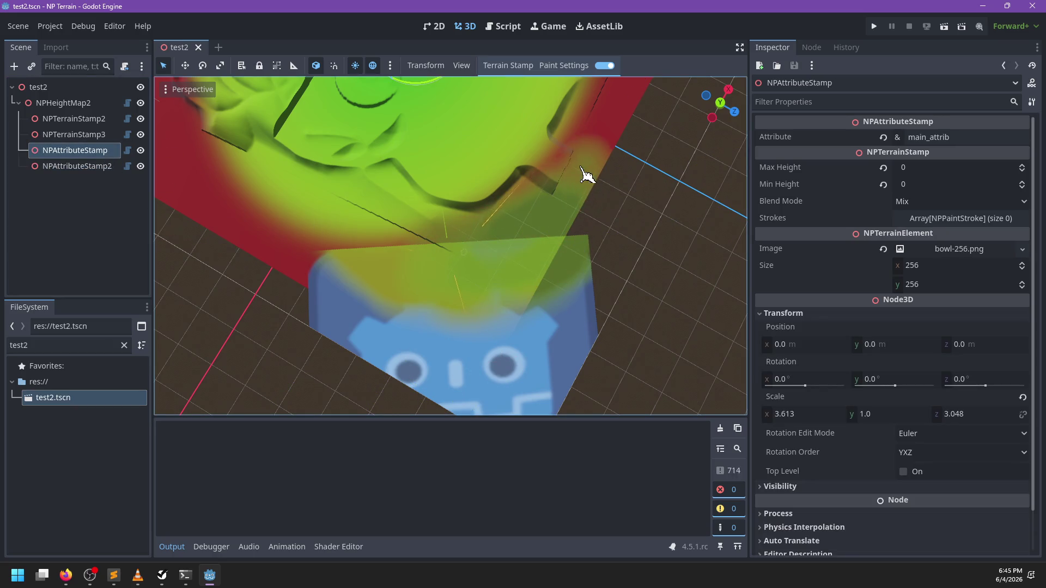
mouse_move(323, 303)
left_mouse_down()
mouse_move(427, 290)
mouse_move(498, 296)
left_mouse_up()
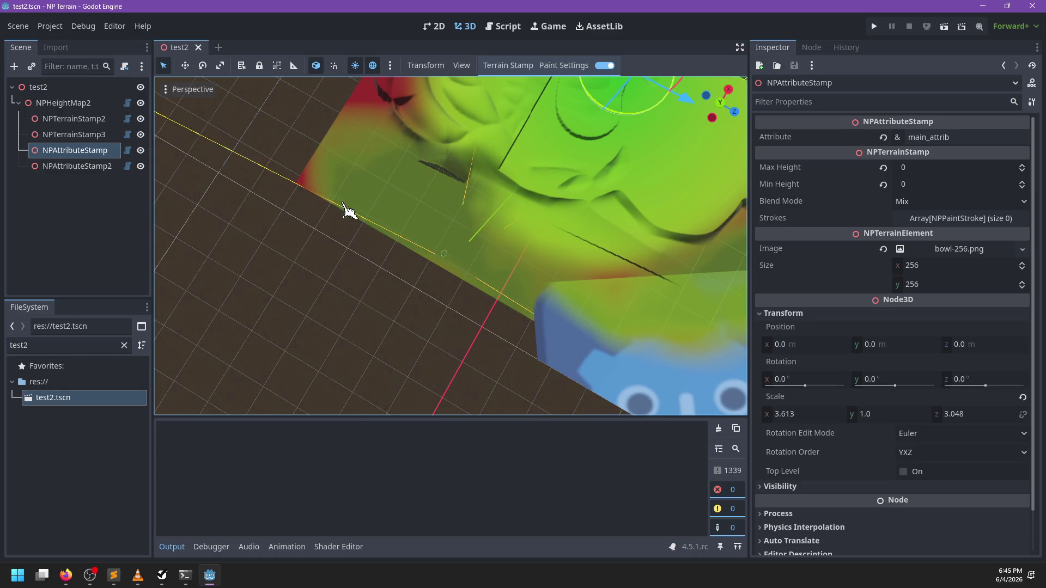
- Change the paint colour to opaque blue (1400ff) and paint a blue stroke down the terrain
mouse_move(367, 243)
left_mouse_down()
mouse_move(414, 243)
mouse_move(610, 73)
left_mouse_up()
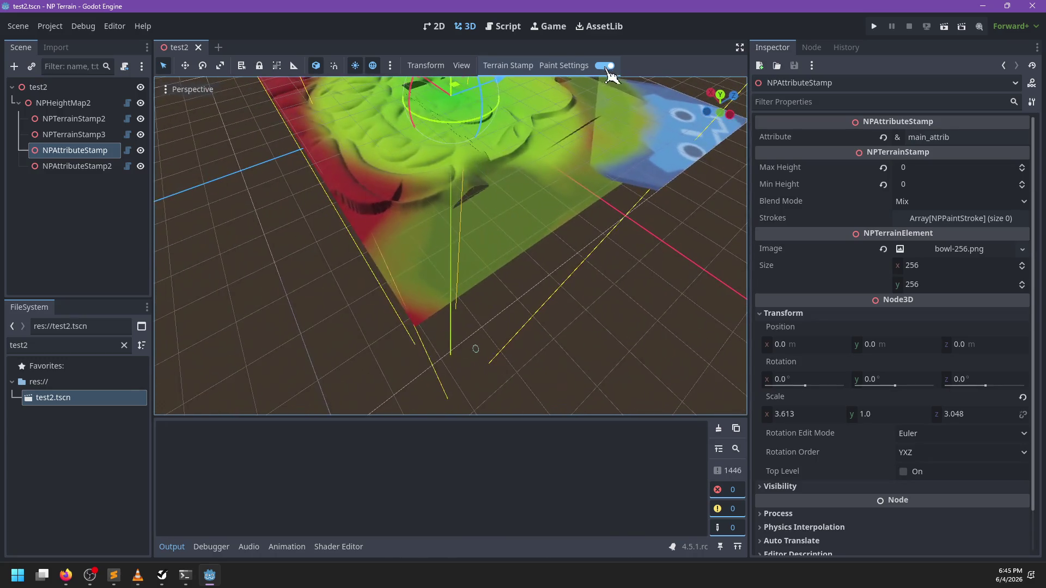
left_click(571, 67)
left_click(606, 89)
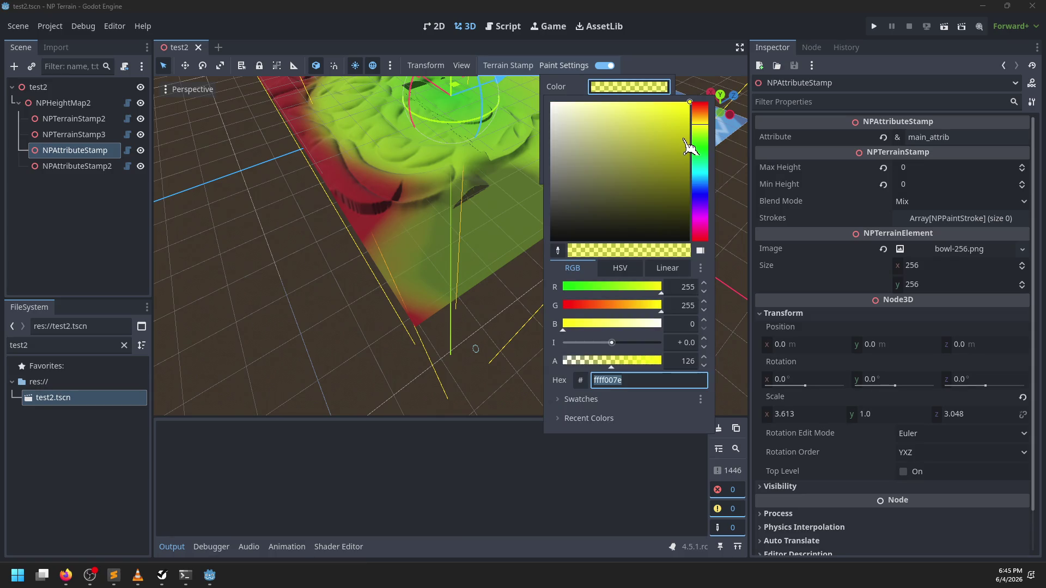
left_click(453, 229)
left_click(570, 67)
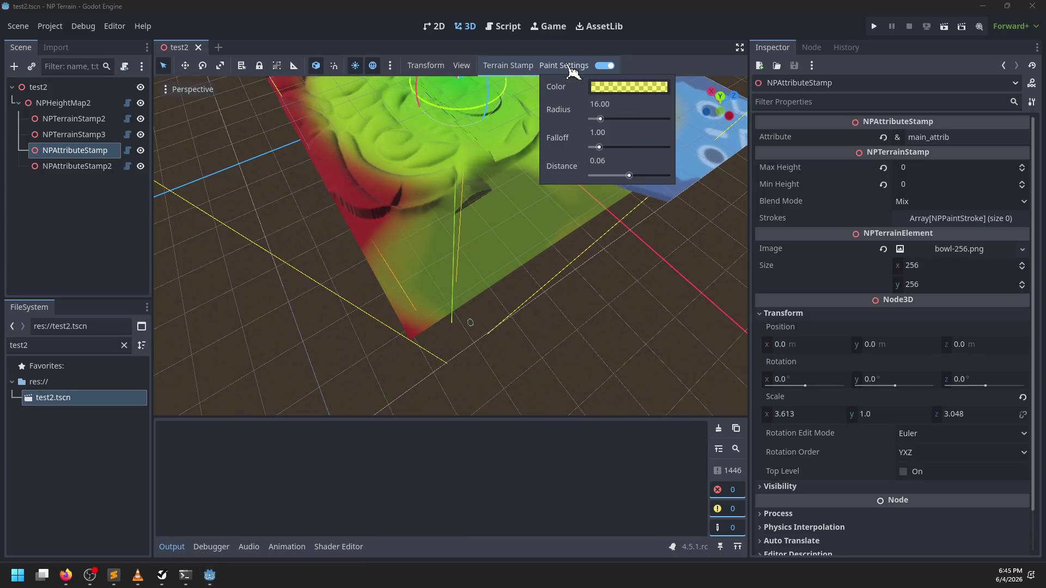
left_click(632, 89)
left_click_drag(701, 186, 703, 199)
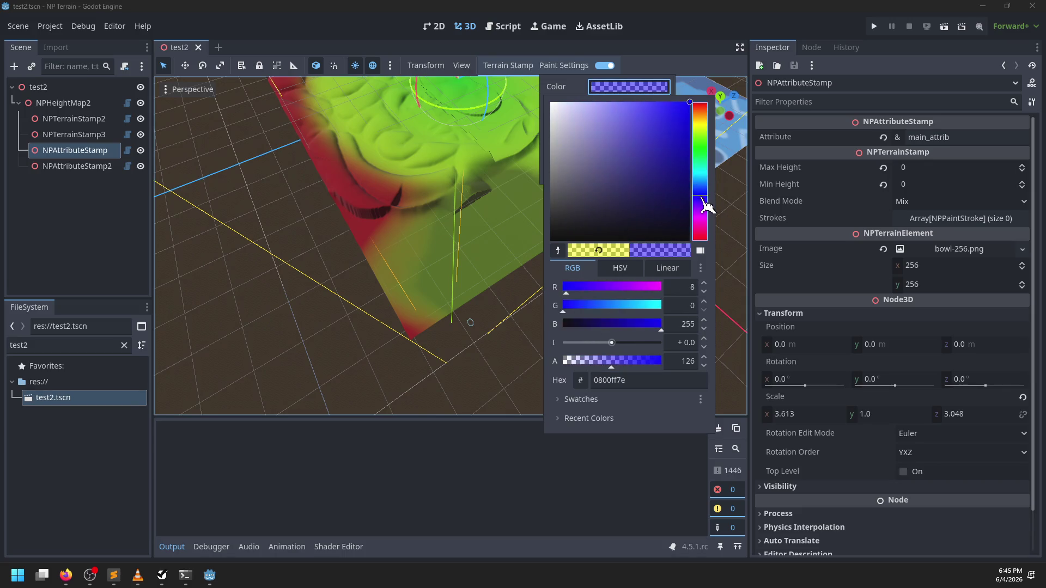
left_click_drag(621, 362, 720, 364)
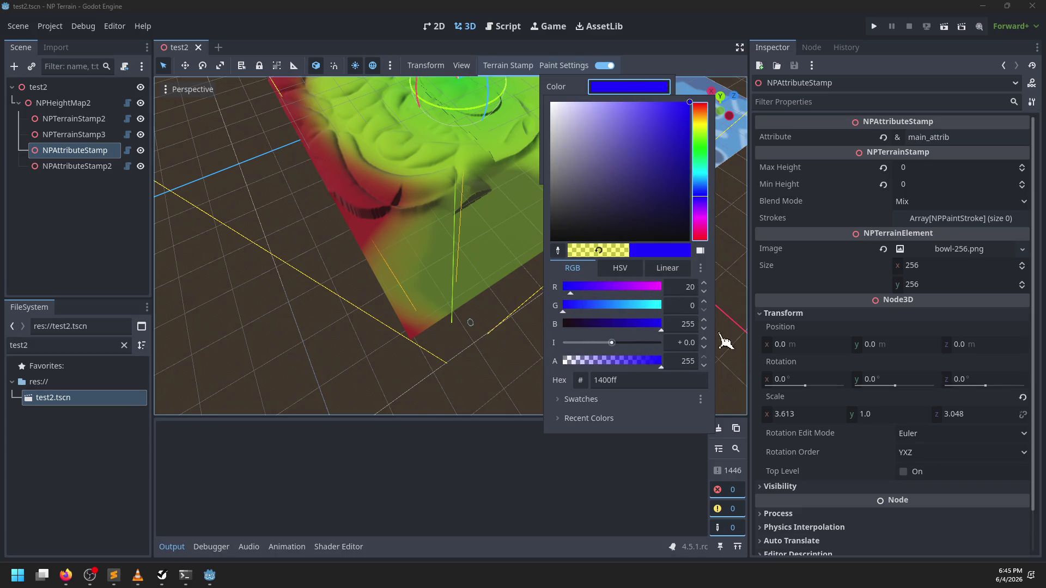
left_click(432, 299)
mouse_move(497, 199)
left_mouse_down()
mouse_move(490, 249)
mouse_move(422, 301)
mouse_move(427, 179)
mouse_move(355, 243)
mouse_move(587, 218)
mouse_move(538, 241)
mouse_move(555, 187)
mouse_move(492, 201)
mouse_move(521, 158)
mouse_move(565, 139)
mouse_move(534, 240)
mouse_move(483, 196)
mouse_move(486, 268)
mouse_move(537, 308)
mouse_move(491, 140)
mouse_move(458, 128)
left_mouse_up()
scroll(446, 224, "up", 3)
- Lower the brush falloff to 0.14 and paint wide blue strokes across the terrain
left_click_drag(446, 230, 666, 158)
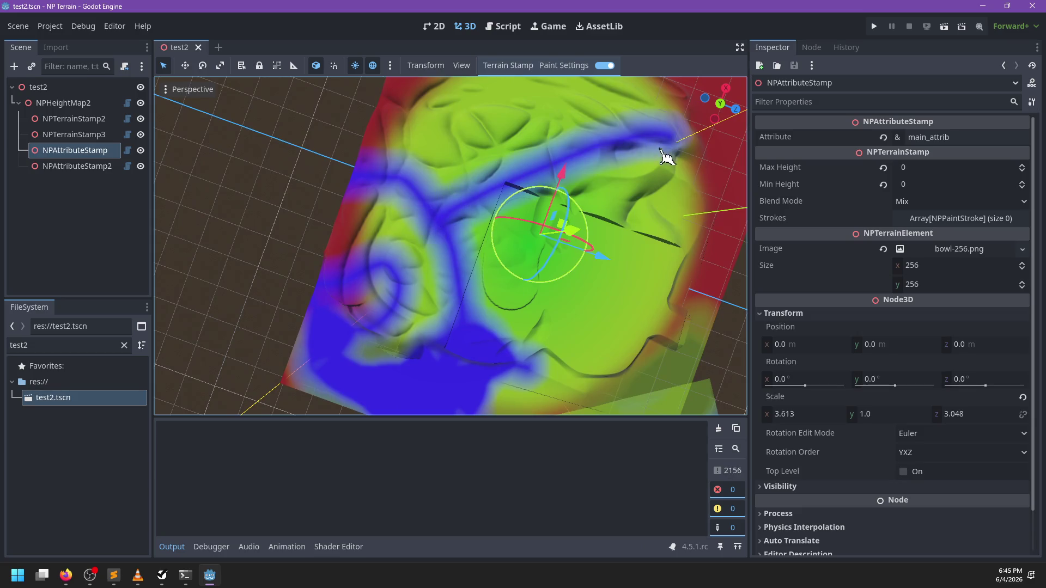
left_click(567, 71)
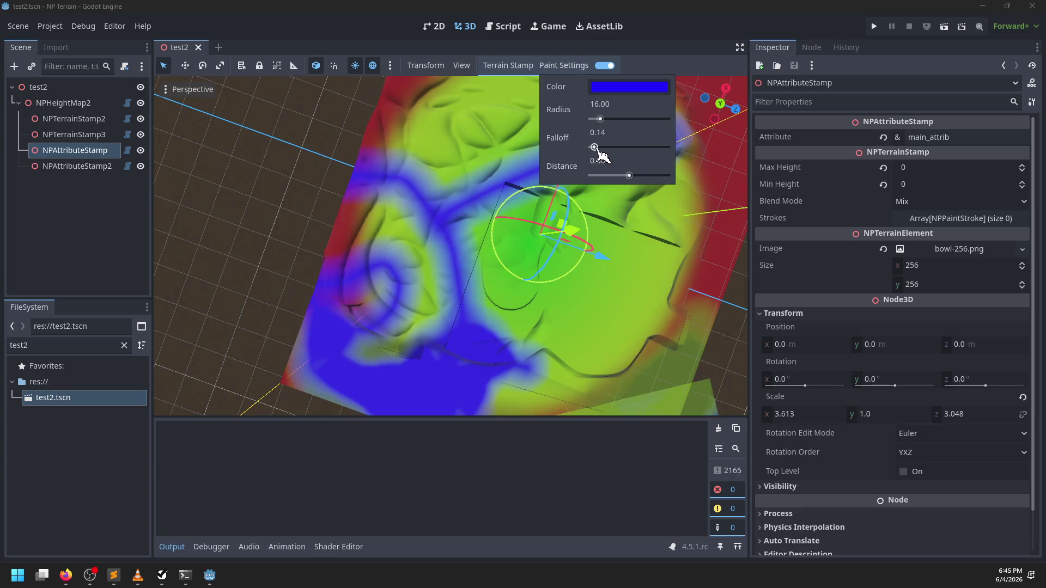
left_click(497, 205)
mouse_move(431, 137)
left_mouse_down()
mouse_move(635, 338)
mouse_move(502, 140)
mouse_move(537, 170)
left_mouse_up()
mouse_move(403, 147)
left_mouse_down()
mouse_move(496, 197)
mouse_move(546, 326)
mouse_move(392, 364)
mouse_move(500, 343)
left_mouse_up()
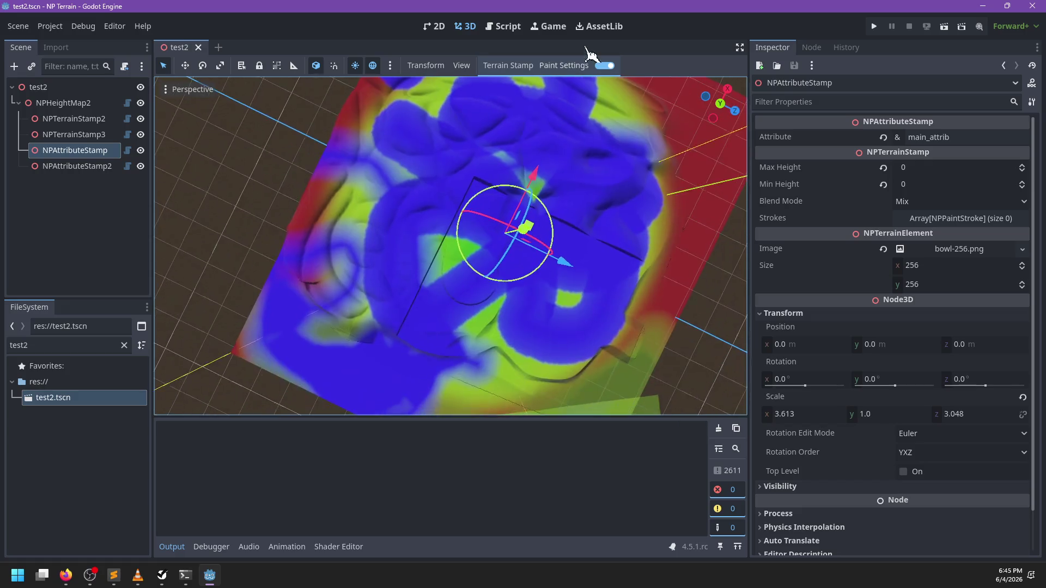
- Change the paint colour to near-black 000505
left_click(564, 65)
left_click(630, 86)
mouse_move(703, 193)
left_mouse_down()
mouse_move(702, 139)
mouse_move(702, 173)
left_mouse_up()
left_click_drag(653, 221, 680, 239)
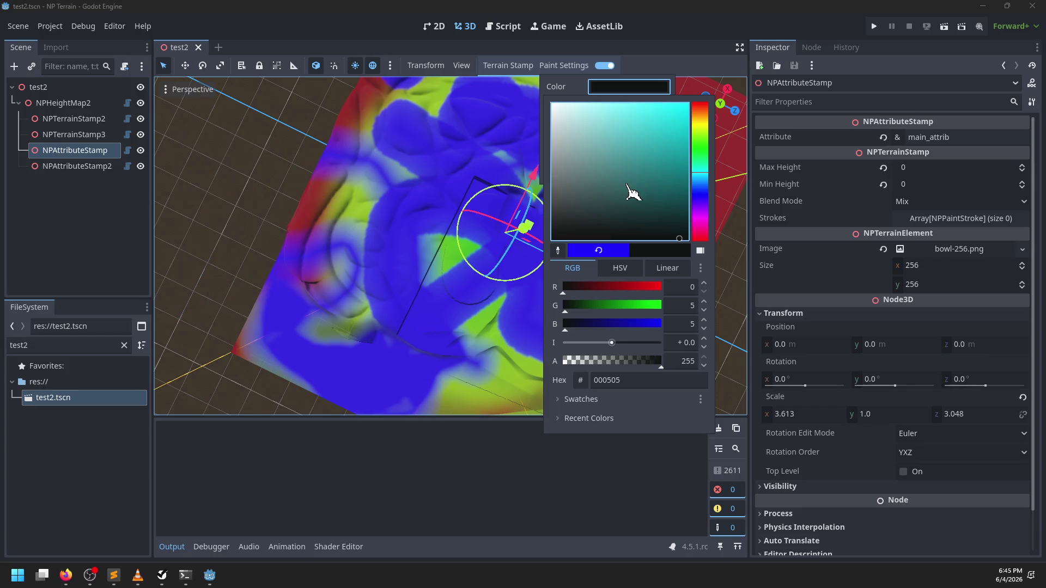
- Raise the falloff to about 0.5 and lower the near-black colour's opacity
left_click(595, 88)
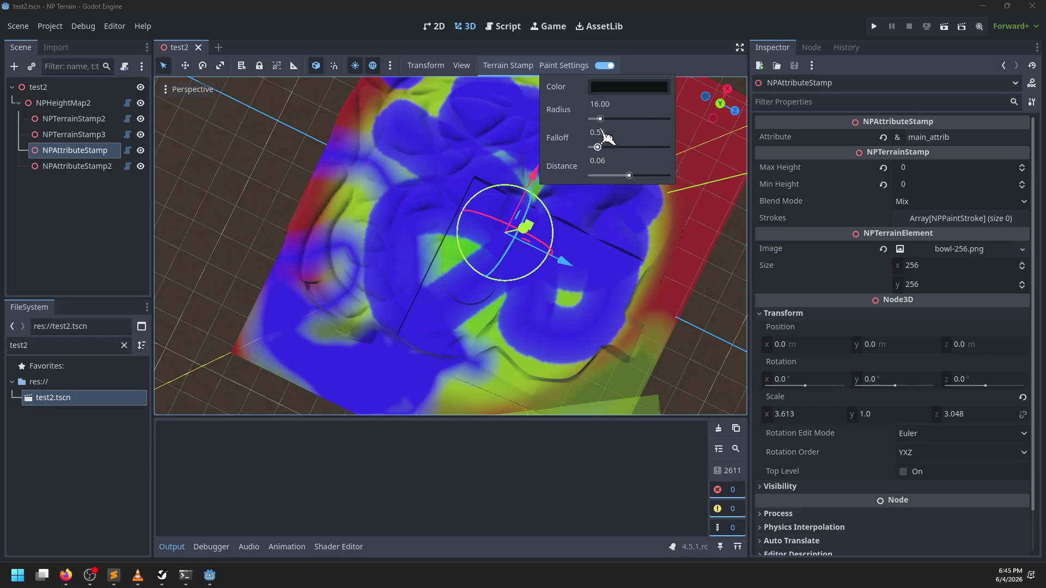
left_click(623, 89)
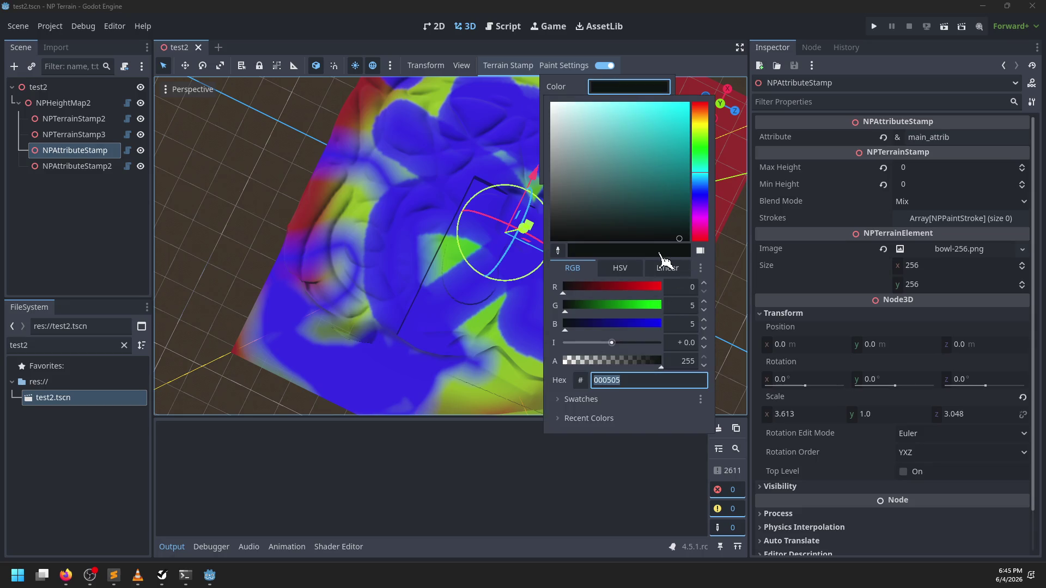
left_click(627, 361)
mouse_move(422, 246)
left_mouse_down()
mouse_move(561, 233)
mouse_move(555, 193)
mouse_move(549, 301)
left_mouse_up()
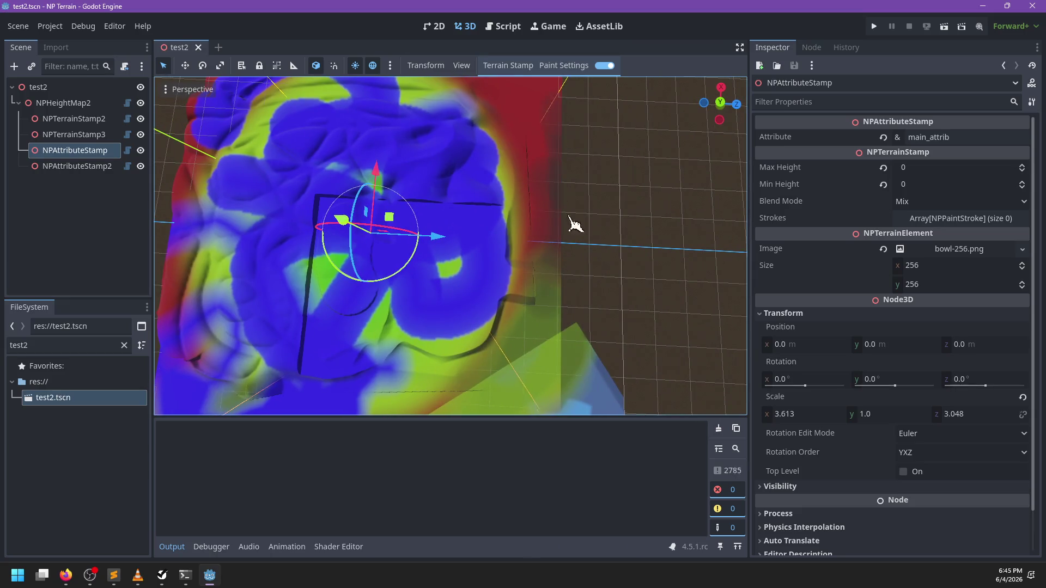
mouse_move(573, 212)
left_mouse_down()
mouse_move(596, 268)
mouse_move(614, 227)
mouse_move(469, 229)
left_mouse_up()
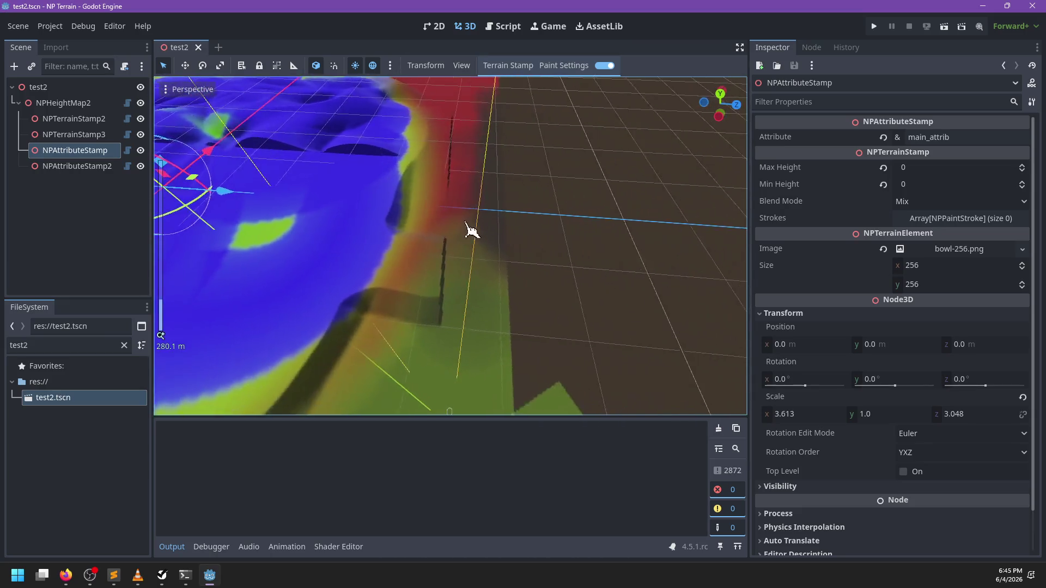
- Paint dark translucent strokes over the red edge of the terrain
scroll(454, 194, "up", 3)
scroll(454, 193, "down", 3)
mouse_move(454, 194)
left_mouse_down()
mouse_move(474, 201)
mouse_move(413, 264)
mouse_move(553, 231)
mouse_move(565, 187)
mouse_move(659, 214)
mouse_move(616, 234)
mouse_move(627, 172)
mouse_move(383, 282)
left_mouse_up()
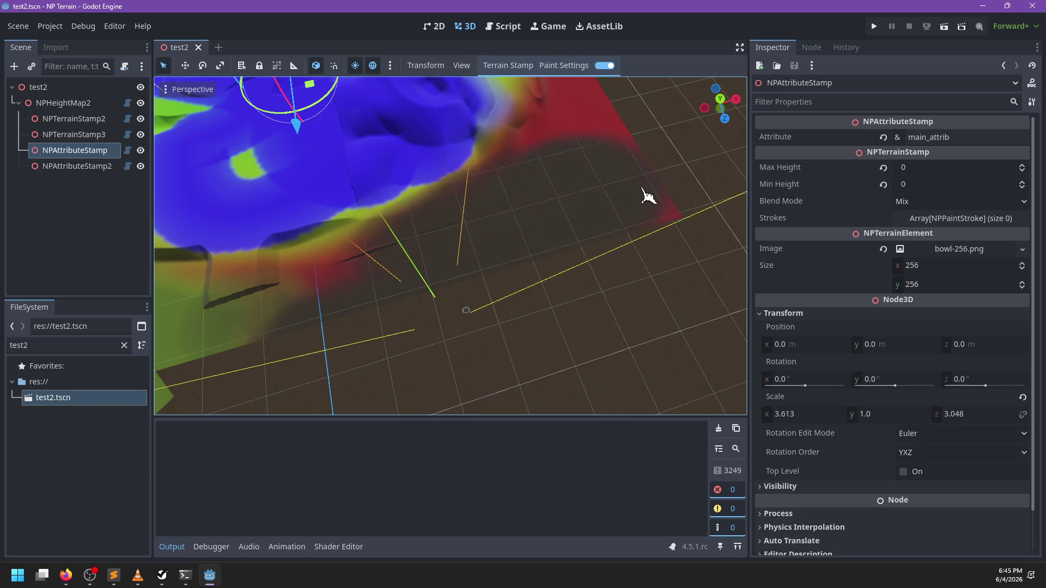
mouse_move(647, 196)
left_mouse_down()
mouse_move(533, 269)
mouse_move(539, 359)
mouse_move(650, 264)
mouse_move(550, 361)
left_mouse_up()
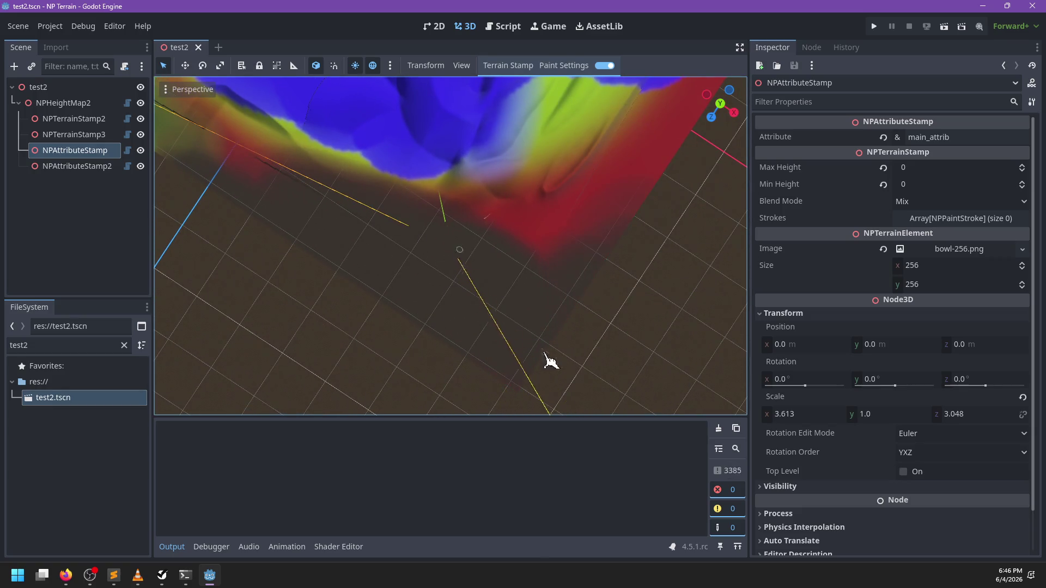
mouse_move(628, 192)
left_mouse_down()
mouse_move(504, 227)
mouse_move(497, 164)
left_mouse_up()
scroll(451, 194, "down", 5)
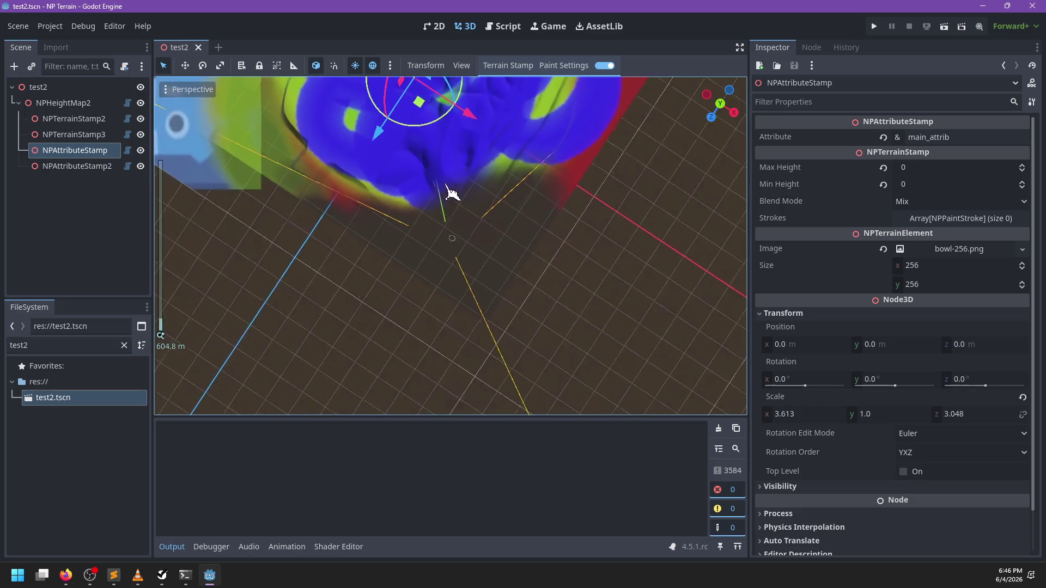
left_click_drag(566, 267, 509, 257)
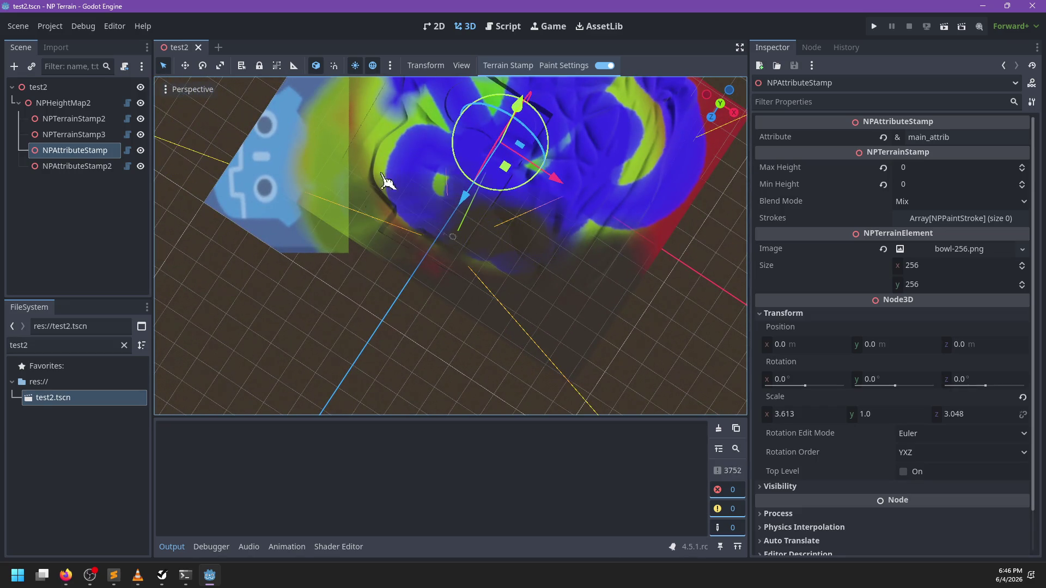
- Orbit around the terrain stamps and select NPAttributeStamp2 for painting
left_click_drag(383, 208, 425, 333)
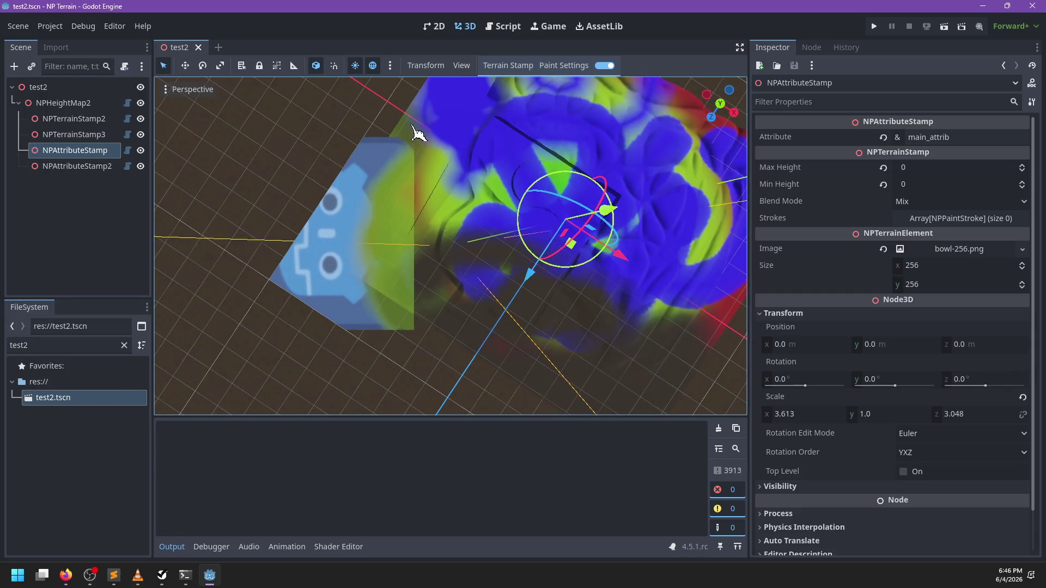
mouse_move(506, 321)
left_mouse_down()
mouse_move(474, 334)
mouse_move(405, 143)
left_mouse_up()
mouse_move(477, 122)
left_mouse_down()
mouse_move(400, 240)
mouse_move(467, 129)
left_mouse_up()
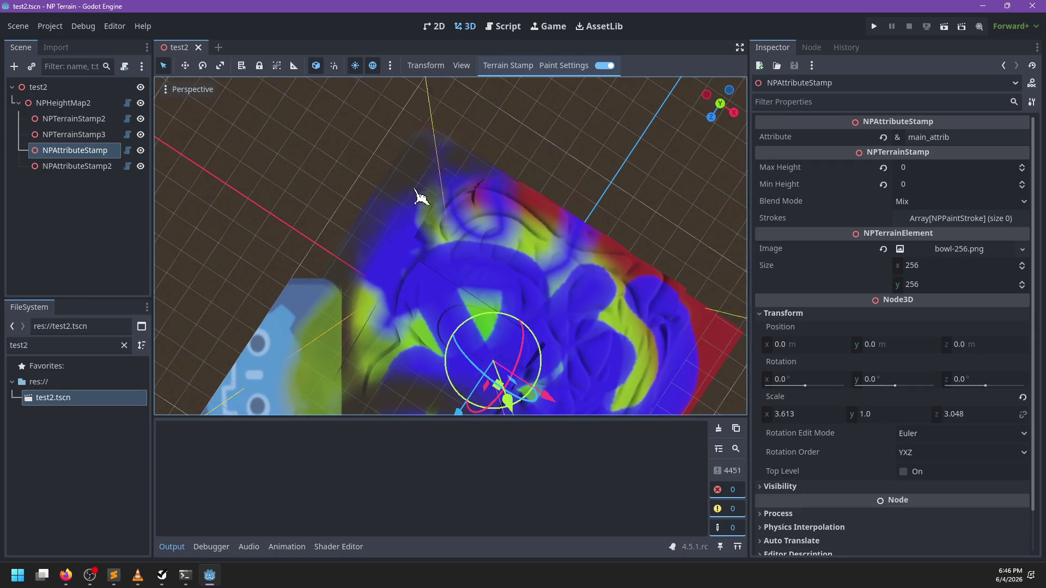
scroll(467, 203, "up", 3)
mouse_move(467, 203)
left_mouse_down()
mouse_move(383, 261)
mouse_move(455, 294)
mouse_move(275, 202)
mouse_move(541, 285)
mouse_move(482, 295)
left_mouse_up()
scroll(409, 232, "down", 4)
scroll(481, 294, "up", 5)
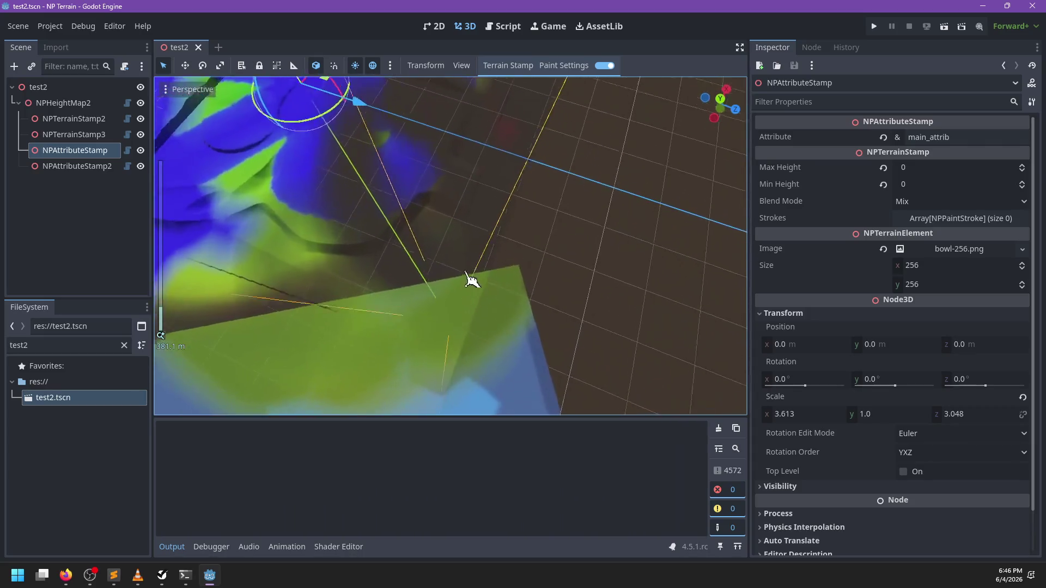
mouse_move(309, 201)
left_mouse_down()
mouse_move(262, 205)
mouse_move(210, 258)
left_mouse_up()
left_click_drag(278, 272, 349, 164)
left_click(374, 118)
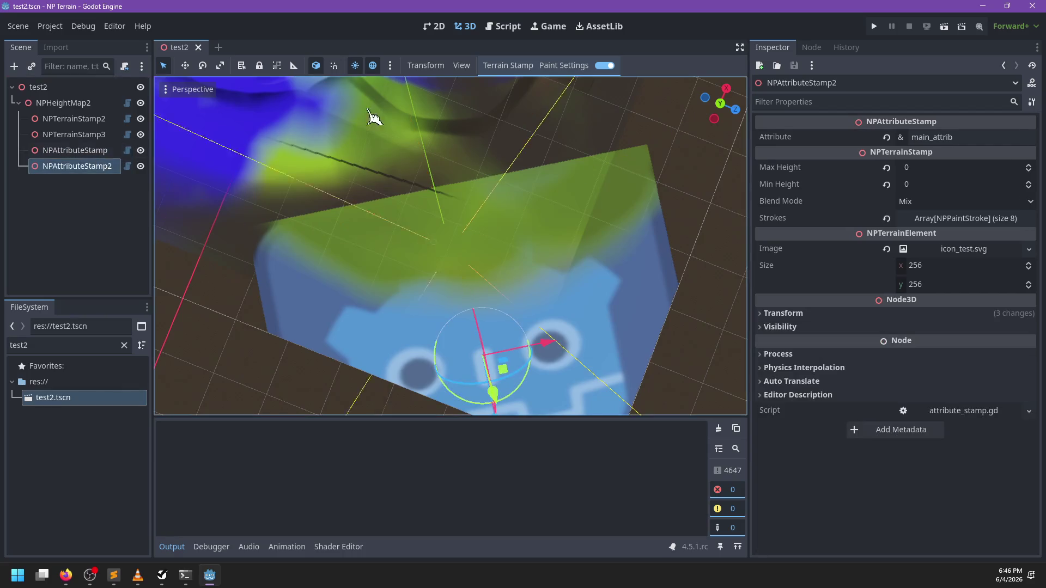
- Paint a stroke over the icon face of NPAttributeStamp2
left_click(577, 66)
left_click(659, 86)
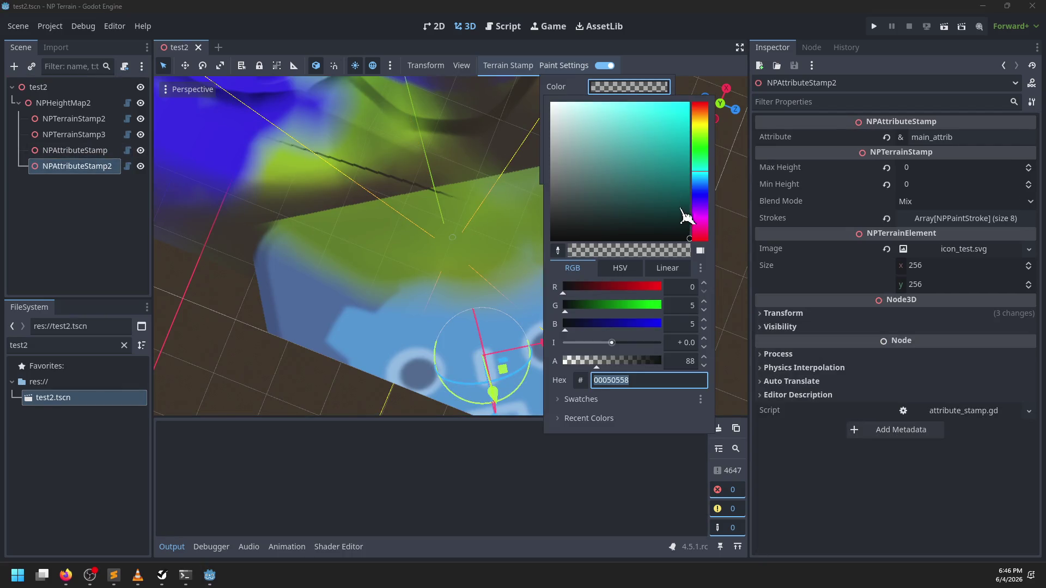
left_click_drag(468, 207, 399, 235)
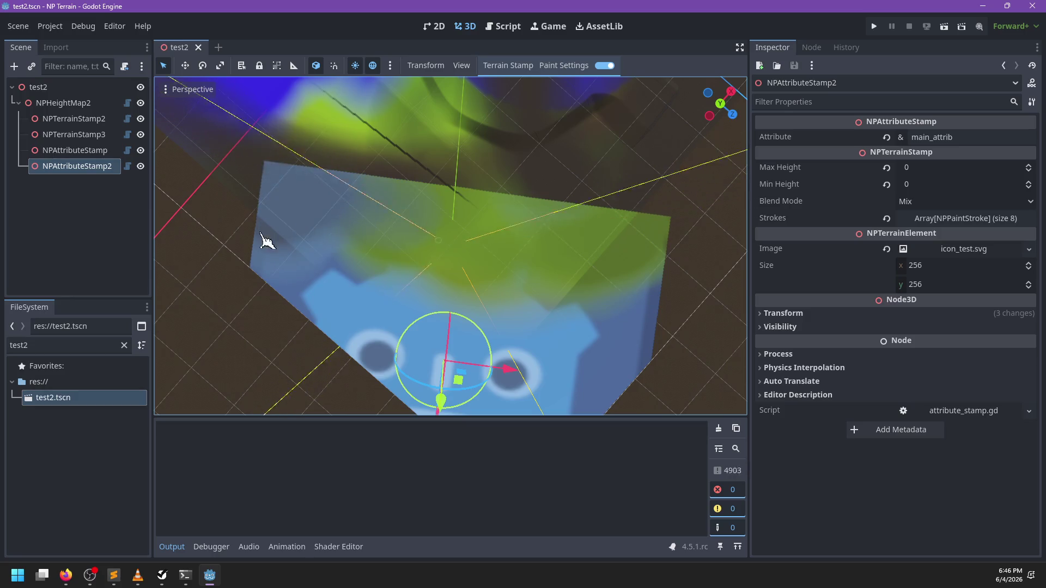
scroll(467, 345, "down", 5)
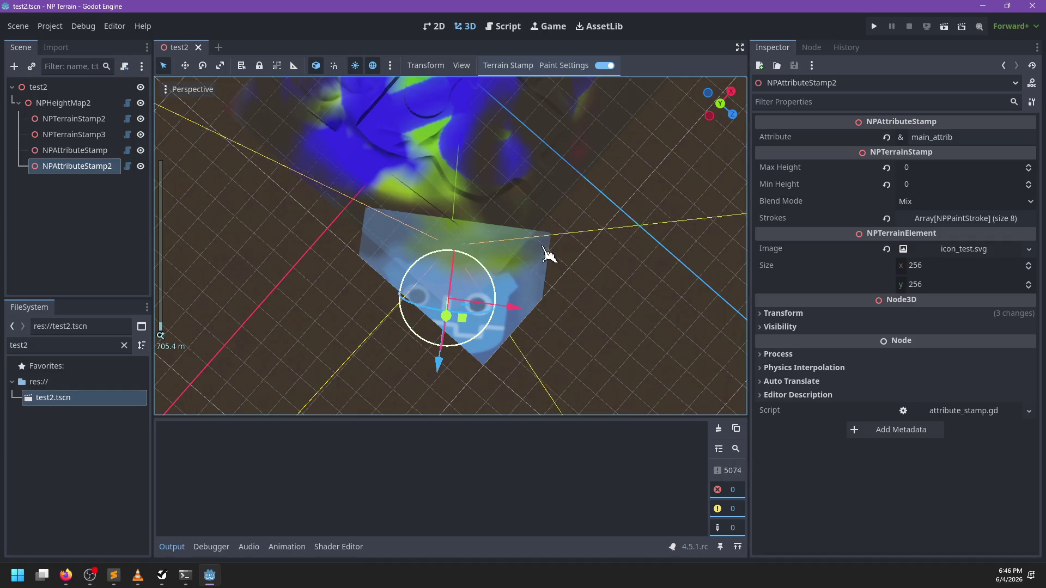
mouse_move(492, 273)
left_mouse_down()
mouse_move(504, 327)
mouse_move(343, 261)
left_mouse_up()
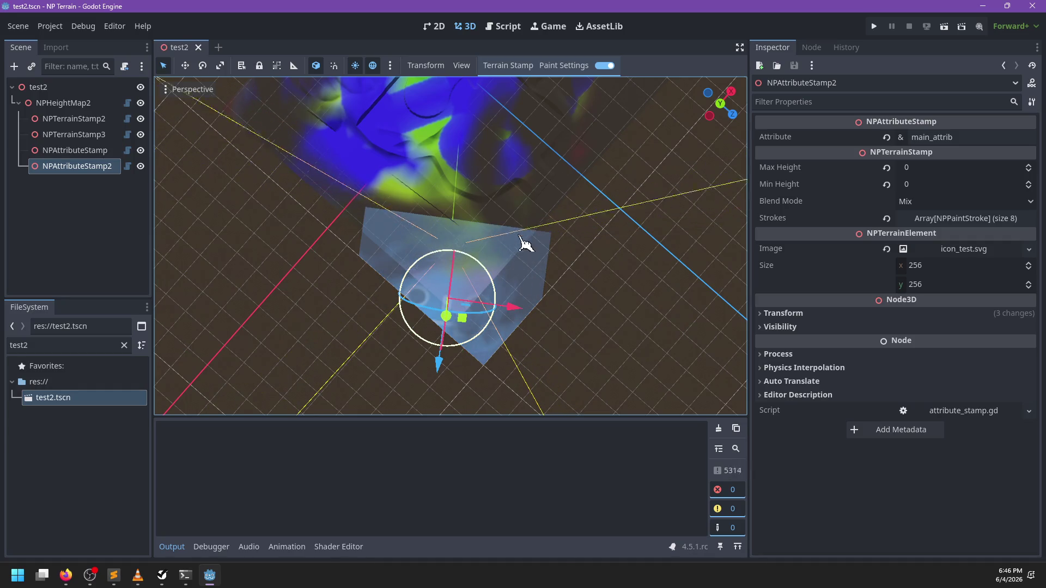
- Paint a long stroke across the terrain with the icon stamp, then return to terrain_renderer.gd
scroll(518, 233, "up", 4)
scroll(506, 215, "down", 2)
mouse_move(505, 215)
left_mouse_down()
mouse_move(603, 262)
mouse_move(463, 284)
mouse_move(577, 250)
mouse_move(570, 238)
mouse_move(518, 311)
mouse_move(390, 330)
mouse_move(427, 327)
mouse_move(359, 308)
mouse_move(460, 263)
mouse_move(538, 287)
mouse_move(474, 345)
mouse_move(498, 280)
left_mouse_up()
scroll(390, 330, "up", 3)
scroll(460, 264, "down", 2)
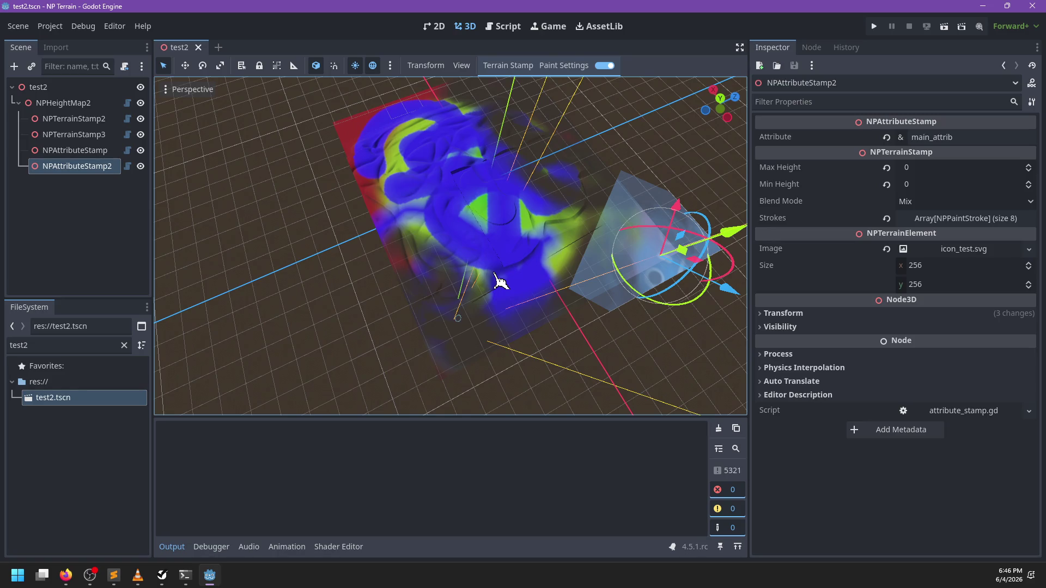
left_click_drag(498, 281, 773, 455)
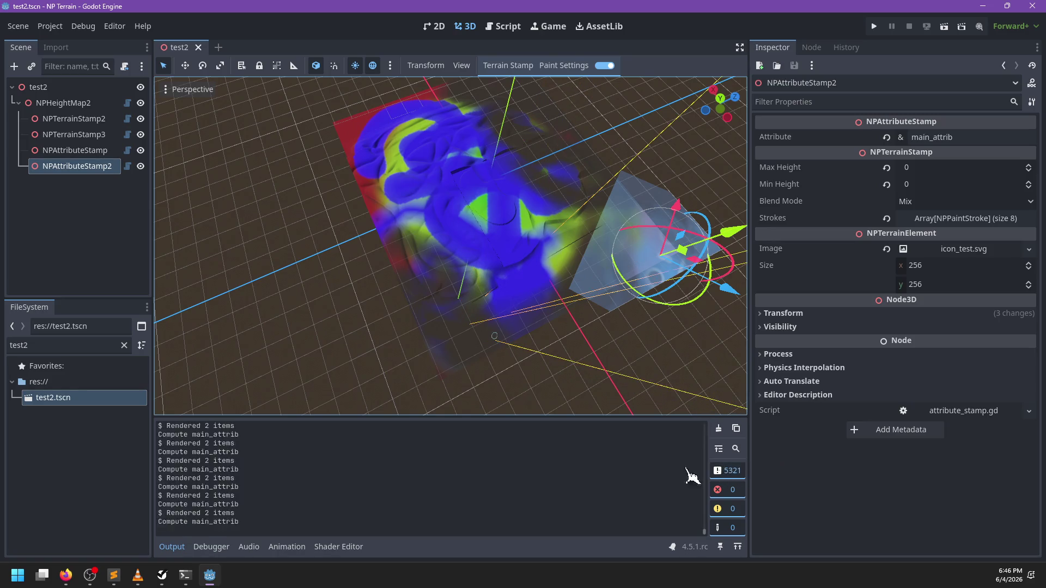
left_click(501, 27)
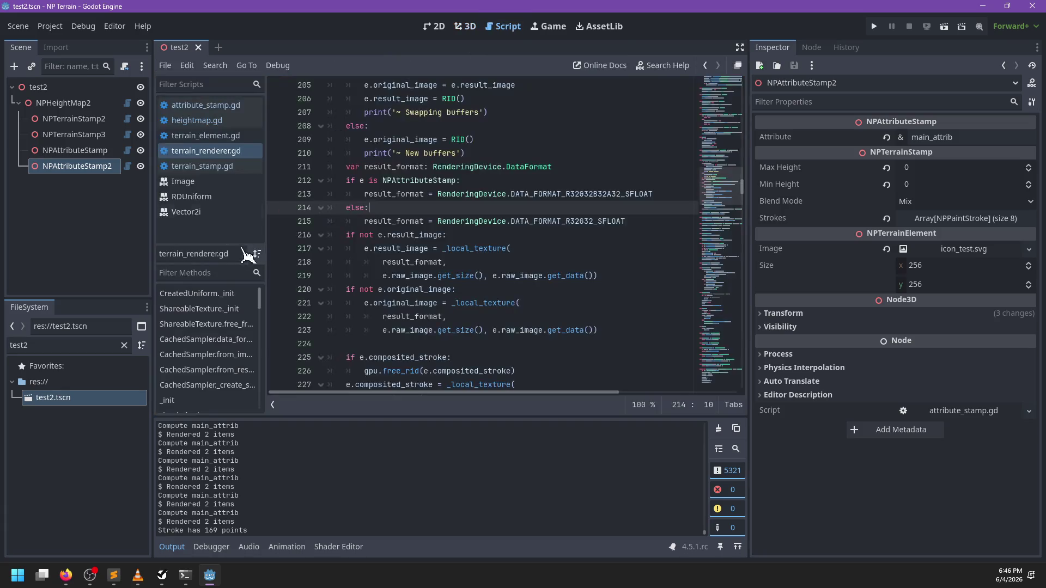
- Search terrain_renderer.gd for print calls and step through each one
key("ctrl+f")
type("rendererd")
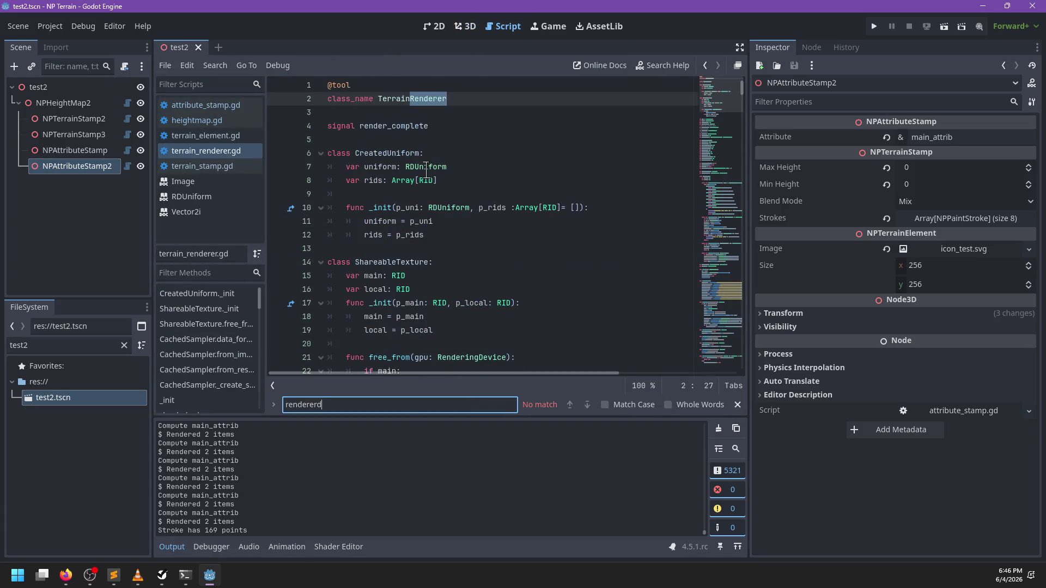
key("Escape")
left_click(221, 105)
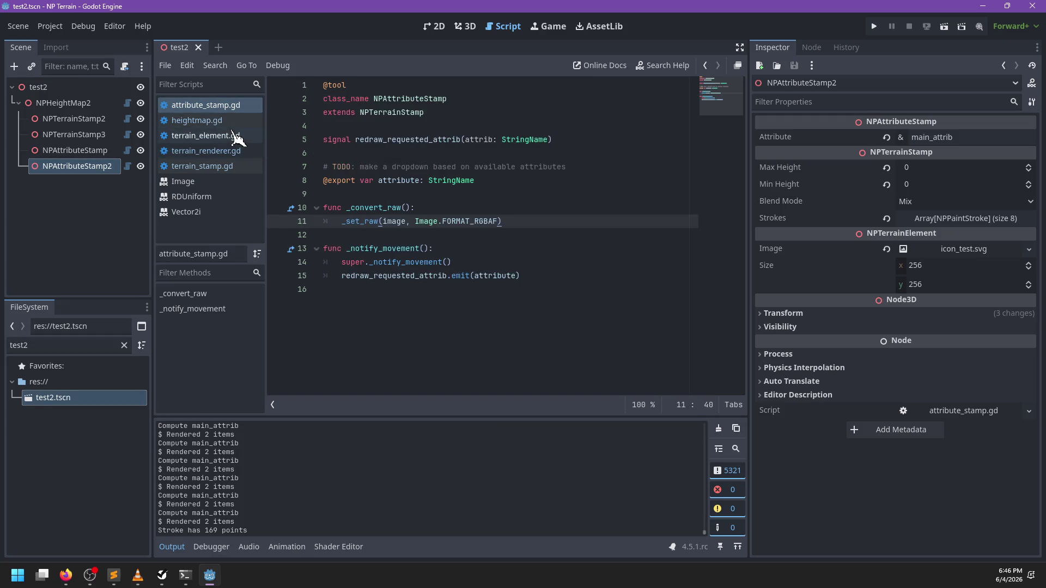
left_click(223, 151)
key("ctrl+f")
key("BackSpace")
type("print")
key("Return")
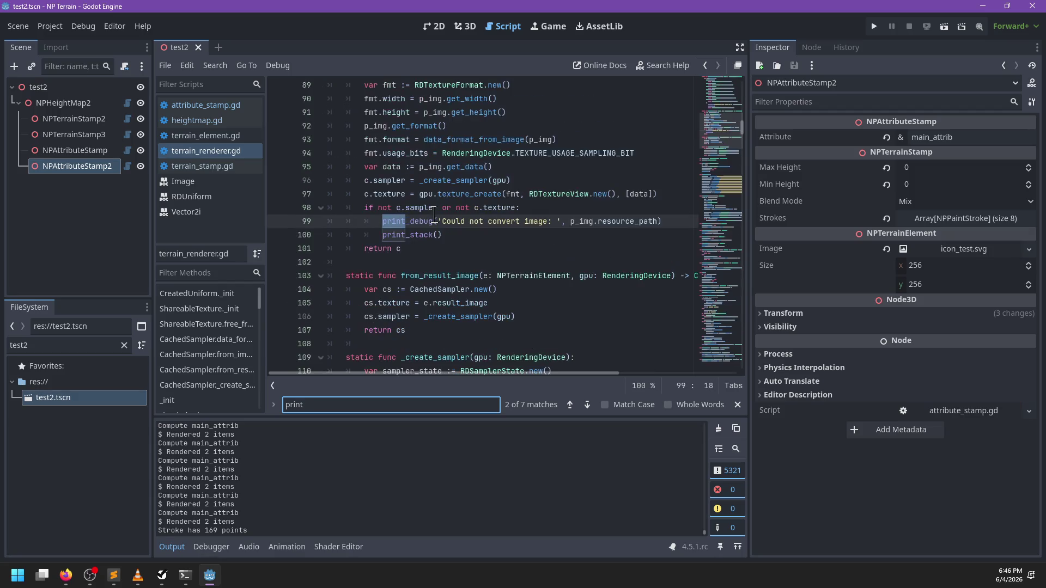
key("Return")
key("Return")
key("Return")
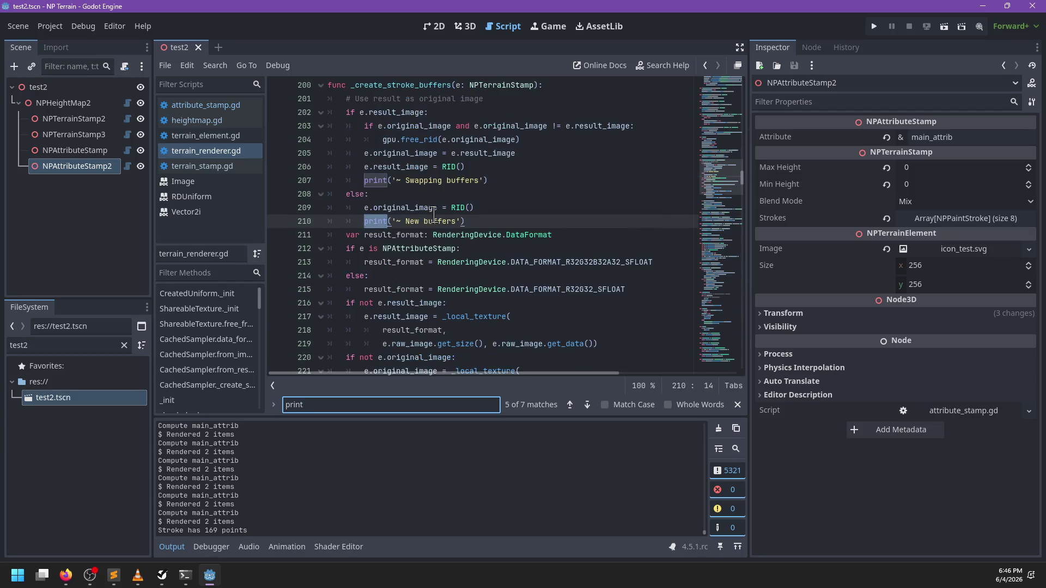
key("Return")
key("Return")
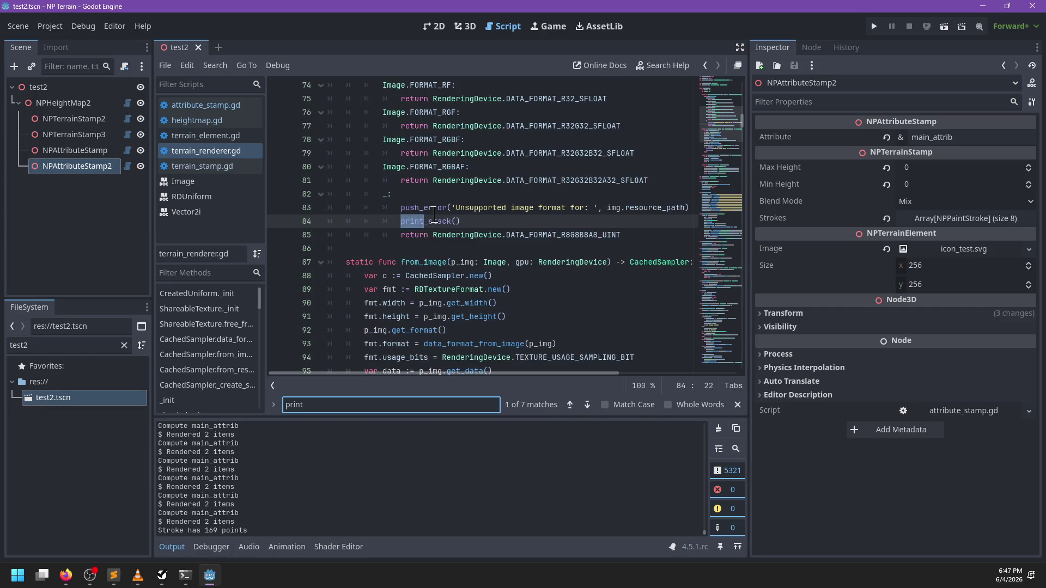
key("Return")
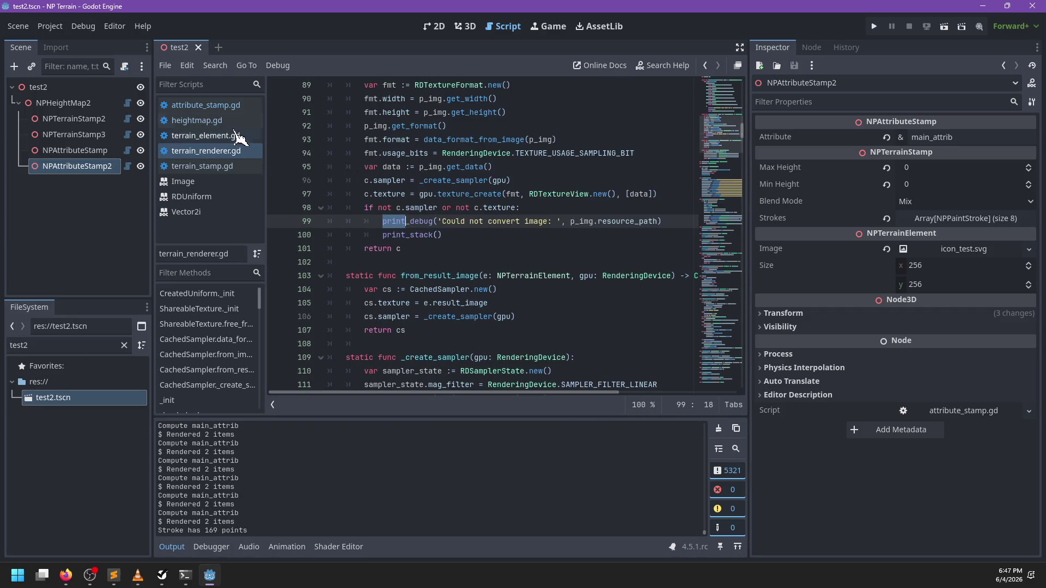
- Search heightmap.gd for print calls and add a new line after line 224
left_click(228, 123)
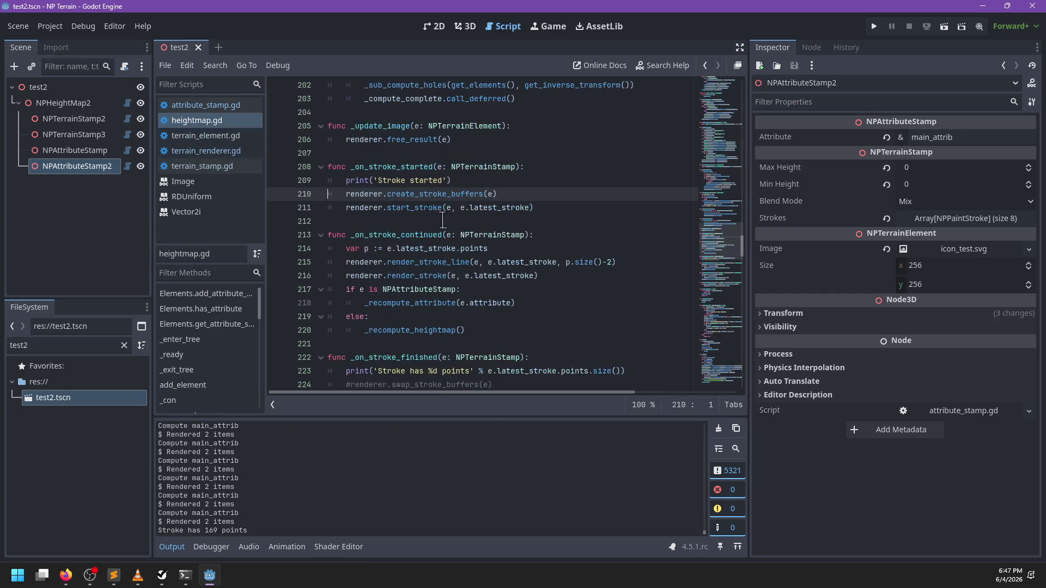
key("ctrl+f")
type("print")
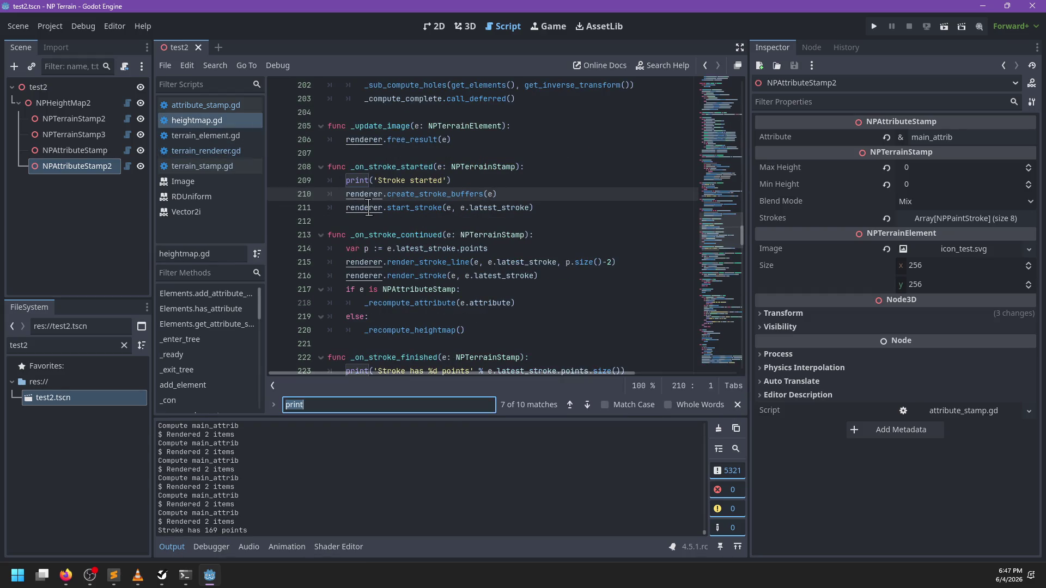
key("Escape")
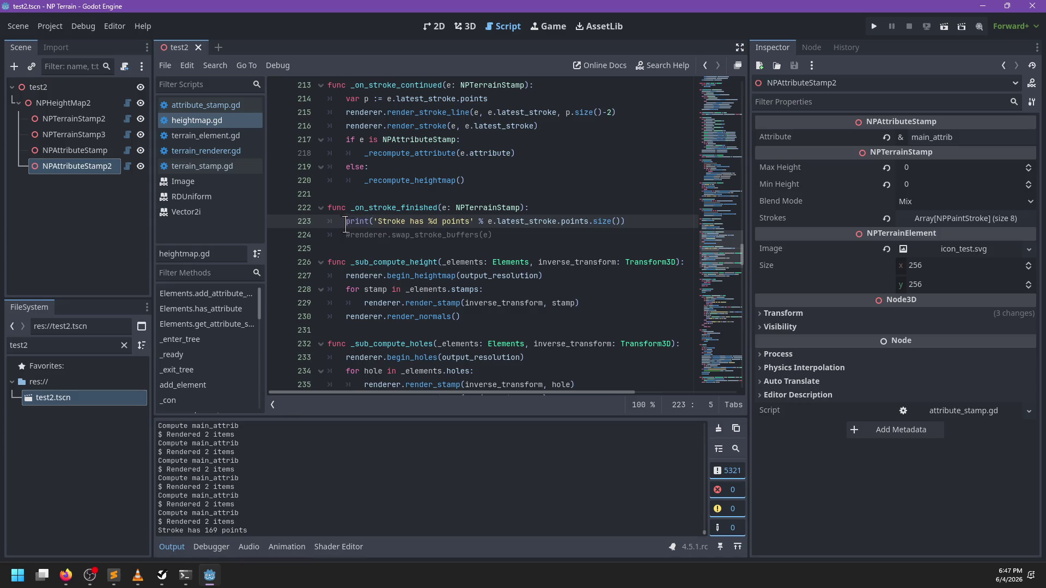
left_click(516, 232)
key("Return")
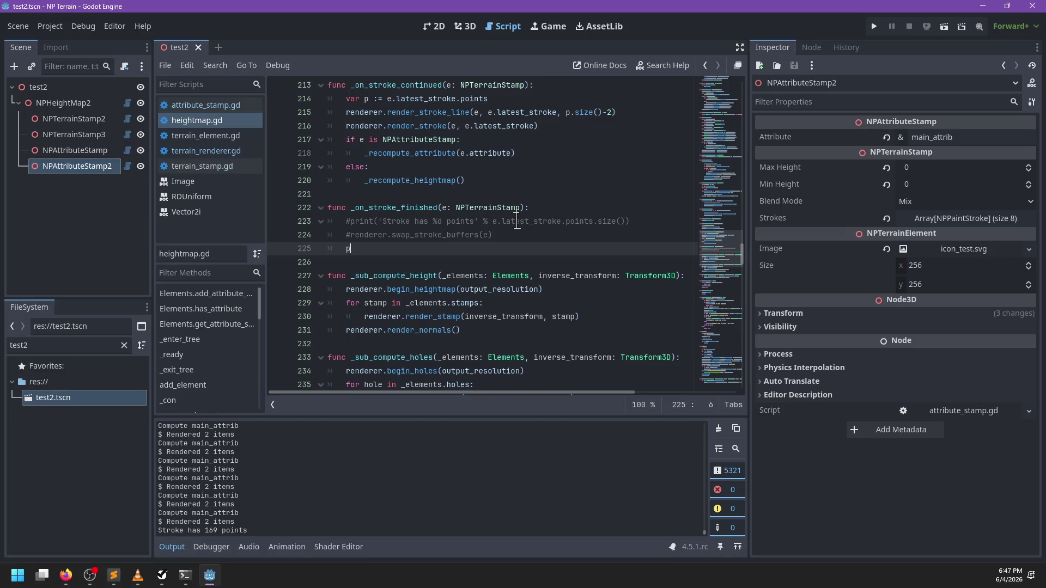
- Comment out the print call on line 191 of heightmap.gd and save
key("ctrl+f")
type("print")
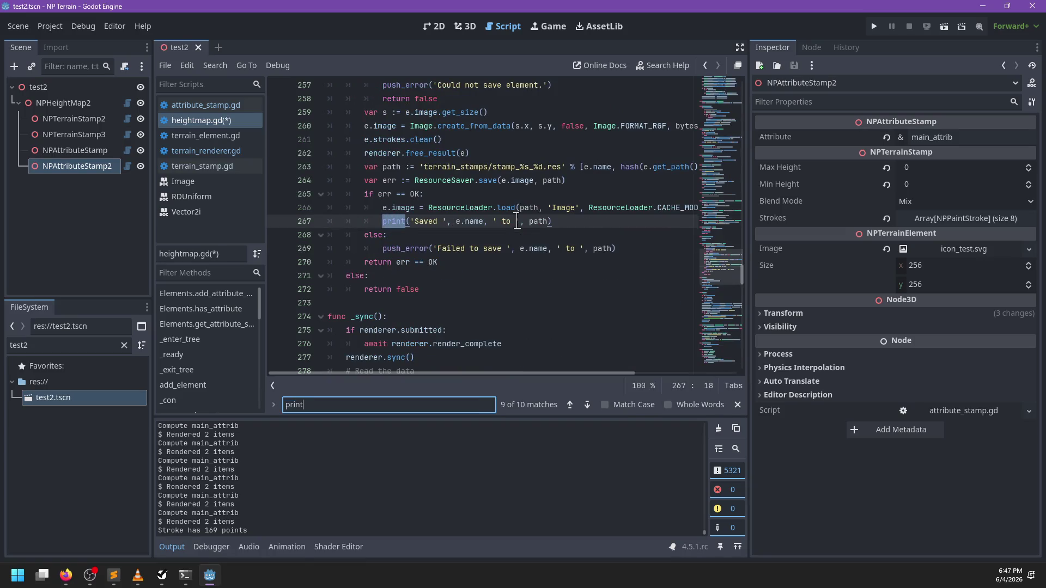
key("Escape")
key("ctrl+f")
key("Return")
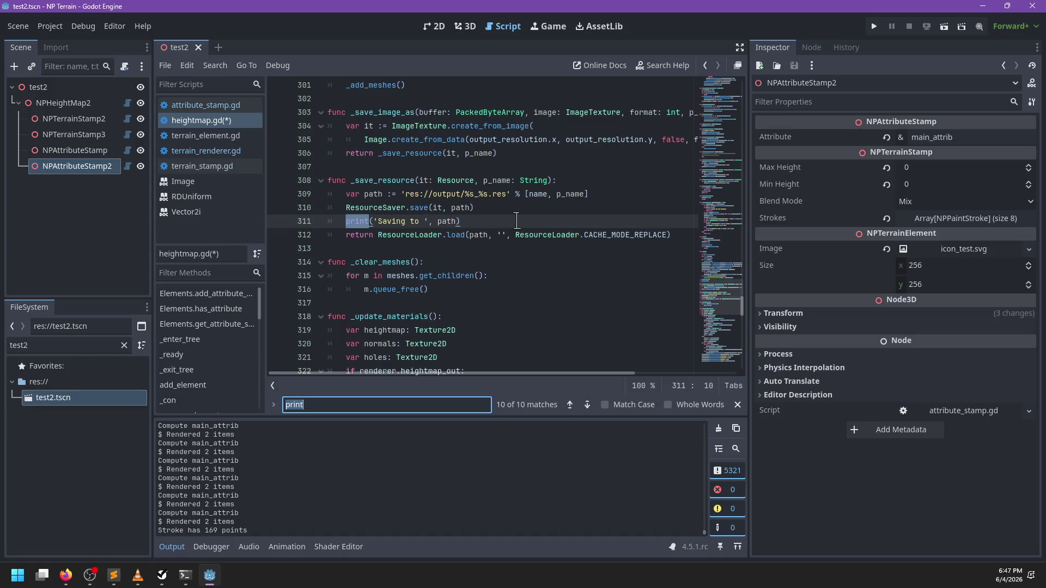
key("Return")
key("Return")
key("Return")
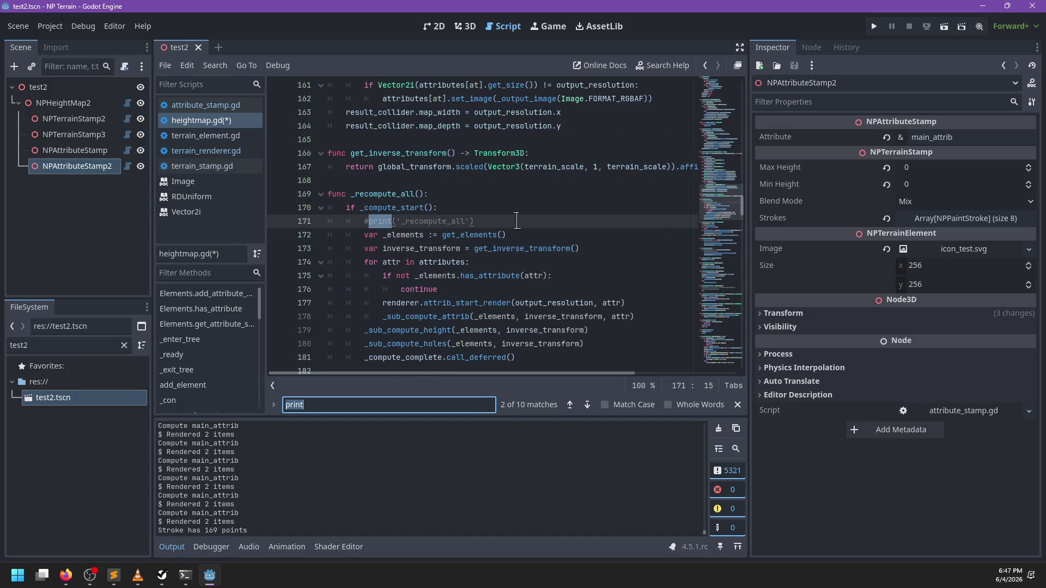
key("Escape")
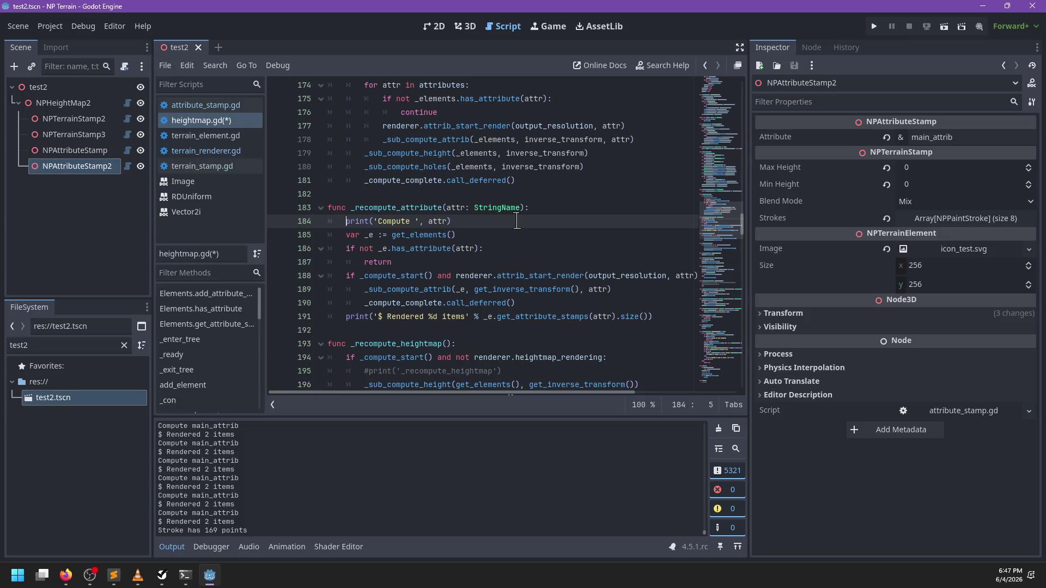
left_click(340, 311)
type("#")
key("ctrl+s")
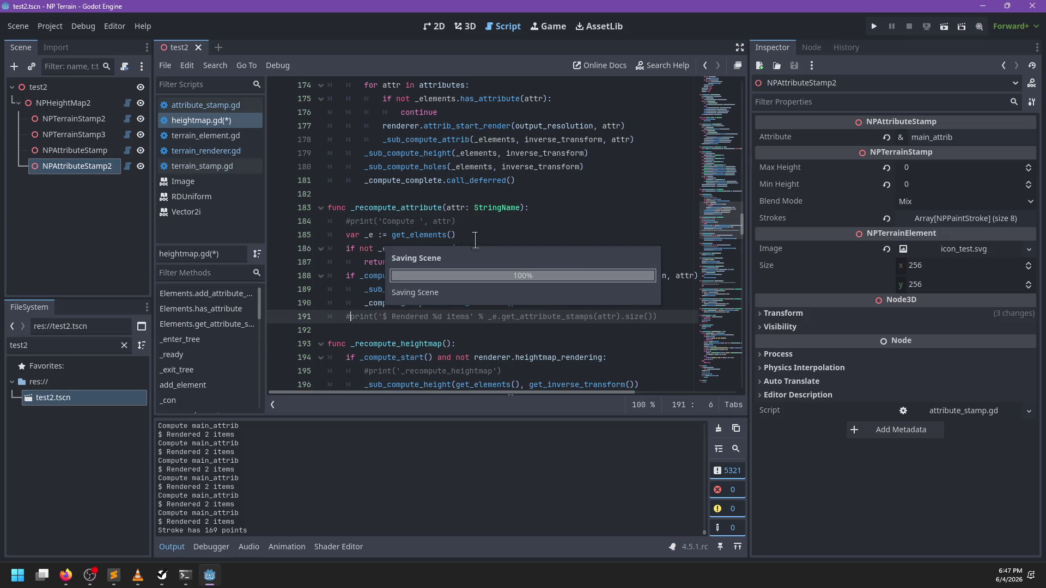
- Return to the 3D terrain at a low angle and bring up the NP-ToDo list
left_click(466, 27)
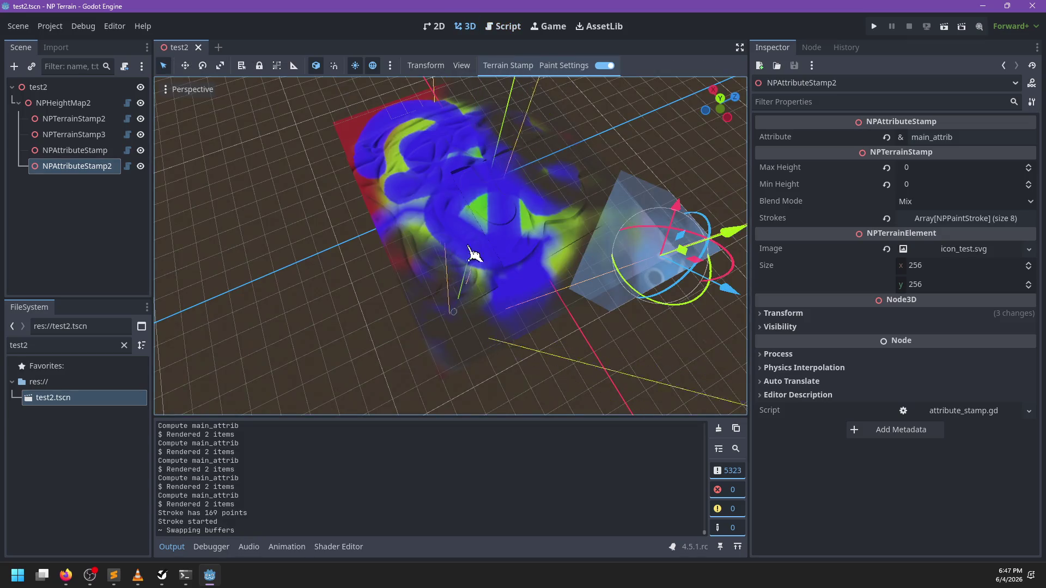
mouse_move(519, 278)
left_mouse_down()
mouse_move(567, 311)
mouse_move(413, 303)
mouse_move(398, 226)
left_mouse_up()
scroll(398, 227, "up", 2)
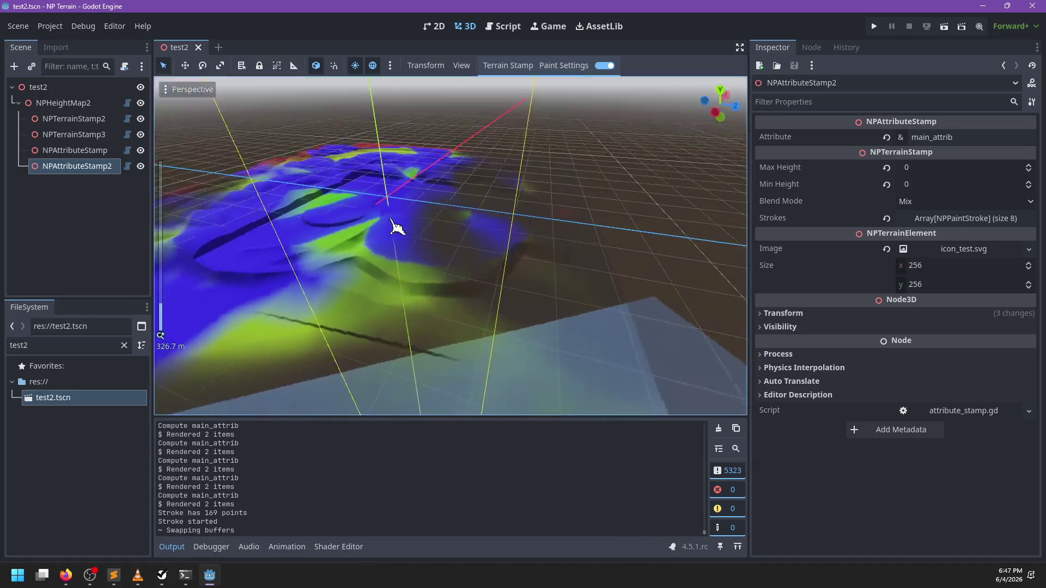
scroll(398, 272, "down", 5)
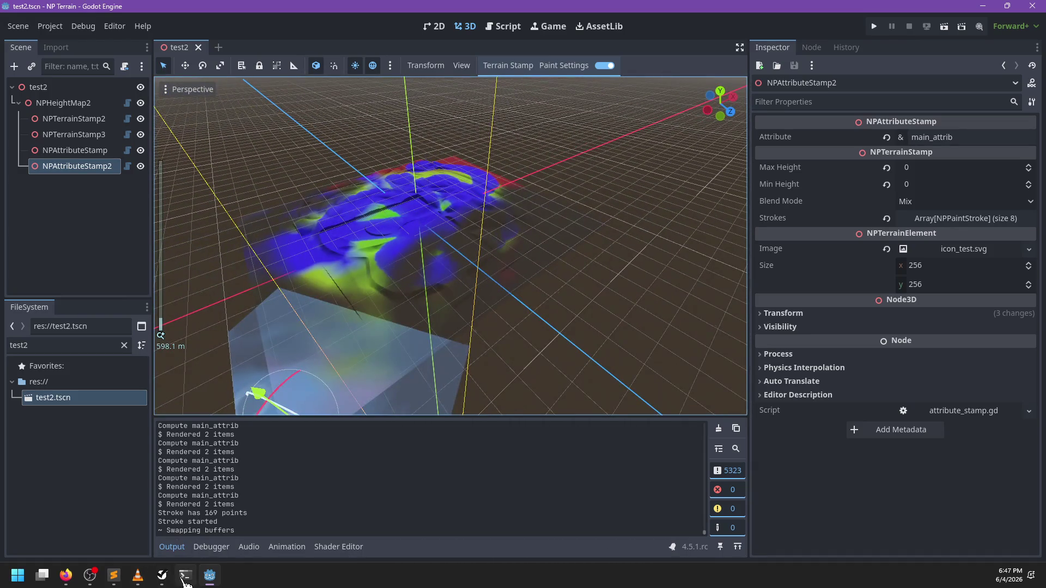
left_click(170, 578)
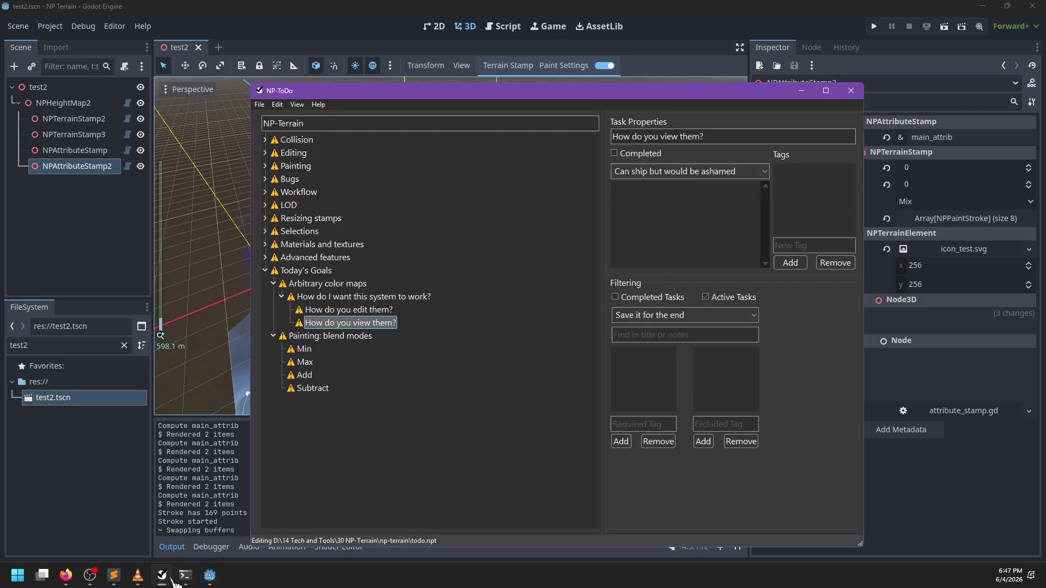
- Return to the Godot editor with paint settings shown and select NPAttributeStamp2
left_click(318, 336)
left_click(408, 19)
left_click(564, 65)
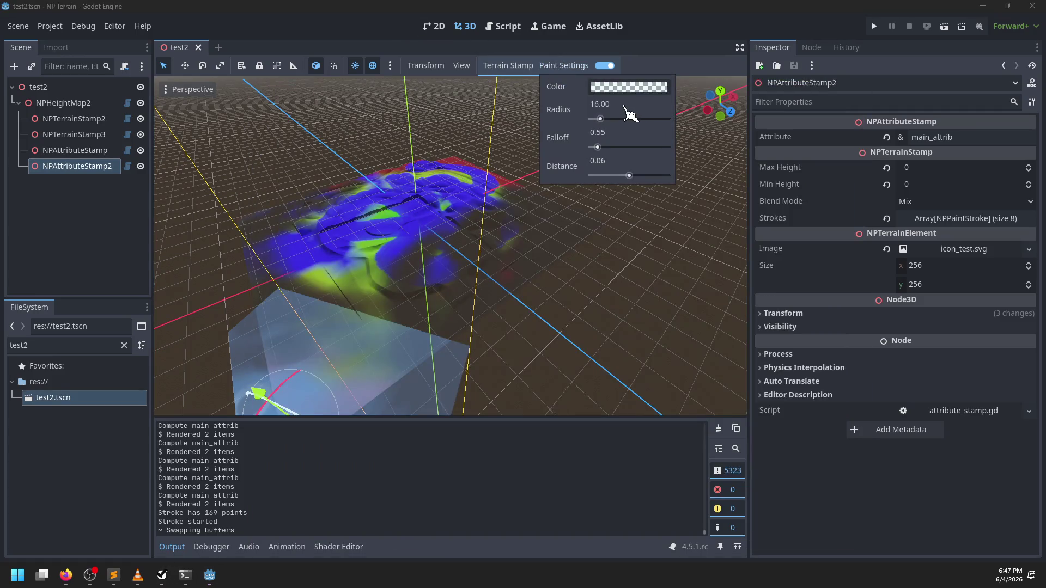
scroll(366, 180, "up", 10)
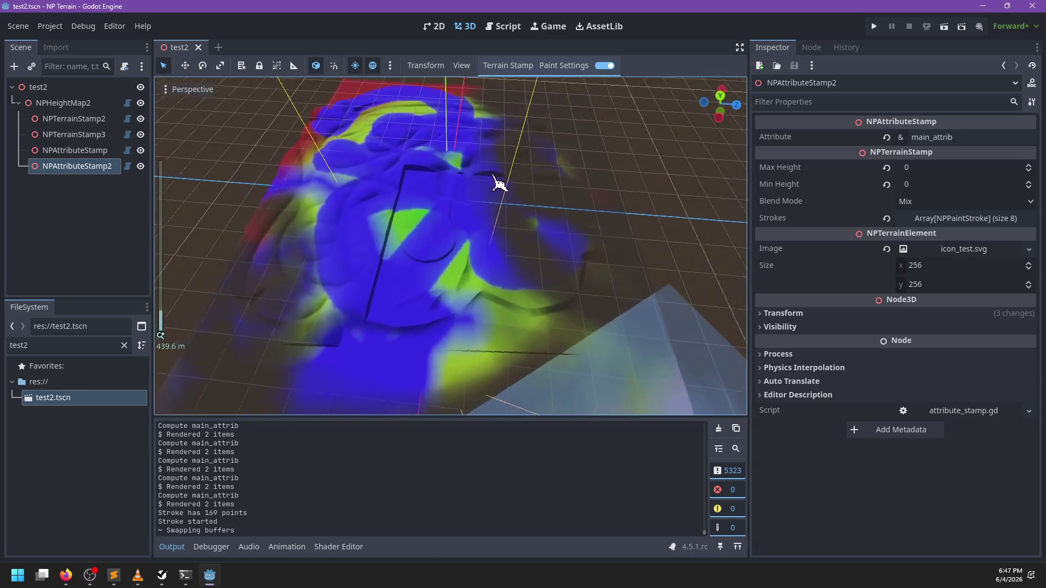
left_click(75, 150)
left_click(76, 165)
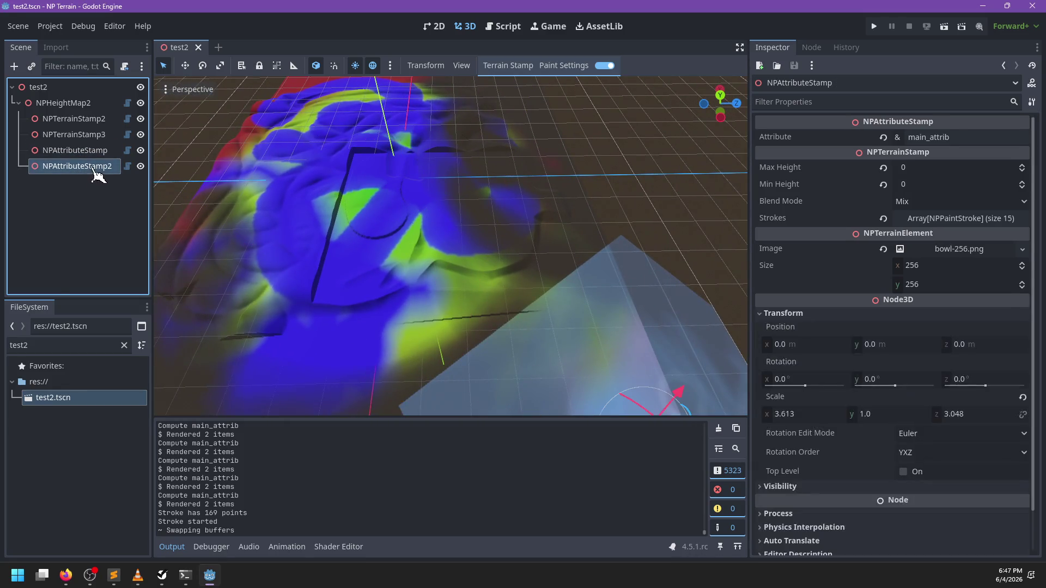
- Try Add and Min blend modes on NPAttributeStamp2, settling back on Add
left_click(929, 206)
left_click(933, 237)
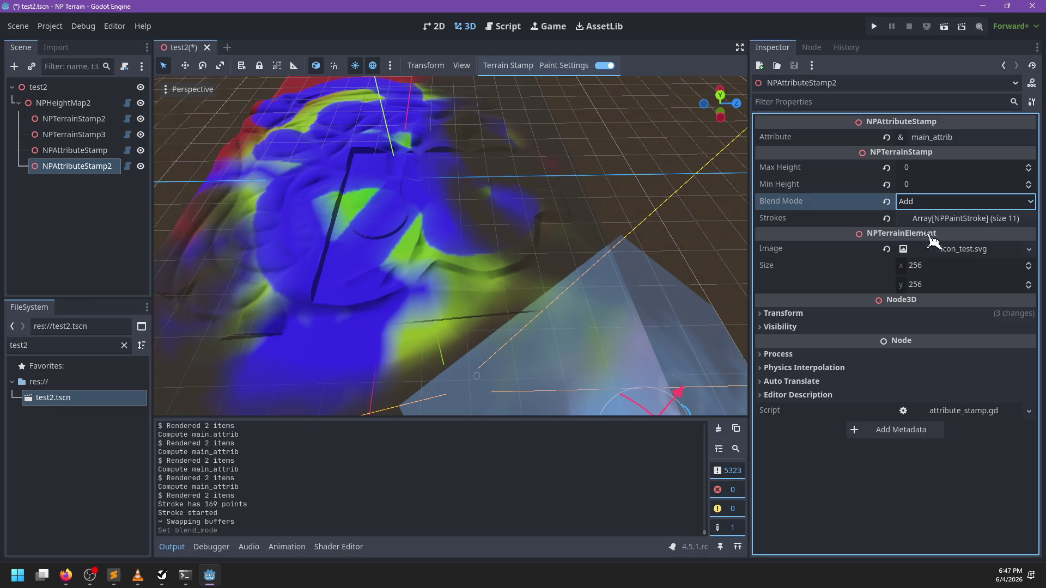
scroll(582, 301, "down", 4)
left_click_drag(606, 302, 524, 267)
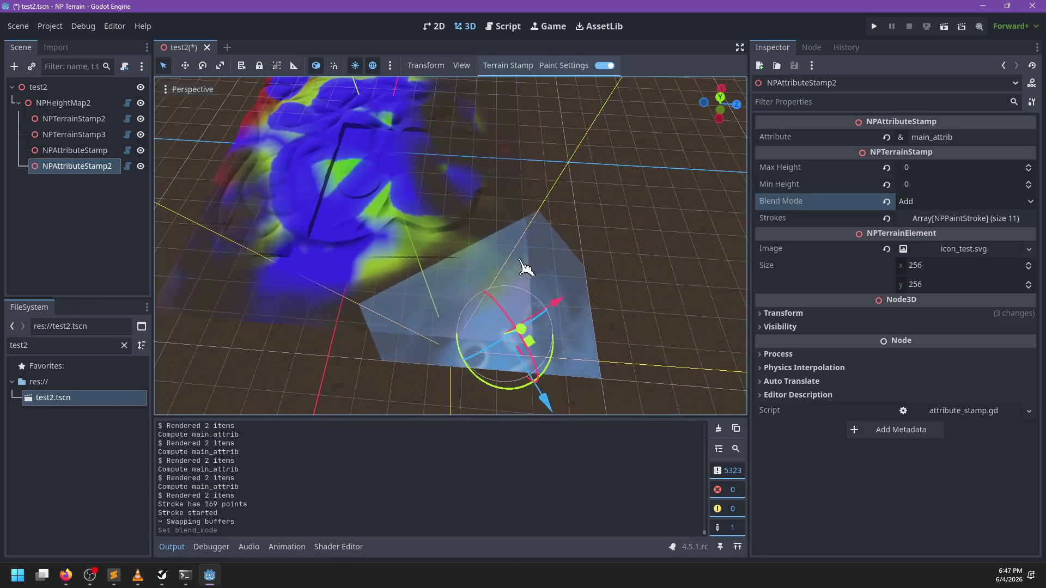
left_click(905, 207)
left_click(911, 251)
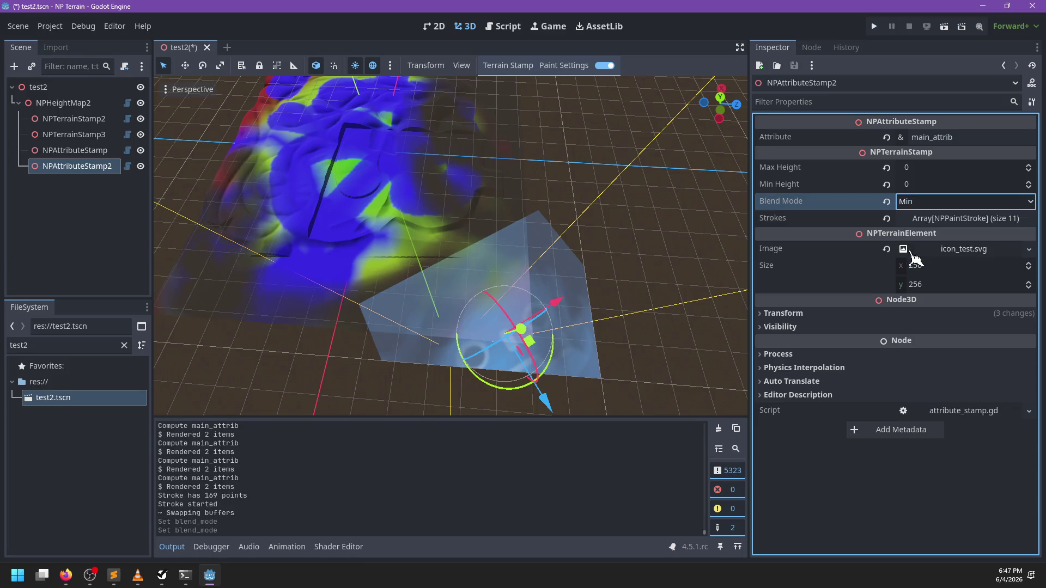
left_click(931, 207)
left_click(931, 238)
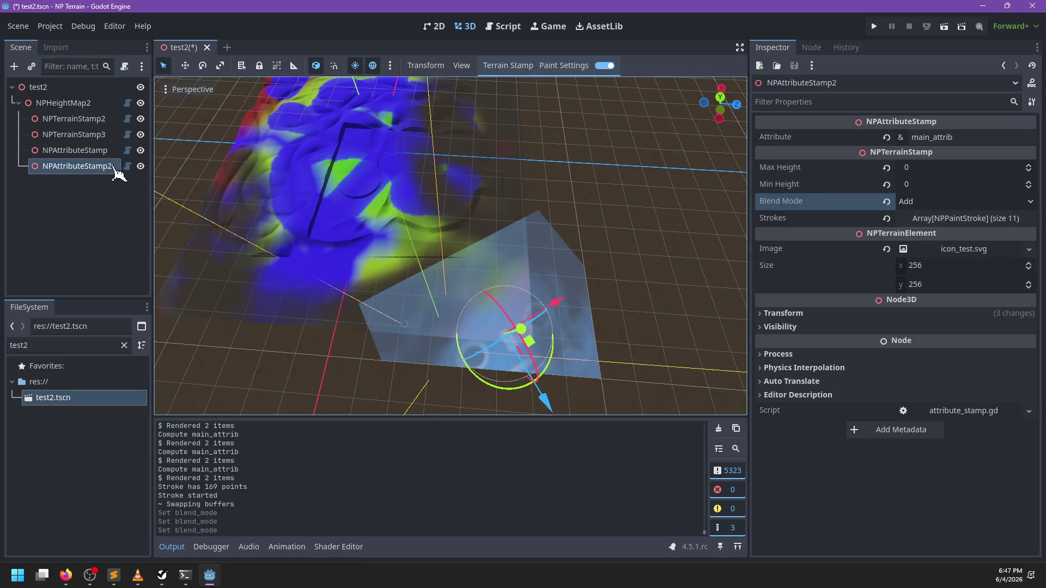
- Turn painting off, move the stamp left, set Min blending, and open attribute_stamp.gd
left_click(604, 66)
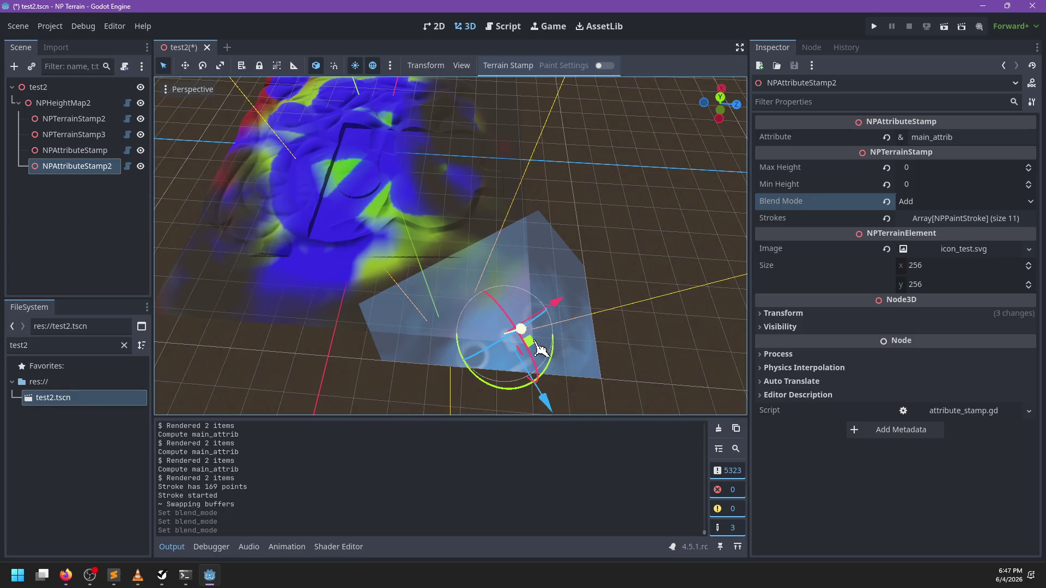
mouse_move(529, 342)
left_mouse_down()
mouse_move(484, 346)
mouse_move(408, 210)
left_mouse_up()
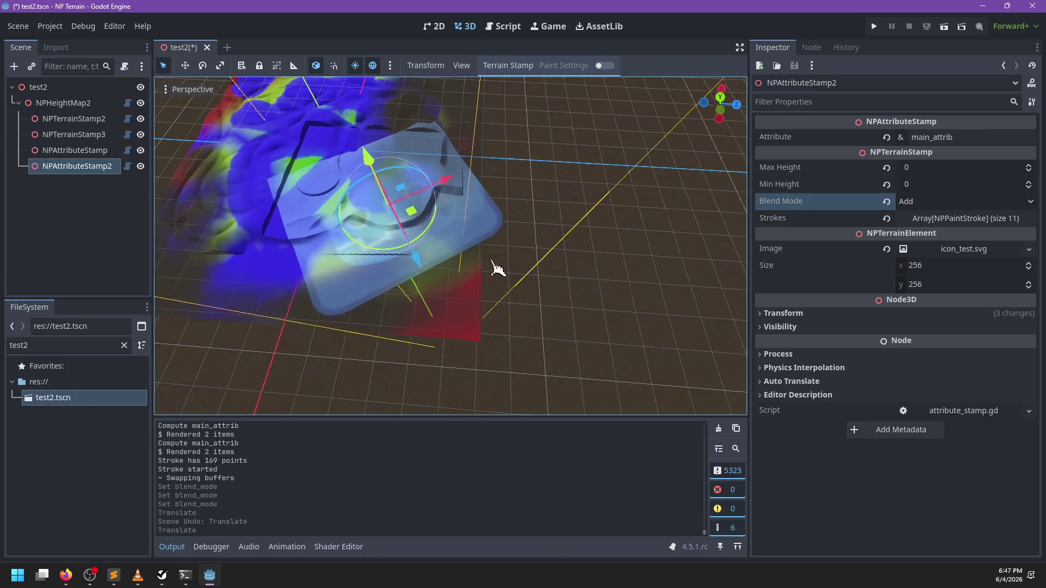
left_click(927, 202)
left_click(915, 248)
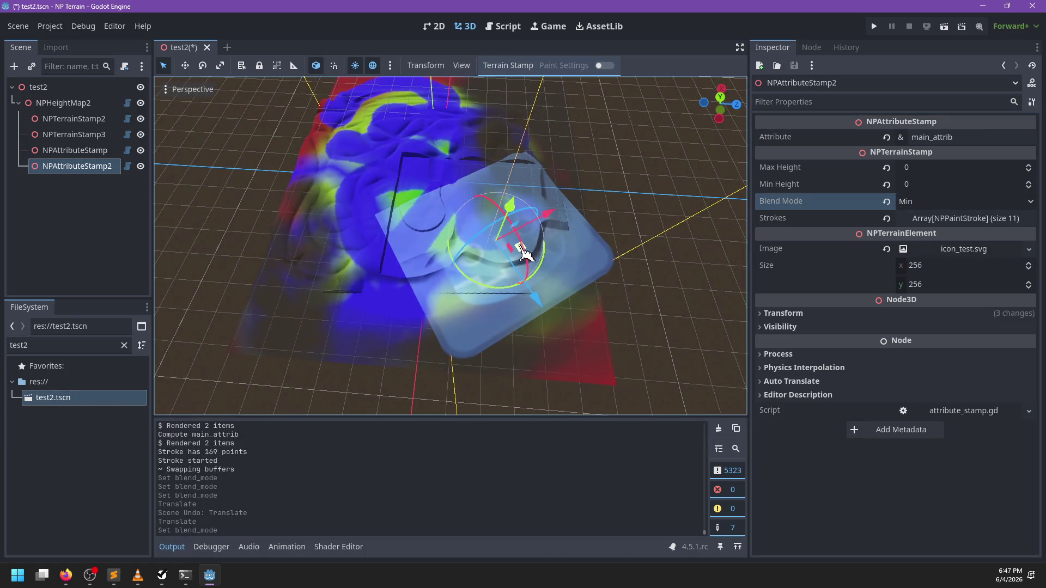
scroll(583, 273, "up", 5)
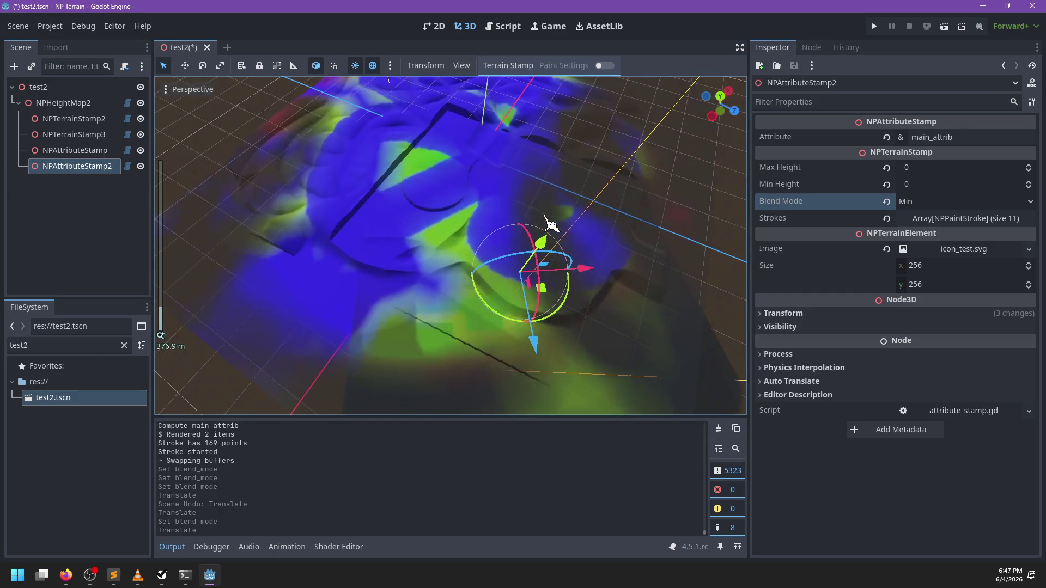
left_click(131, 167)
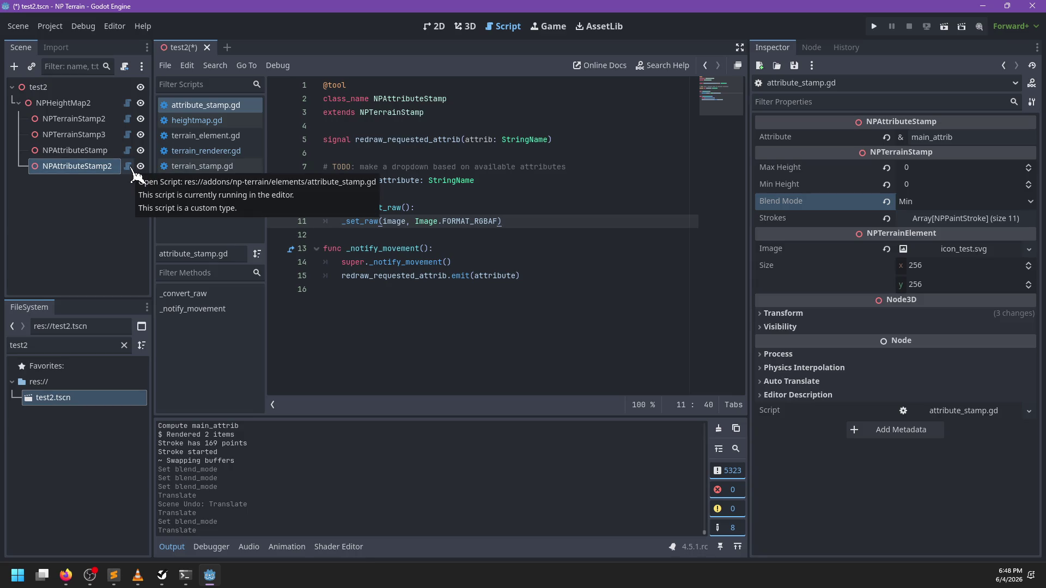
- Open terrain_stamp.gd and multi-select the three redraw_requested.emit() calls in the setters
left_click(381, 113, "ctrl")
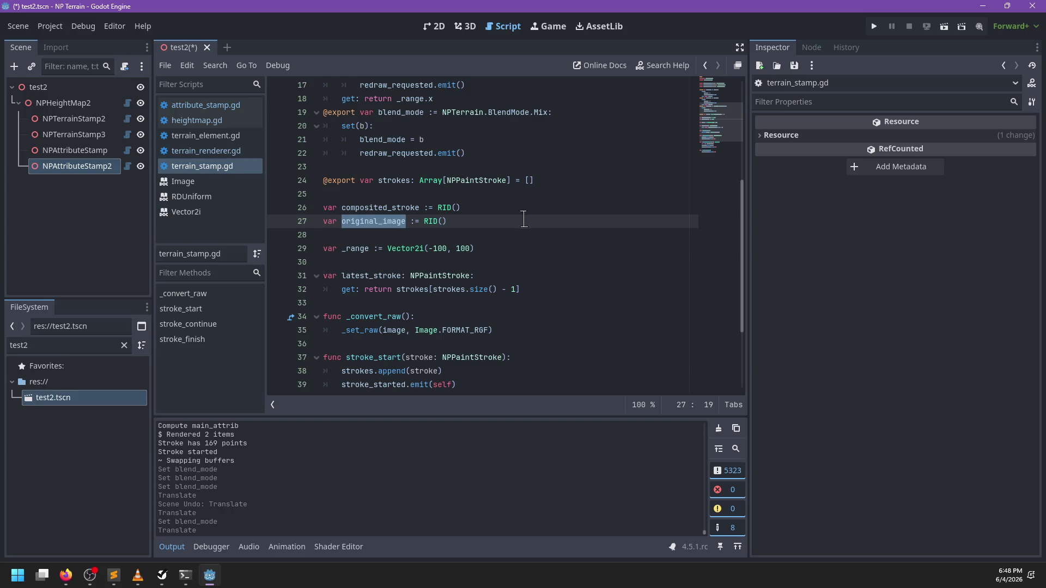
scroll(524, 219, "up", 2)
left_click_drag(433, 221, 392, 225)
left_click_drag(465, 235, 358, 236)
scroll(385, 231, "up", 2)
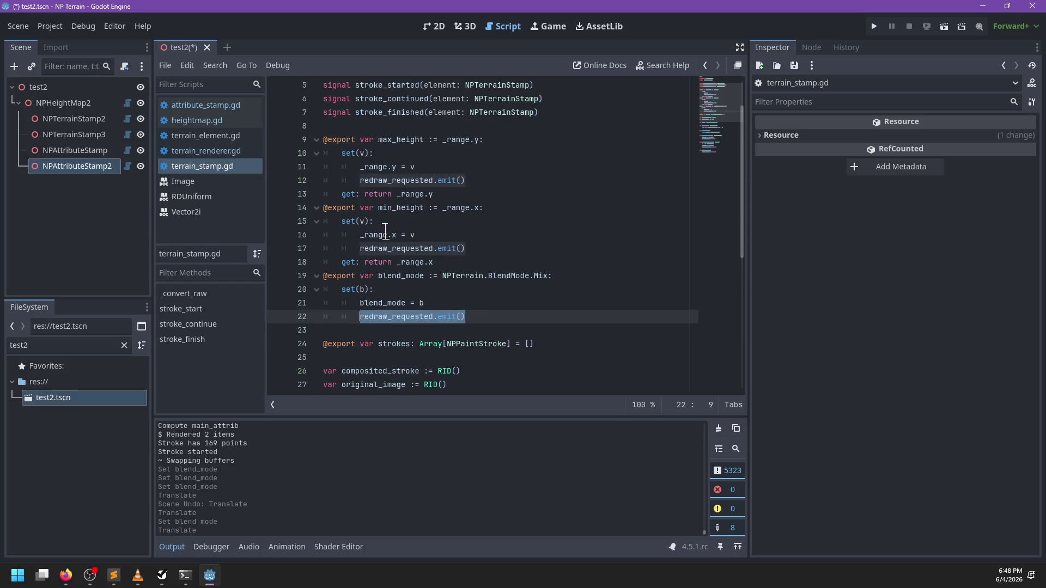
left_click_drag(361, 179, 472, 180)
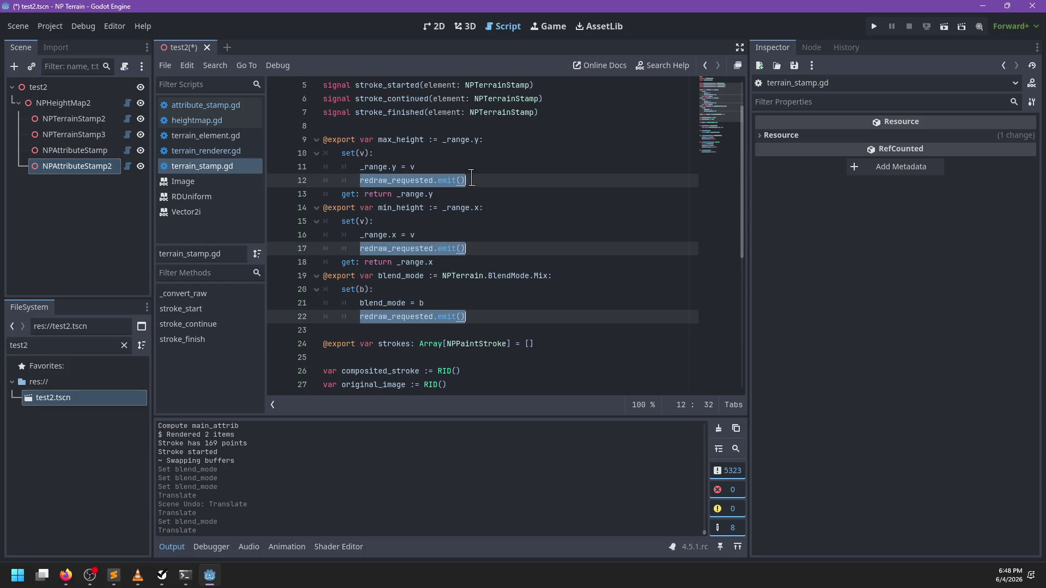
- Replace the three calls with _notify_movement() and save the script
type("notify_movme")
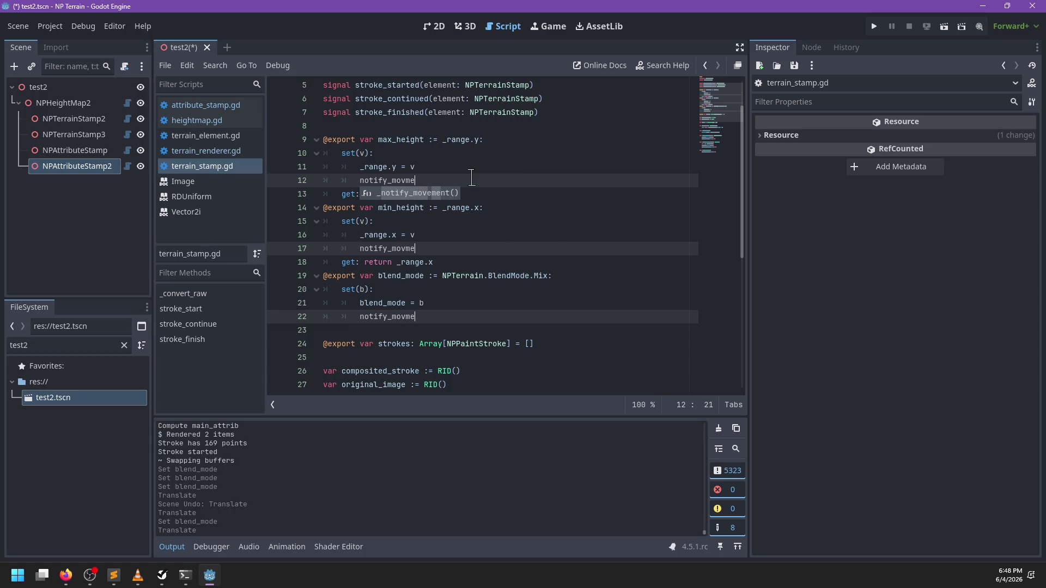
key("Return")
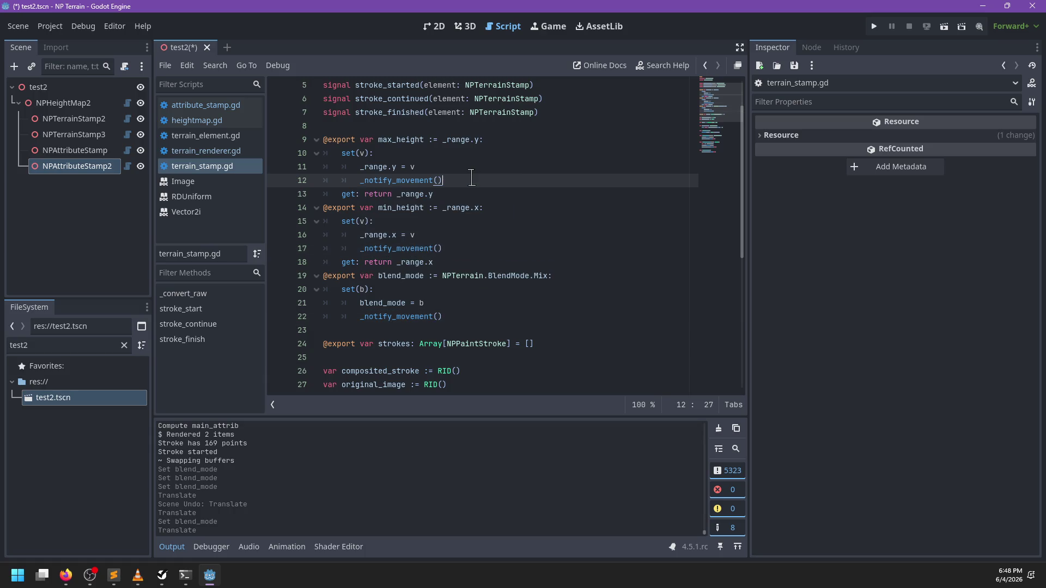
key("alt+g")
scroll(512, 220, "down", 3)
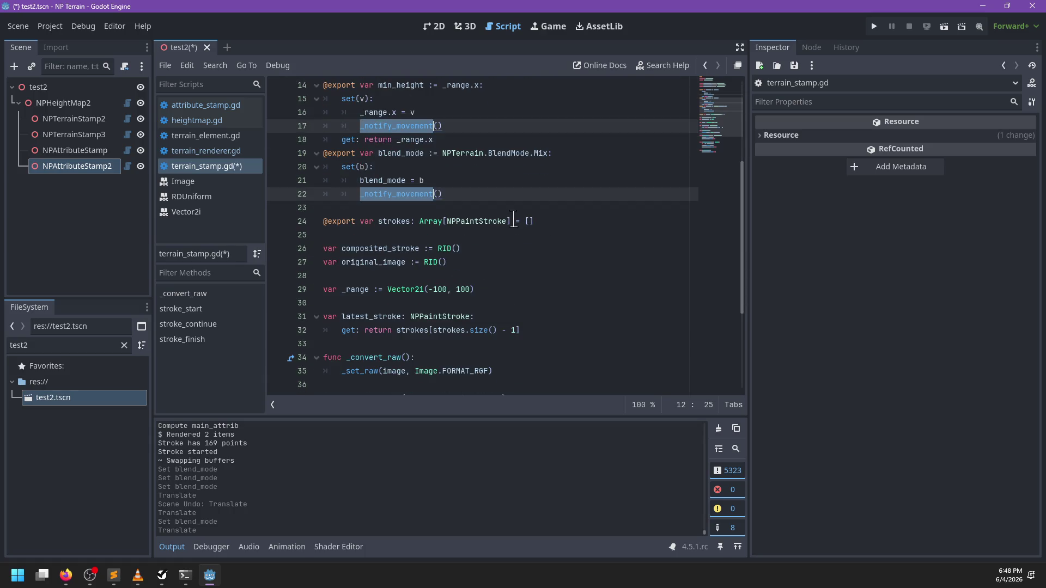
scroll(518, 229, "up", 4)
key("ctrl+s")
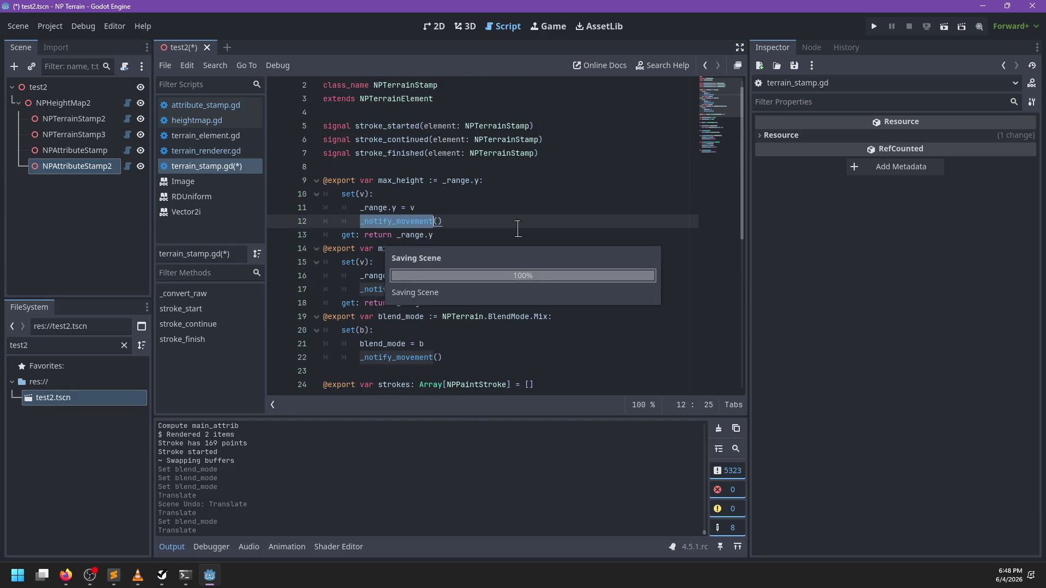
left_click(467, 28)
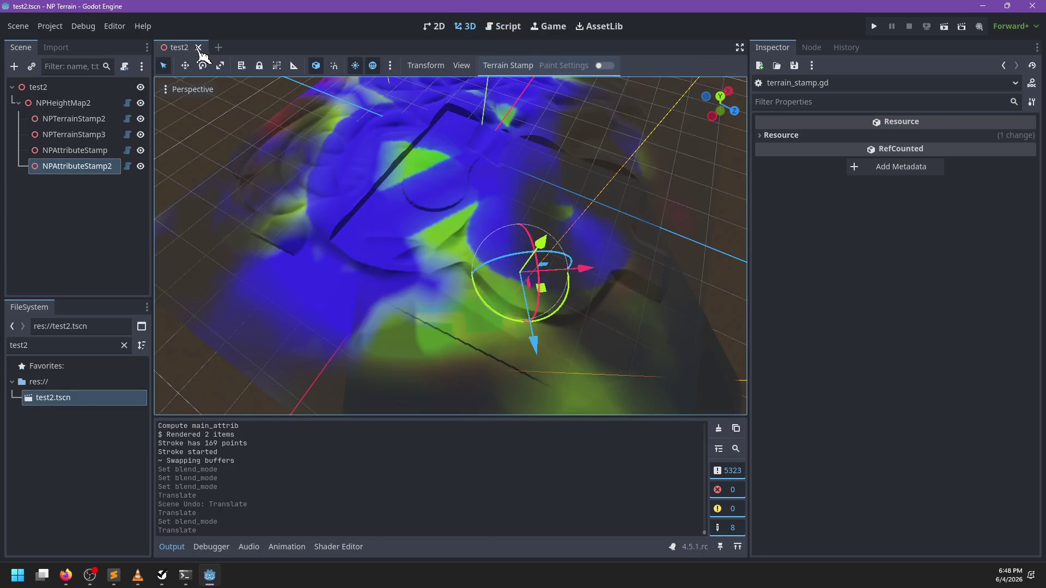
- Reload test2.tscn and cycle NPAttributeStamp2's blend mode through Add, Max, then Add
left_click(198, 48)
double_click(100, 399)
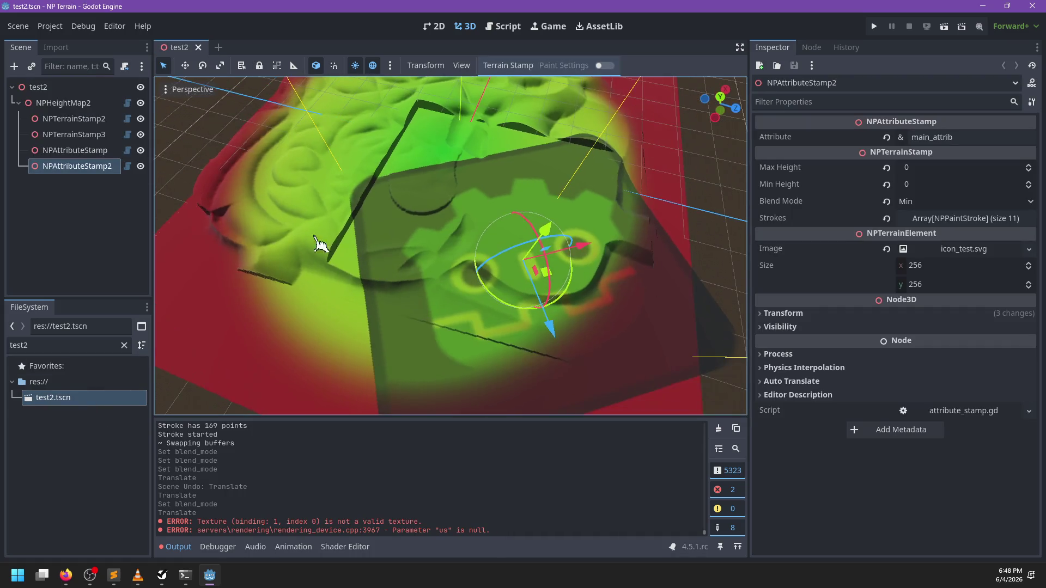
left_click(909, 202)
left_click(917, 234)
left_click(945, 201)
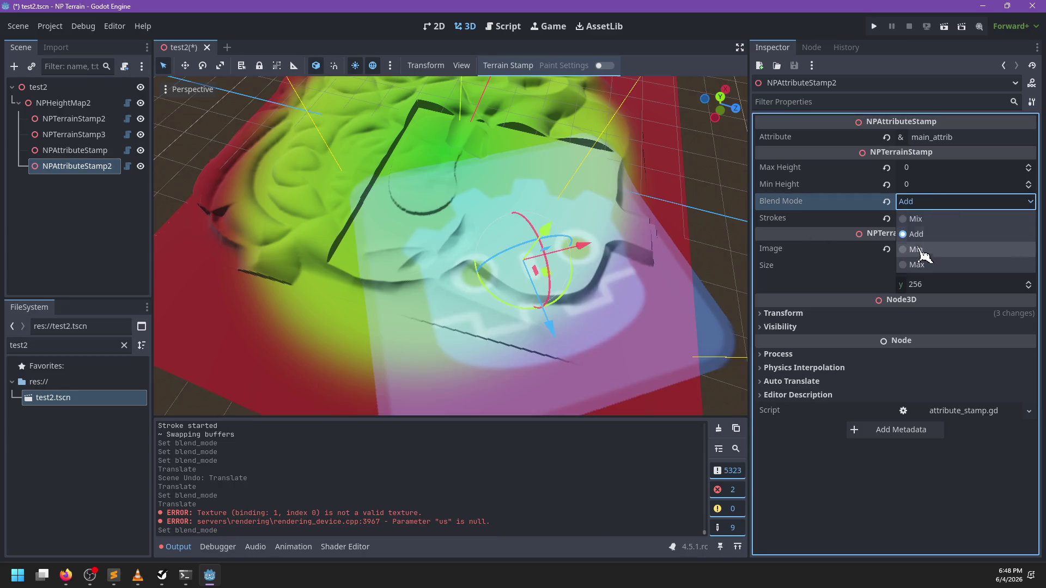
left_click(917, 264)
left_click(921, 203)
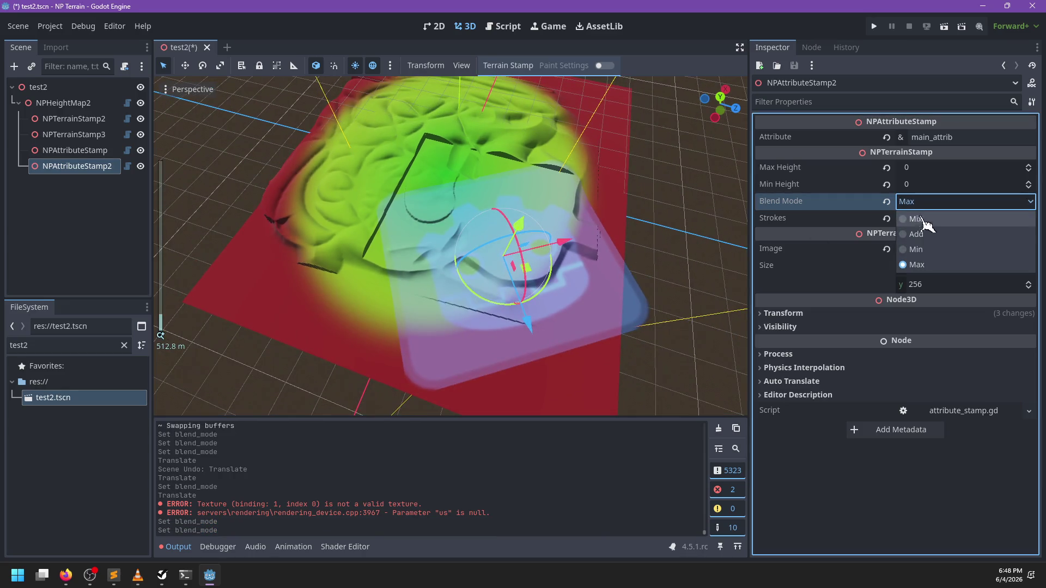
left_click(921, 234)
- Move the second attribute stamp across the terrain and also select NPAttributeStamp
scroll(599, 284, "up", 2)
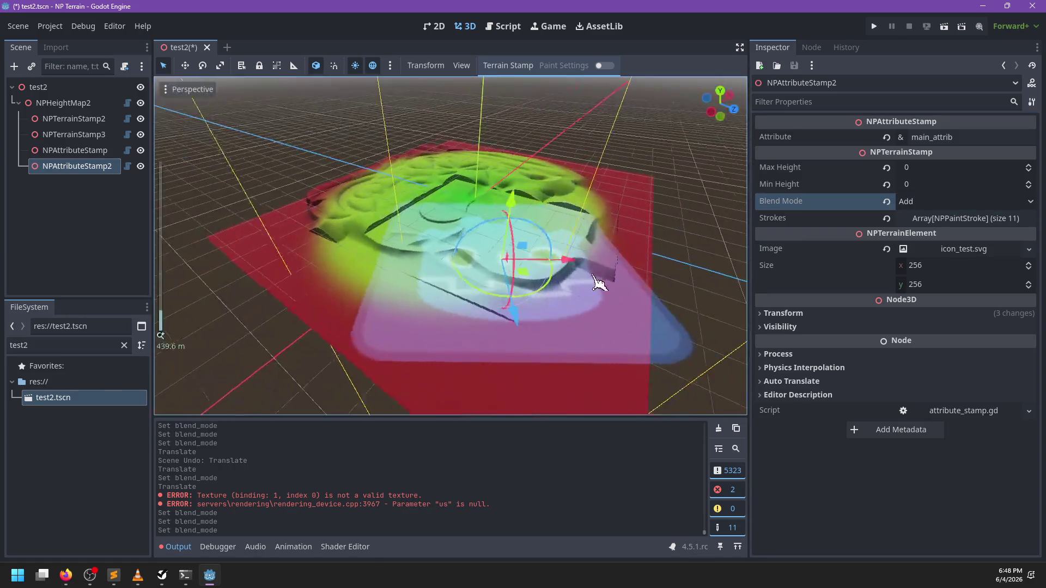
scroll(599, 284, "down", 2)
mouse_move(478, 338)
left_mouse_down()
mouse_move(520, 273)
mouse_move(490, 245)
left_mouse_up()
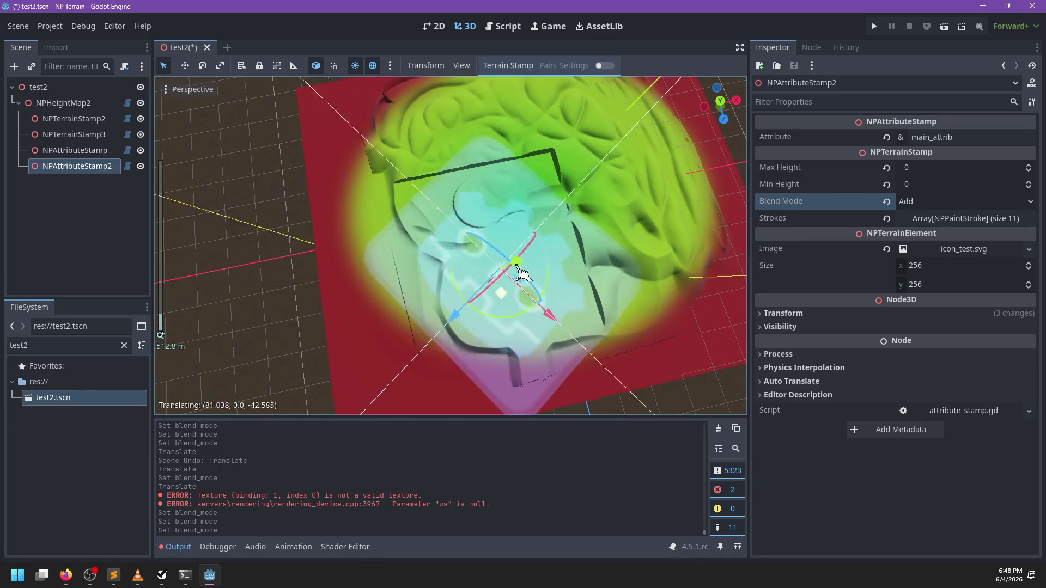
left_click(92, 155, "ctrl")
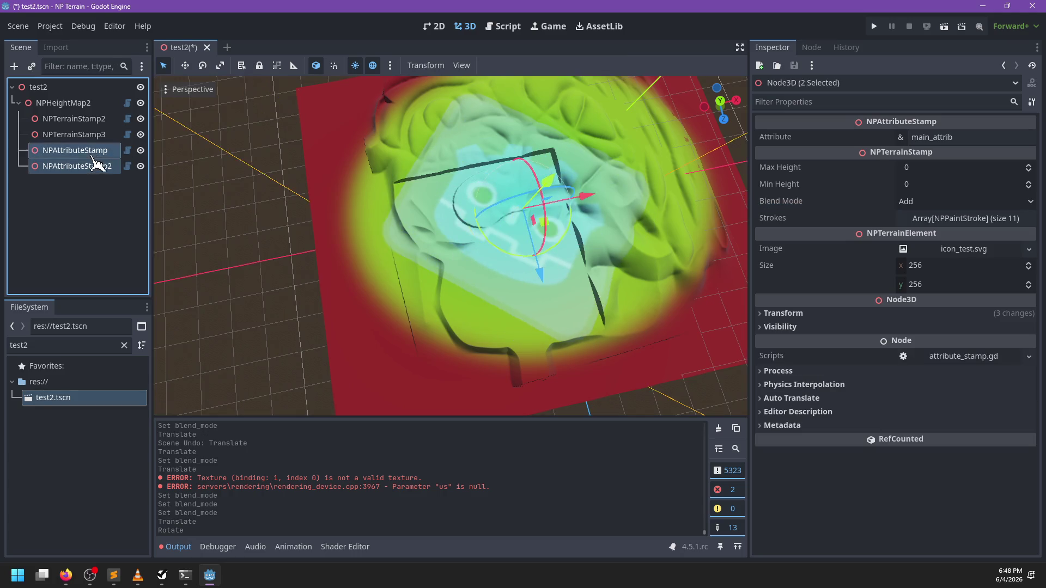
- Reparent the attribute stamps, putting NPAttributeStamp2 under NPTerrainStamp2, and shift NPTerrainStamp3
left_click_drag(90, 143, 87, 134)
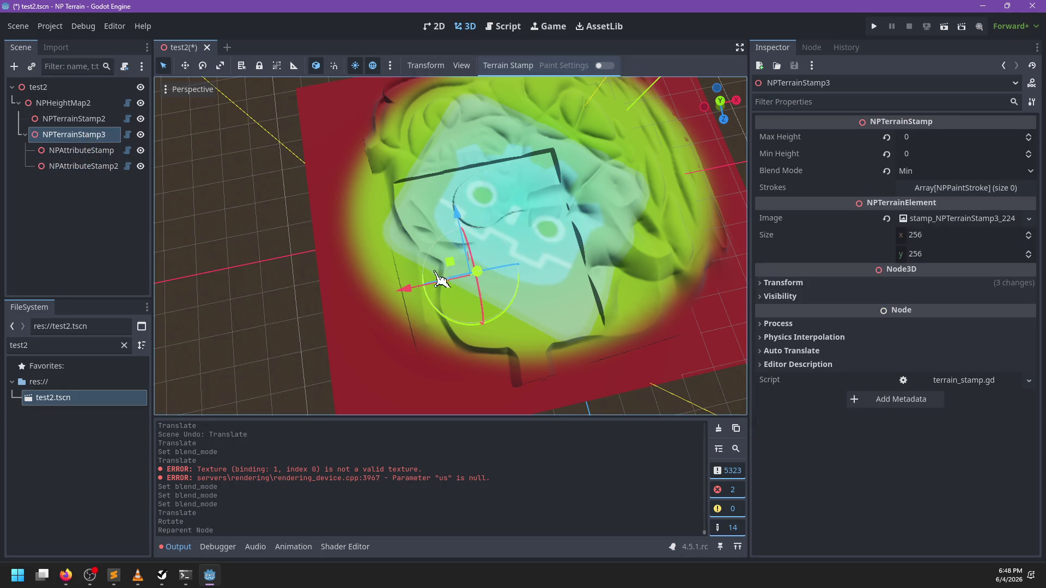
mouse_move(452, 268)
left_mouse_down()
mouse_move(363, 260)
mouse_move(427, 304)
mouse_move(532, 274)
mouse_move(477, 174)
mouse_move(345, 241)
mouse_move(311, 337)
left_mouse_up()
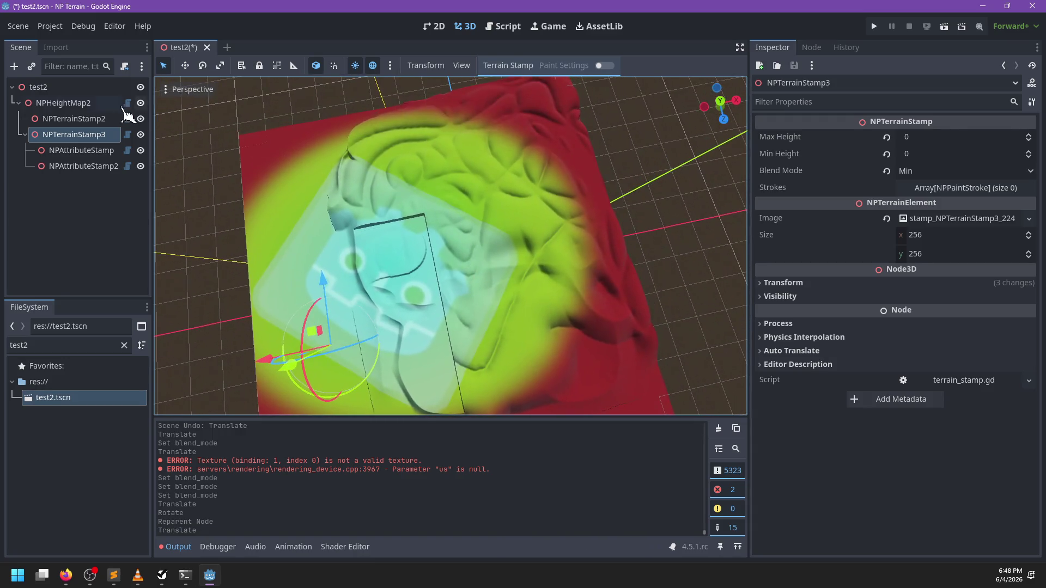
mouse_move(86, 166)
left_mouse_down()
mouse_move(91, 174)
mouse_move(73, 119)
left_mouse_up()
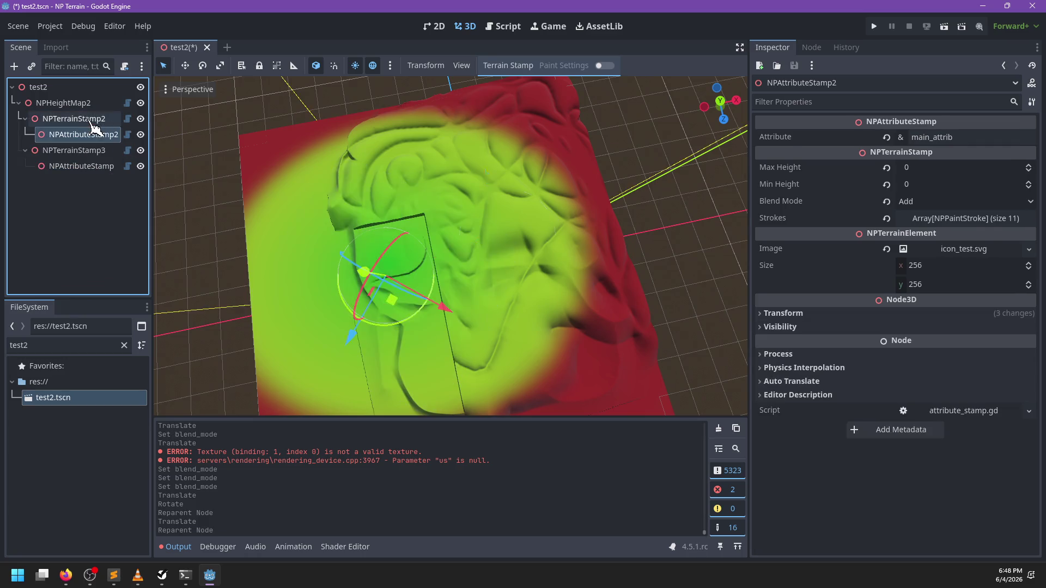
mouse_move(411, 203)
left_mouse_down()
mouse_move(409, 163)
mouse_move(416, 231)
left_mouse_up()
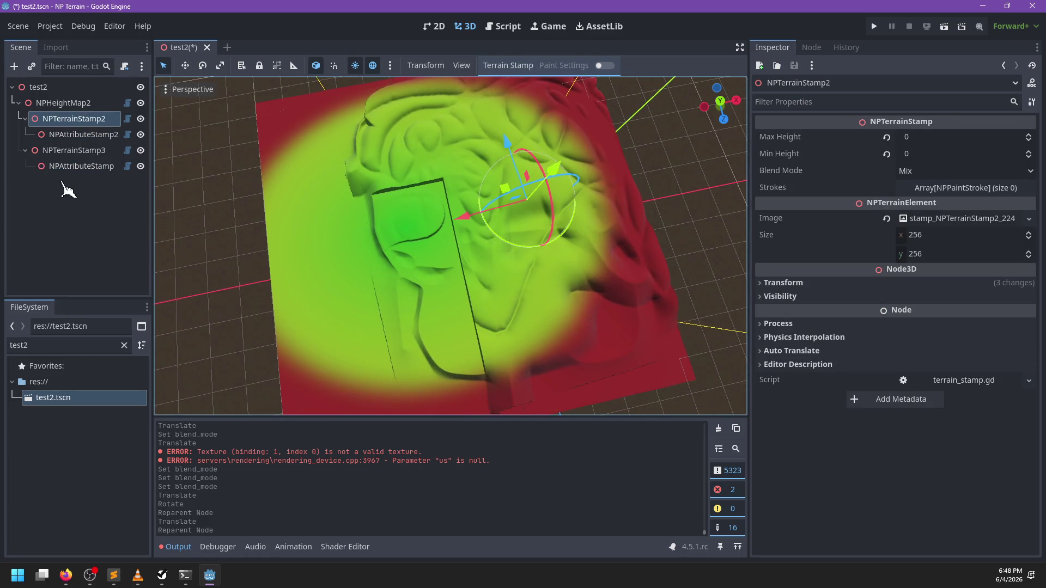
left_click(78, 167)
left_click_drag(72, 157, 78, 112)
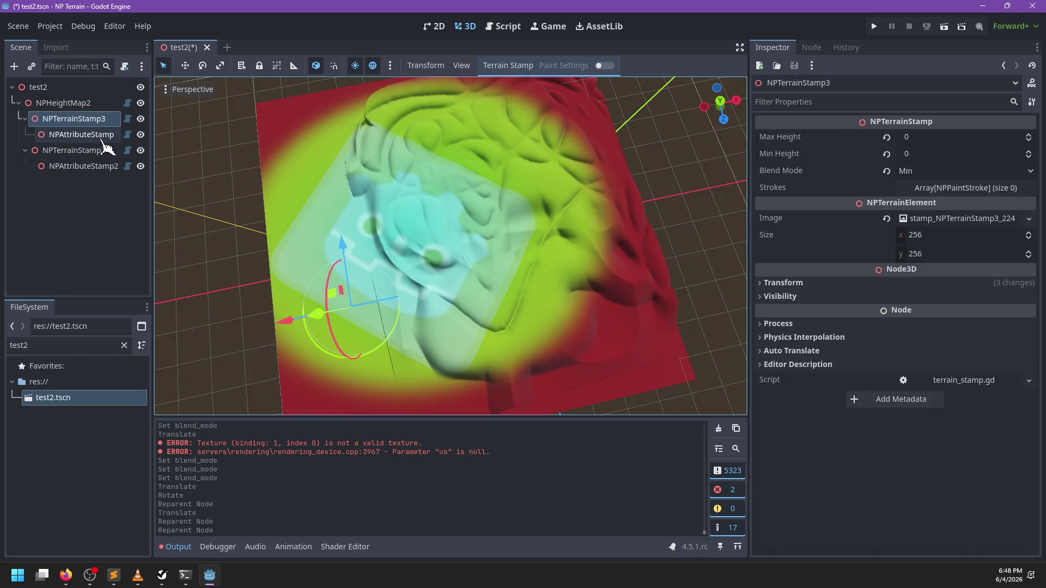
- Set NPAttributeStamp's blending to Add and place NPTerrainStamp3 back below NPTerrainStamp2
left_click(99, 136)
left_click(937, 207)
left_click(929, 242)
mouse_move(55, 123)
left_mouse_down()
mouse_move(55, 173)
mouse_move(59, 158)
left_mouse_up()
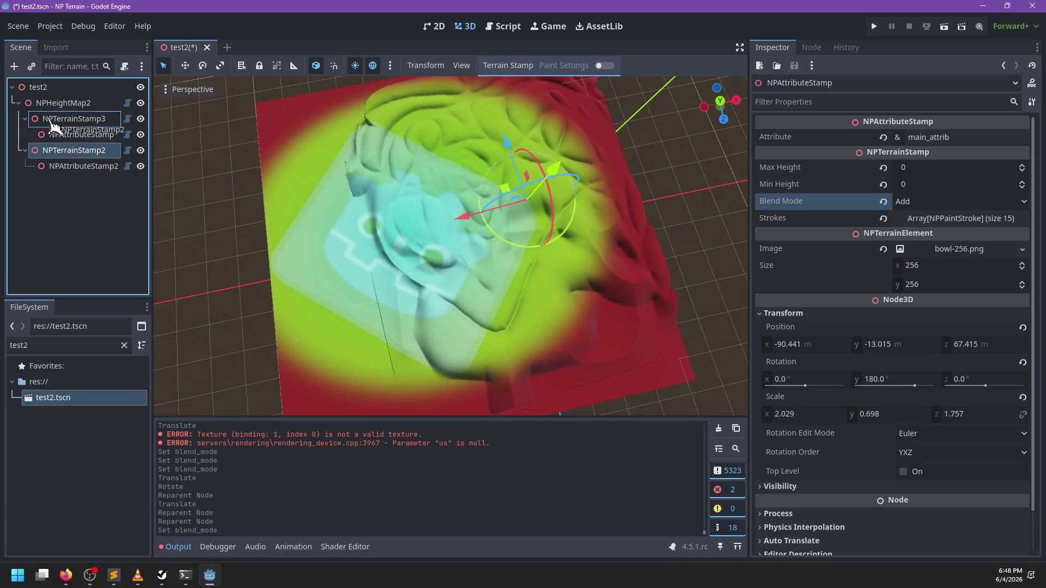
left_click(54, 120)
- Save the test2 scene, then select NPAttributeStamp and turn painting back on
scroll(369, 244, "down", 3)
mouse_move(370, 244)
left_mouse_down()
mouse_move(432, 154)
mouse_move(428, 206)
mouse_move(303, 234)
mouse_move(432, 271)
mouse_move(450, 287)
left_mouse_up()
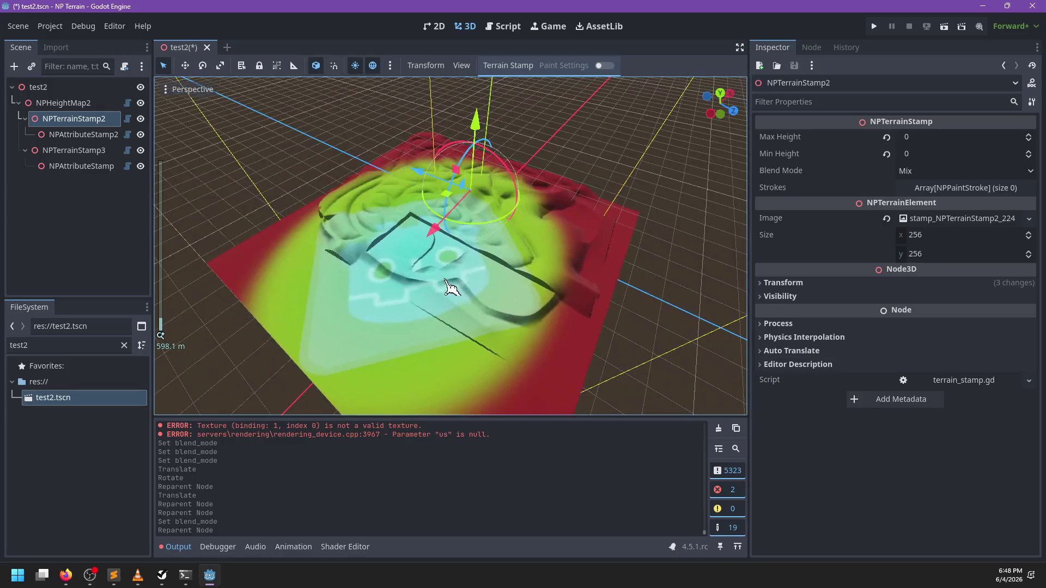
key("ctrl+s")
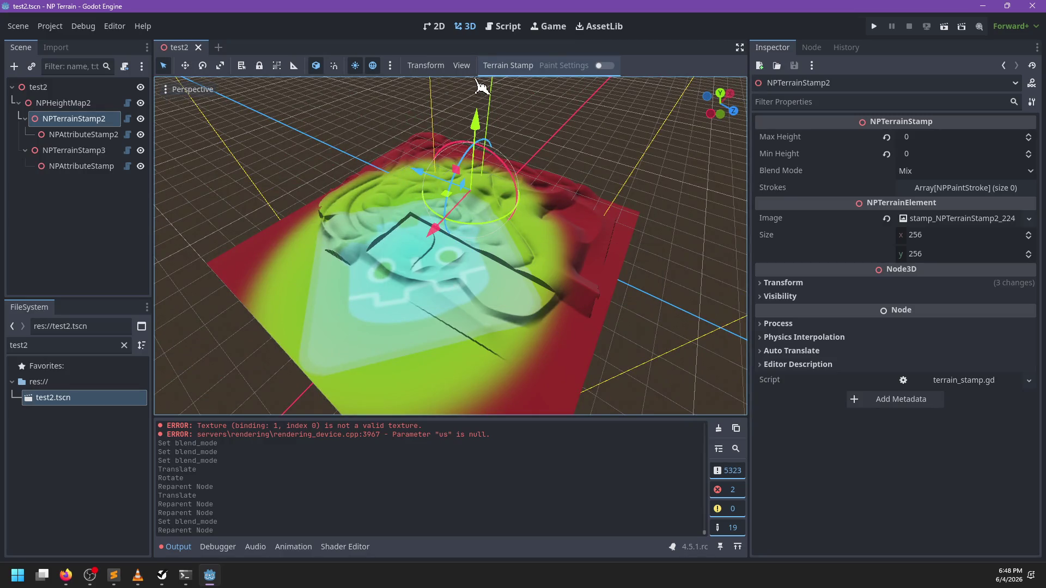
scroll(303, 229, "up", 2)
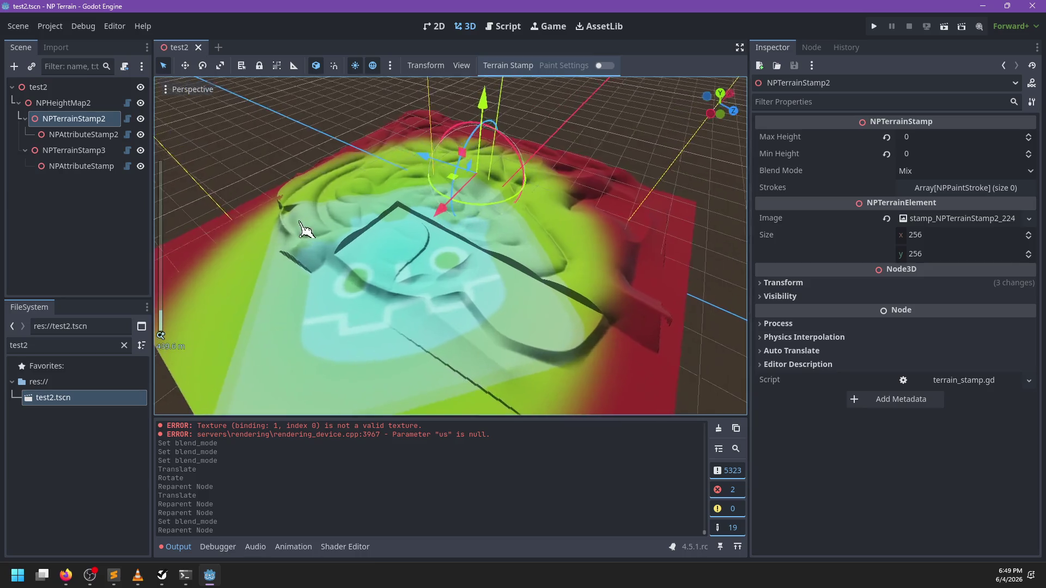
left_click(73, 150)
scroll(419, 235, "up", 2)
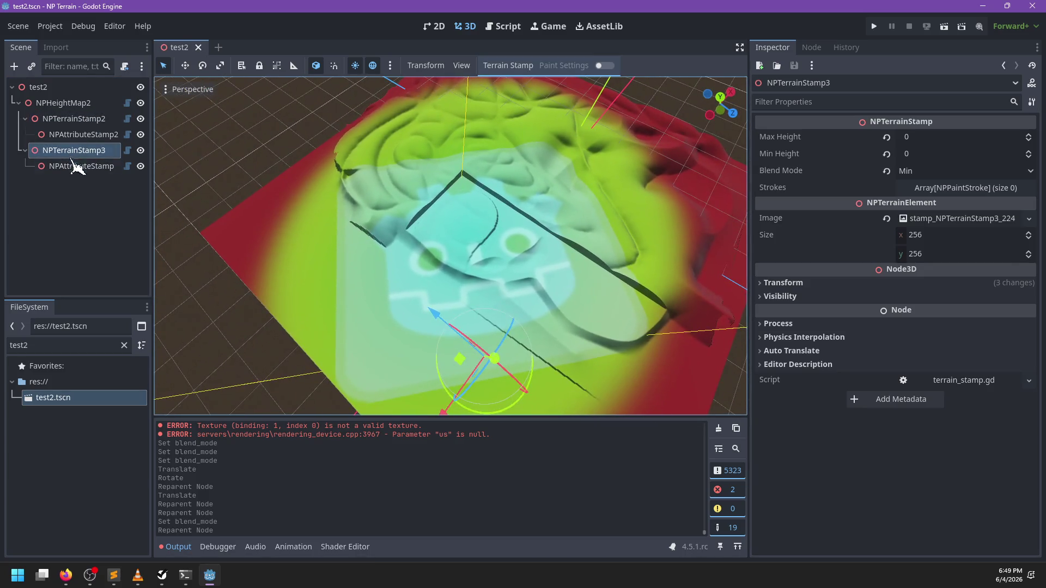
left_click(77, 166)
left_click(602, 66)
left_click(569, 66)
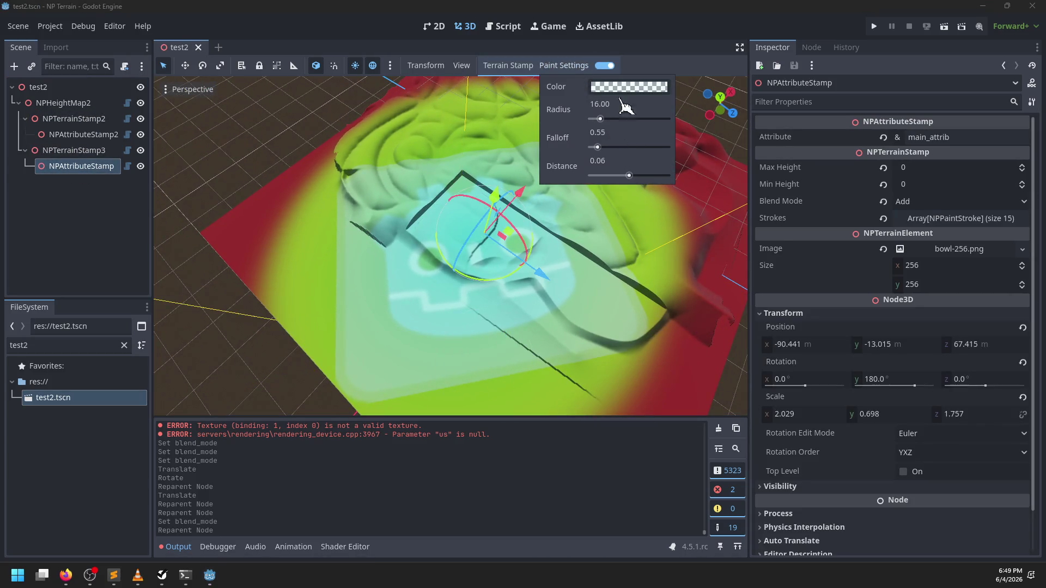
- Pick a darker paint colour and paint two dark strokes on the terrain
left_click(629, 87)
left_click_drag(637, 134, 677, 221)
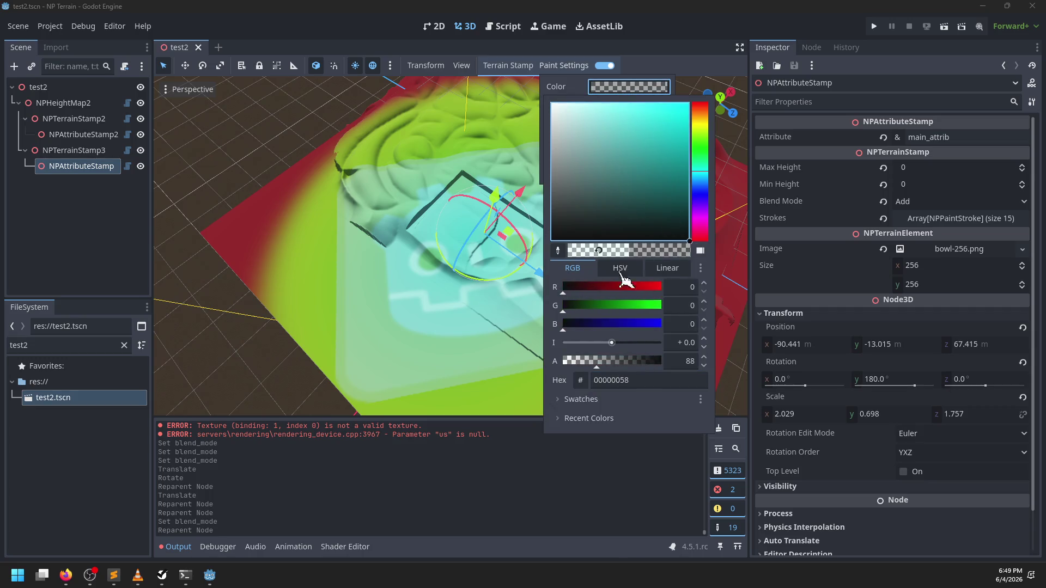
left_click(420, 315)
left_click(376, 208)
mouse_move(376, 207)
left_mouse_down()
mouse_move(420, 233)
mouse_move(460, 128)
mouse_move(385, 174)
left_mouse_up()
left_click_drag(409, 244, 383, 297)
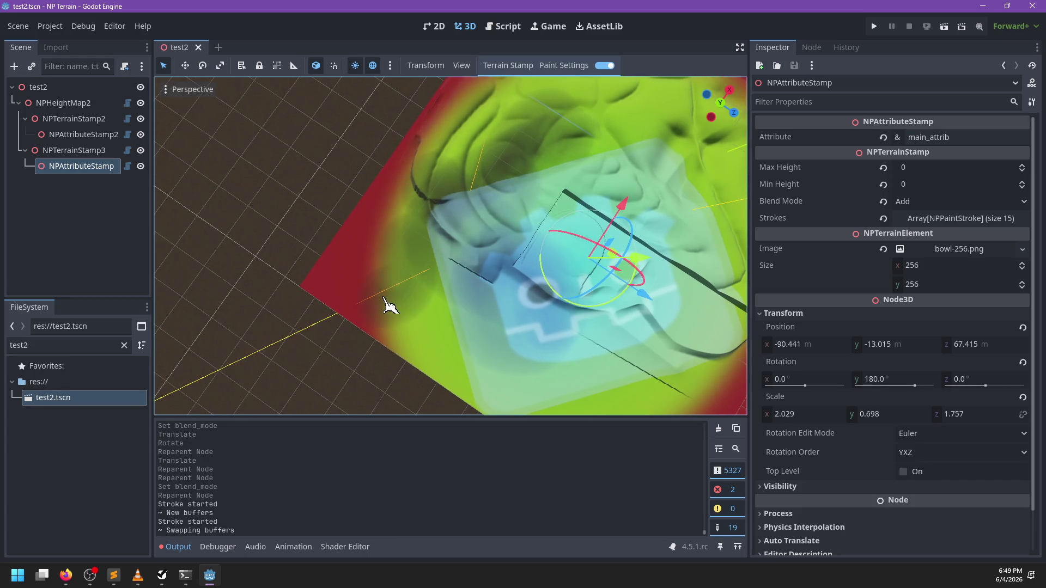
- Adjust the brush settings and paint more dark strokes across the stamp
left_click(576, 69)
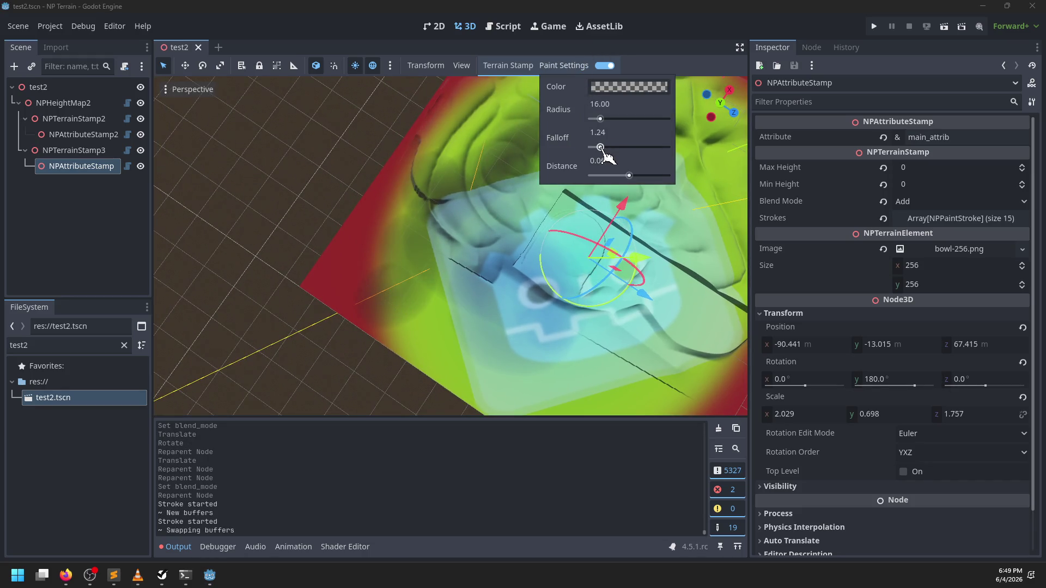
left_click(618, 98)
left_click(408, 292)
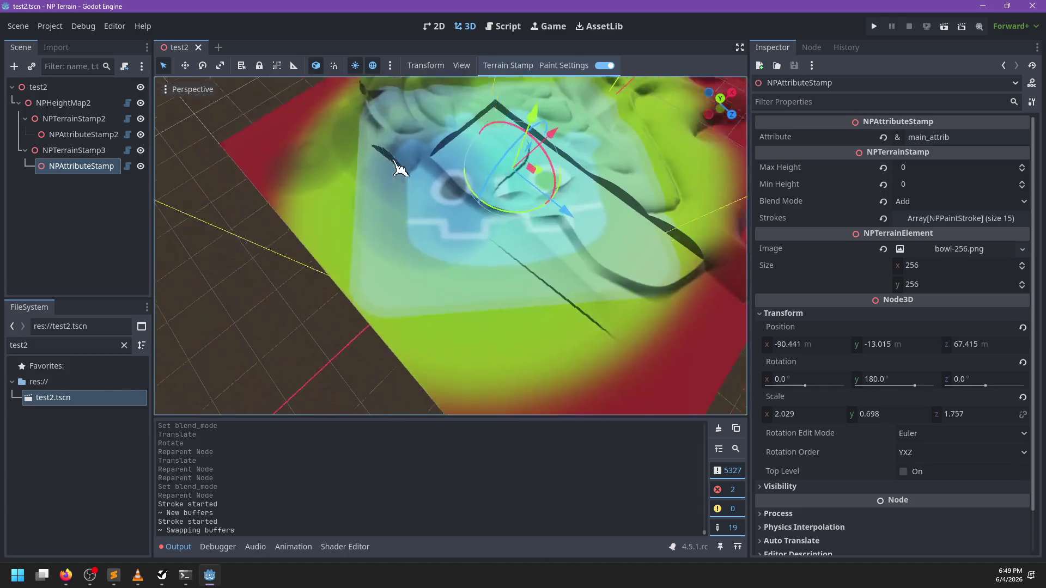
scroll(414, 241, "up", 3)
mouse_move(401, 327)
left_mouse_down()
mouse_move(520, 223)
mouse_move(626, 175)
mouse_move(659, 355)
mouse_move(509, 386)
mouse_move(490, 376)
left_mouse_up()
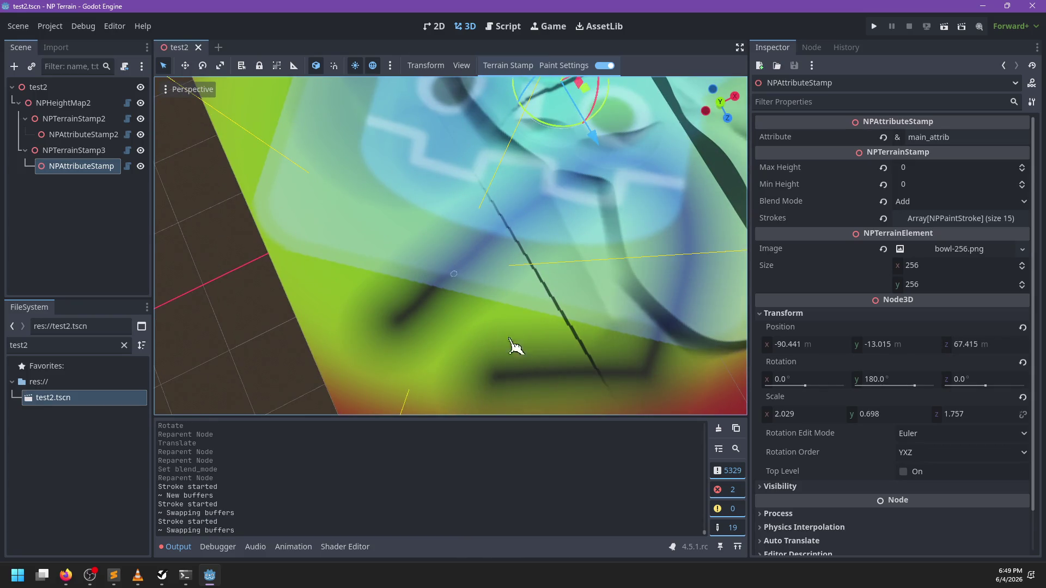
scroll(509, 279, "down", 3)
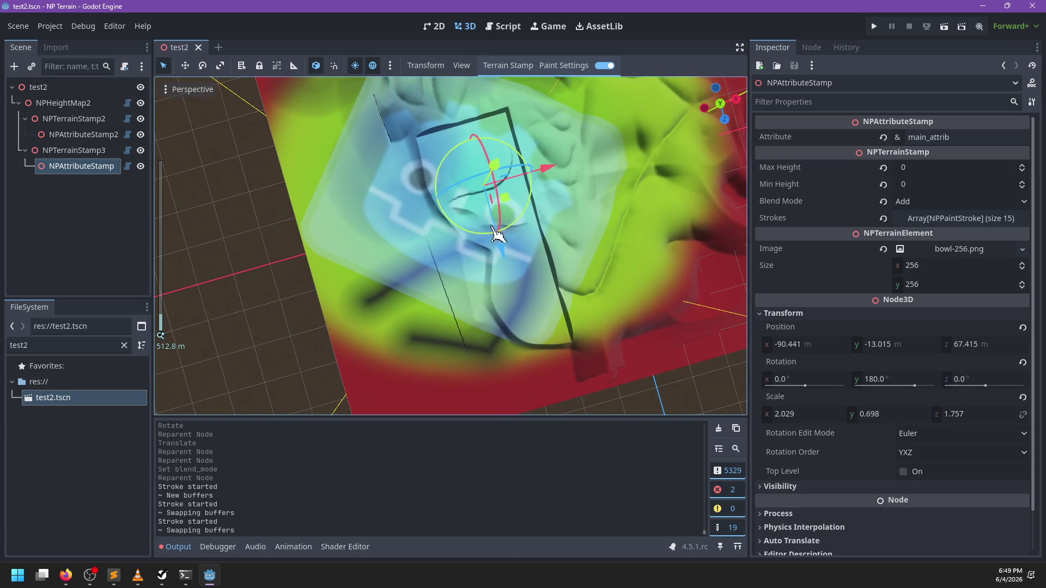
scroll(546, 251, "down", 2)
left_click(564, 66)
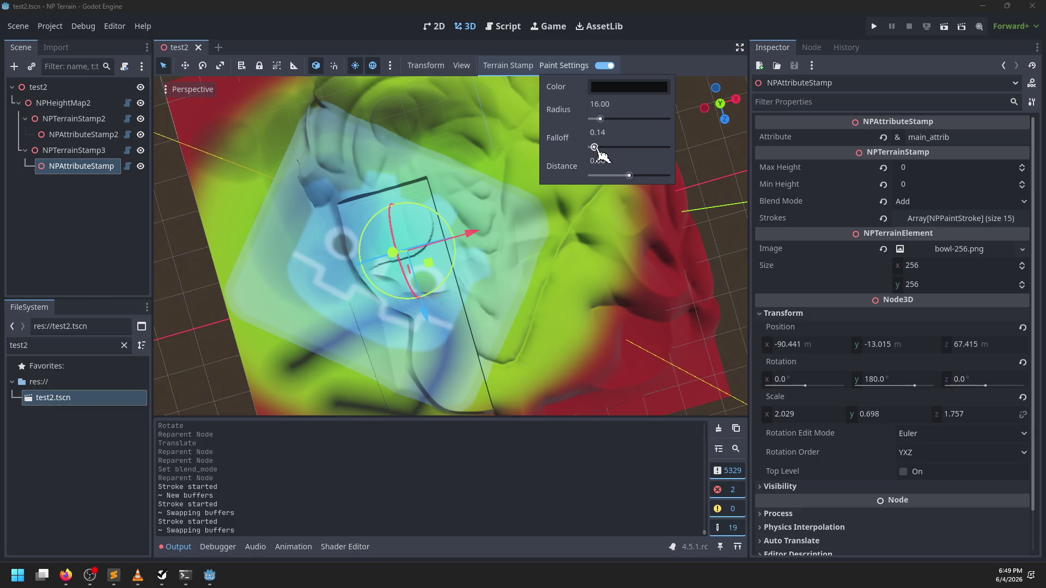
mouse_move(525, 145)
left_mouse_down()
mouse_move(551, 351)
mouse_move(416, 180)
left_mouse_up()
- Frame the stamp and add several further dark strokes over the terrain
key("f")
left_click(558, 66)
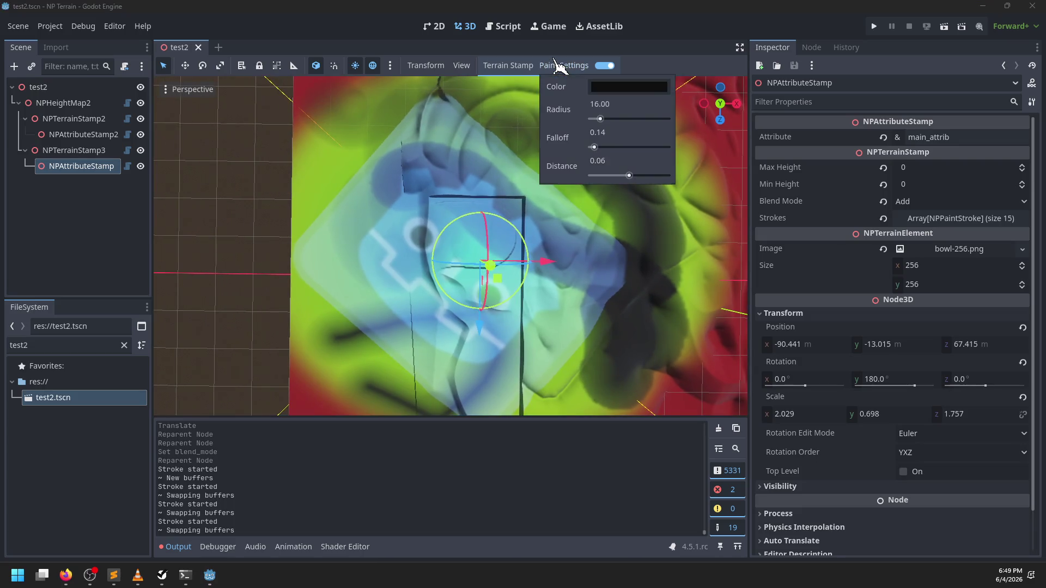
mouse_move(496, 182)
left_mouse_down()
mouse_move(390, 152)
mouse_move(332, 256)
mouse_move(380, 294)
mouse_move(362, 217)
mouse_move(467, 133)
mouse_move(542, 153)
left_mouse_up()
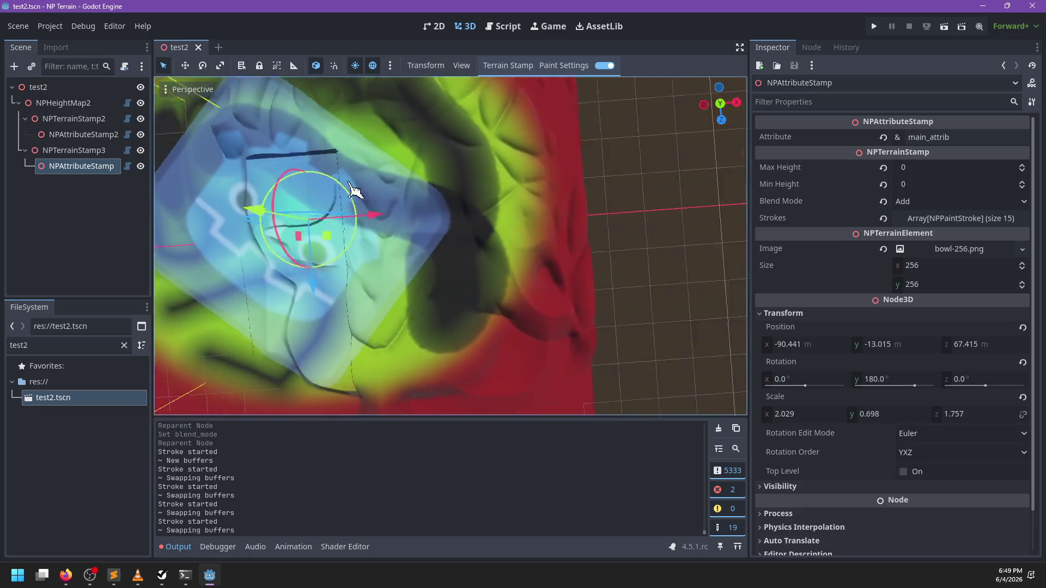
left_click_drag(416, 133, 508, 203)
left_click(562, 66)
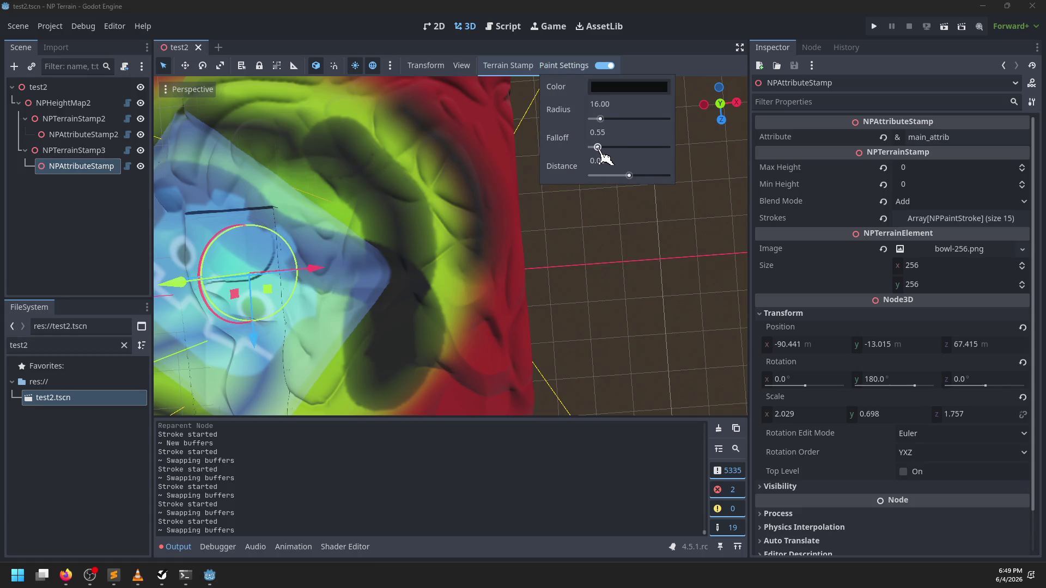
mouse_move(460, 179)
left_mouse_down()
mouse_move(427, 304)
mouse_move(287, 329)
left_mouse_up()
mouse_move(446, 327)
left_mouse_down()
mouse_move(361, 343)
mouse_move(354, 250)
mouse_move(287, 256)
left_mouse_up()
mouse_move(369, 361)
left_mouse_down()
mouse_move(385, 278)
mouse_move(495, 283)
mouse_move(631, 263)
mouse_move(498, 240)
mouse_move(585, 217)
left_mouse_up()
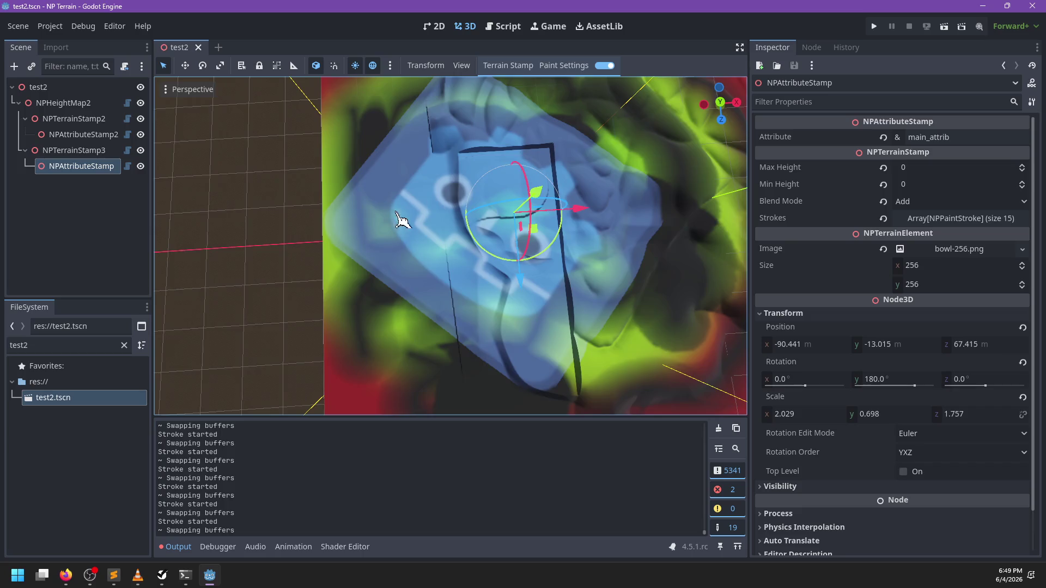
left_click(563, 65)
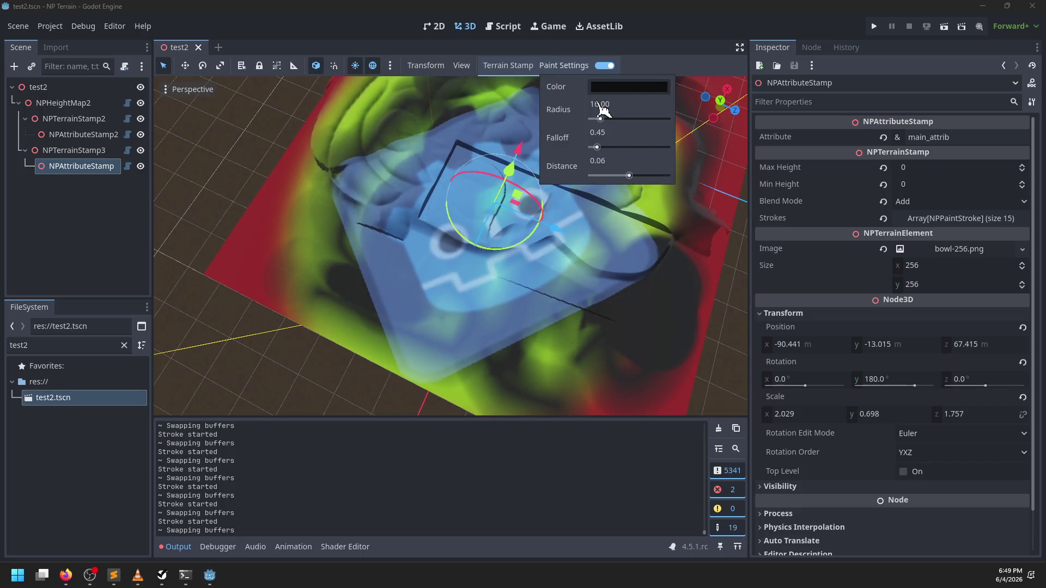
- Switch the paint colour to white and paint a first light stroke
left_click(632, 94)
left_click(556, 100)
left_click(409, 175)
mouse_move(408, 175)
left_mouse_down()
mouse_move(579, 327)
mouse_move(443, 283)
mouse_move(579, 191)
mouse_move(523, 240)
mouse_move(334, 337)
mouse_move(645, 374)
mouse_move(490, 311)
mouse_move(443, 152)
mouse_move(681, 180)
mouse_move(463, 135)
mouse_move(373, 140)
mouse_move(282, 298)
mouse_move(397, 159)
mouse_move(665, 196)
mouse_move(491, 154)
mouse_move(579, 256)
mouse_move(443, 214)
mouse_move(481, 175)
mouse_move(384, 226)
mouse_move(367, 277)
mouse_move(332, 136)
mouse_move(374, 232)
left_mouse_up()
scroll(490, 310, "up", 3)
scroll(465, 140, "up", 3)
scroll(490, 154, "up", 3)
scroll(481, 175, "up", 3)
scroll(335, 234, "up", 3)
scroll(362, 344, "up", 3)
- Cover the red edge and remaining dark patches with white paint, then select NPHeightMap2
mouse_move(362, 344)
left_mouse_down()
mouse_move(369, 299)
mouse_move(314, 117)
left_mouse_up()
mouse_move(601, 158)
left_mouse_down()
mouse_move(671, 345)
mouse_move(659, 369)
mouse_move(700, 296)
left_mouse_up()
scroll(637, 355, "up", 2)
left_click_drag(634, 351, 568, 127)
left_click_drag(503, 146, 519, 89)
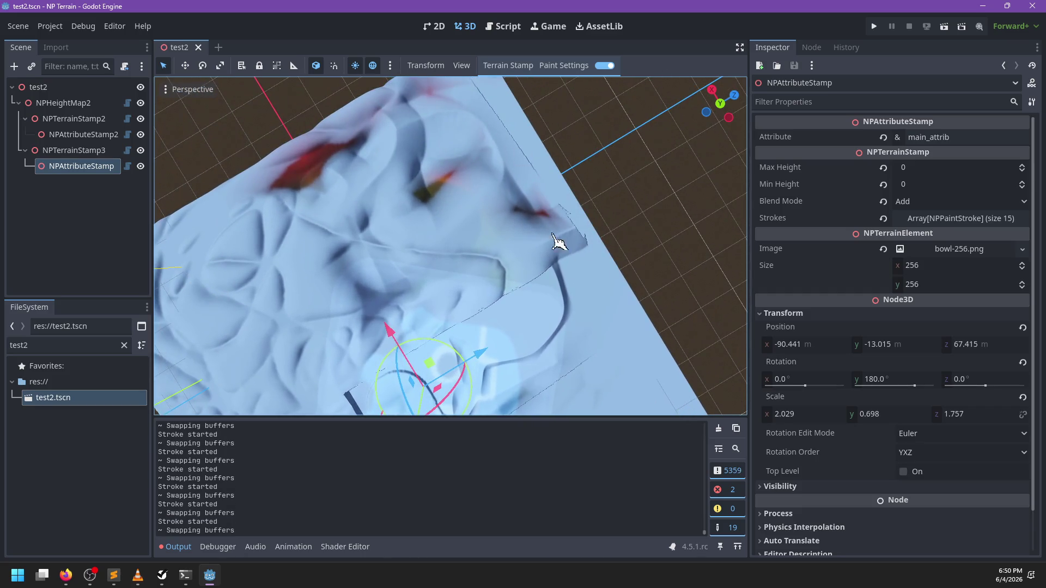
left_click_drag(554, 238, 551, 183)
left_click_drag(476, 170, 348, 158)
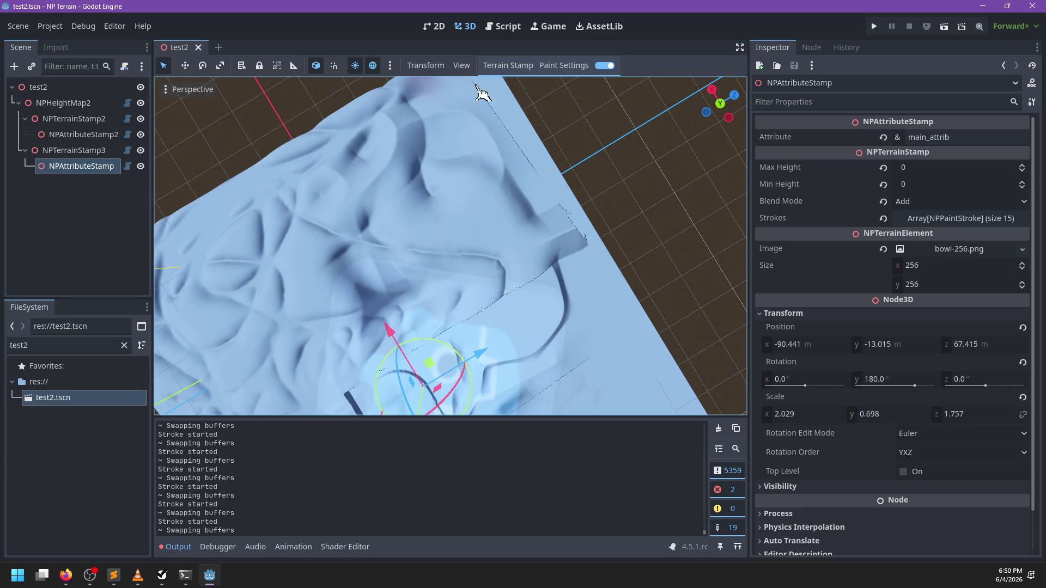
scroll(500, 117, "down", 5)
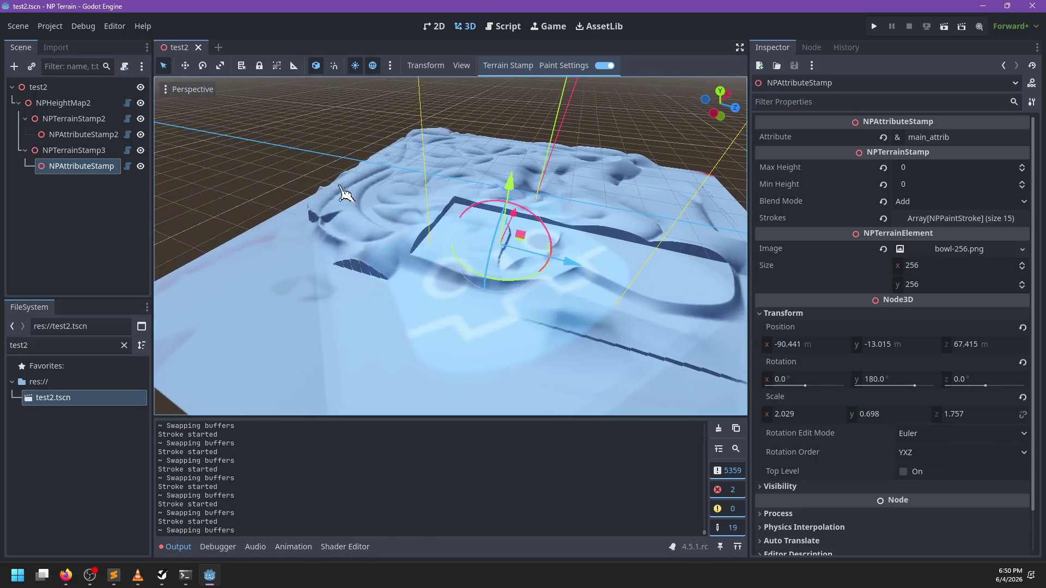
left_click(453, 199)
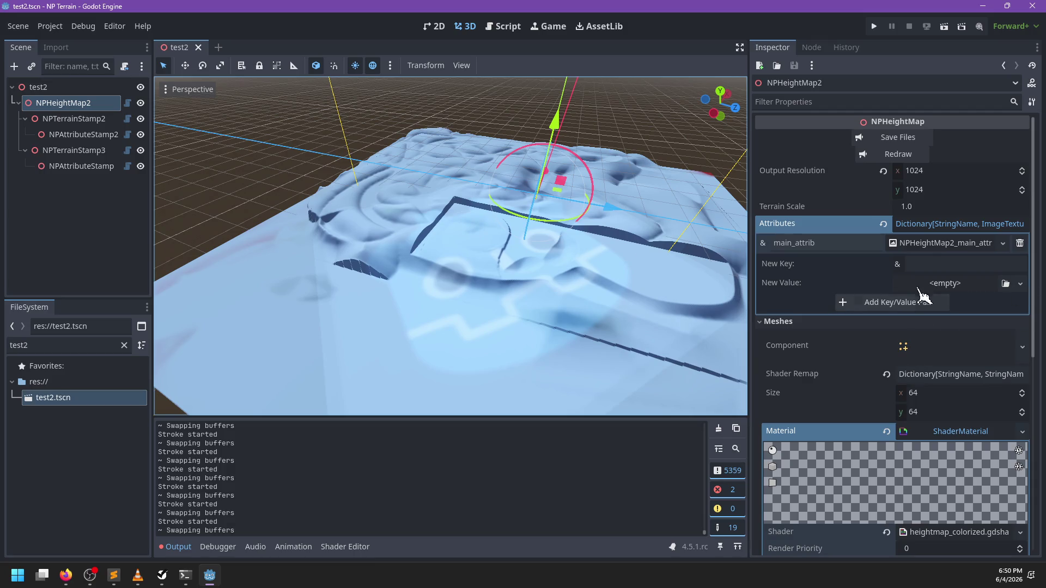
- Collapse the Attributes dictionary and open the heightmap material's shader in the shader editor
left_click(929, 225)
scroll(929, 353, "down", 3)
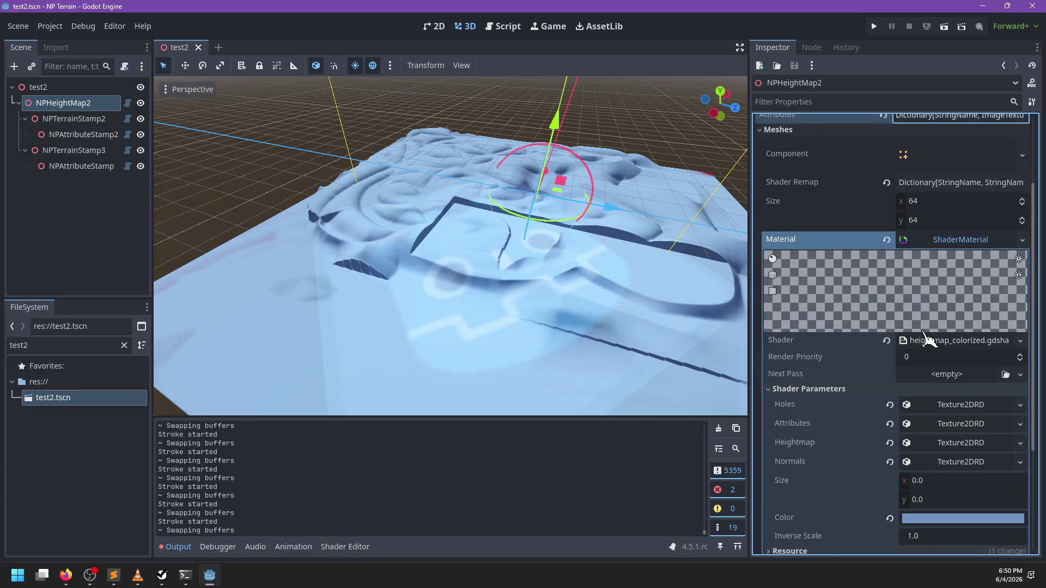
left_click(942, 342)
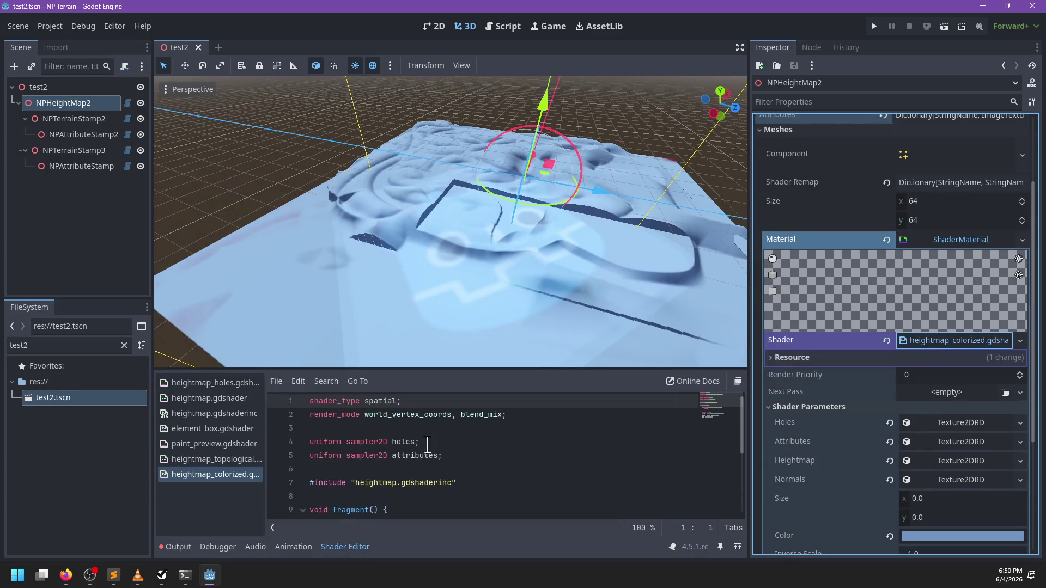
scroll(428, 445, "down", 3)
scroll(428, 445, "up", 1)
mouse_move(457, 312)
left_mouse_down()
mouse_move(467, 268)
mouse_move(381, 285)
mouse_move(427, 241)
mouse_move(578, 302)
left_mouse_up()
scroll(586, 313, "up", 2)
scroll(586, 313, "down", 2)
scroll(807, 405, "down", 5)
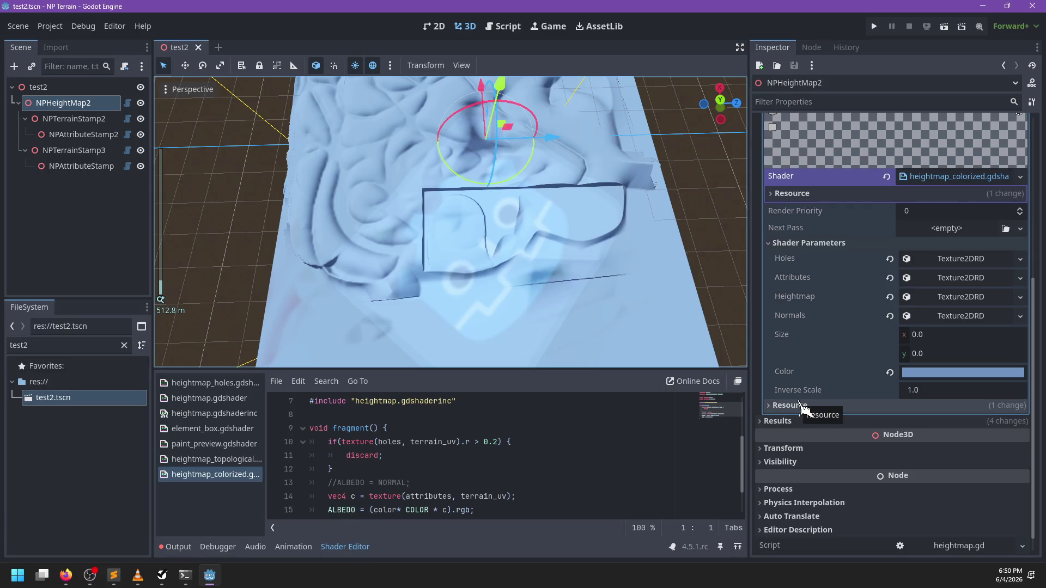
- Reset the material's Color parameter and raise it to white
left_click(934, 373)
left_click(896, 383)
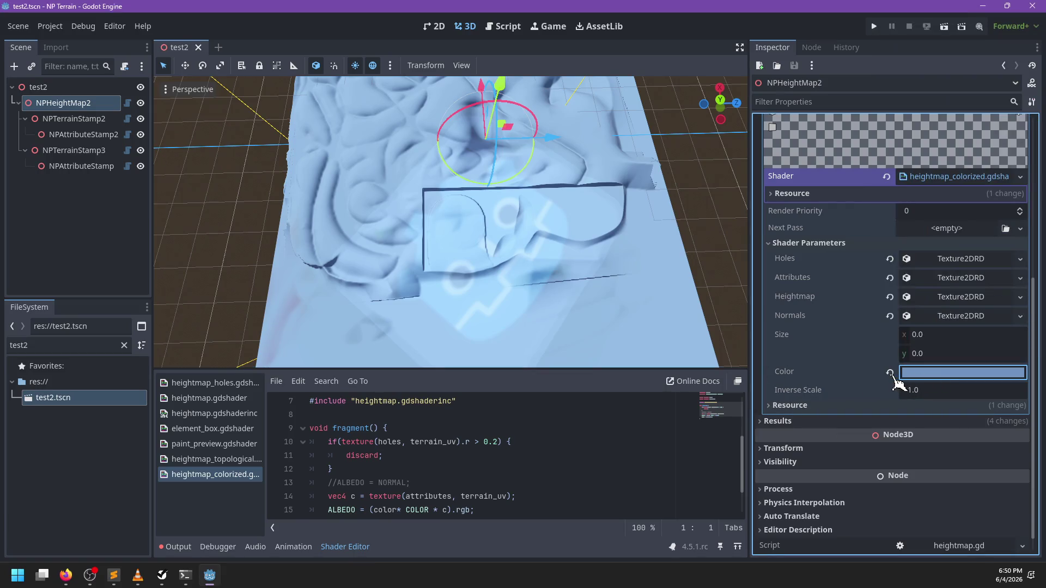
left_click(891, 373)
left_click(933, 375)
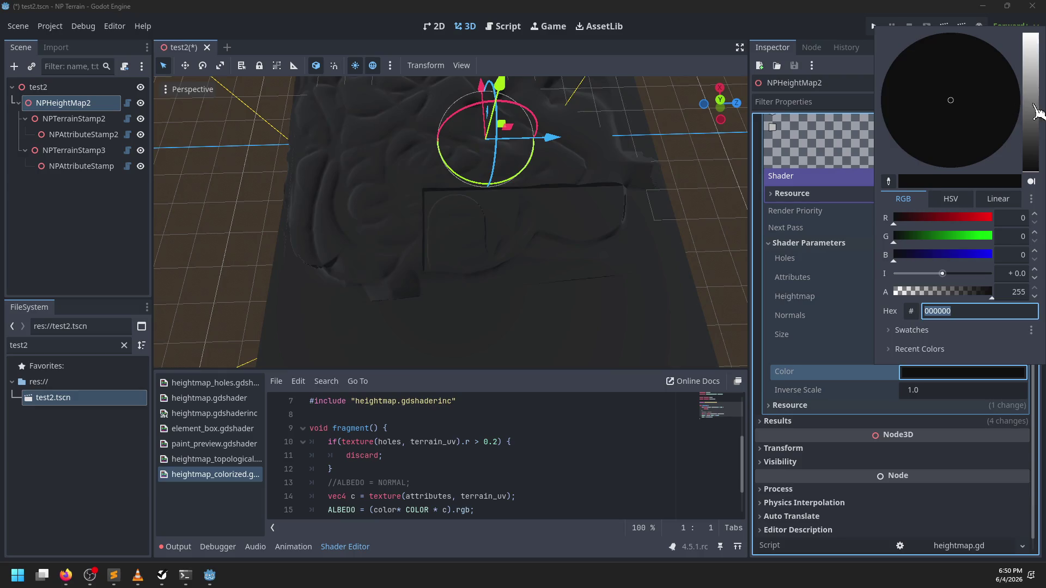
left_click_drag(1037, 112, 1038, 34)
left_click(567, 273)
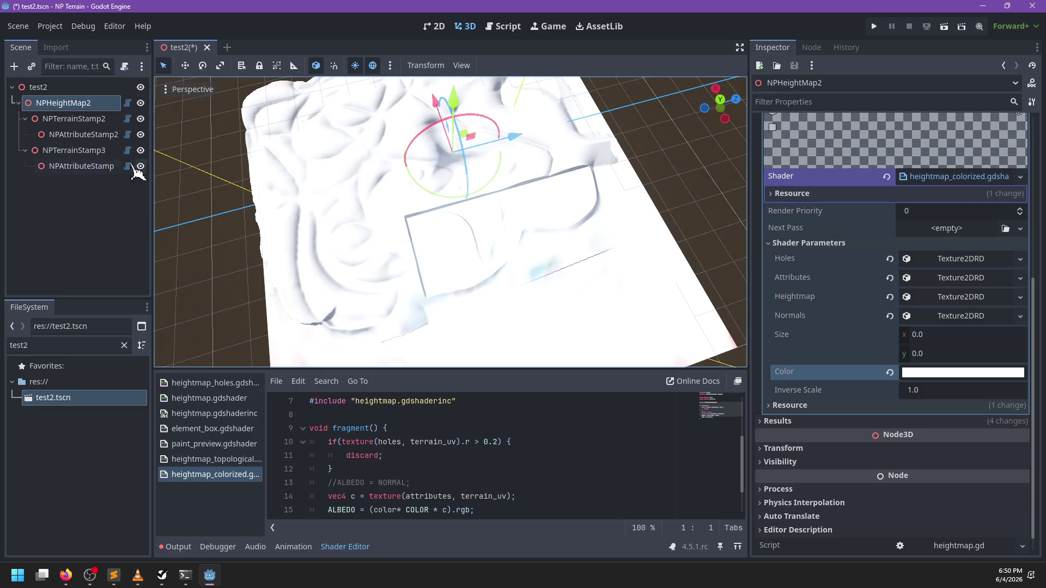
left_click(82, 135)
left_click(90, 166, "ctrl")
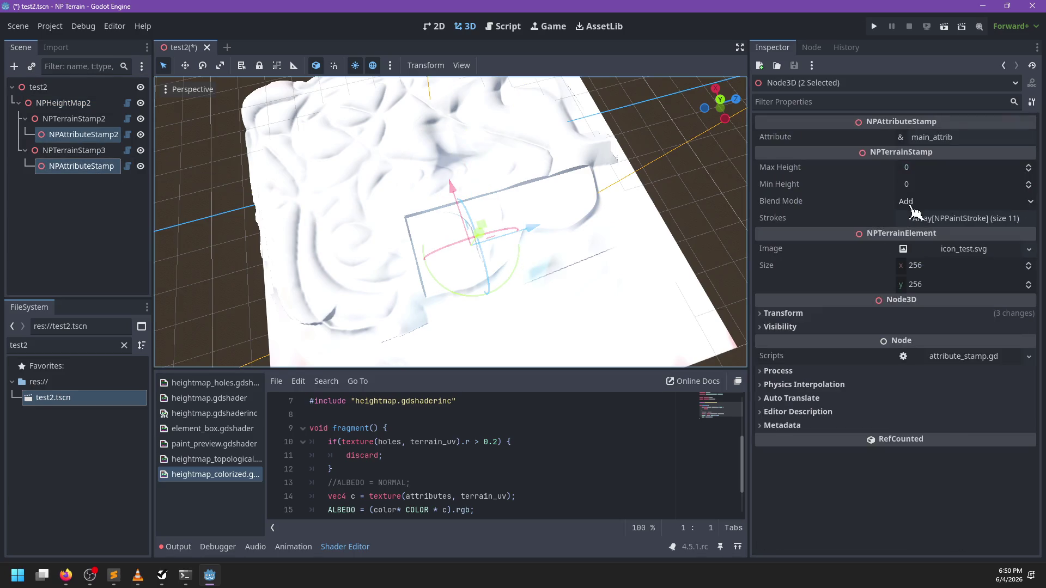
- Set both attribute stamps to Mix, verify each, and drag NPTerrainStamp2 below NPTerrainStamp3
left_click(912, 202)
left_click(923, 228)
left_click(82, 135)
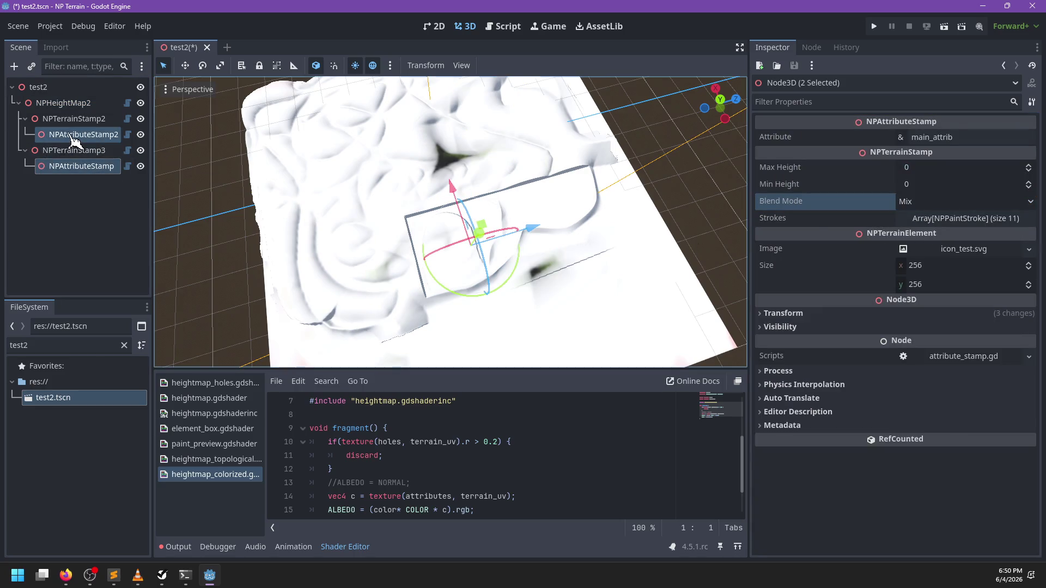
left_click(941, 202)
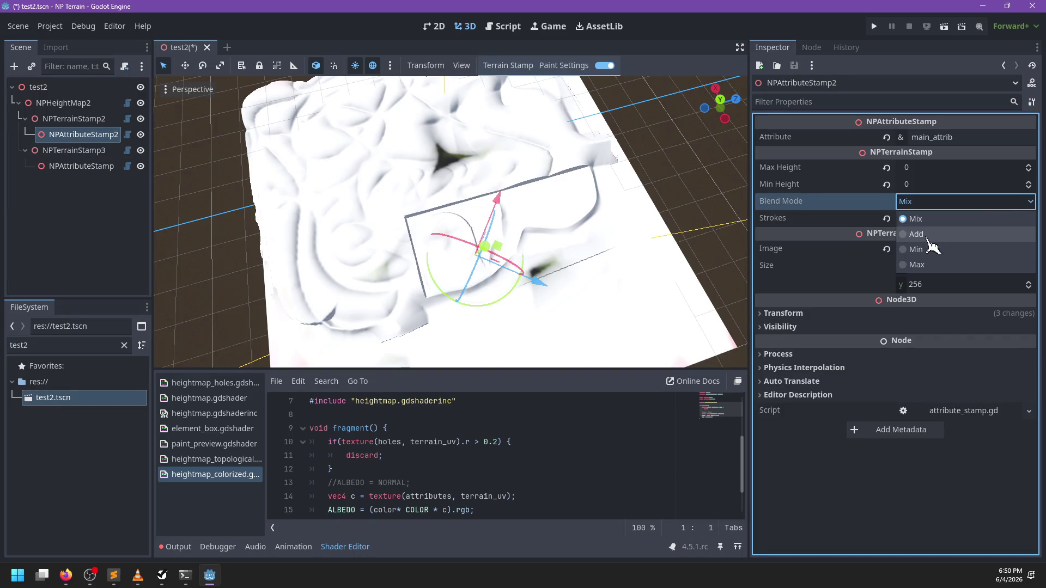
left_click(863, 206)
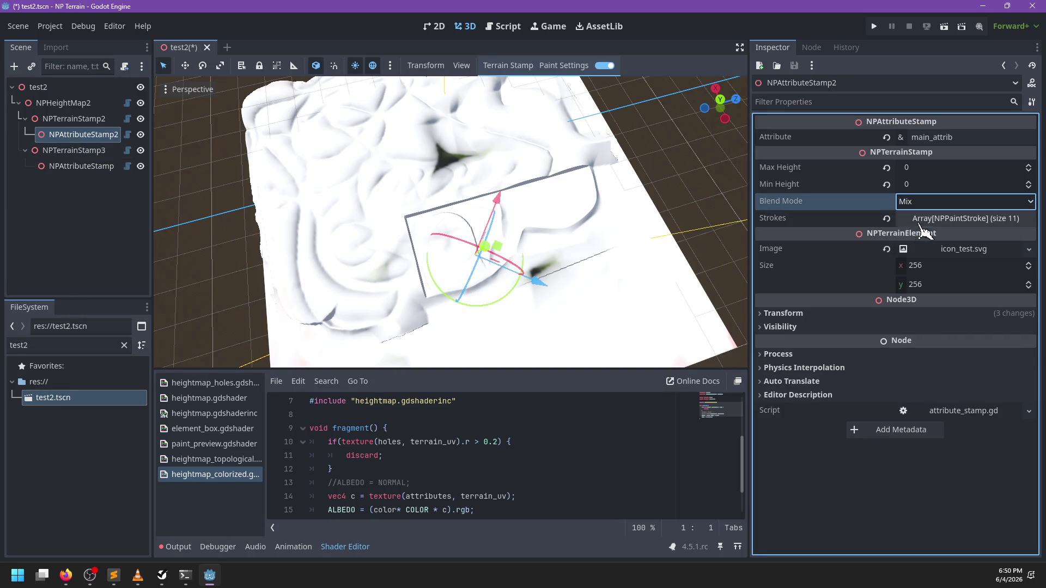
left_click(83, 166)
left_click(943, 203)
left_click(940, 213)
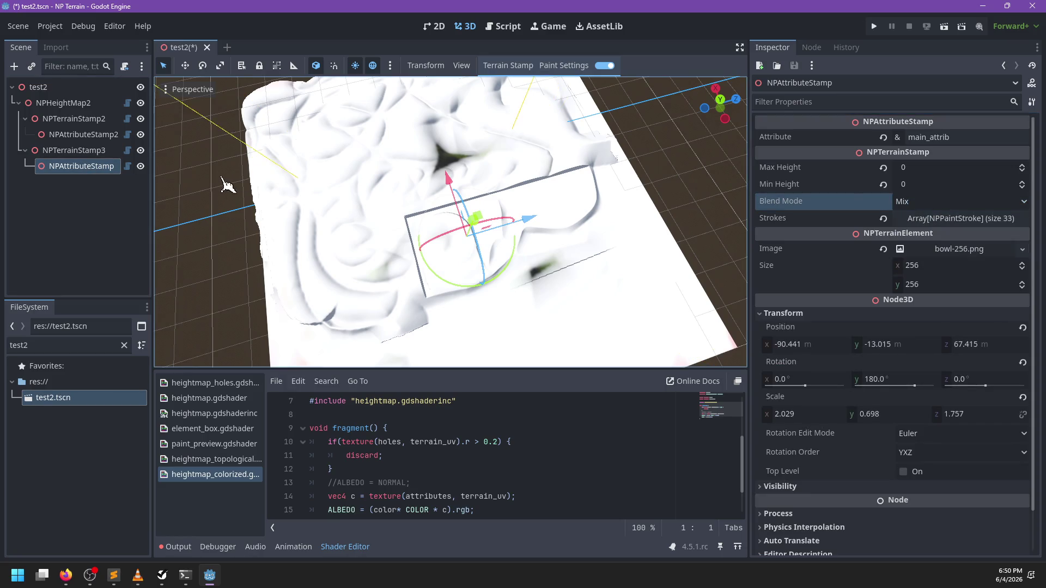
left_click(98, 136)
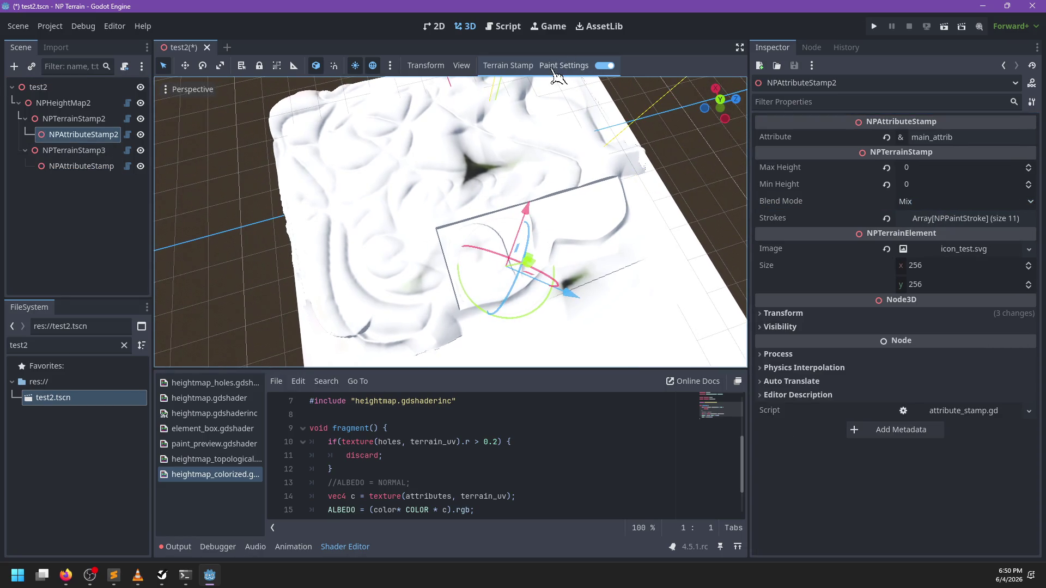
mouse_move(101, 118)
left_mouse_down()
mouse_move(82, 158)
mouse_move(77, 128)
mouse_move(71, 157)
left_mouse_up()
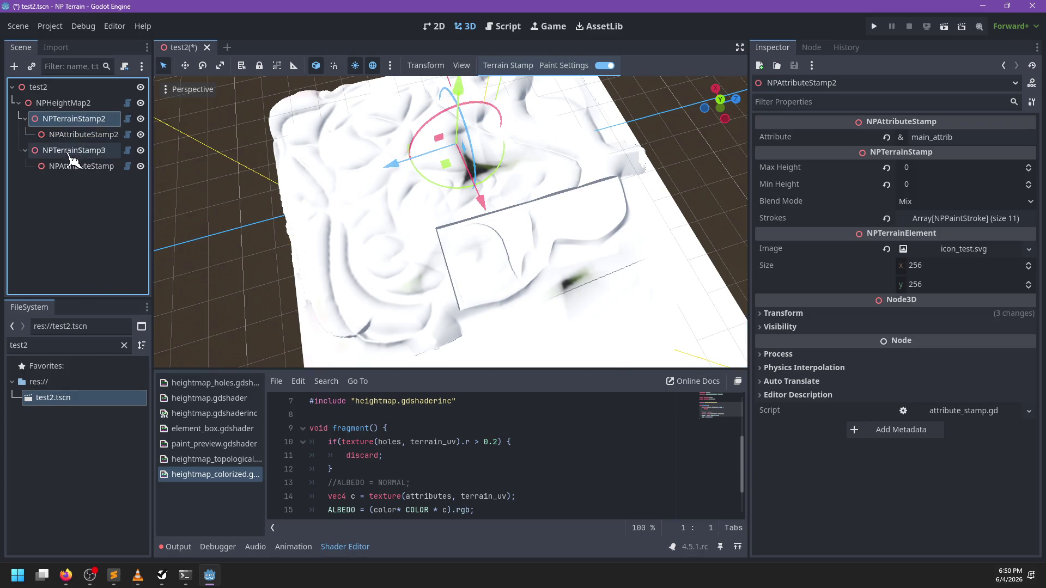
- Select NPAttributeStamp2 under NPTerrainStamp3 and orbit the viewport around the terrain
left_click(71, 117)
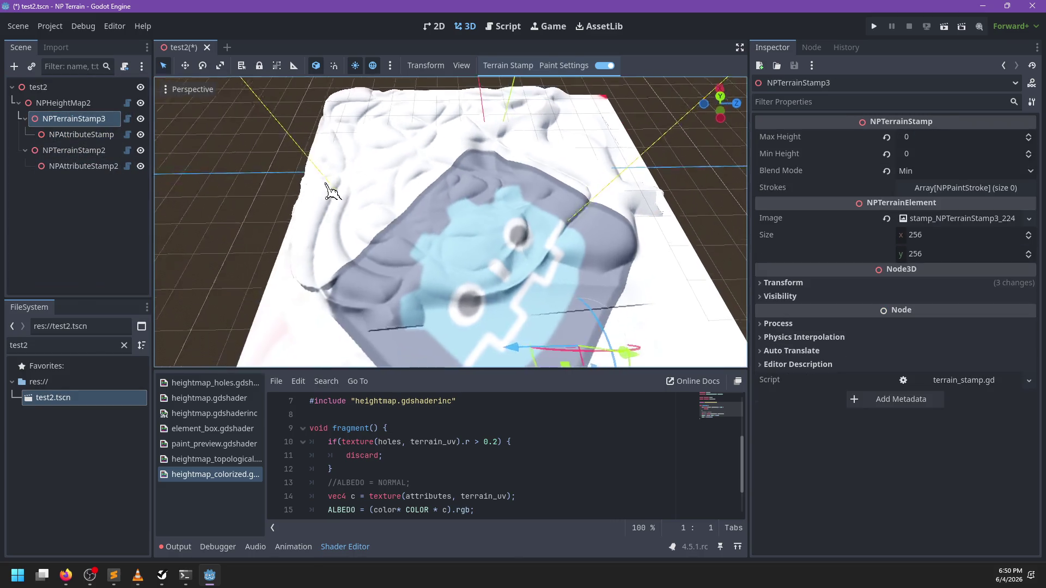
left_click(81, 166)
scroll(490, 268, "up", 3)
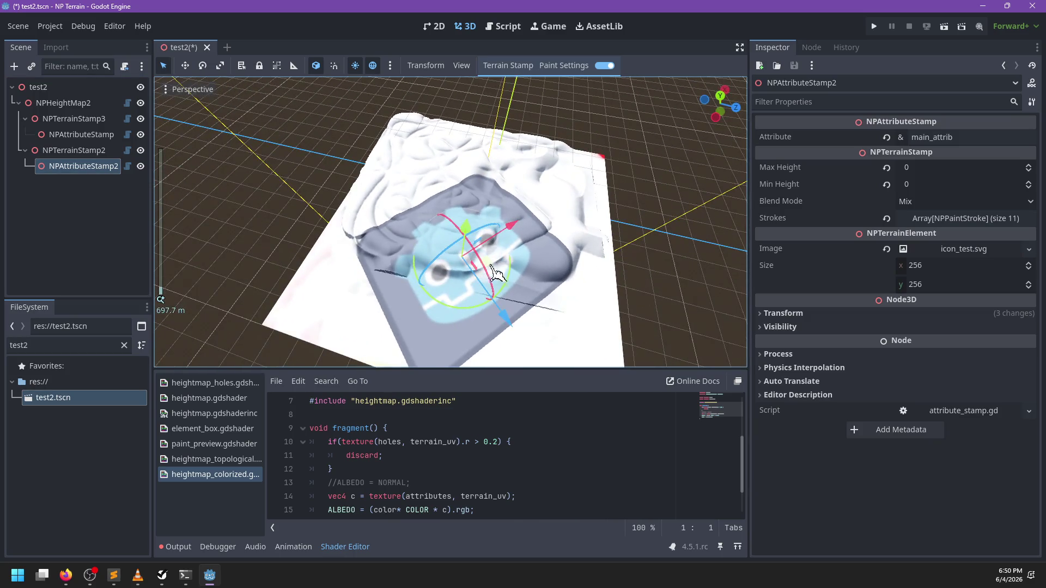
mouse_move(500, 264)
left_mouse_down()
mouse_move(495, 276)
mouse_move(510, 284)
left_mouse_up()
scroll(511, 284, "up", 5)
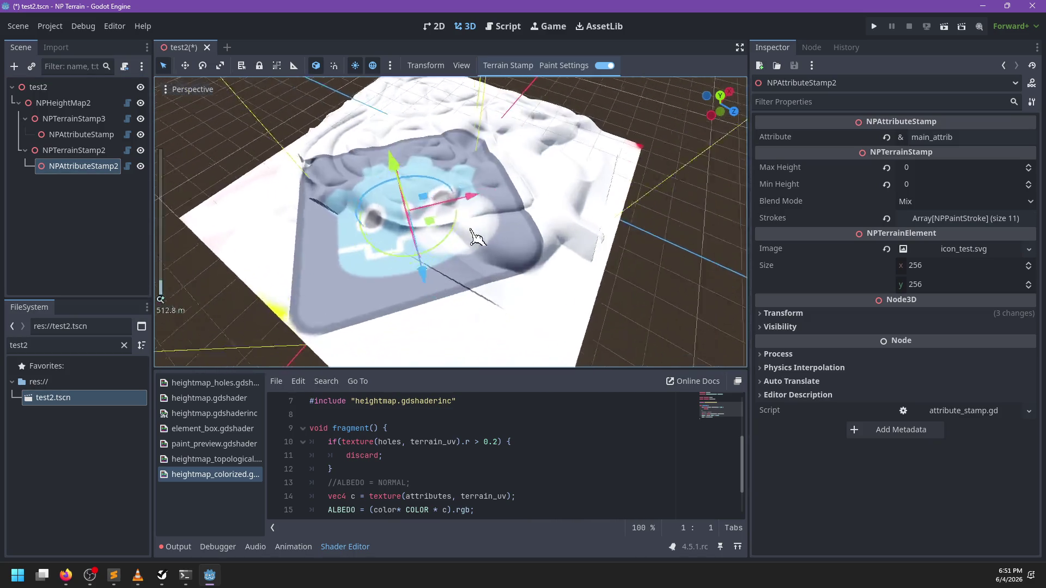
- Turn off stroke painting for the stamp and drag it to a new spot on the terrain
left_click(604, 66)
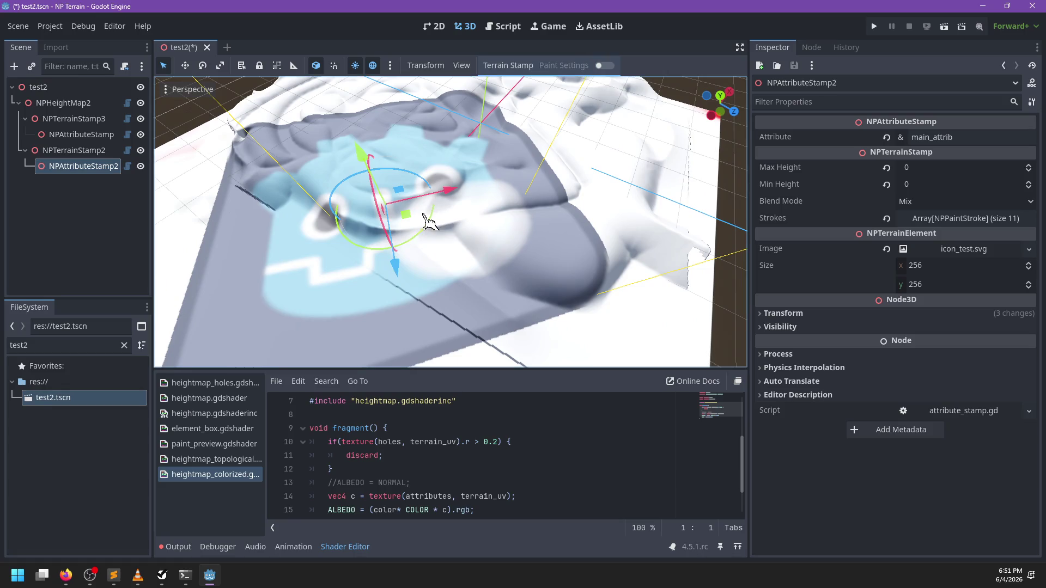
scroll(430, 222, "down", 3)
mouse_move(460, 208)
left_mouse_down()
mouse_move(458, 234)
mouse_move(500, 265)
mouse_move(553, 217)
mouse_move(525, 233)
mouse_move(470, 200)
mouse_move(509, 191)
mouse_move(501, 208)
left_mouse_up()
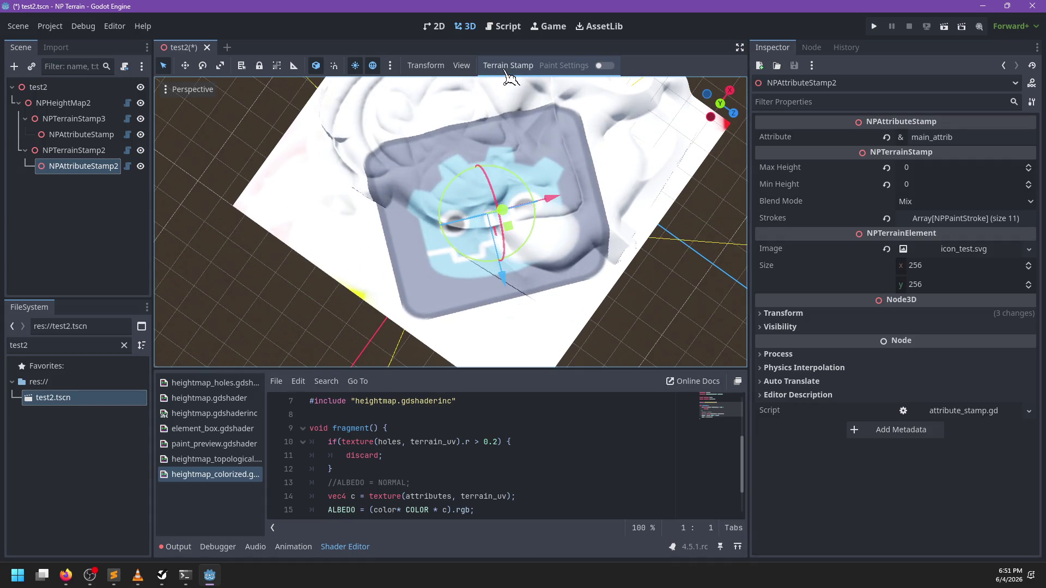
- Save all terrain stamps and clear the FileSystem filter to list every file
left_click(509, 67)
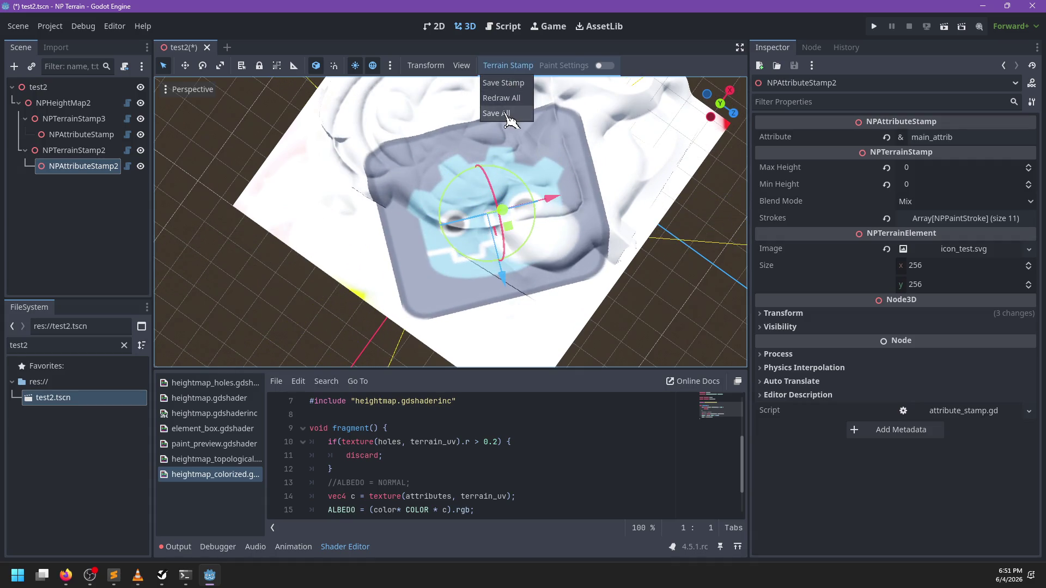
left_click(507, 113)
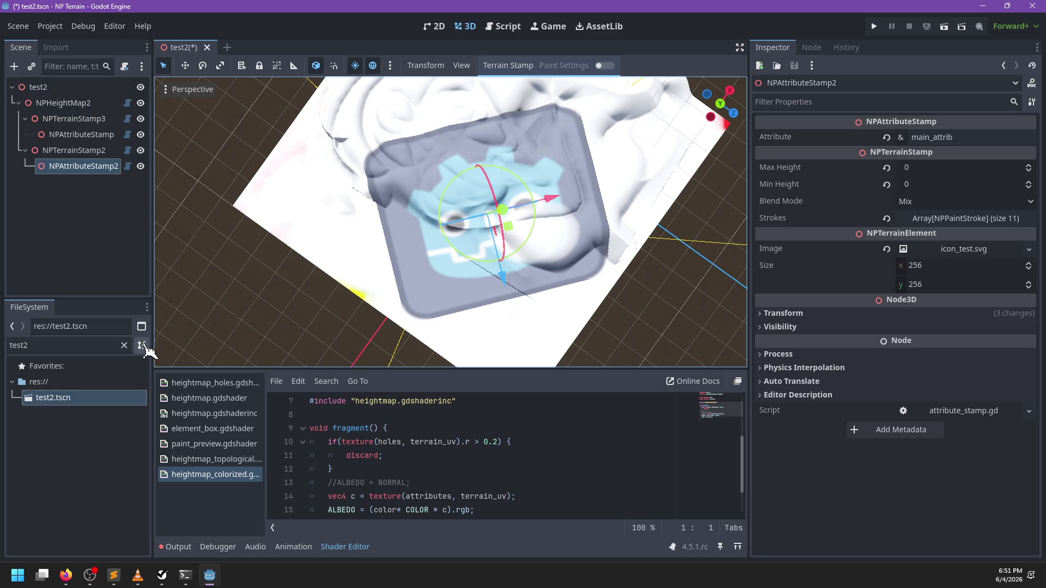
left_click(124, 345)
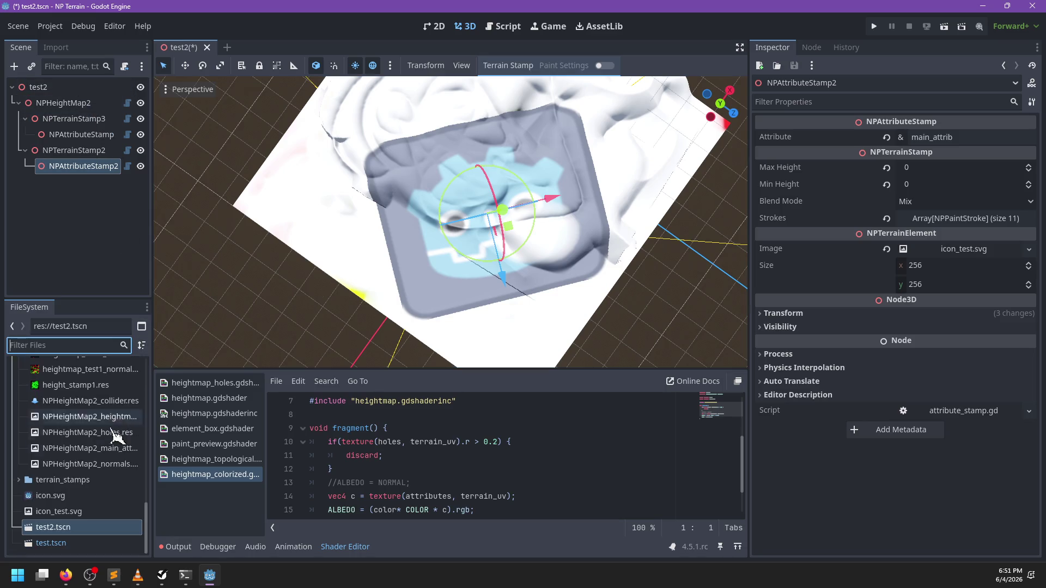
- Reimport icon_test.svg, then start deleting it but cancel to keep the file
right_click(60, 513)
left_click(64, 500)
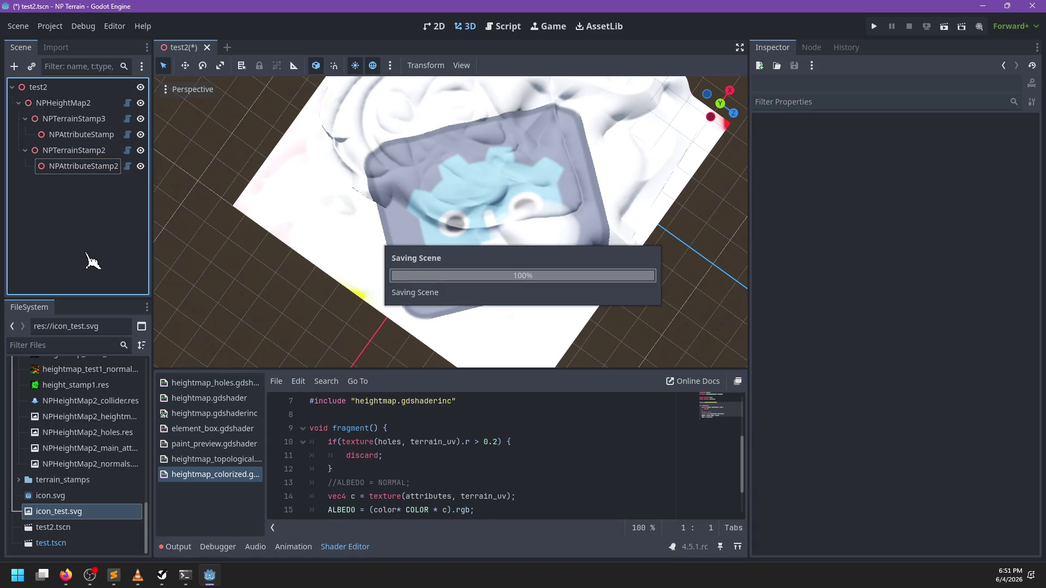
right_click(76, 515)
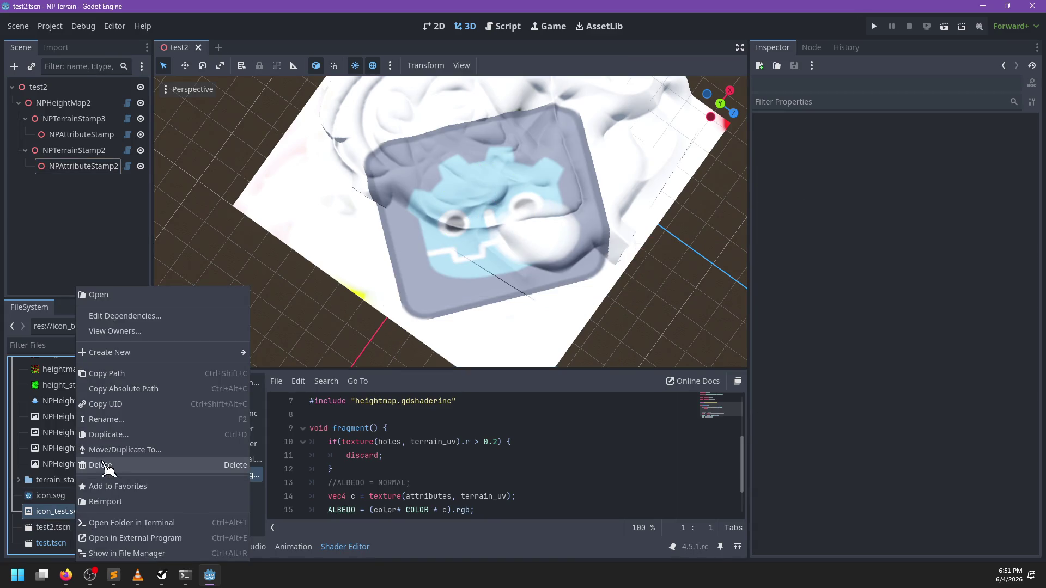
left_click(109, 469)
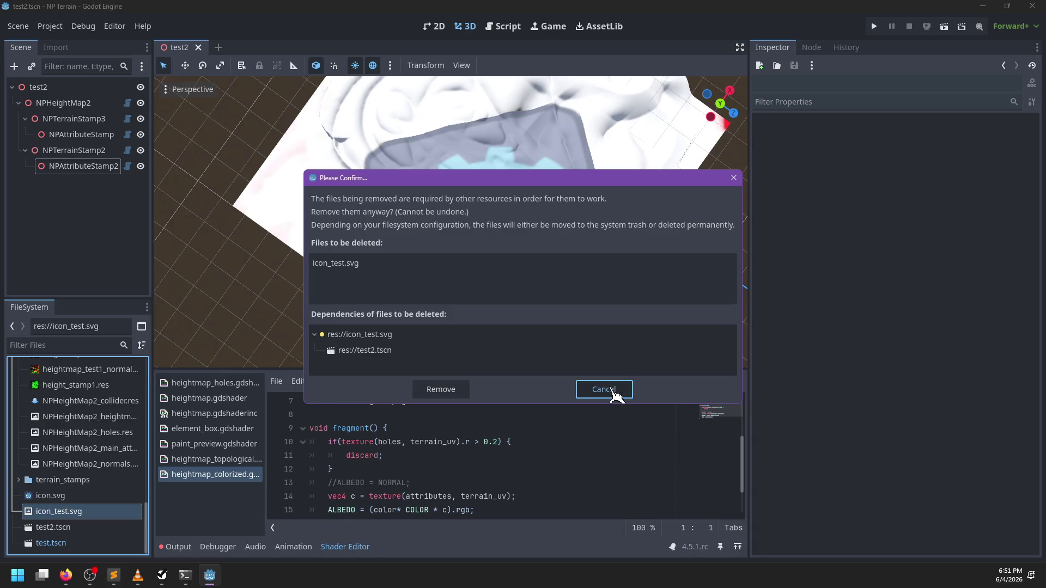
left_click(618, 391)
- Inspect NPAttributeStamp2's Strokes array and save the selected attribute stamp
left_click(60, 152)
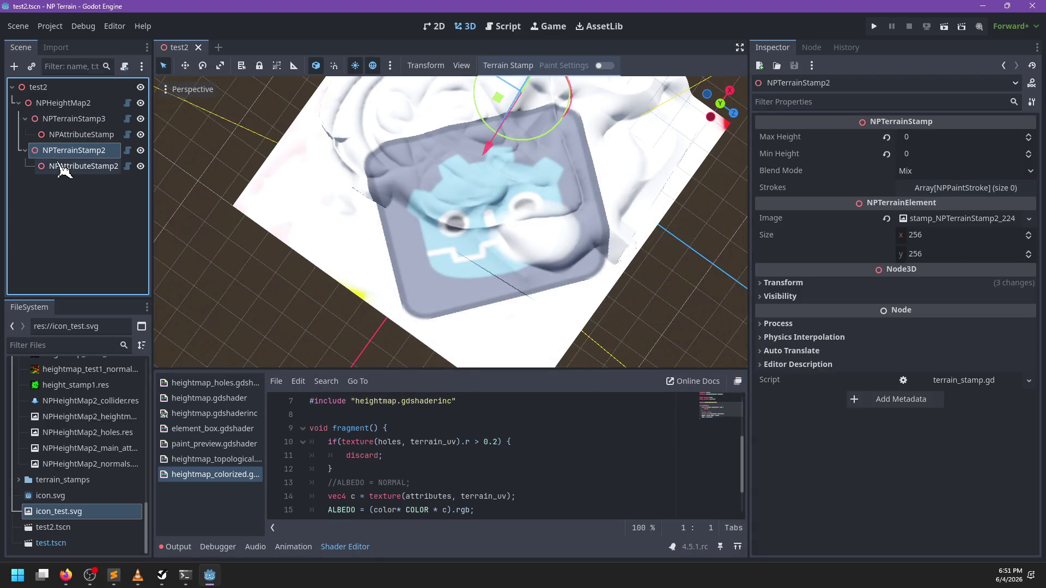
left_click(66, 166)
left_click(961, 218)
left_click(961, 219)
left_click(507, 66)
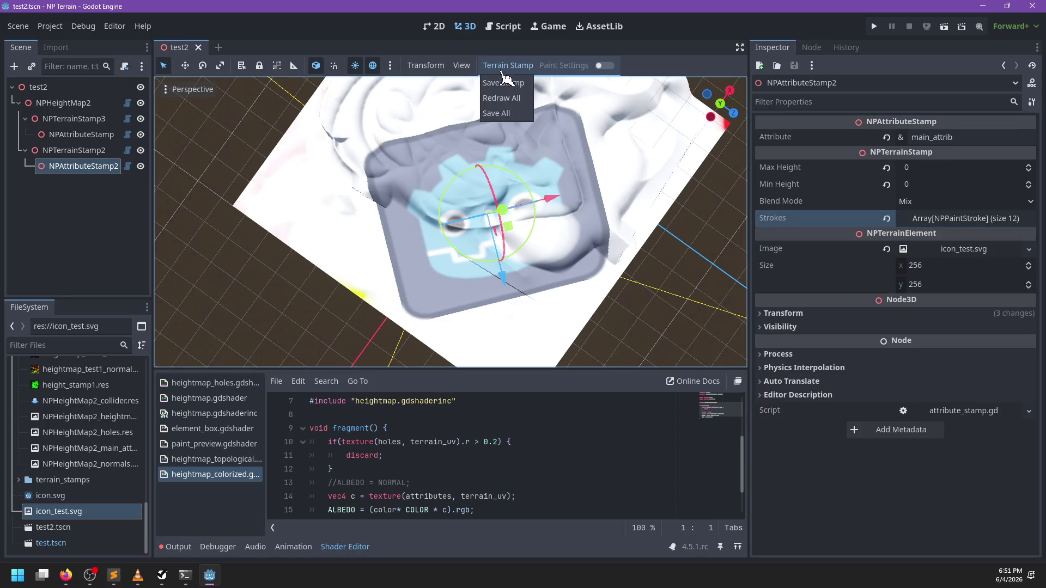
left_click(506, 114)
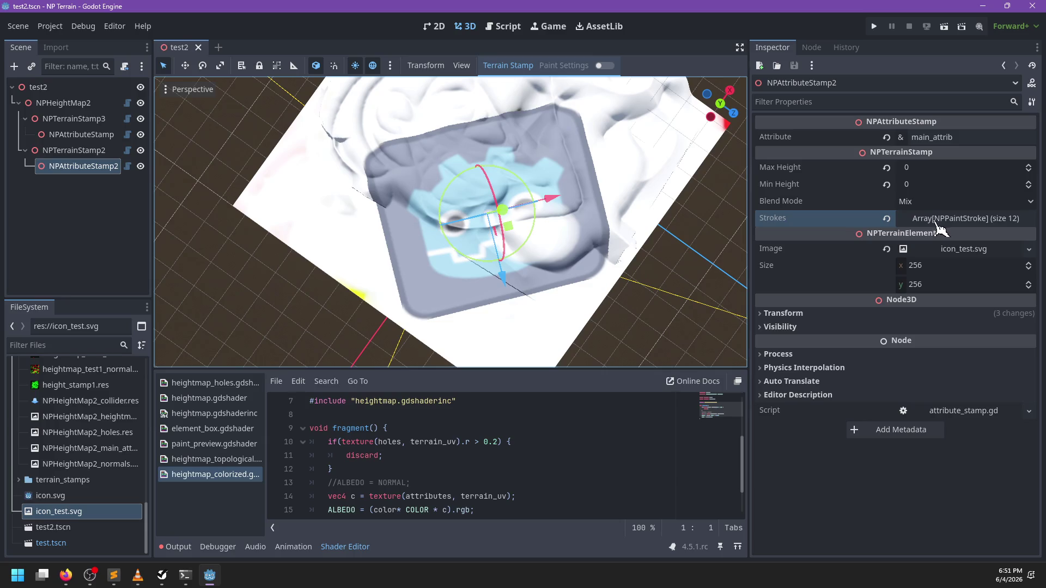
- Check NPAttributeStamp2's 12 strokes and its icon_test.svg Image resource preview
left_click(937, 219)
left_click(941, 220)
left_click(953, 251)
left_click(953, 251)
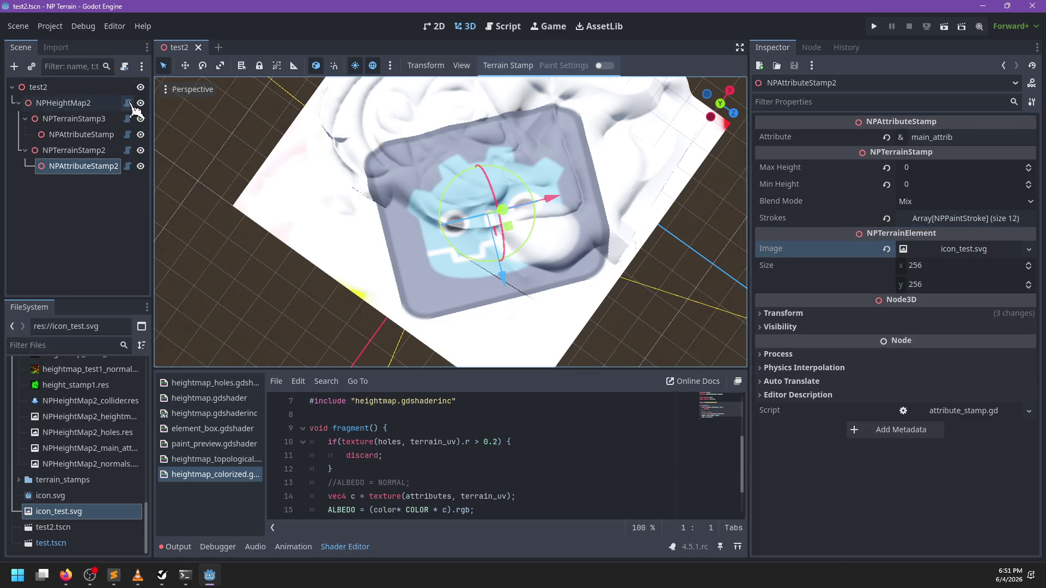
left_click(129, 104)
- Search heightmap.gd for '.stamp' and '_save' to locate the stamp-saving code
key("ctrl+f")
type("N")
key("BackSpace")
type(".stamps")
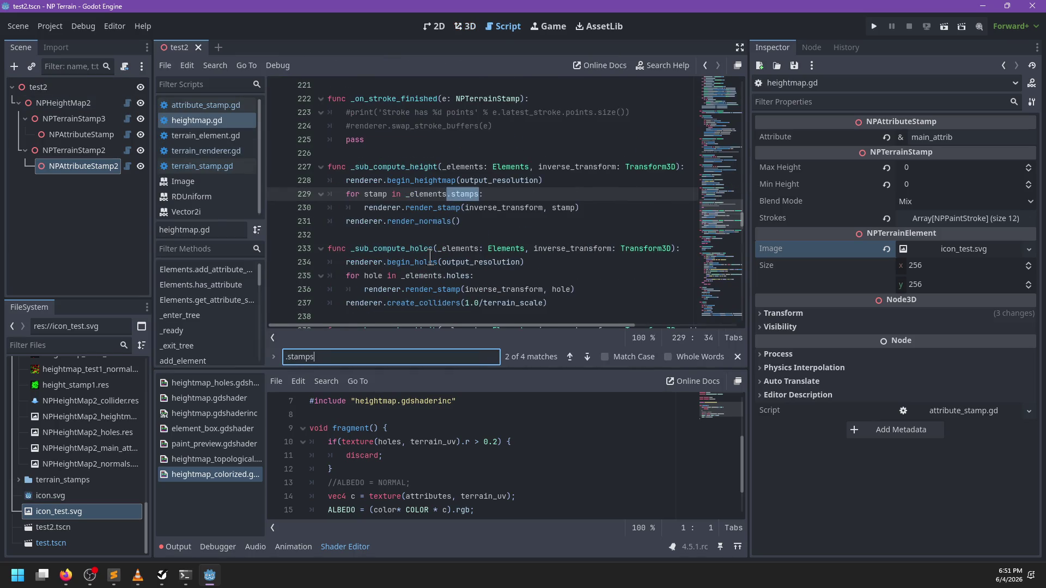
key("ctrl+a")
key("Return")
key("BackSpace")
type("_save")
key("Escape")
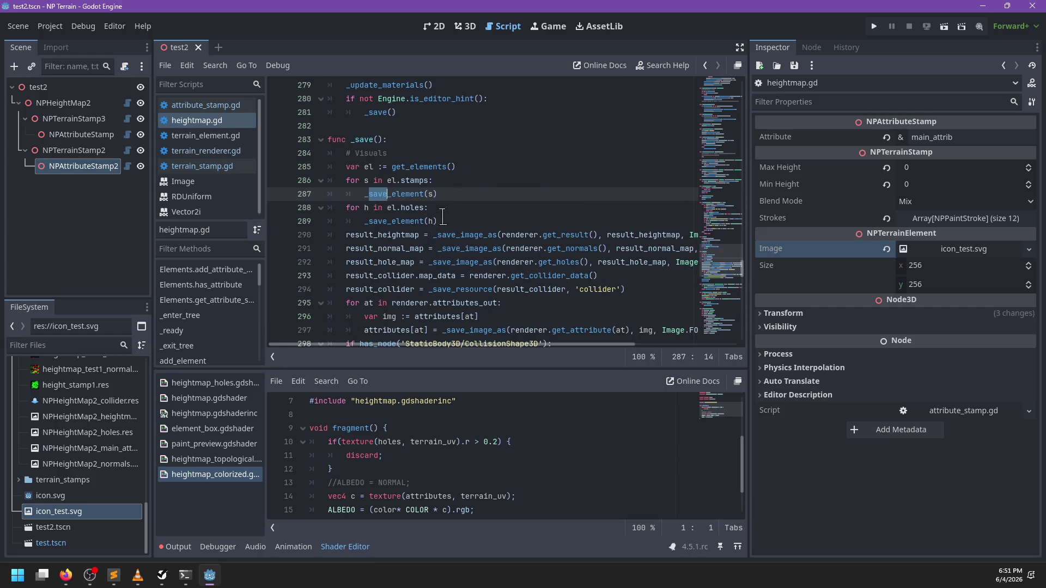
- Add a new loop over el.attributes after the holes loop in _save()
left_click(443, 218)
key("Return")
key("BackSpace")
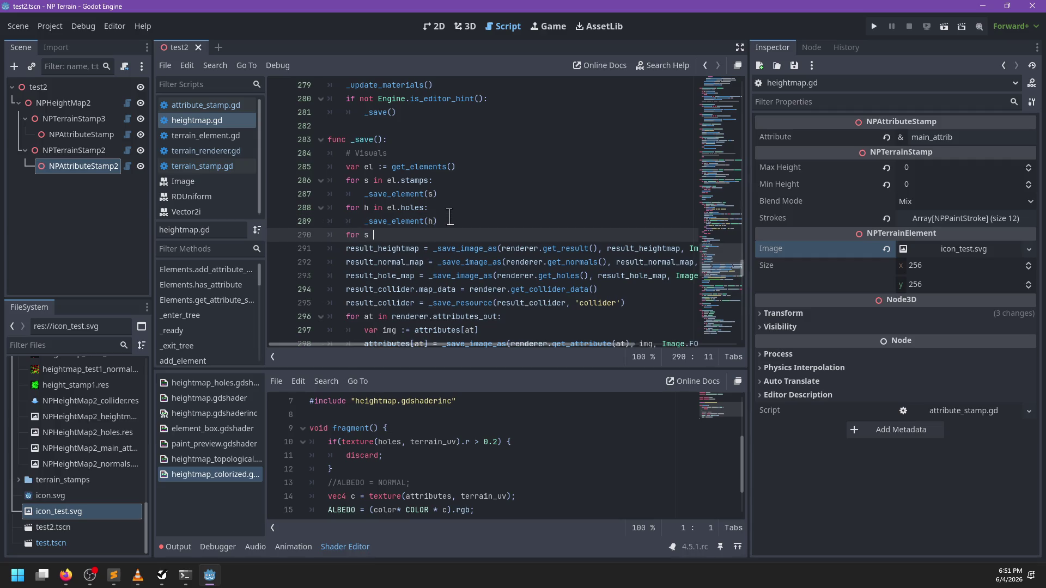
type("l.")
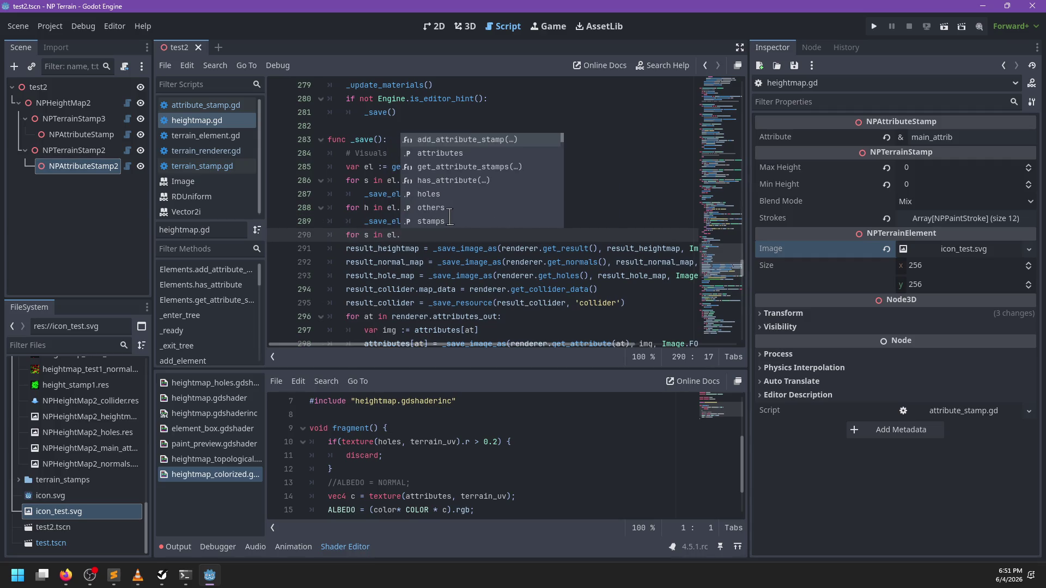
scroll(450, 216, "down", 5)
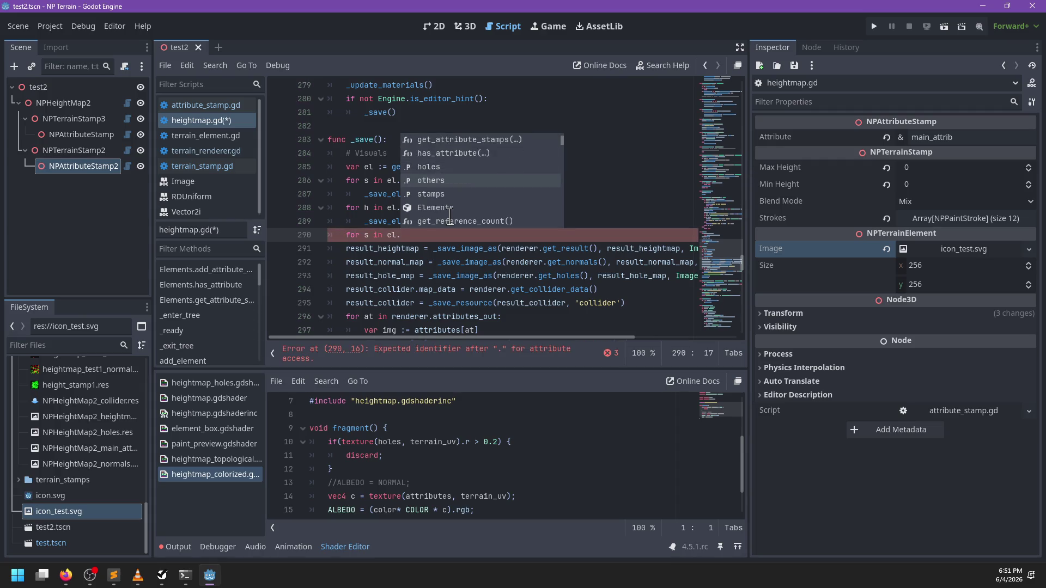
scroll(450, 217, "up", 2)
scroll(450, 217, "down", 1)
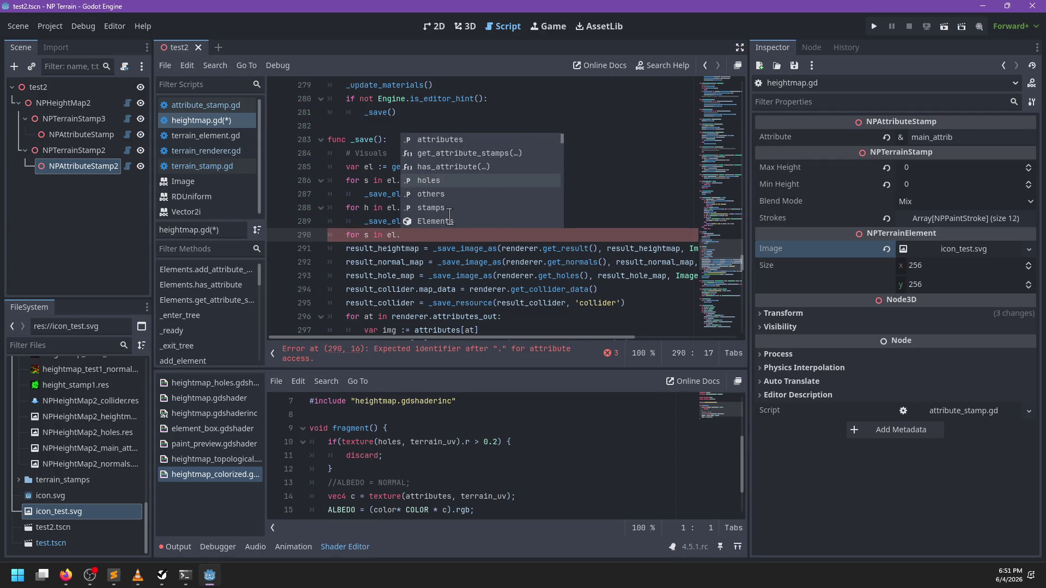
key("Up")
key("Up")
key("Up")
key("Return")
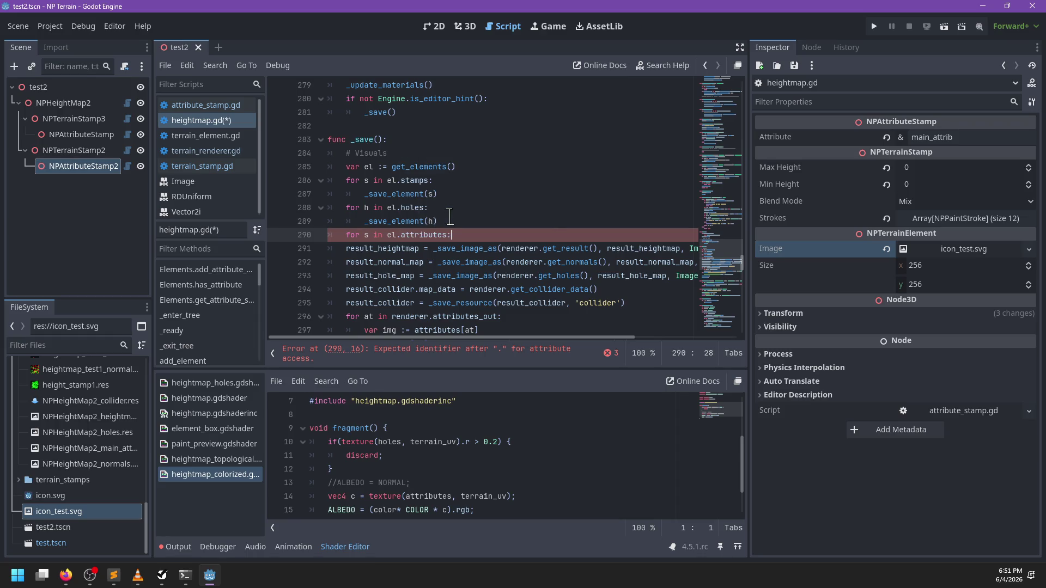
key("Return")
- Name the loop variable 'at', add inner 'for s in el.get_attribute_stamps(at):', and save
key("Up")
key("Left")
key("BackSpace")
type("at")
key("Down")
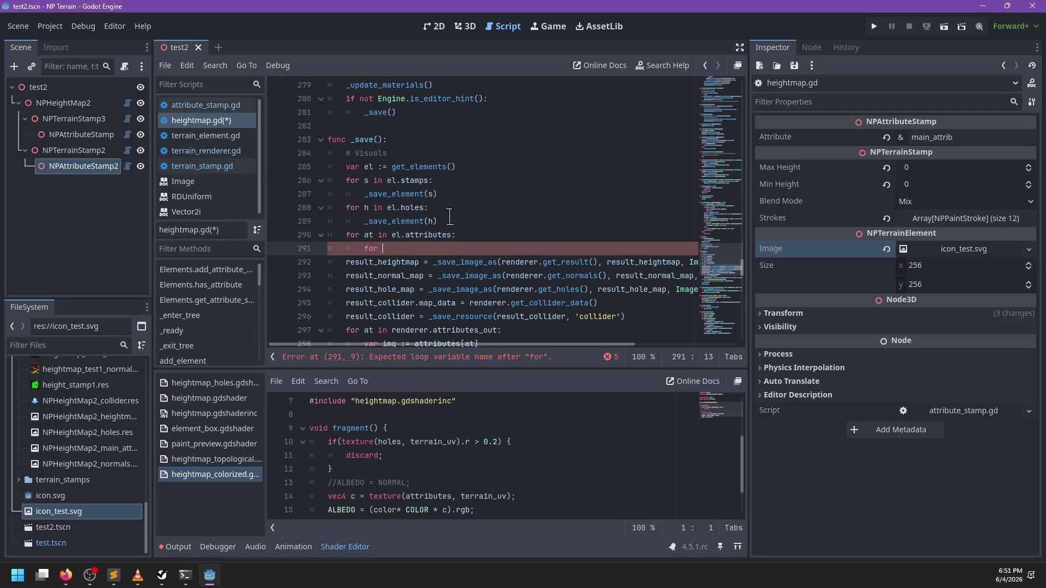
key("BackSpace")
type("s in e")
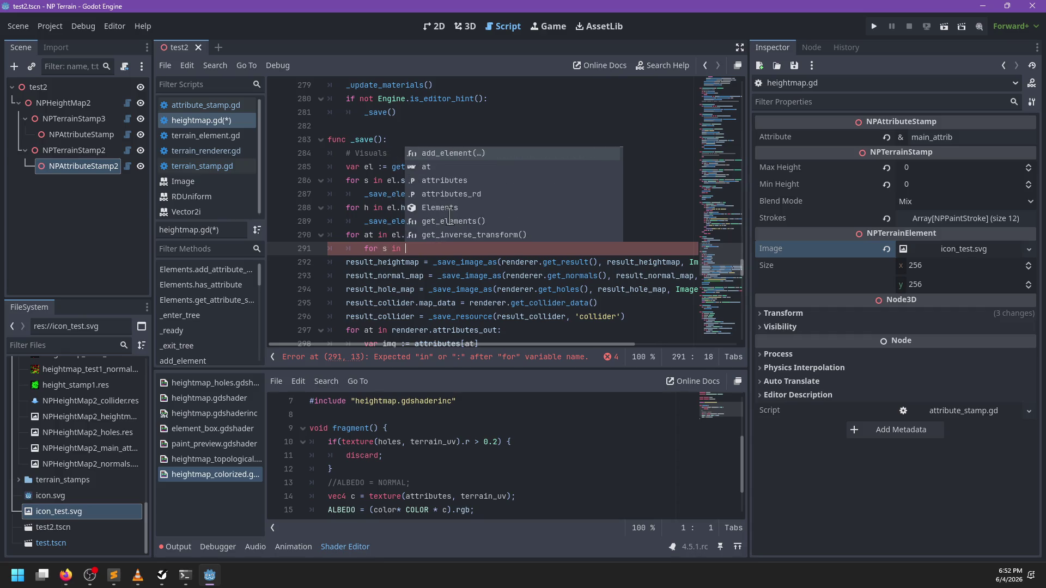
type("l.get_at")
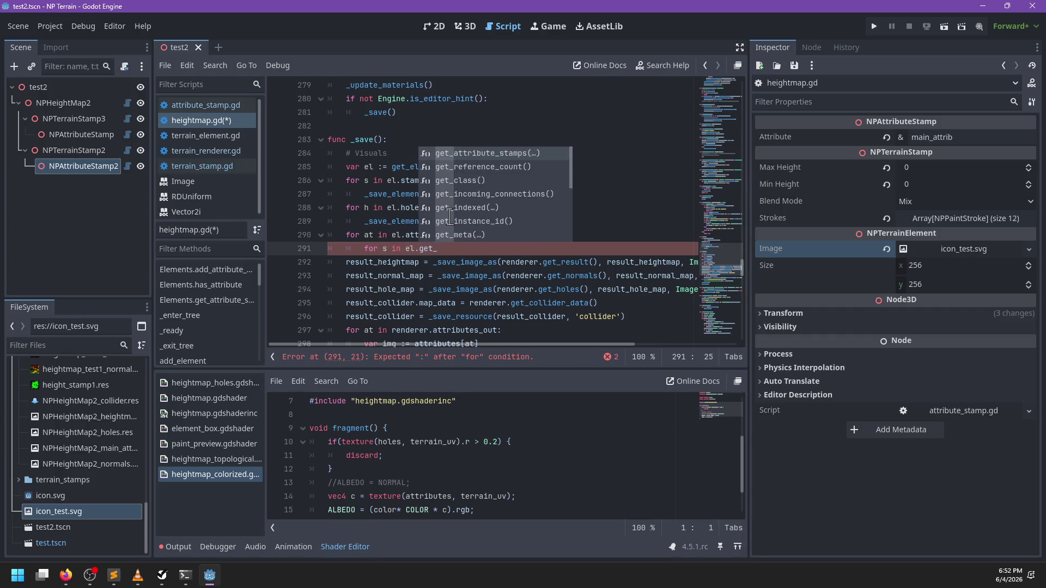
key("Return")
type("at):")
key("Return")
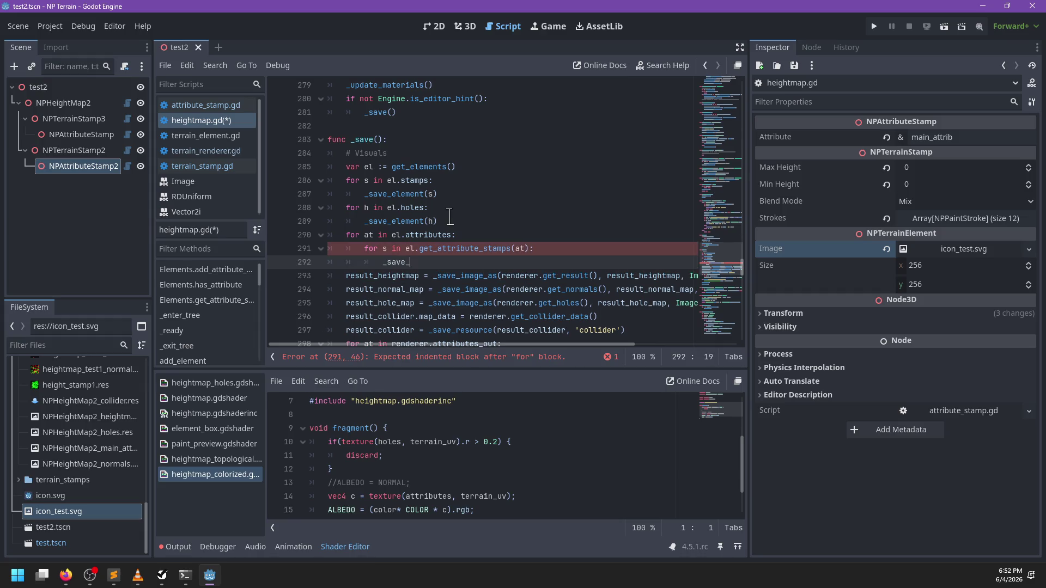
key("ctrl+s")
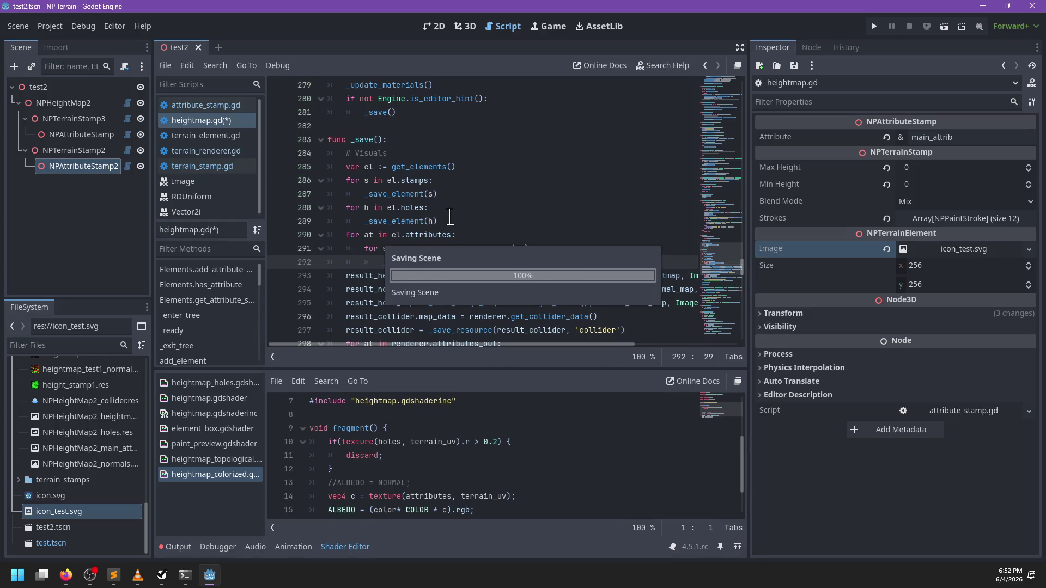
- Redraw all terrain stamps in the 3D view and show the sampler-uniform and image-conversion errors in Output
left_click(464, 26)
left_click(508, 65)
left_click(516, 101)
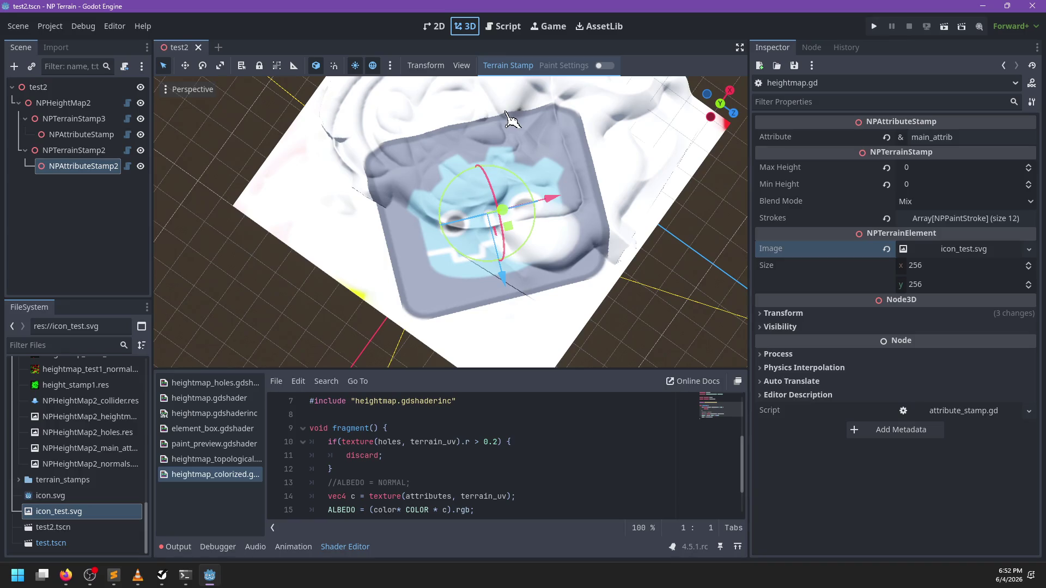
scroll(430, 304, "up", 3)
mouse_move(428, 298)
left_mouse_down()
mouse_move(454, 209)
mouse_move(426, 243)
left_mouse_up()
left_click(175, 547)
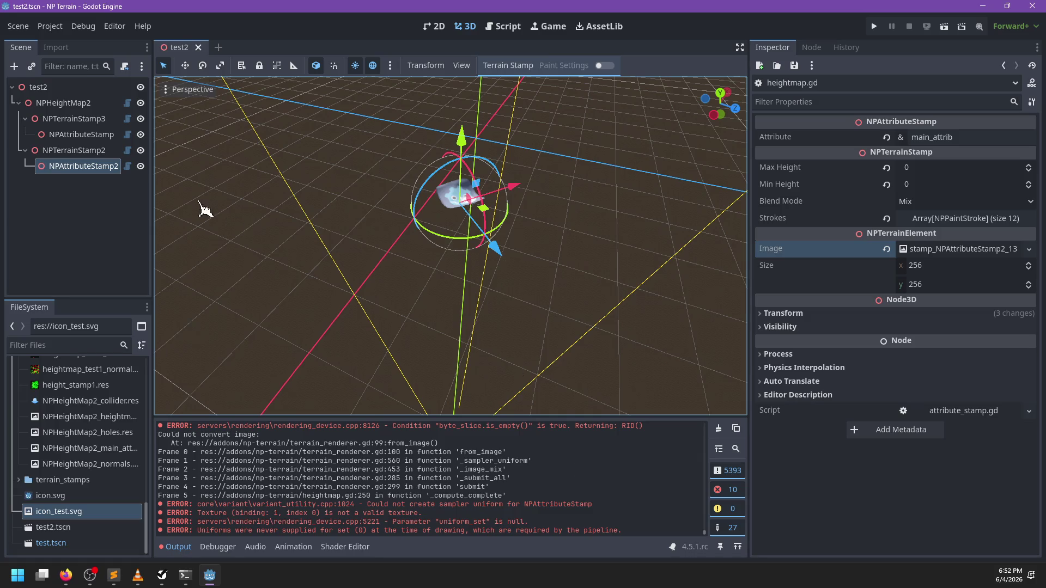
- Select NPAttributeStamp, inspect its Image property, then bring up heightmap.gd in the script editor
left_click(81, 135)
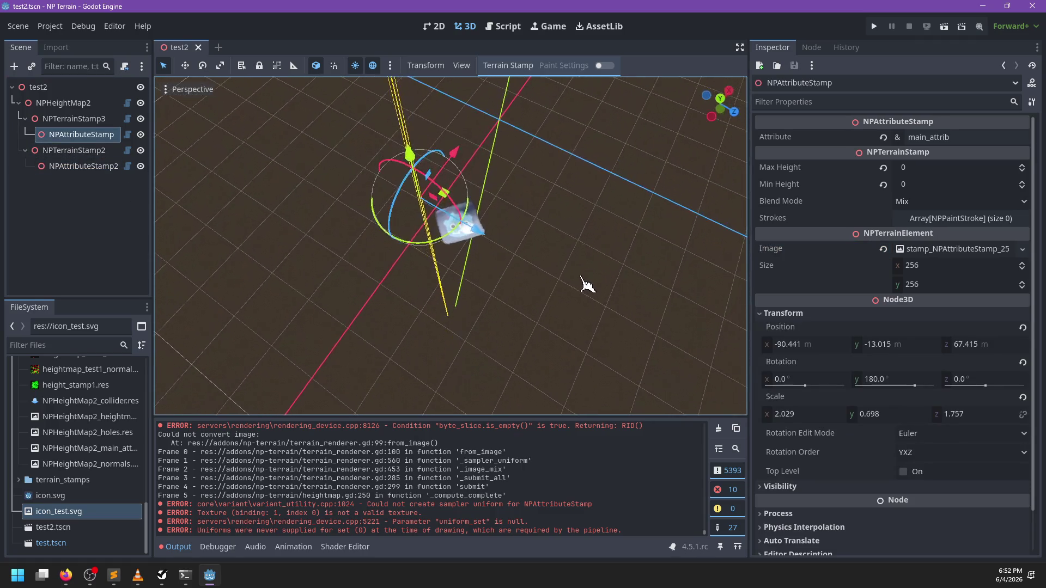
left_click(950, 252)
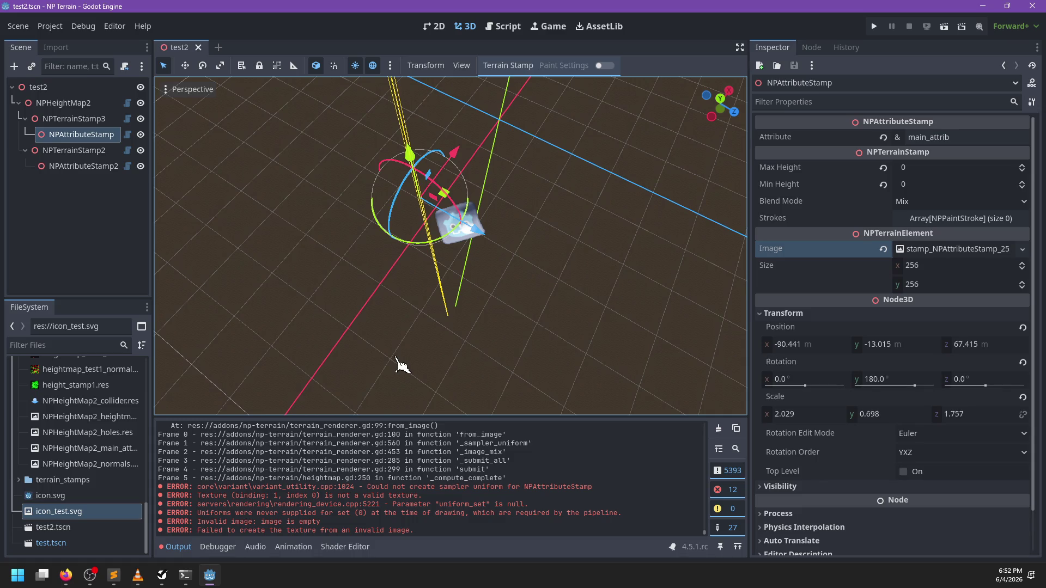
left_click(503, 26)
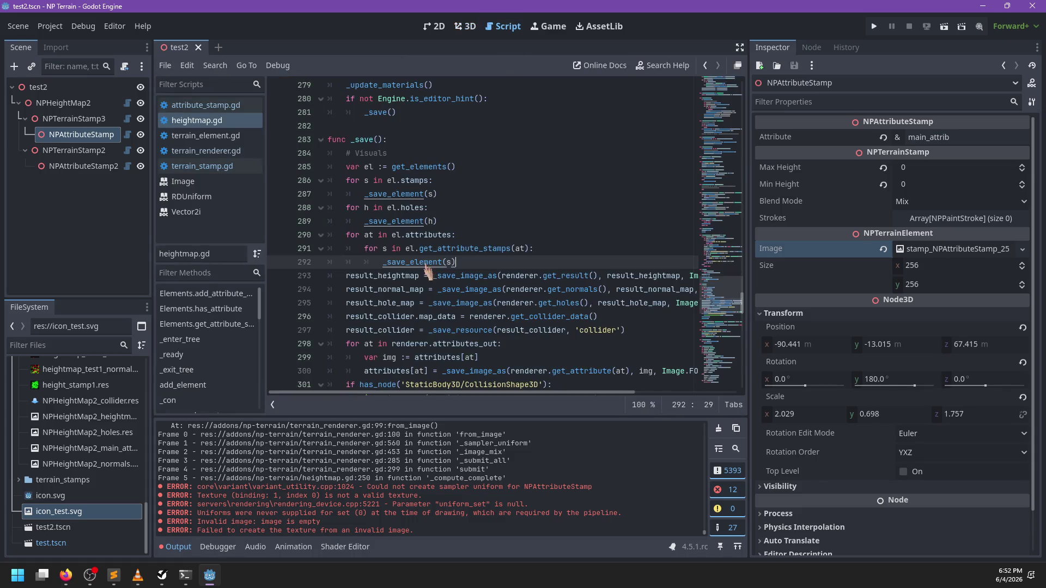
- Review _save_element lines 259-260, checking FORMAT_RGF and e.image.get_size()
scroll(578, 257, "down", 3)
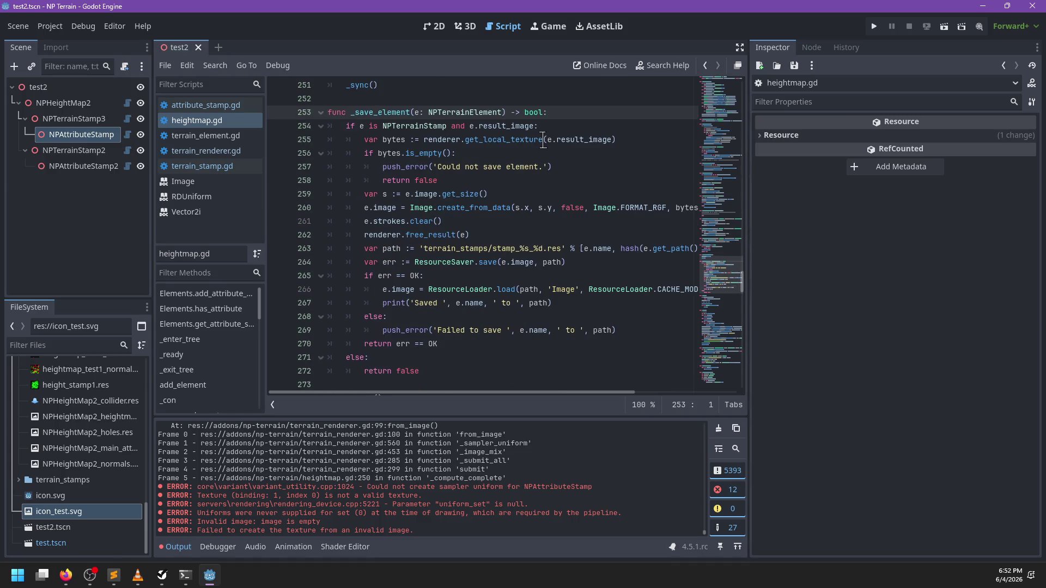
scroll(528, 186, "right", 2)
scroll(523, 191, "left", 2)
left_click(518, 194)
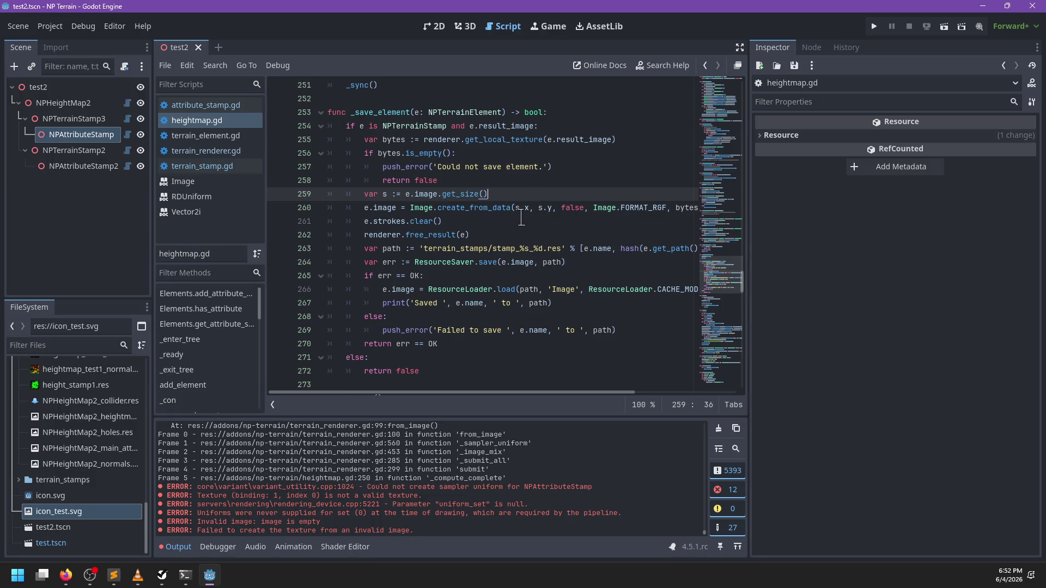
scroll(521, 217, "right", 2)
double_click(596, 206)
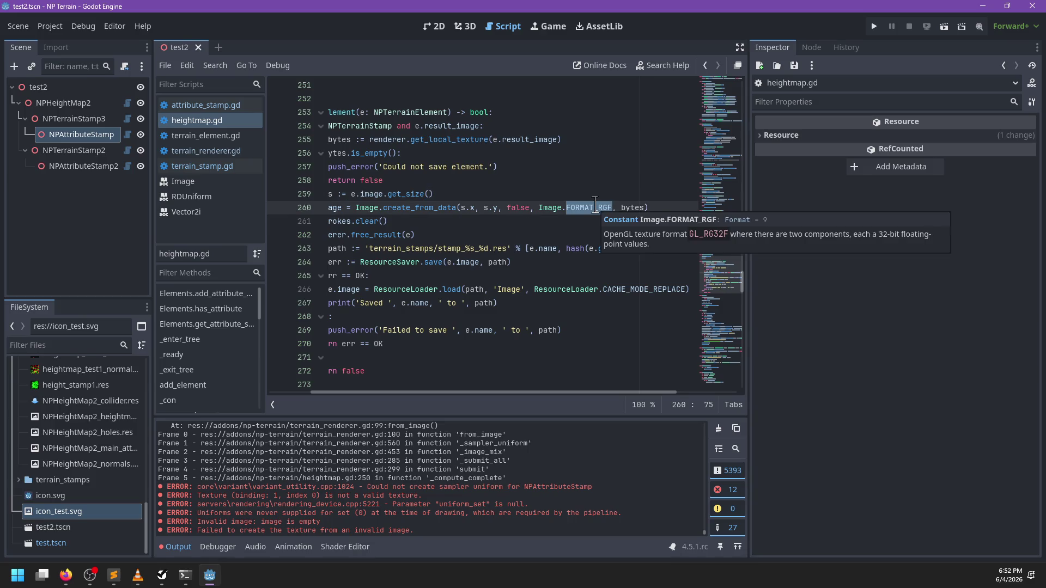
scroll(567, 184, "left", 2)
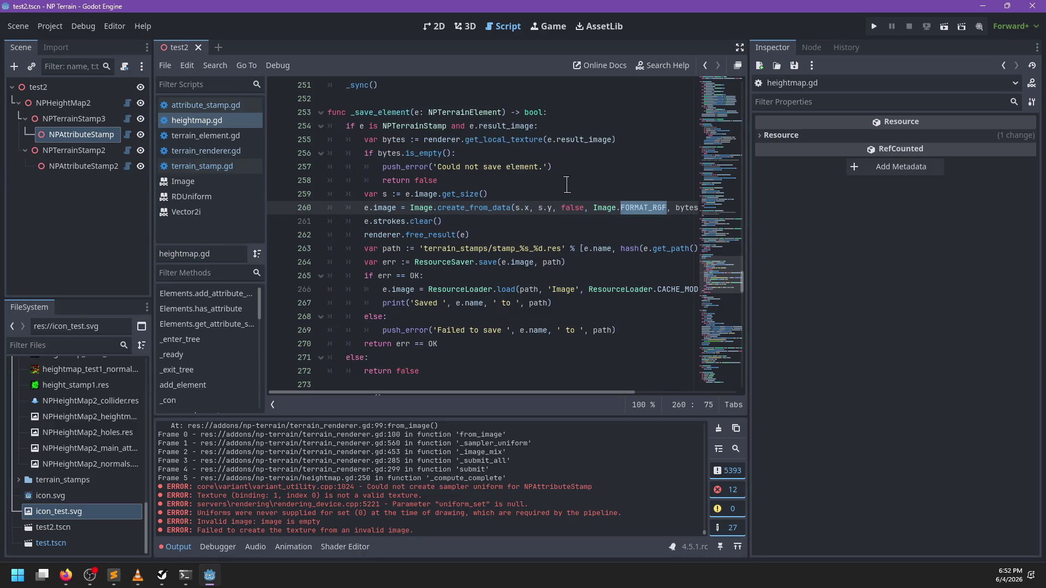
left_click_drag(526, 194, 406, 195)
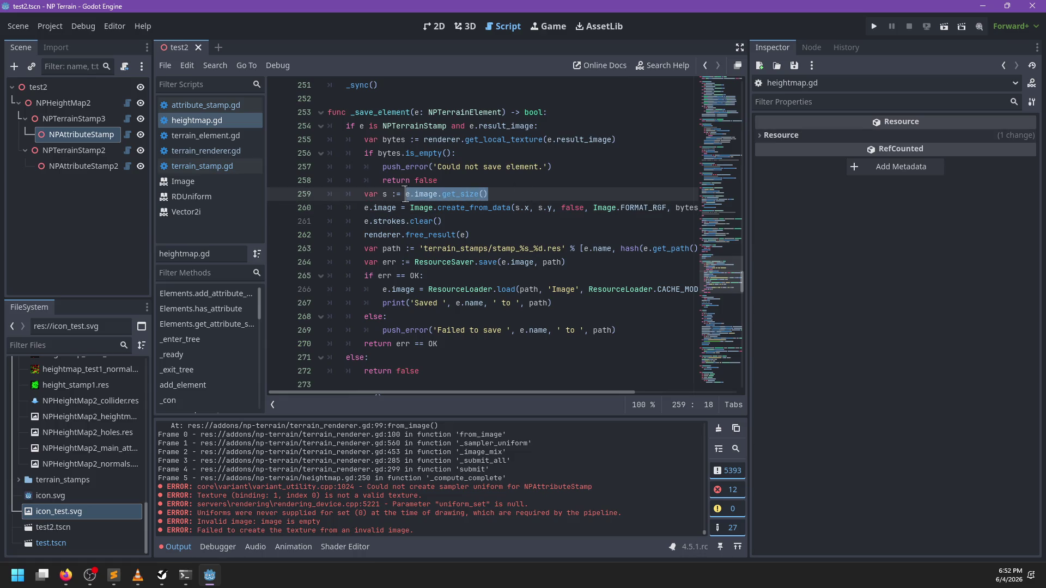
scroll(576, 196, "right", 3)
scroll(511, 209, "left", 3)
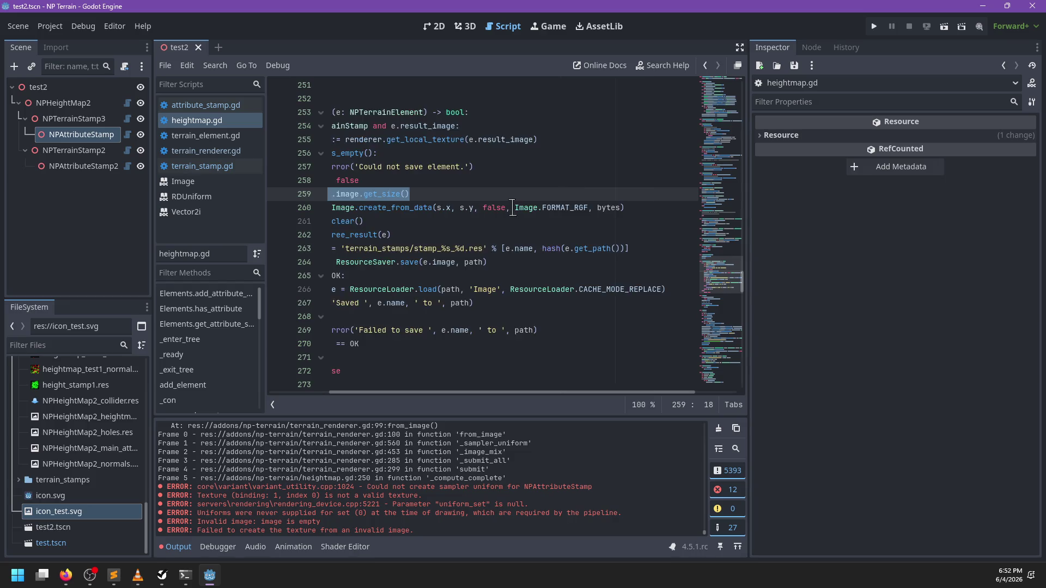
- Collapse the script list to widen heightmap.gd's code, then open the NPTerrainStamp3 script
left_click(272, 405)
left_click(370, 222)
scroll(370, 222, "left", 1)
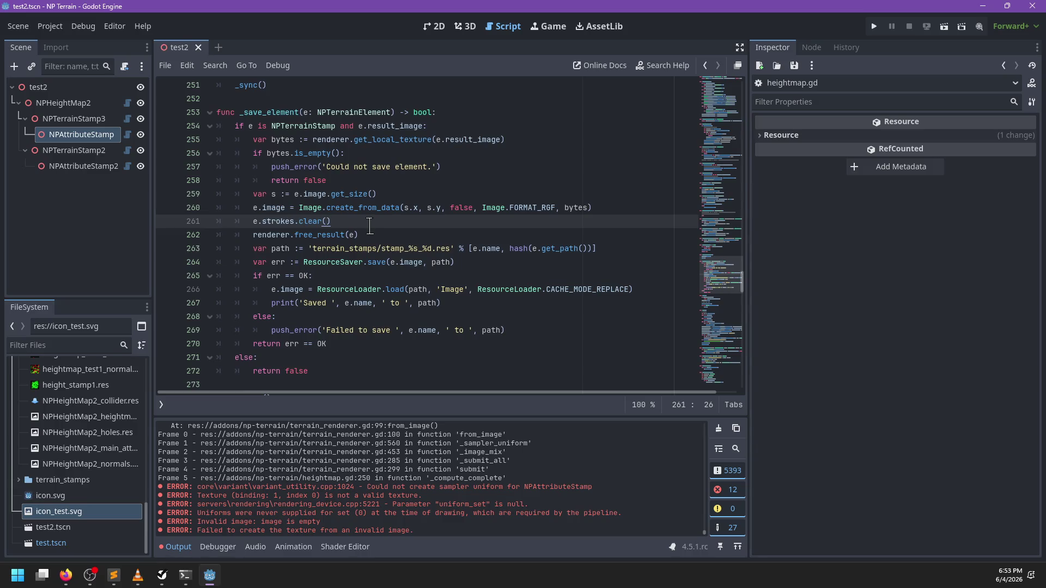
left_click(403, 194)
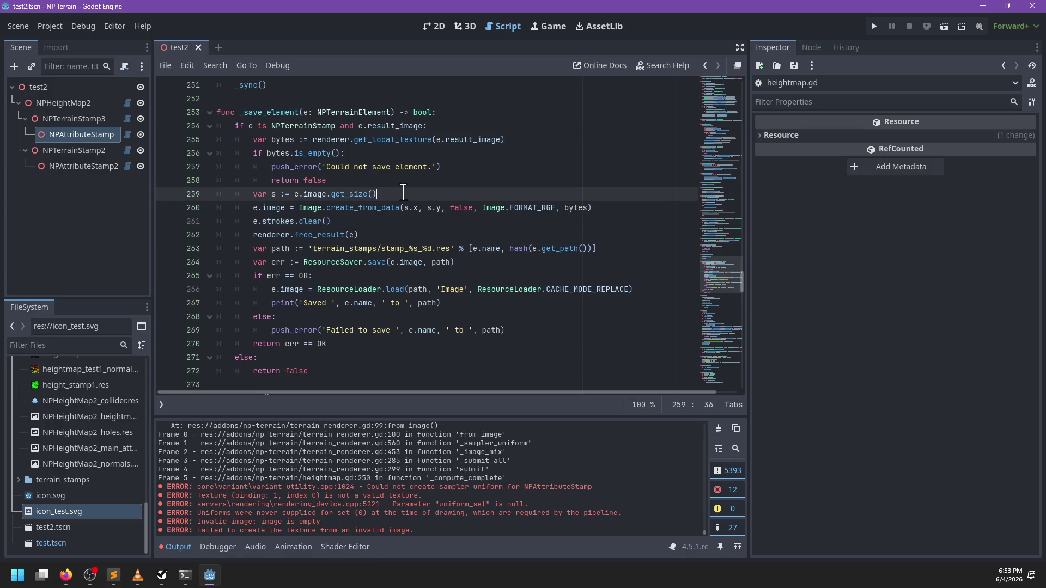
scroll(403, 194, "up", 5)
scroll(403, 194, "down", 3)
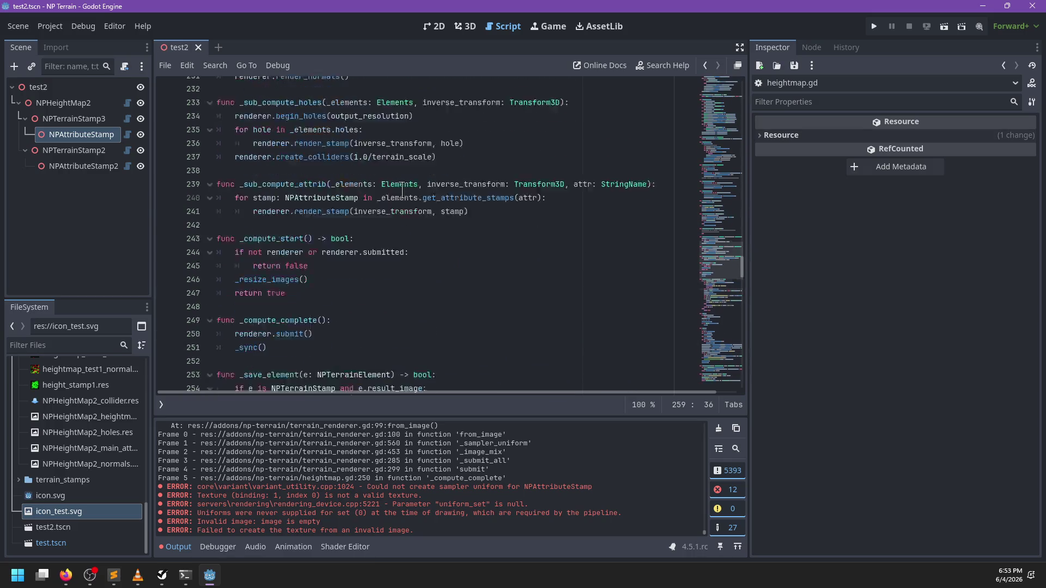
scroll(342, 205, "up", 1)
scroll(342, 205, "up", 8)
left_click(126, 118)
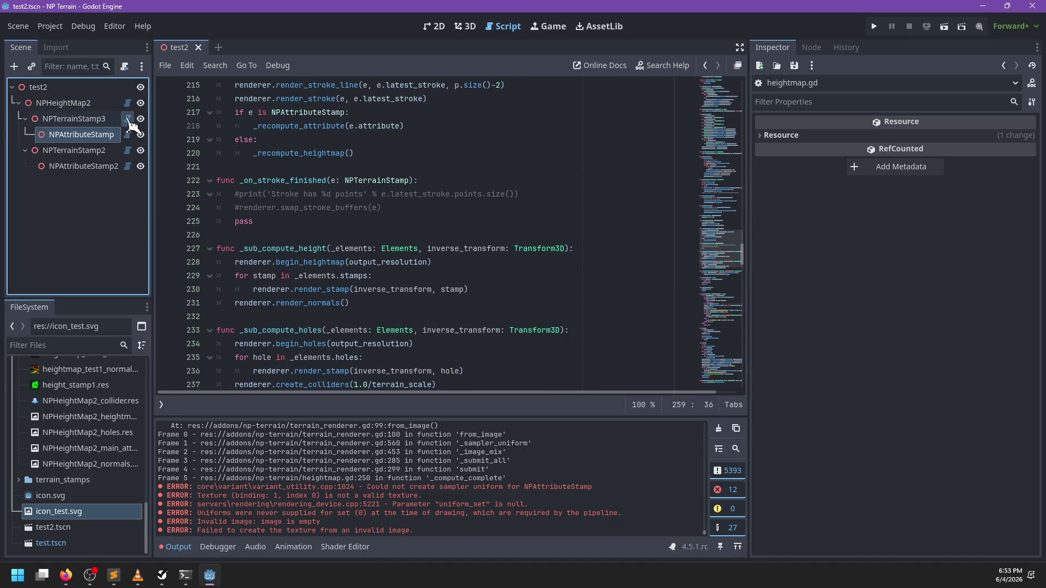
- Open terrain_element.gd and add a _get_format function after _exit_tree
left_click(297, 99, "ctrl")
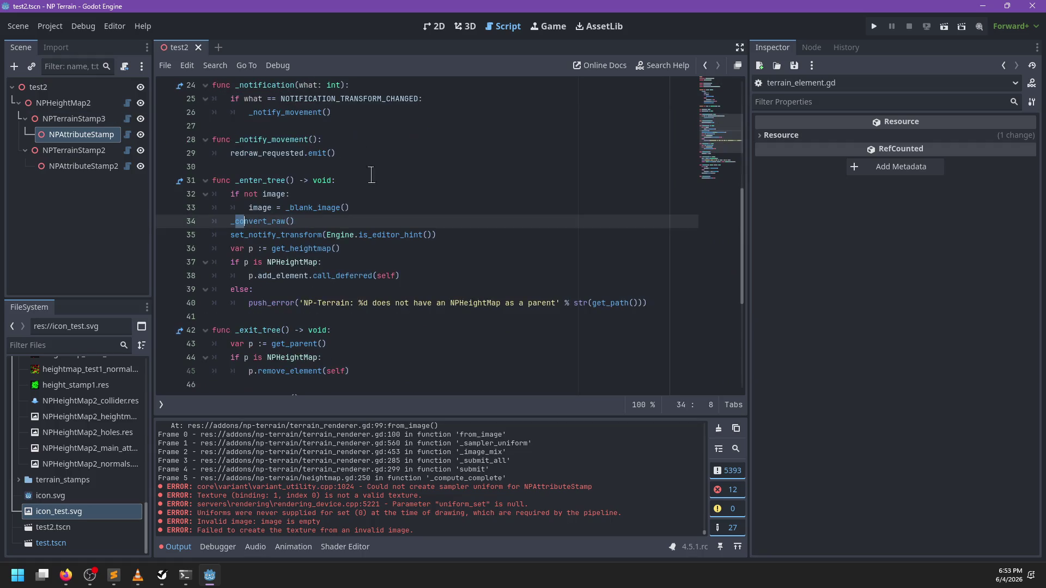
scroll(384, 231, "up", 8)
scroll(338, 207, "down", 11)
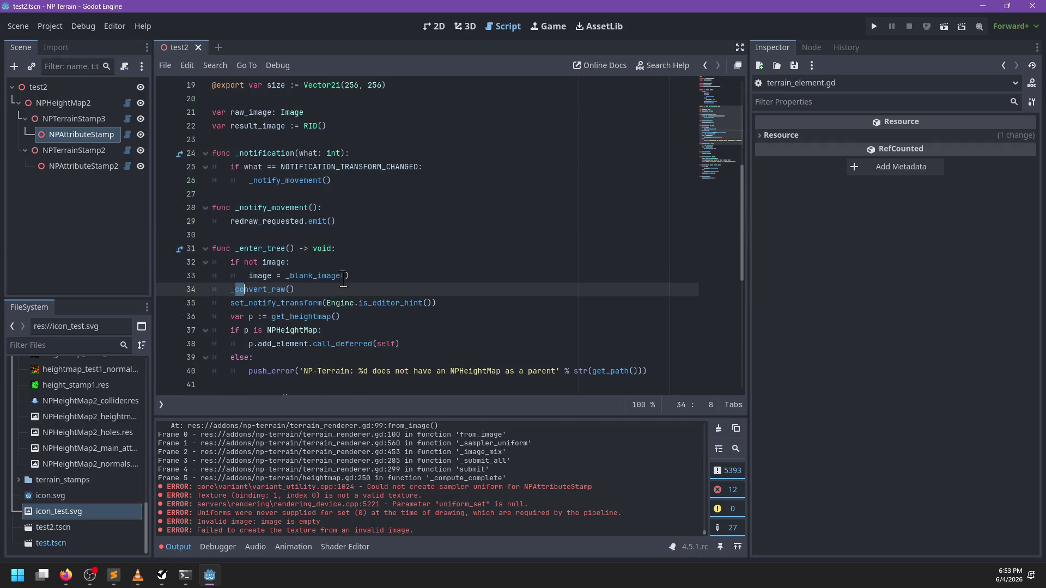
scroll(364, 258, "down", 1)
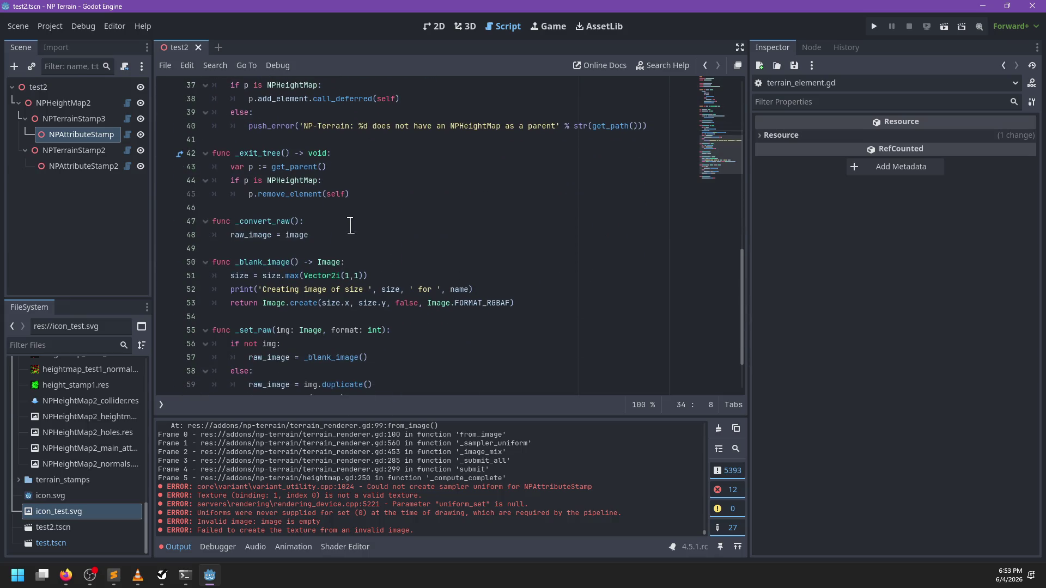
left_click(347, 212)
key("Return")
key("Return")
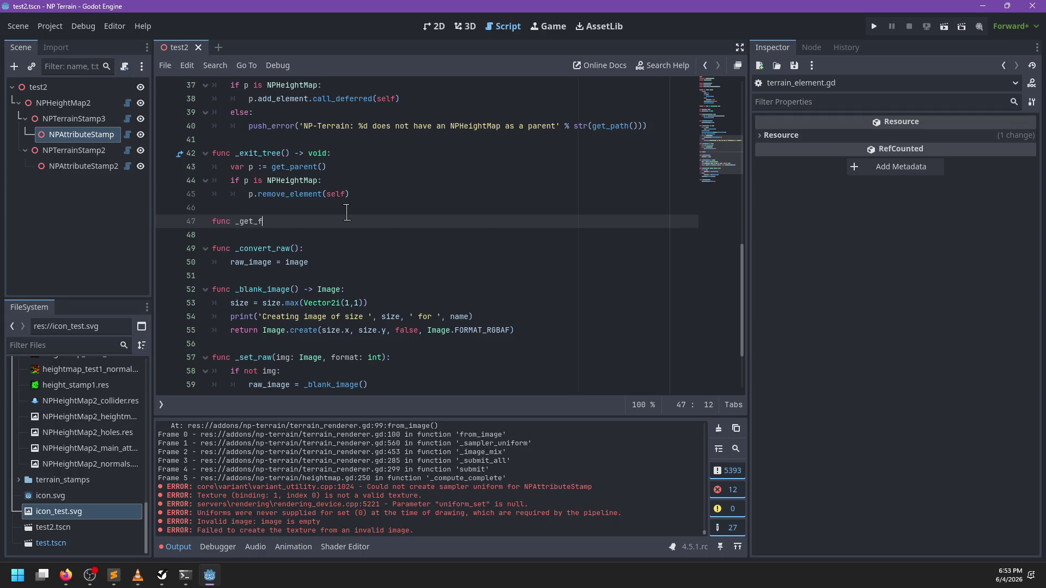
type("():")
key("Return")
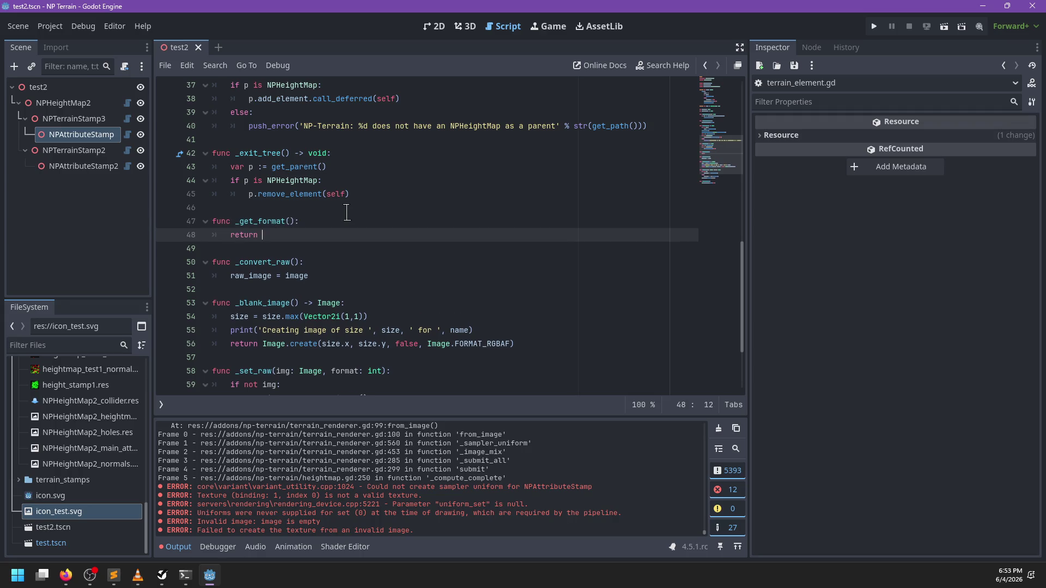
- Give _get_format an Image.Format return type and have it return Image.FORMAT_RGBA8
key("BackSpace")
key("BackSpace")
key("BackSpace")
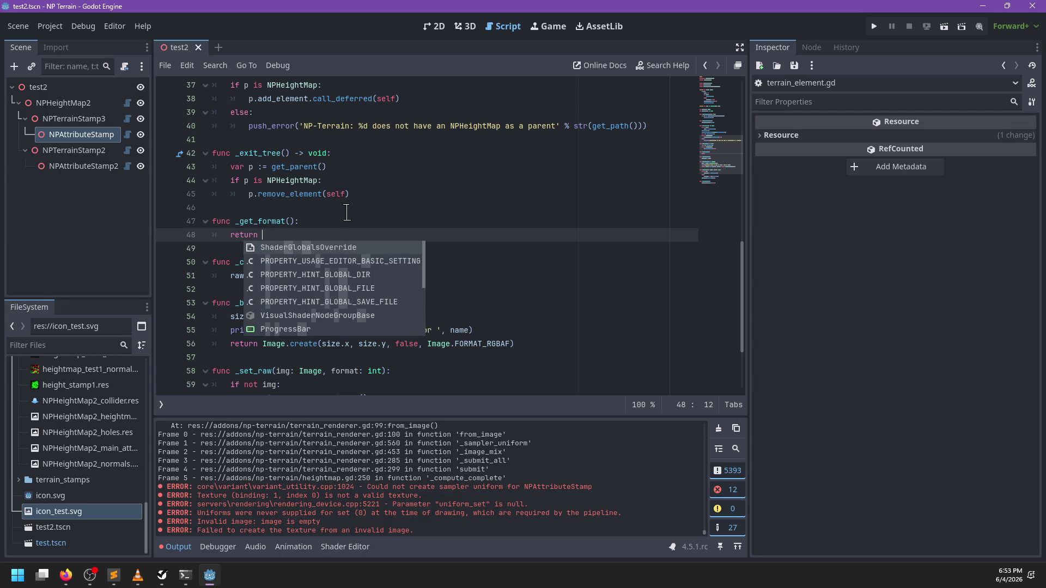
type("IMage")
key("Escape")
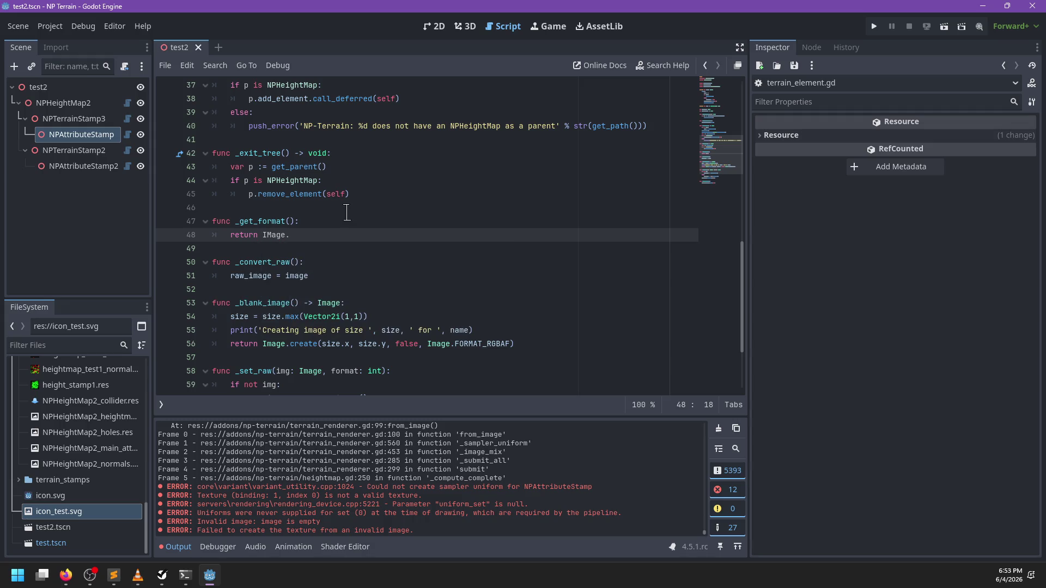
key("BackSpace")
key("BackSpace")
key("BackSpace")
key("Up")
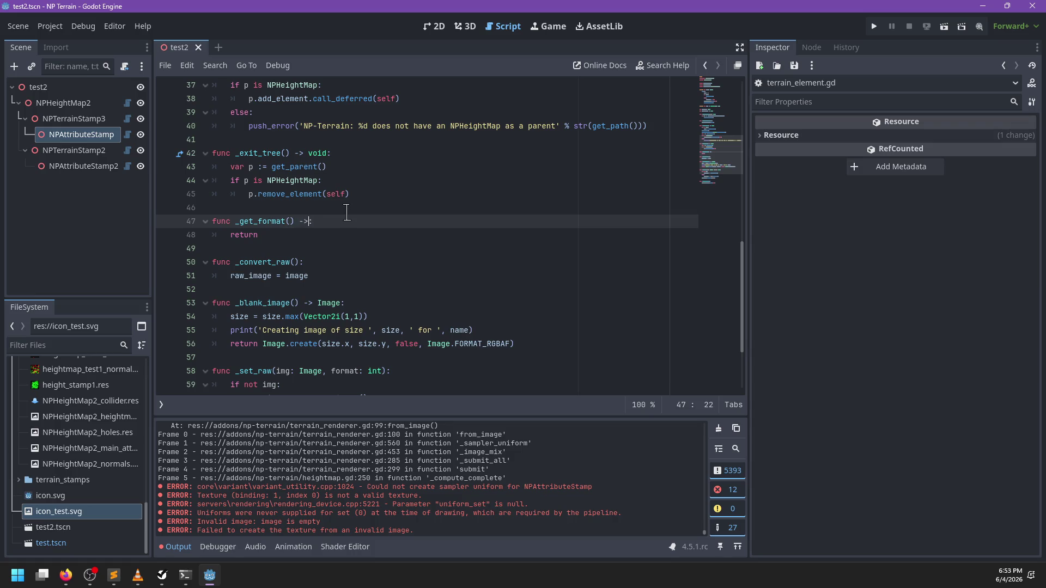
type("ge.Format")
key("Down")
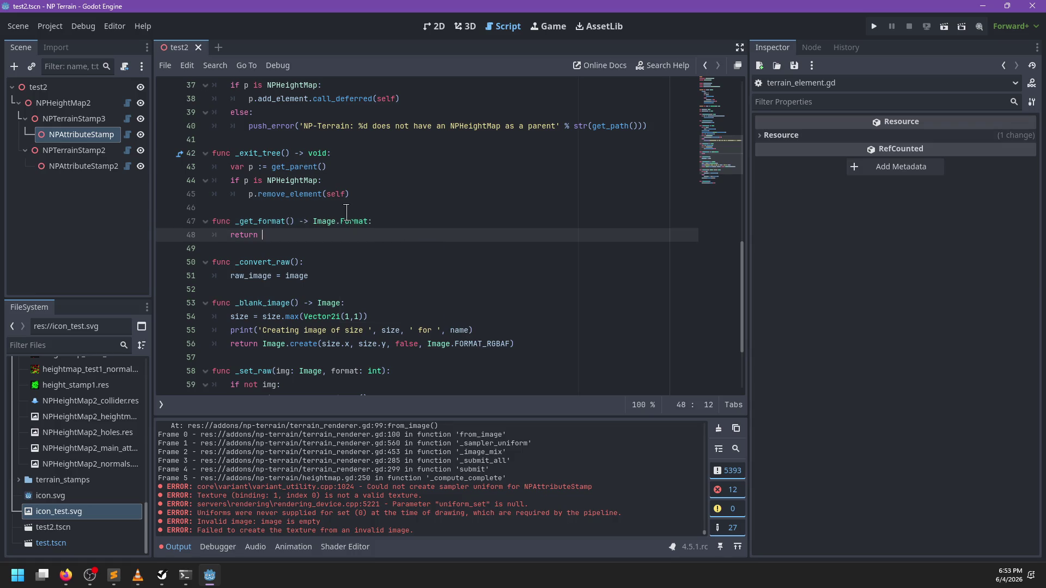
type("format")
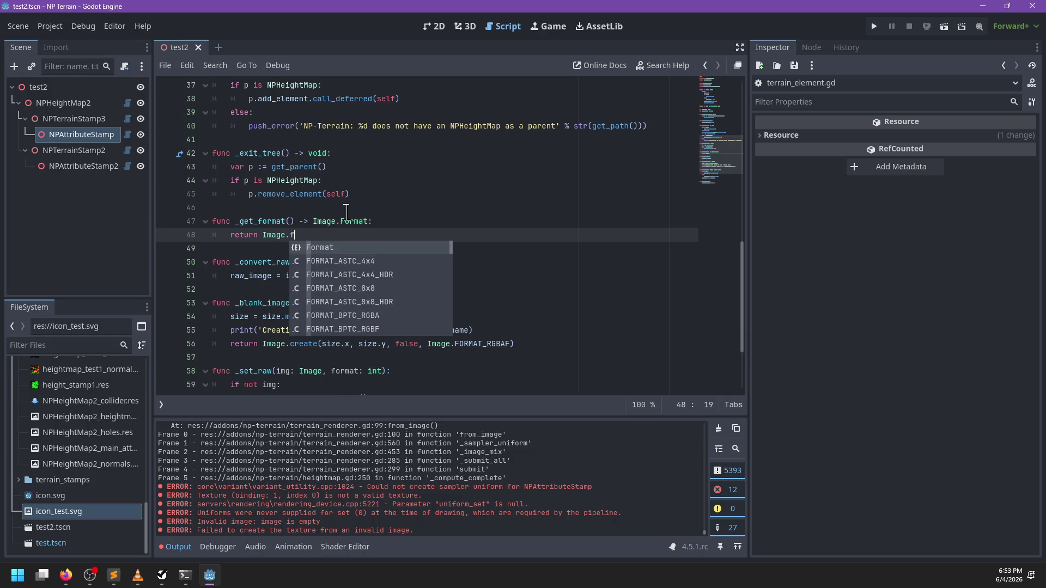
key("BackSpace")
key("BackSpace")
key("BackSpace")
type("FORMAT_RGB")
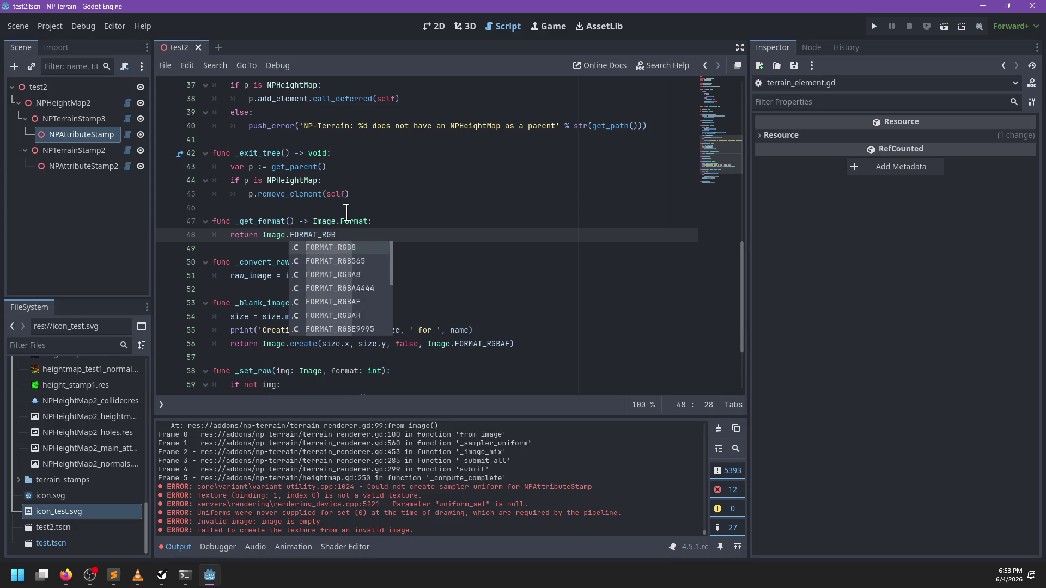
type("A")
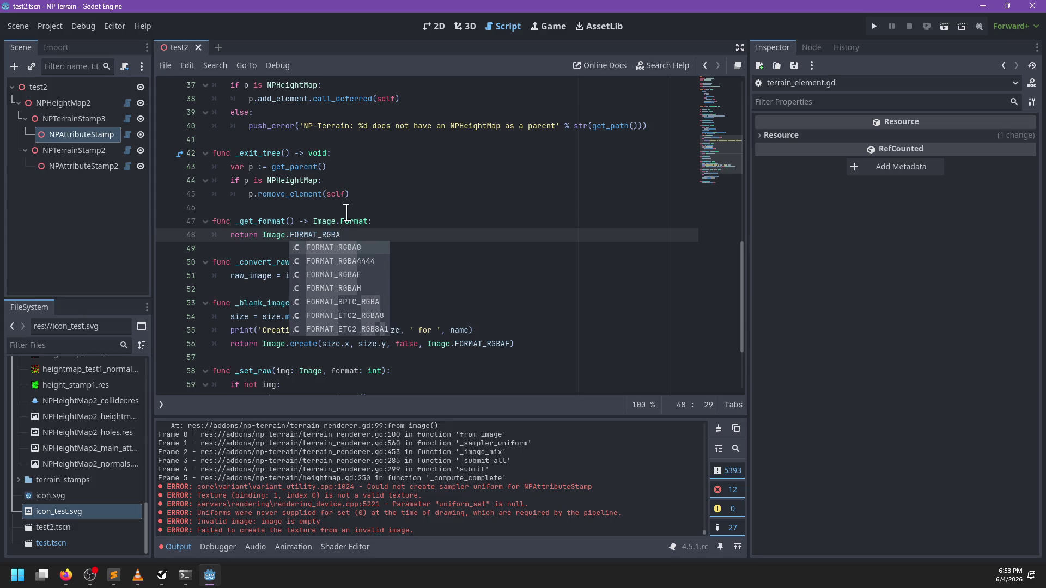
type("8")
key("Return")
- Show the script list, save terrain_element.gd, and filter project files by 'terrain'
left_click(371, 225)
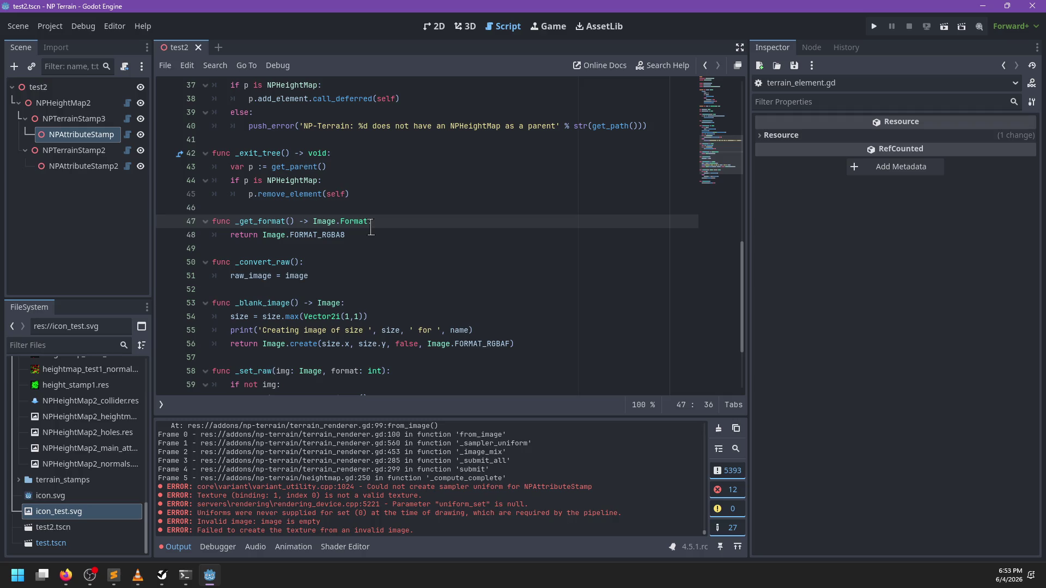
scroll(301, 283, "down", 1)
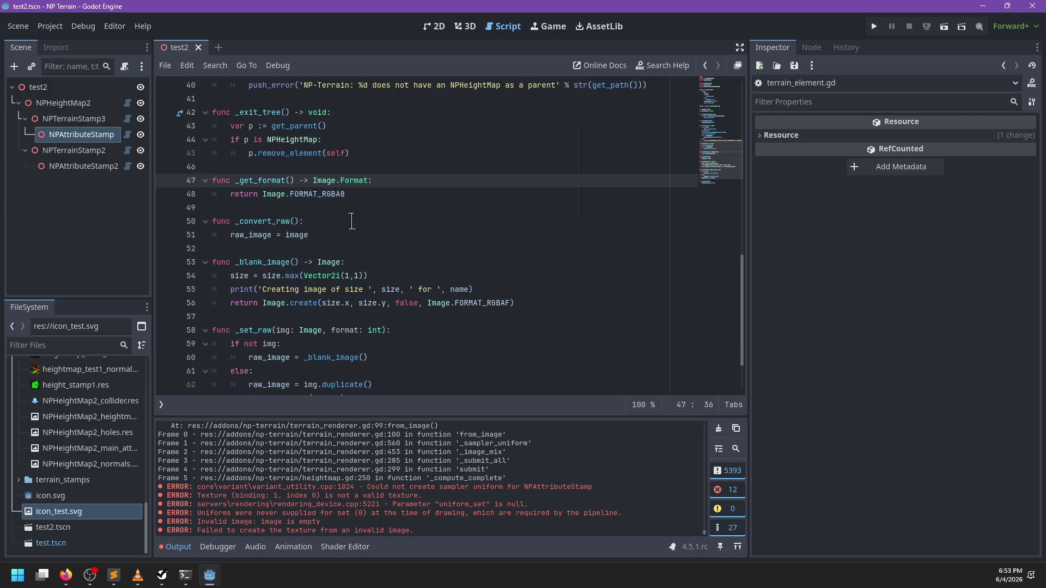
left_click(162, 405)
key("ctrl+s")
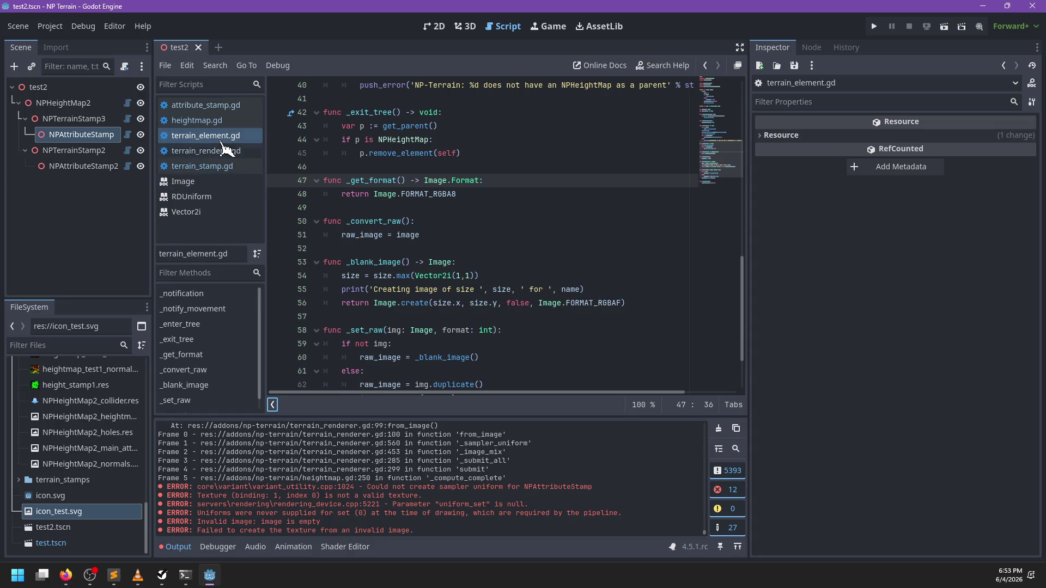
left_click(89, 343)
type("terrain")
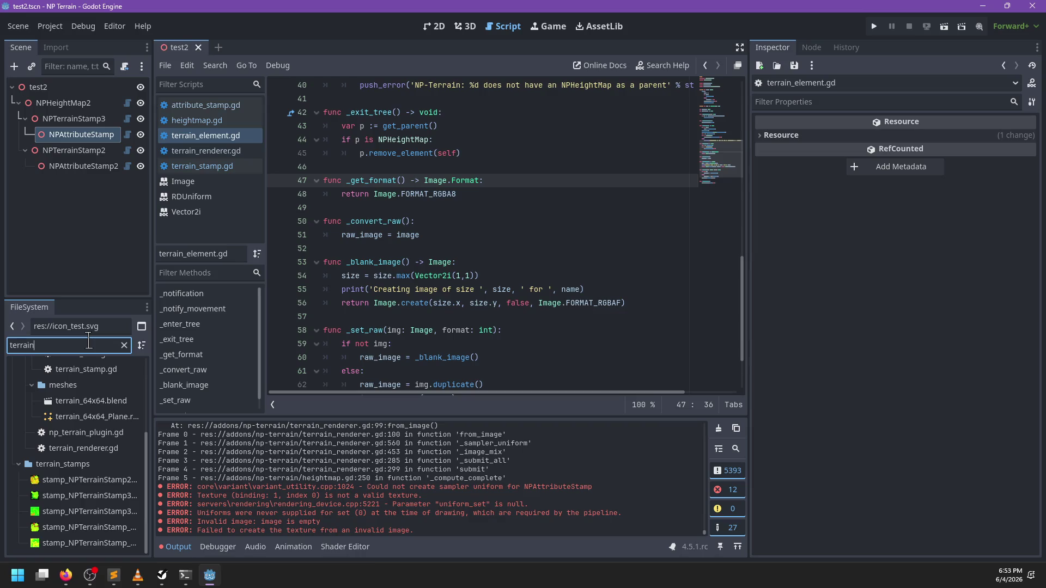
- In terrain_hole.gd, add a _get_format function returning Image.FORMAT_R8
double_click(86, 478)
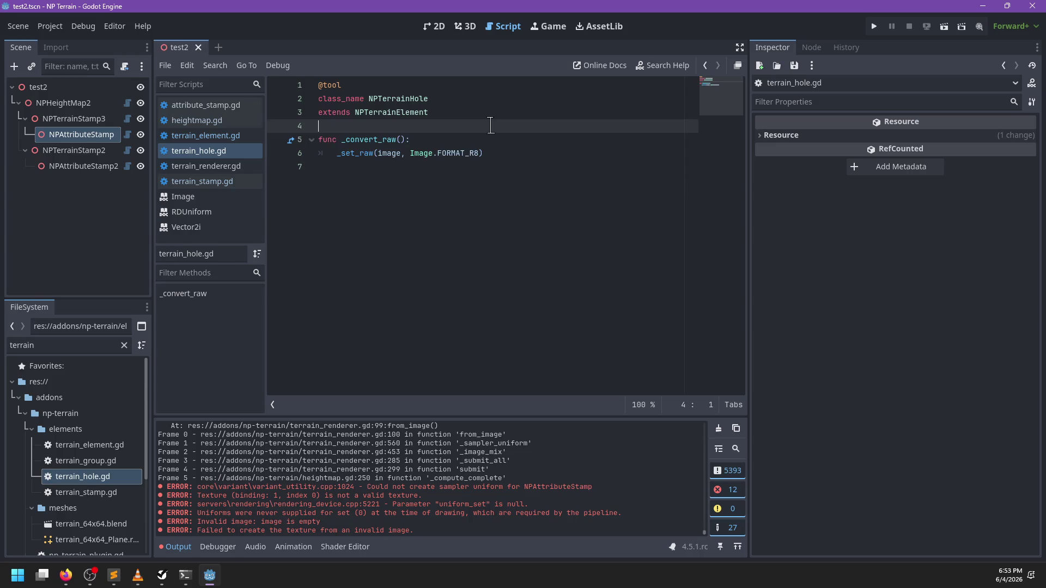
key("Return")
key("Return")
key("Up")
type("get_format(")
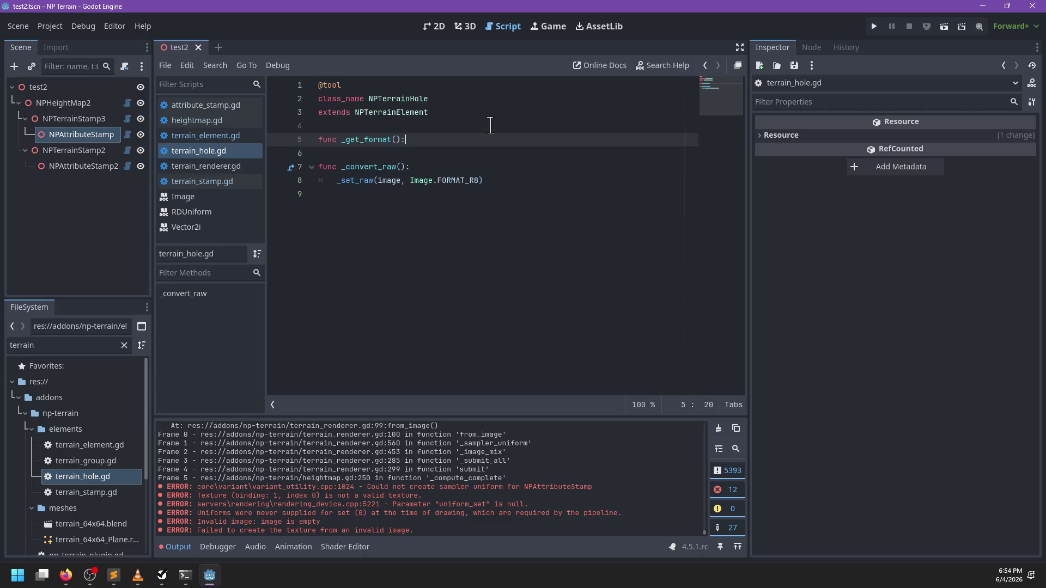
key("Return")
type("return ")
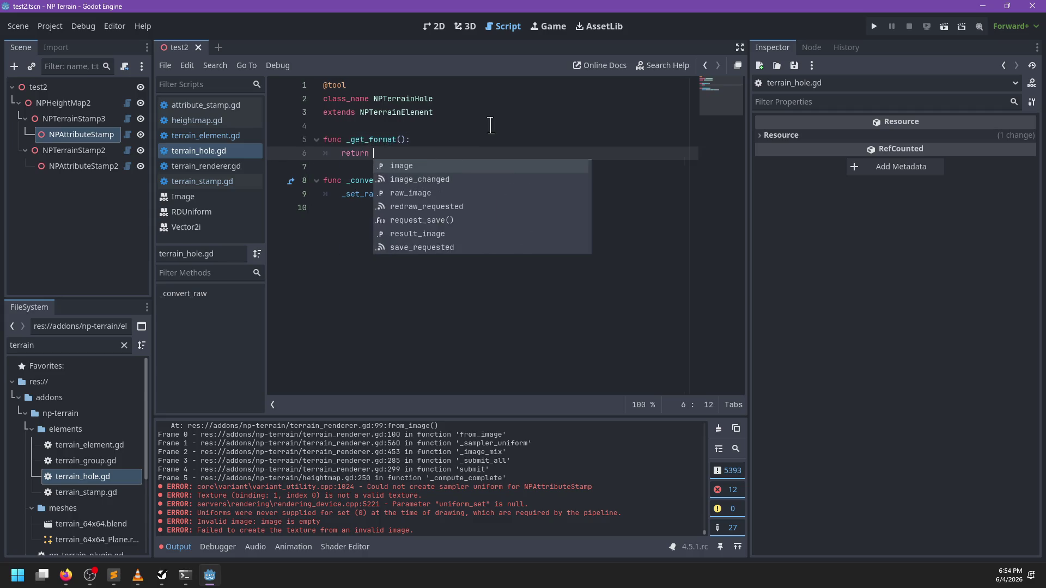
type("Image.FORMAT_RG")
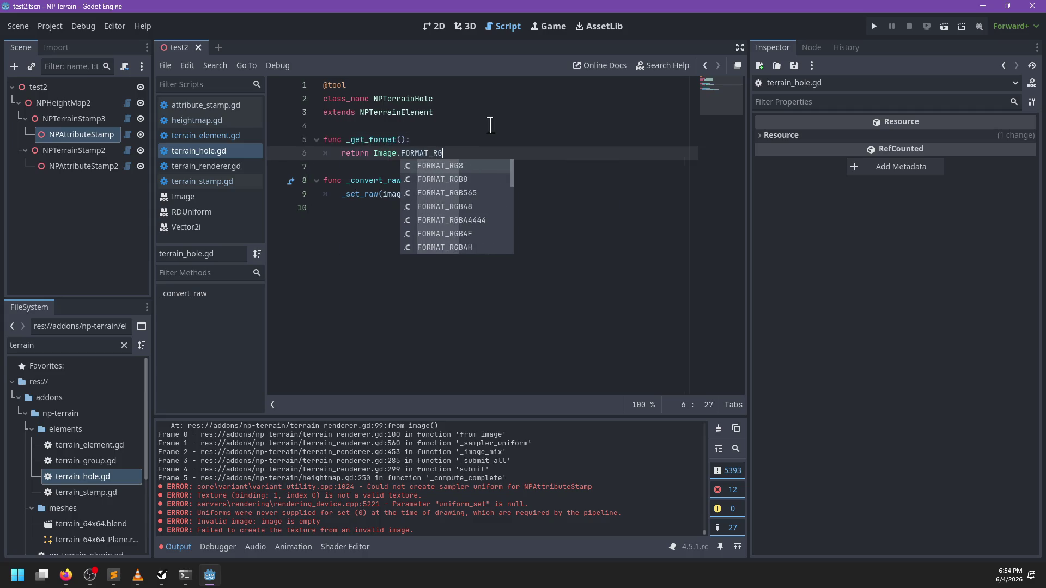
key("BackSpace")
type("6")
key("BackSpace")
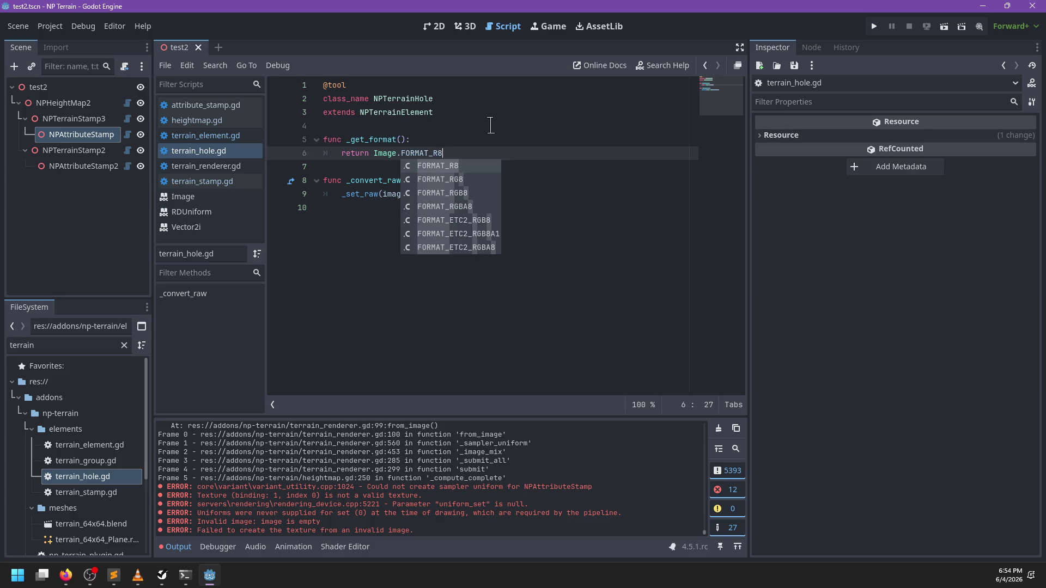
type("8")
- Delete terrain_hole.gd's _convert_raw function and save the script
left_click_drag(525, 216, 520, 168)
key("ctrl+c")
key("BackSpace")
key("BackSpace")
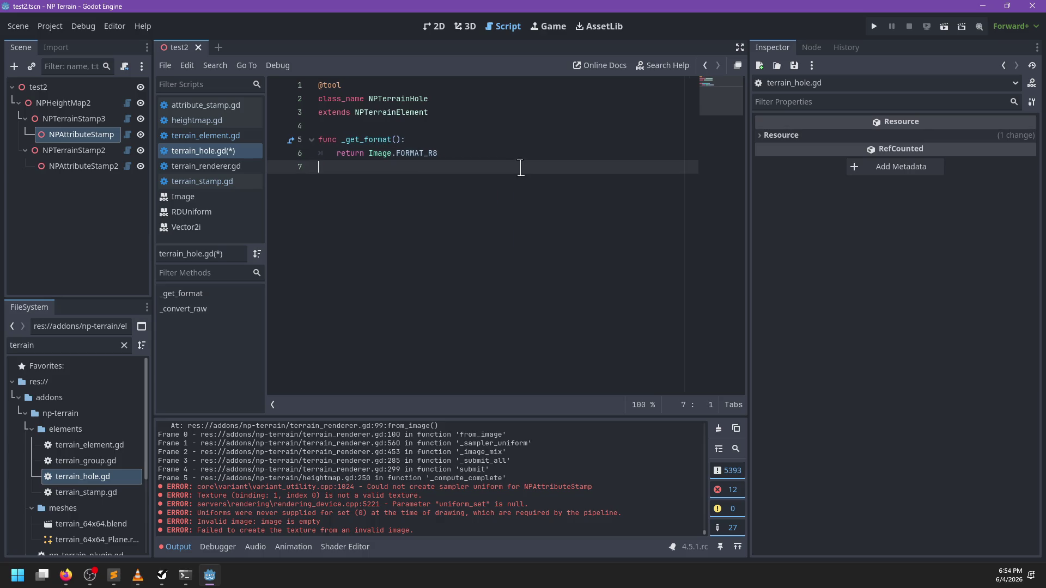
key("ctrl+z")
key("ctrl+z")
key("ctrl+z")
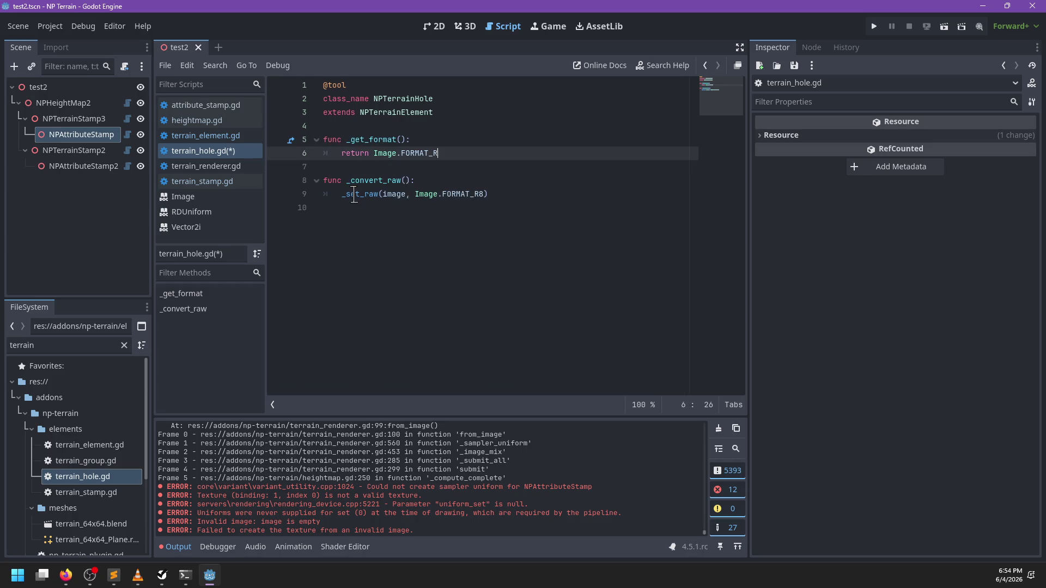
left_click_drag(586, 214, 554, 154)
key("BackSpace")
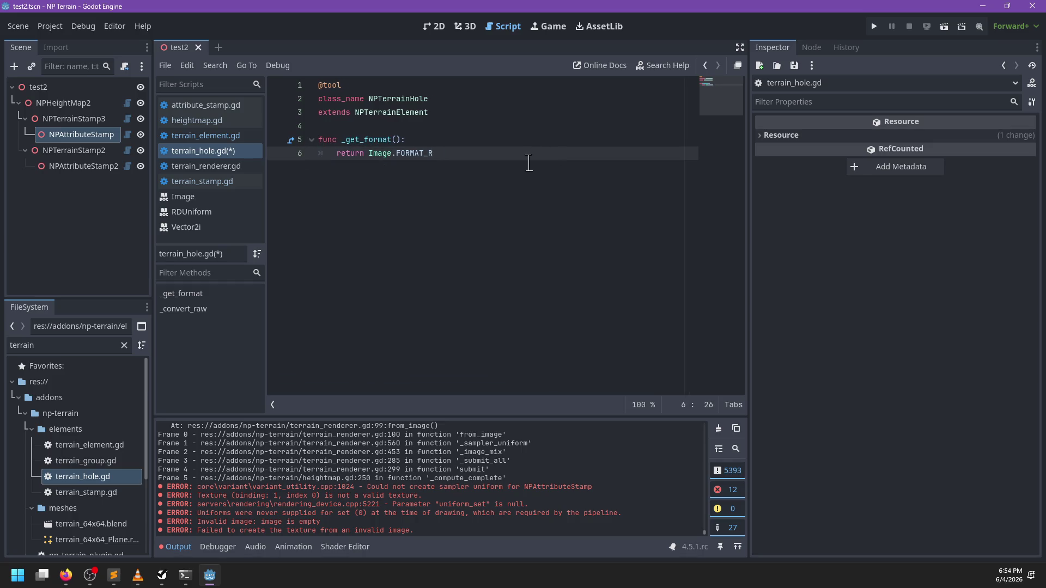
type("8")
key("ctrl+s")
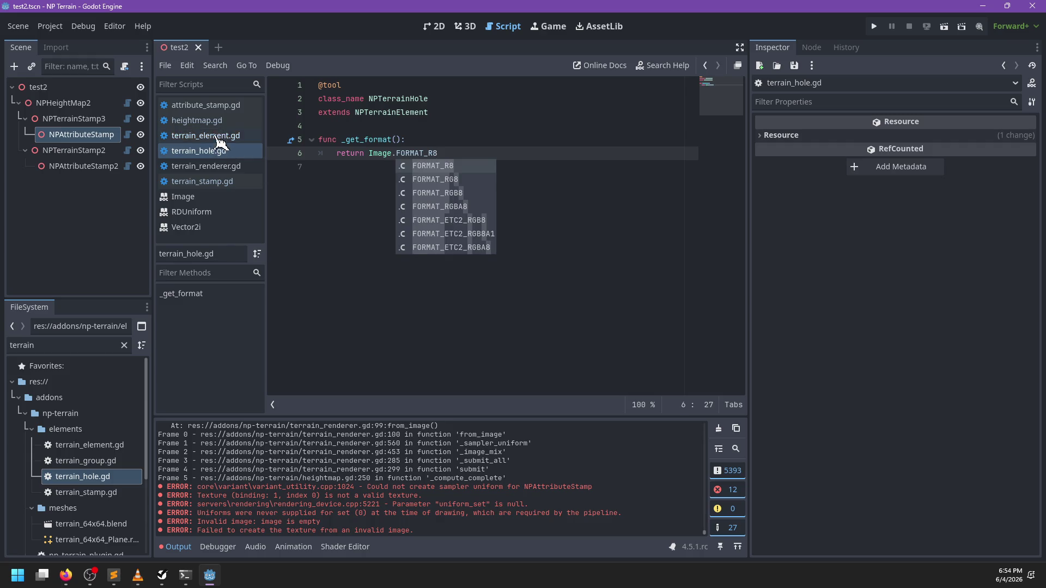
- Open terrain_element.gd and select the lines to be replaced
left_click(216, 136)
scroll(436, 229, "down", 2)
mouse_move(420, 153)
left_mouse_down()
mouse_move(445, 125)
mouse_move(486, 152)
left_mouse_up()
- Paste in _convert_raw so it passes _get_format() to _set_raw
key("ctrl+v")
type("g")
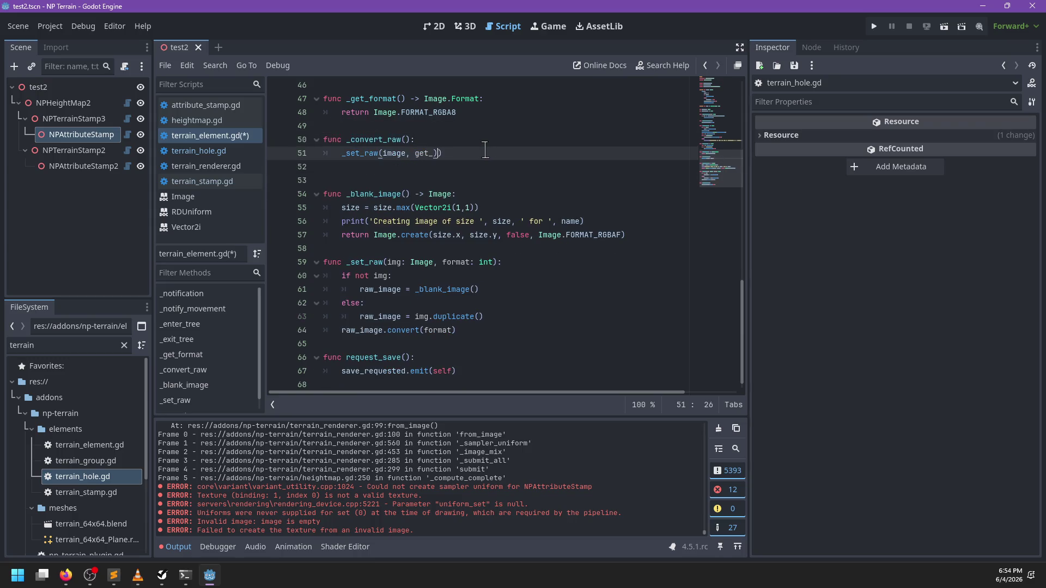
key("BackSpace")
key("BackSpace")
type("et_format(")
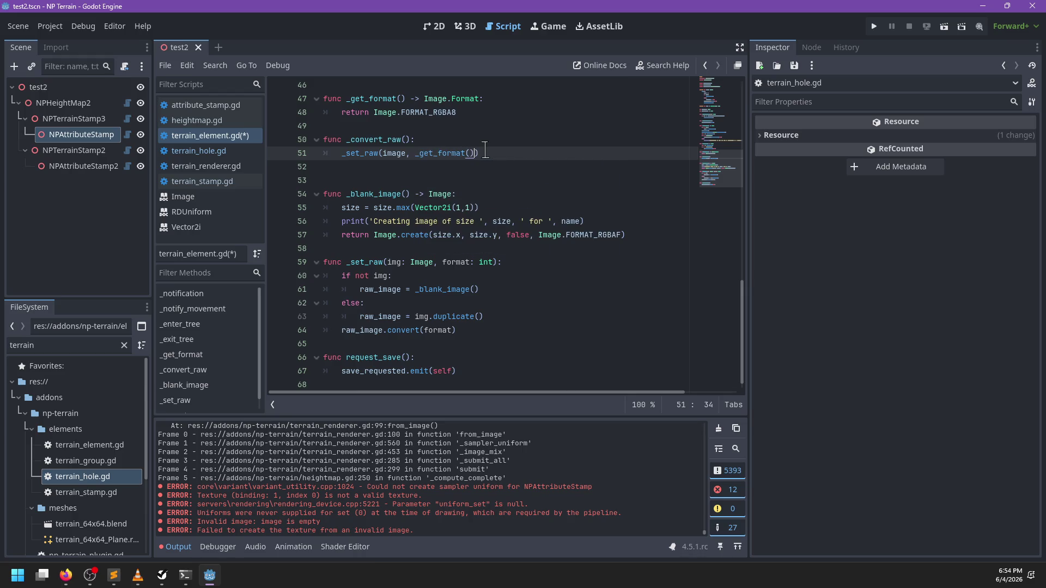
key("Return")
key("End")
key("Delete")
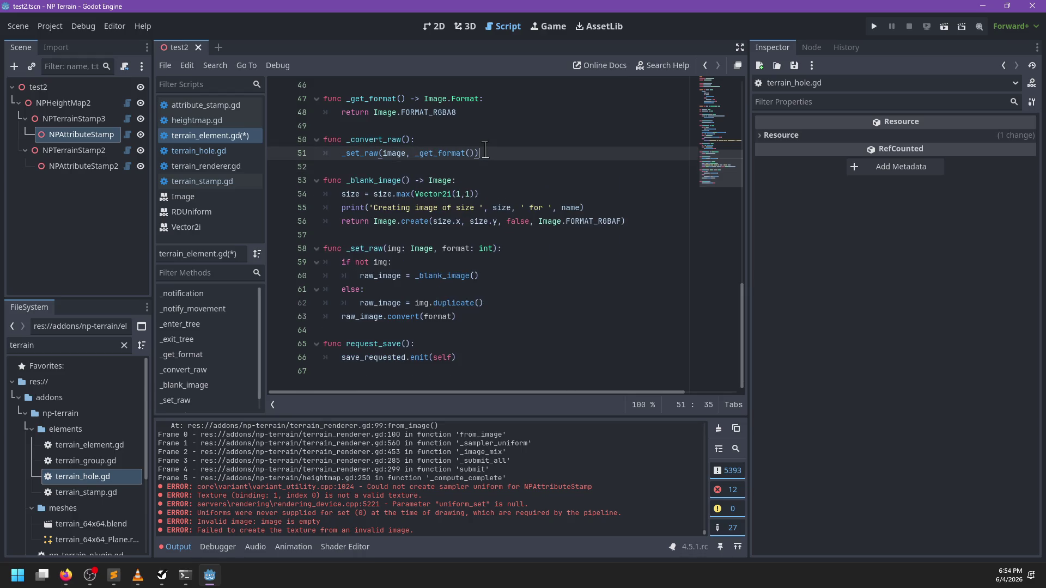
scroll(482, 261, "up", 2)
scroll(479, 270, "down", 2)
- Replace FORMAT_RGBAF in _blank_image with _get_format() and save terrain_element.gd
left_click(622, 221)
key("ctrl+BackSpace")
key("ctrl+BackSpace")
key("ctrl+BackSpace")
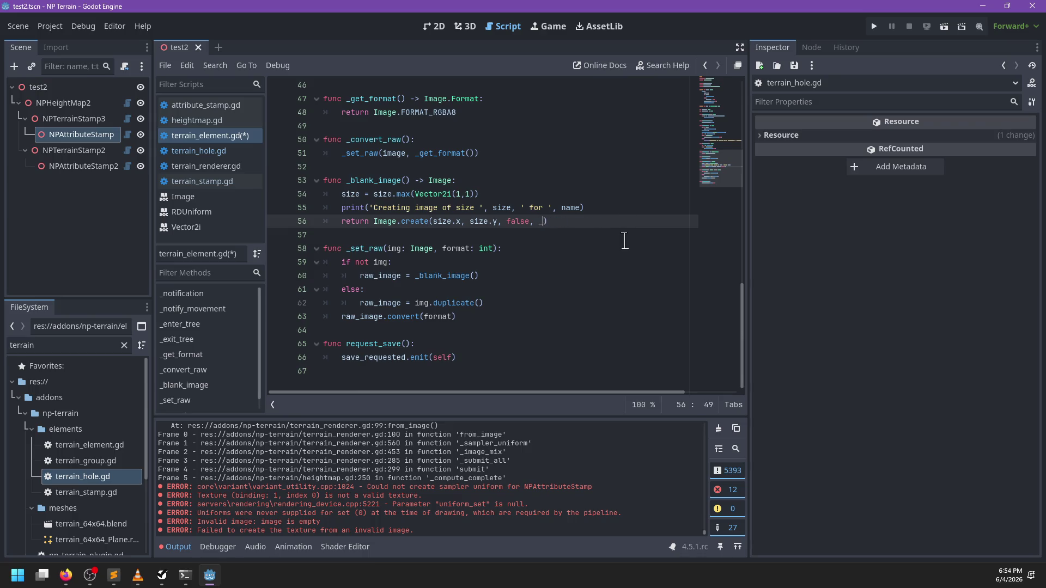
type("_fo")
key("Return")
scroll(492, 260, "up", 2)
key("ctrl+s")
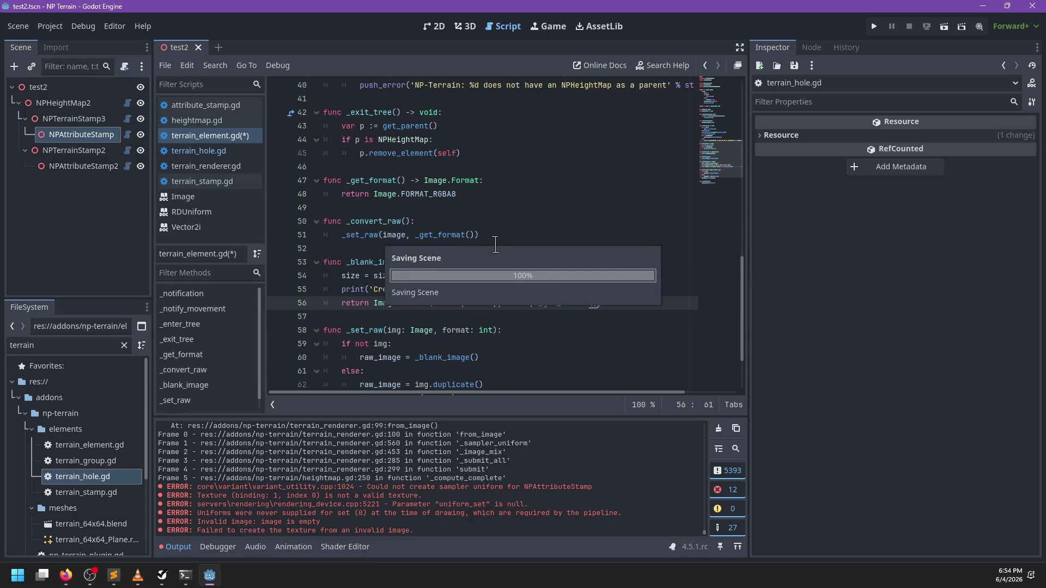
- Scroll through terrain_element.gd and open terrain_renderer.gd
scroll(482, 248, "up", 7)
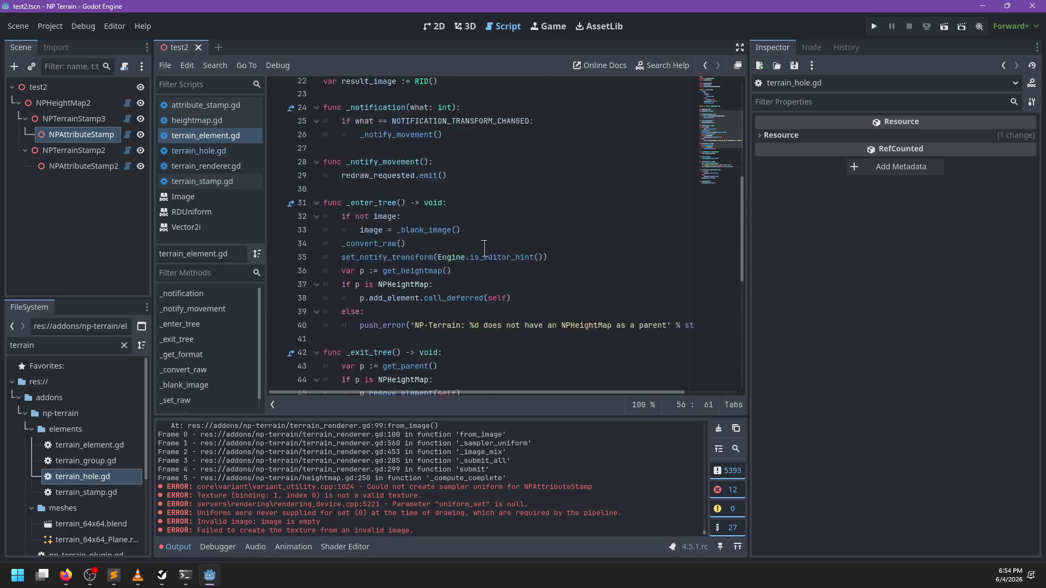
scroll(484, 249, "up", 6)
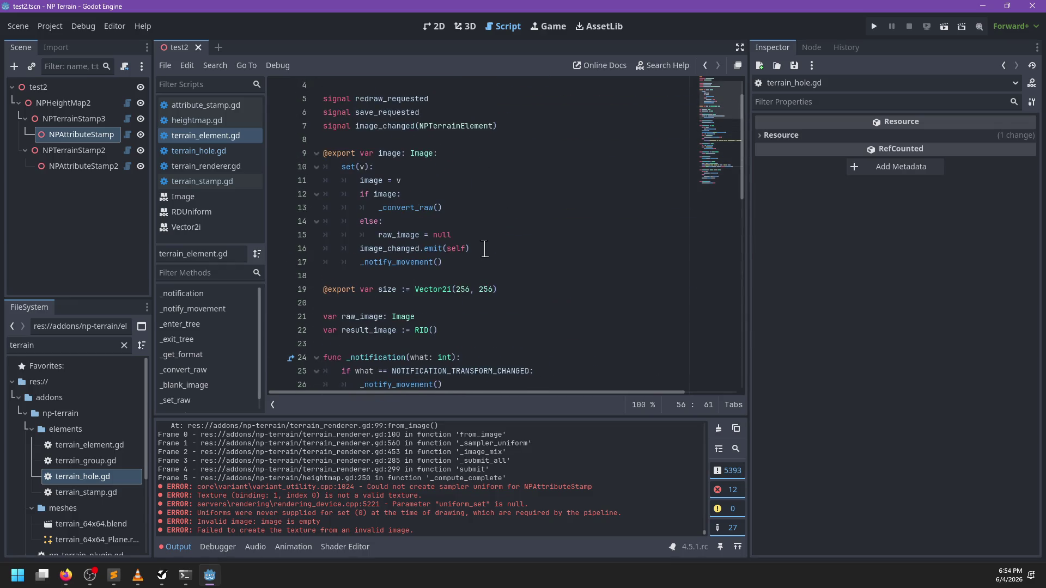
scroll(485, 249, "down", 4)
scroll(484, 249, "down", 11)
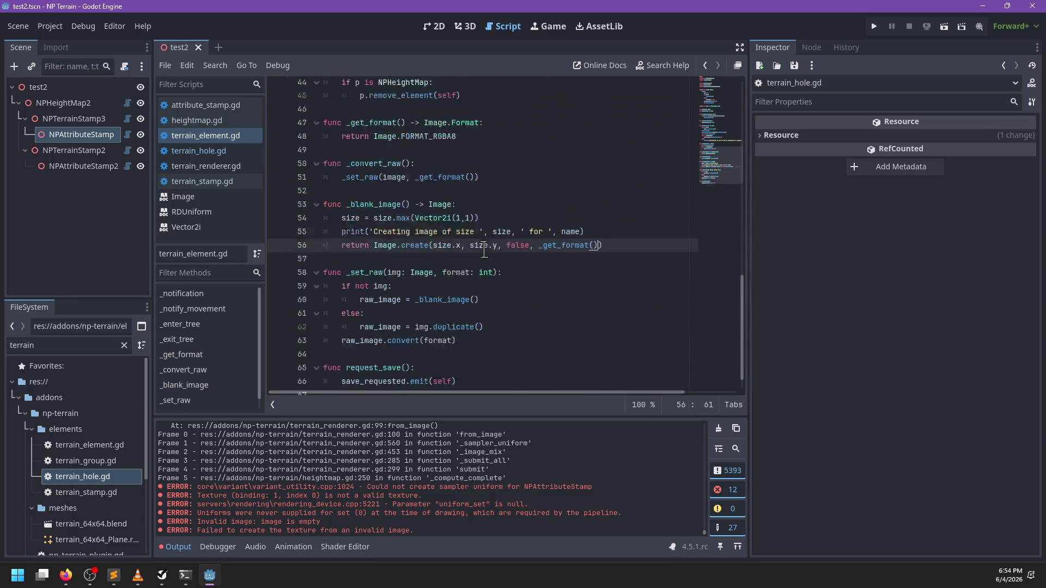
left_click(216, 168)
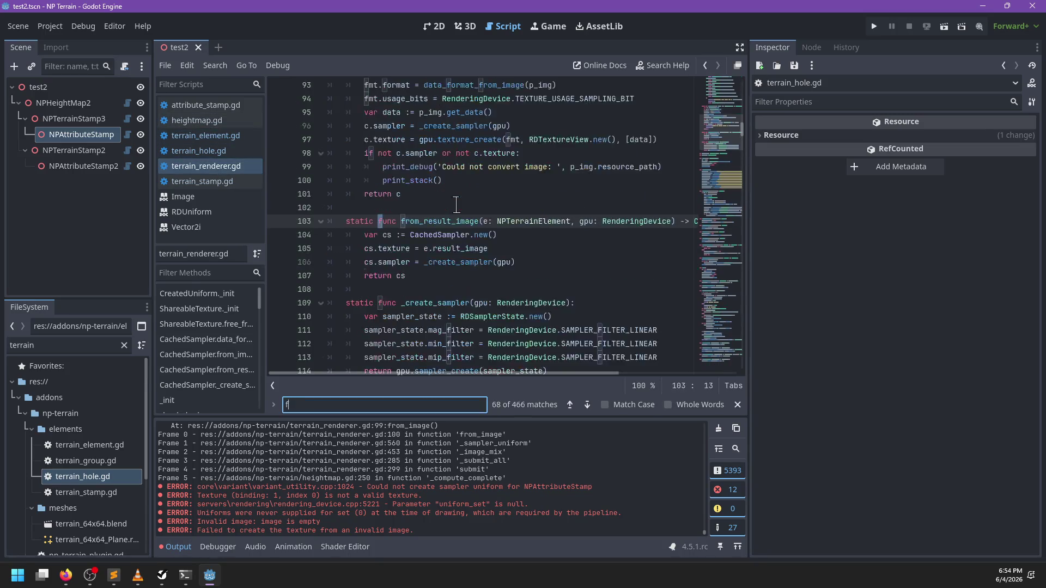
- In terrain_stamp.gd, replace _convert_raw with a _get_format function holding Image.FORMAT_RGF
left_click(240, 182)
key("ctrl+f")
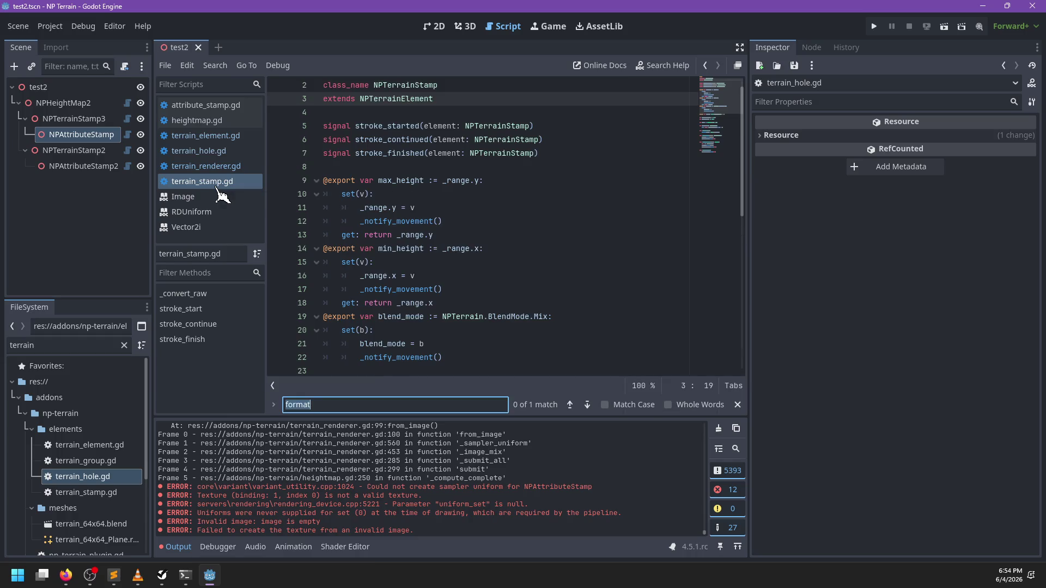
key("Return")
key("Escape")
mouse_move(415, 221)
left_mouse_down()
mouse_move(395, 202)
mouse_move(415, 221)
mouse_move(467, 222)
mouse_move(360, 222)
mouse_move(321, 207)
left_mouse_up()
type("func _get_format():")
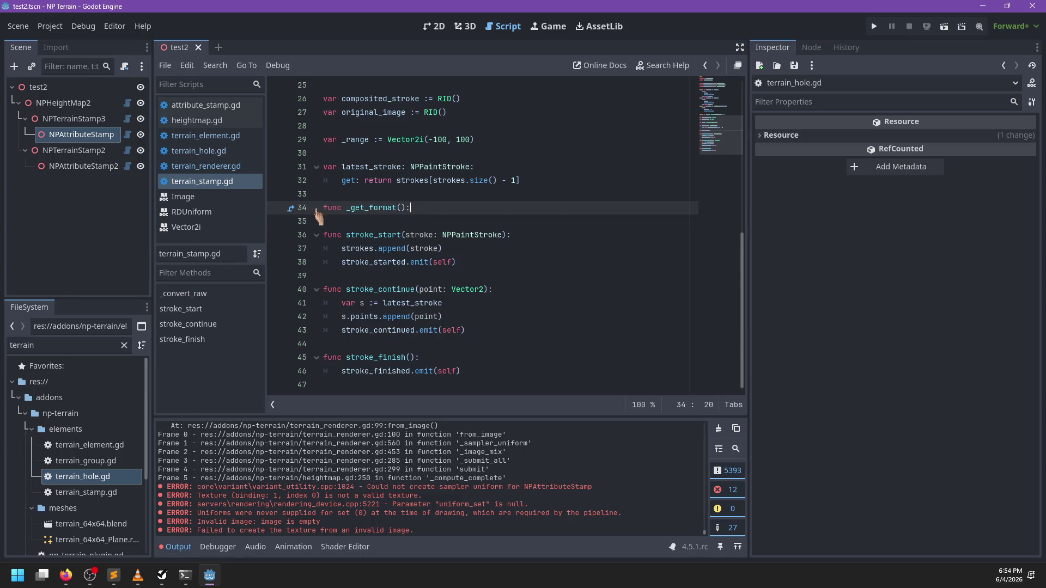
key("Return")
type("Image.FORMAT_RGF")
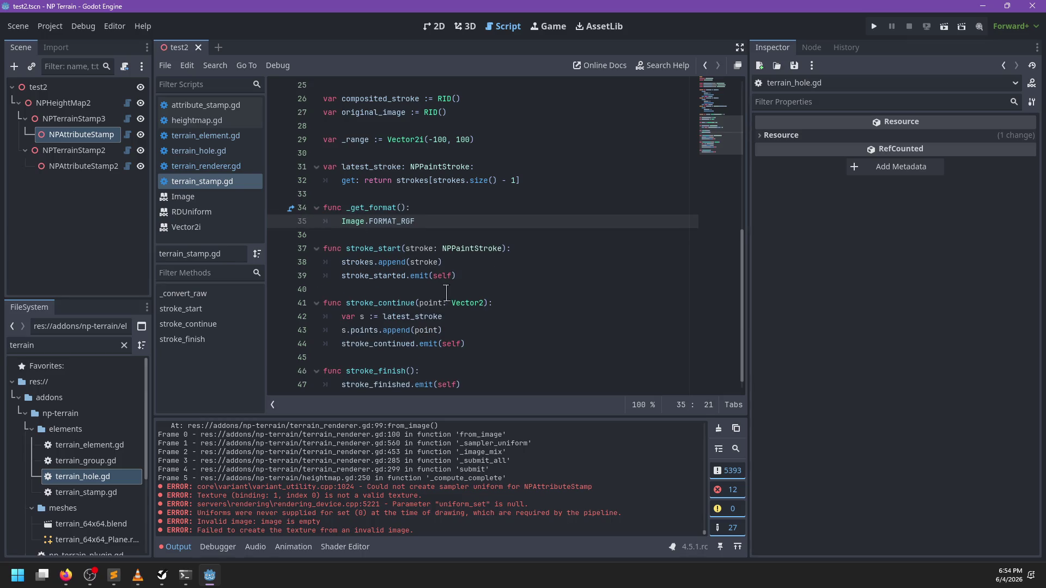
- Check the format references, save terrain_stamp.gd, and open attribute_stamp.gd
key("ctrl+f")
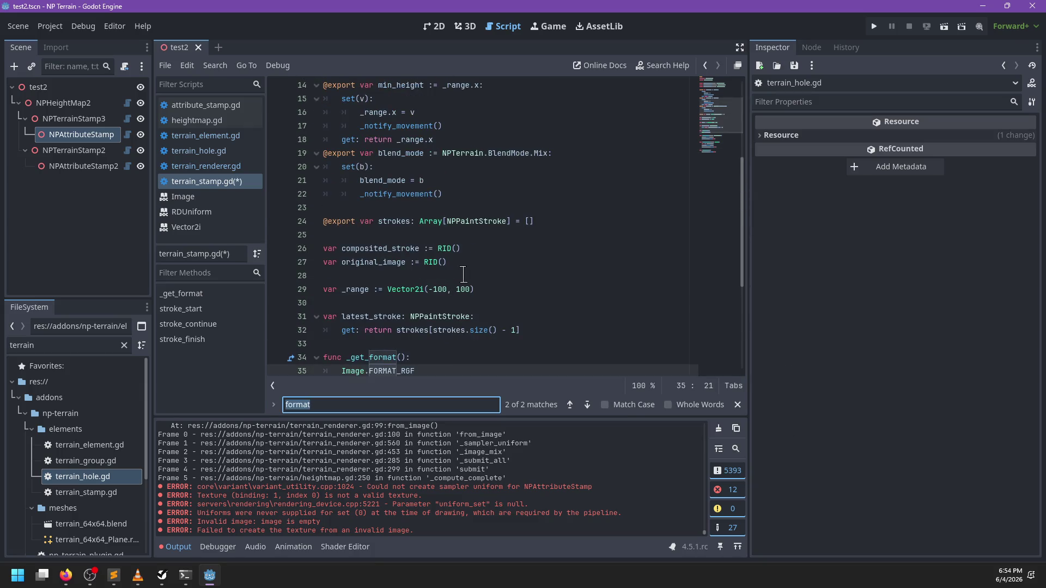
key("Return")
key("Escape")
key("ctrl+s")
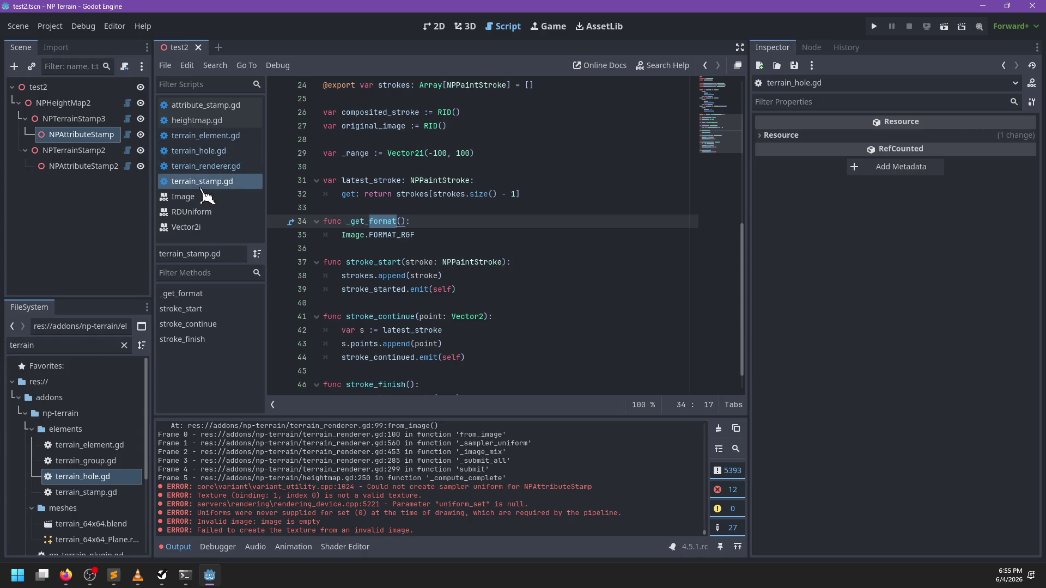
left_click(206, 104)
- Rewrite attribute_stamp.gd's function as _get_format returning Image.FORMAT_RGBAF
key("ctrl+f")
key("Escape")
mouse_move(497, 221)
left_mouse_down()
mouse_move(415, 221)
mouse_move(337, 200)
mouse_move(344, 208)
left_mouse_up()
key("ctrl+c")
key("BackSpace")
type("_get_format():")
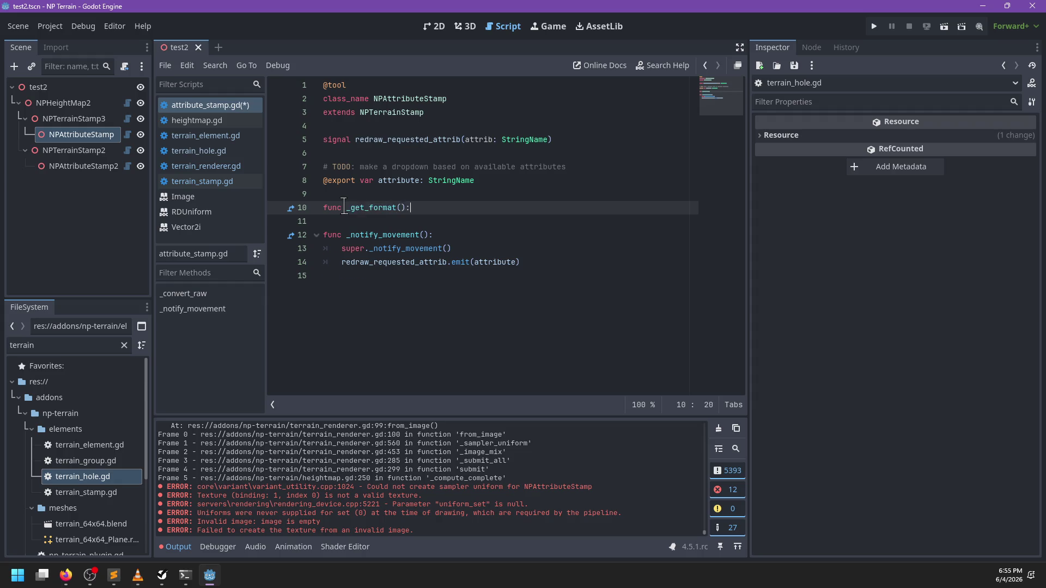
key("Return")
key("ctrl+v")
key("Home")
type("return")
- Add the Image.Format return type, save attribute_stamp.gd, and reopen terrain_element.gd
key("Up")
key("ctrl+Right")
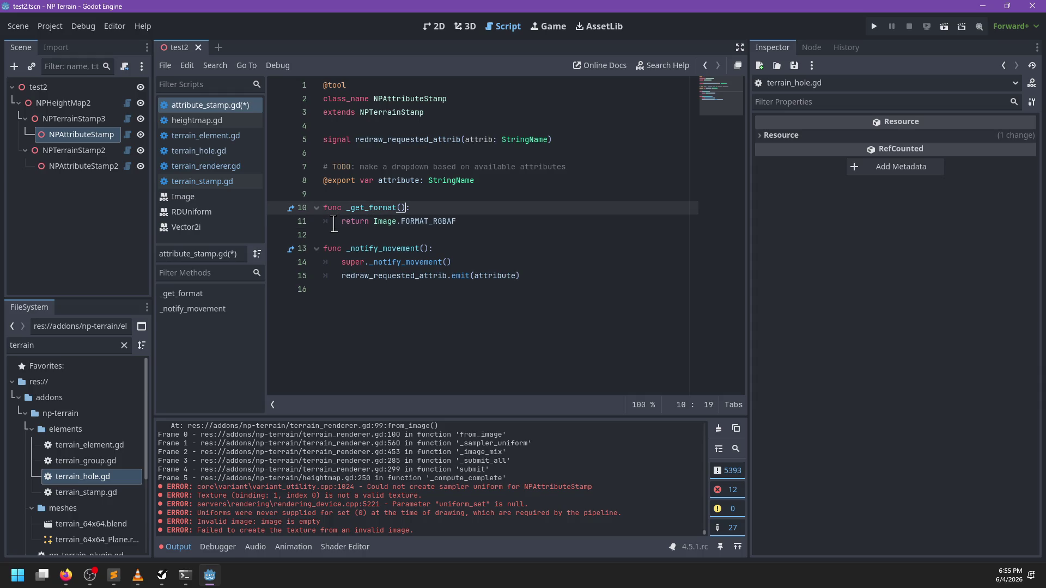
type("mage.G")
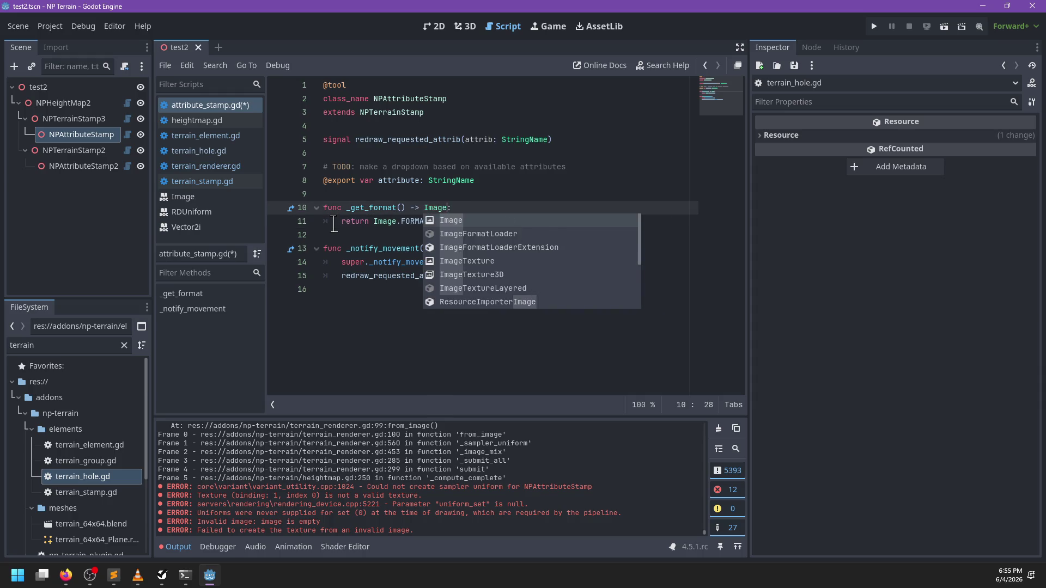
type("mat")
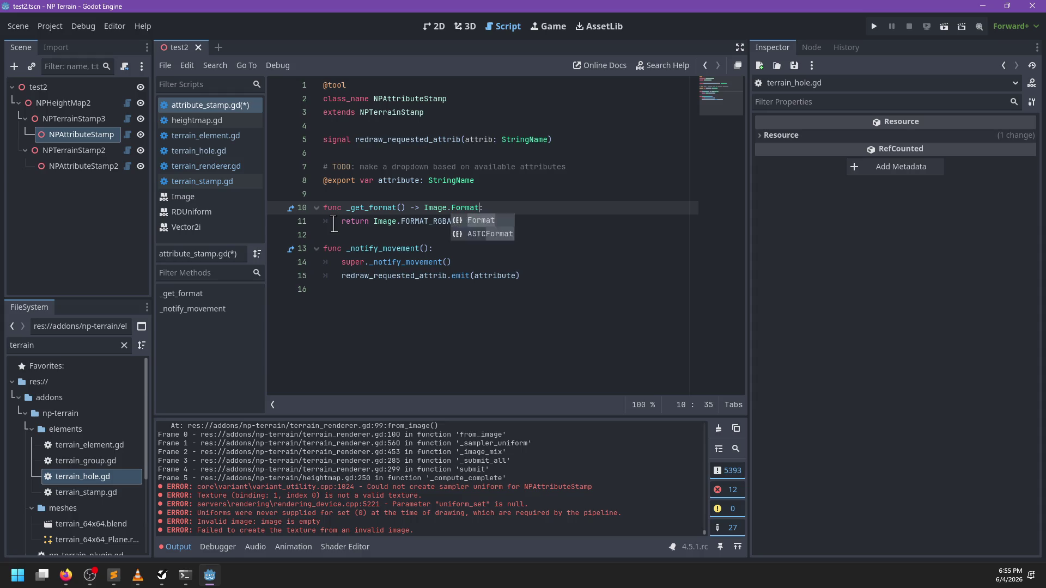
key("ctrl+s")
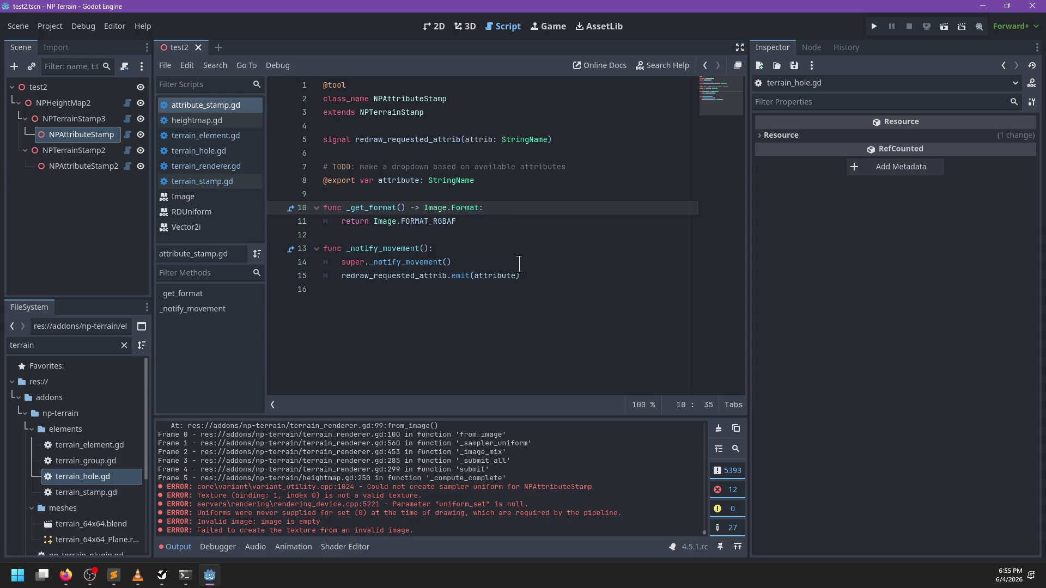
left_click(197, 137)
- Search terrain_element.gd for its format references
key("ctrl+f")
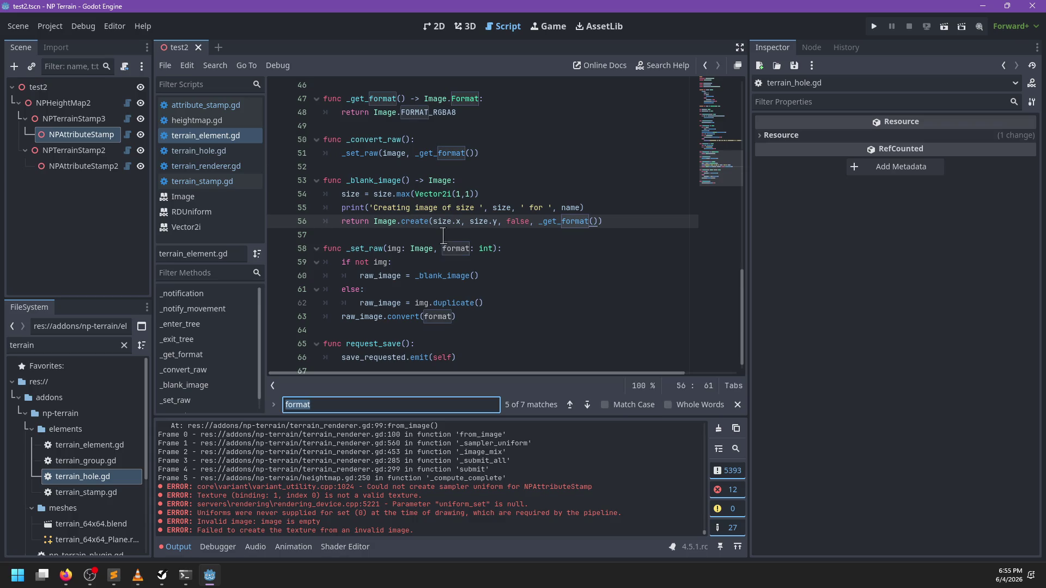
key("Return")
type("_")
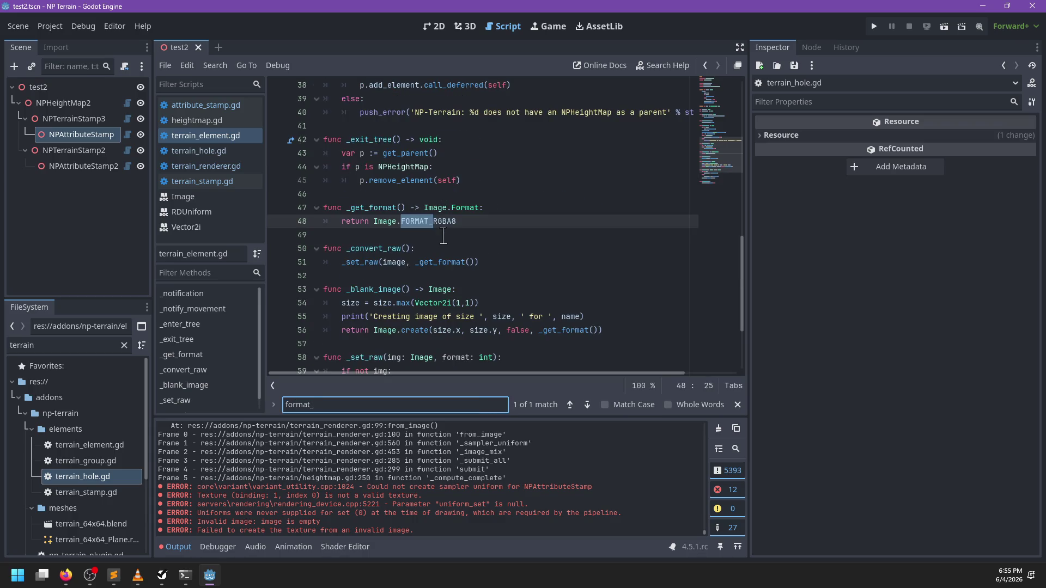
key("Escape")
- Find Image.Format in terrain_renderer.gd's format mapping table, then open terrain_stamp.gd
left_click(243, 152)
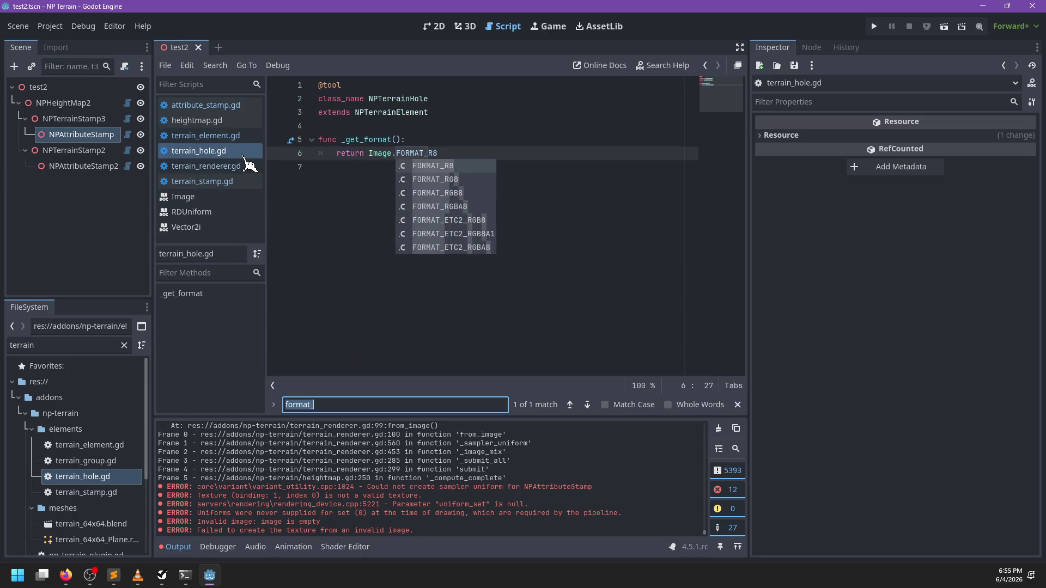
left_click(234, 166)
key("ctrl+f")
key("Escape")
key("ctrl+f")
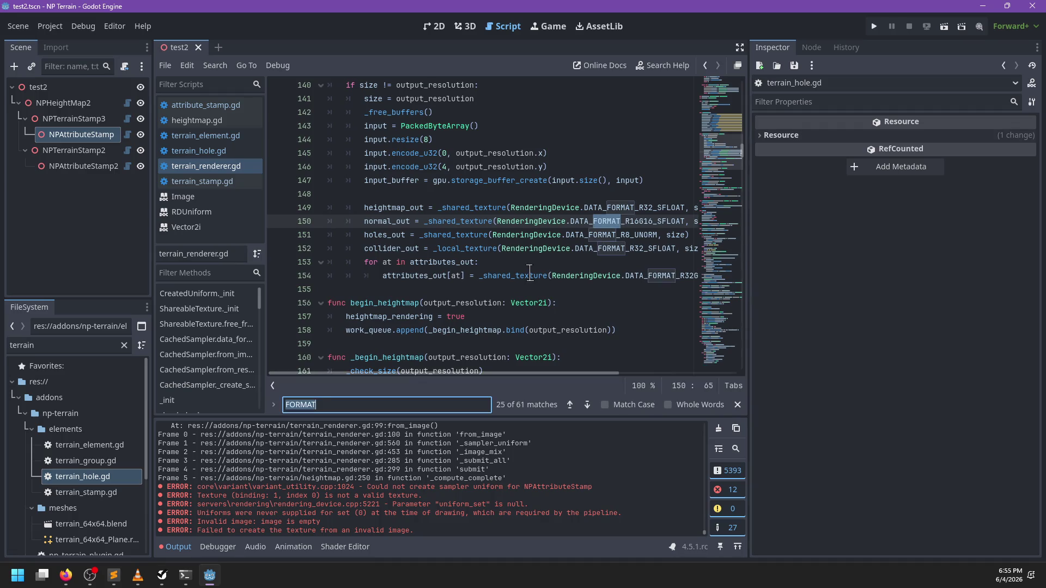
type("Image.Format")
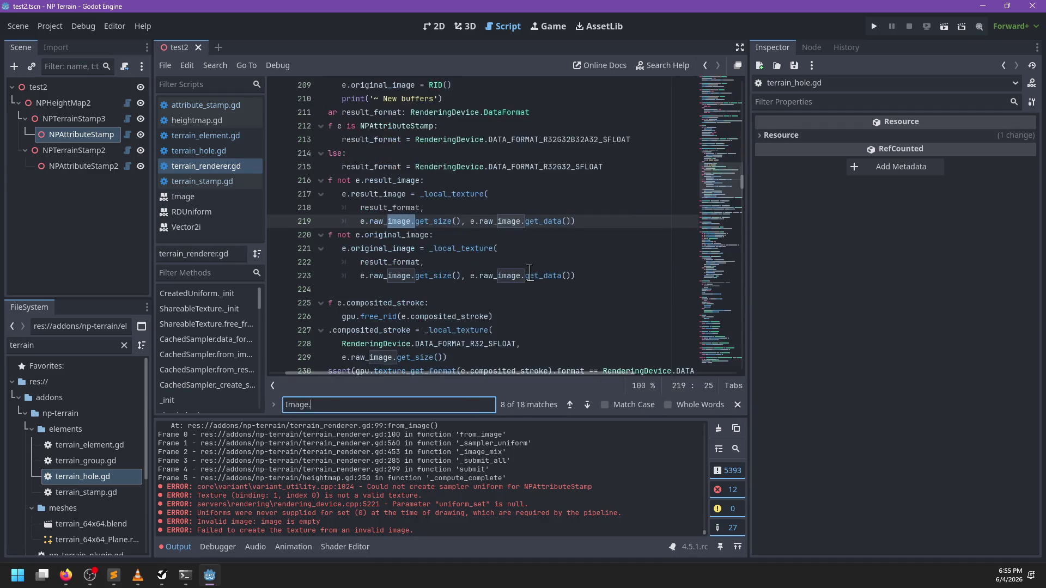
key("Return")
key("Return")
key("Return")
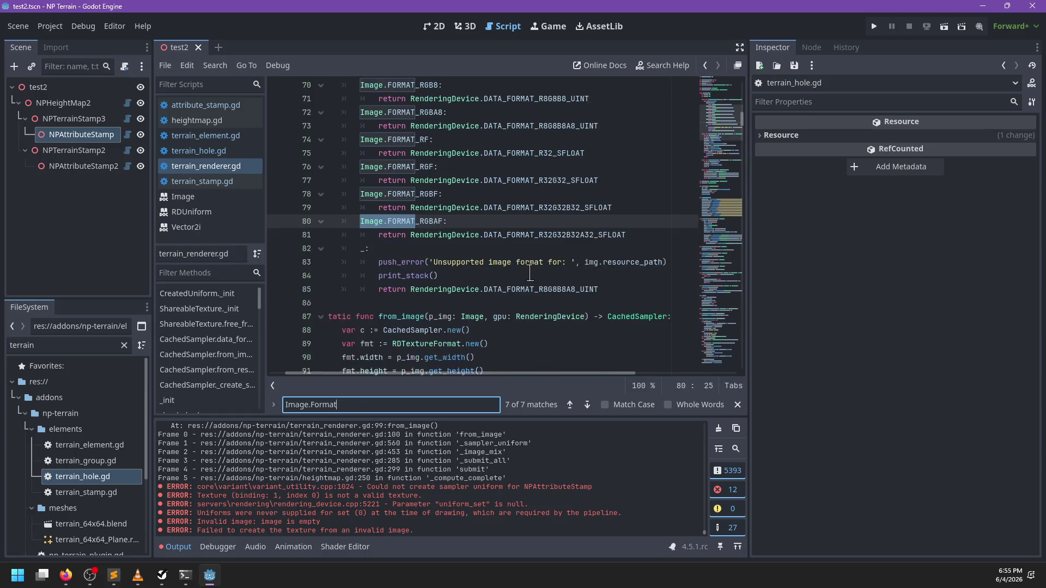
key("Escape")
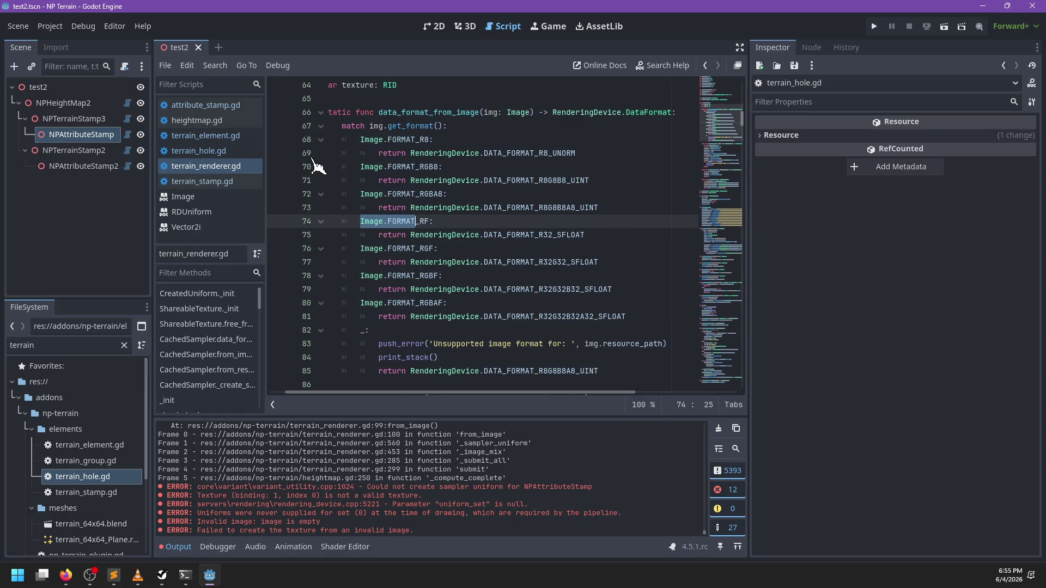
left_click(207, 183)
key("ctrl+f")
- Replace Image.FORMAT_RGF on heightmap.gd line 260 with e._get_format() and save
type("format():")
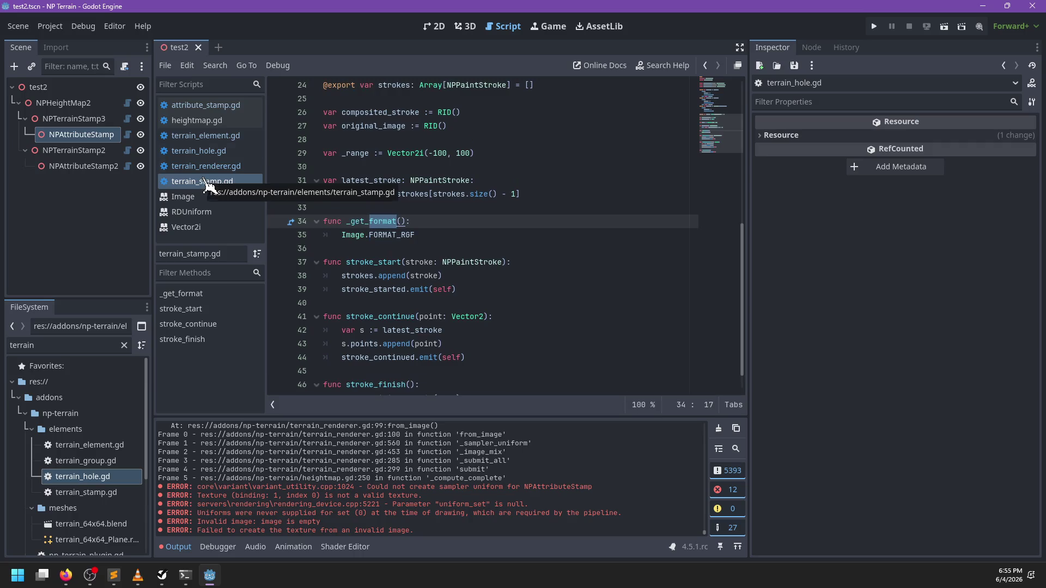
left_click(198, 121)
key("Return")
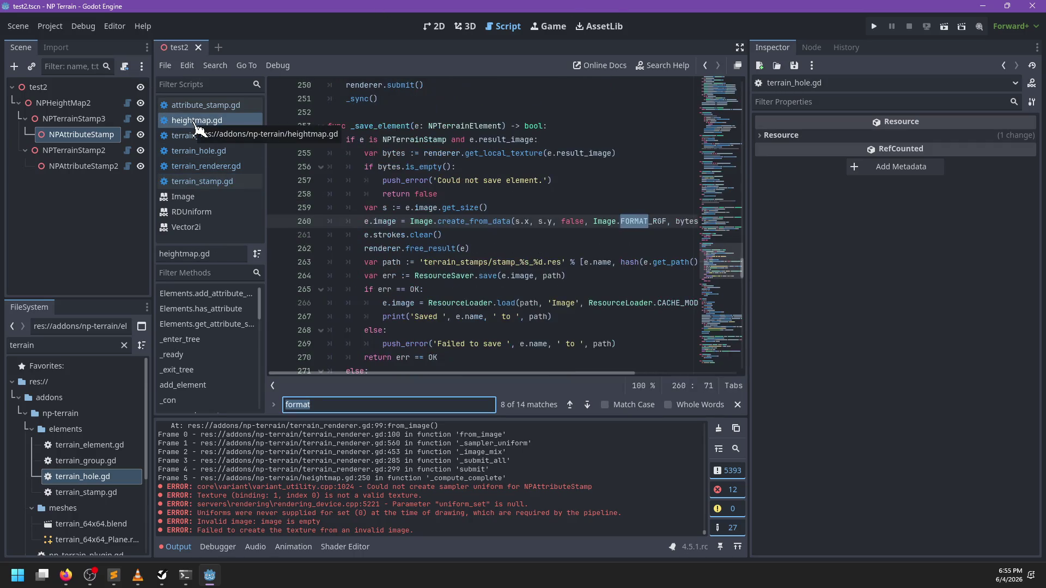
key("Escape")
double_click(664, 220)
key("BackSpace")
key("BackSpace")
key("BackSpace")
key("BackSpace")
type("e._ge")
key("Return")
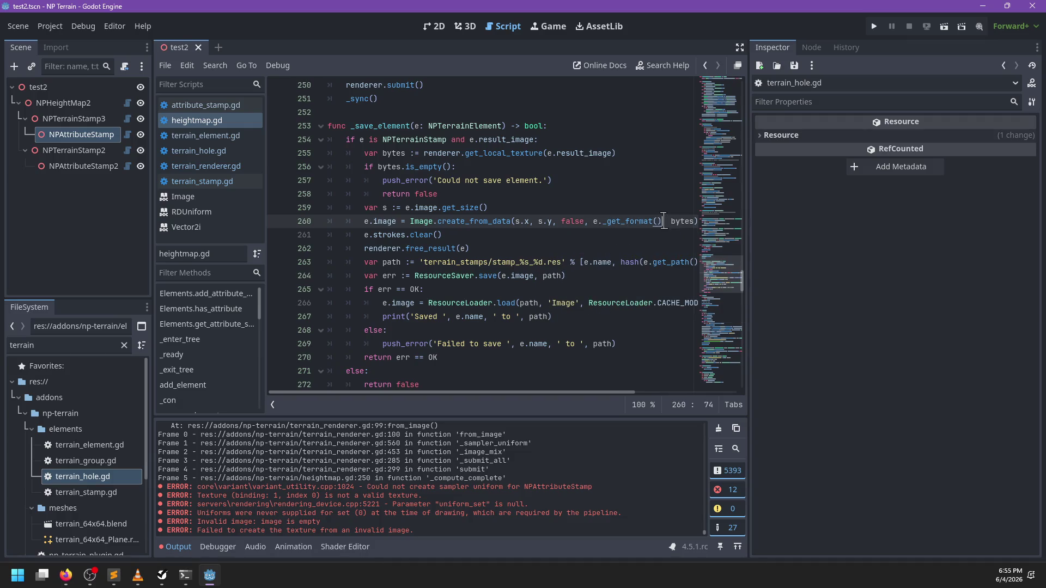
scroll(510, 255, "right", 2)
scroll(504, 255, "left", 2)
key("ctrl+s")
- Clear the Output log and close the test2 scene
left_click(719, 428)
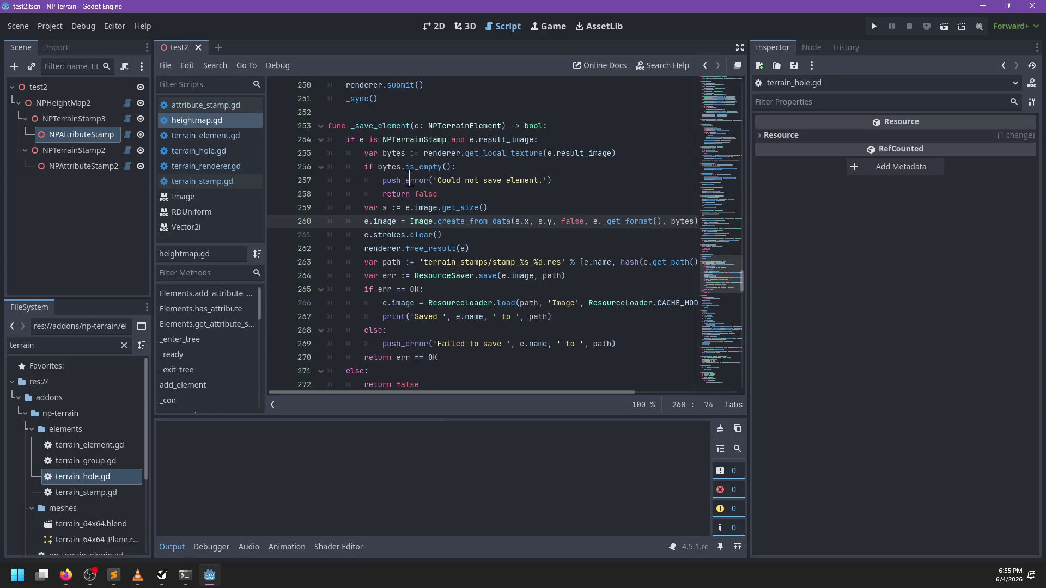
left_click(199, 47)
left_click(721, 428)
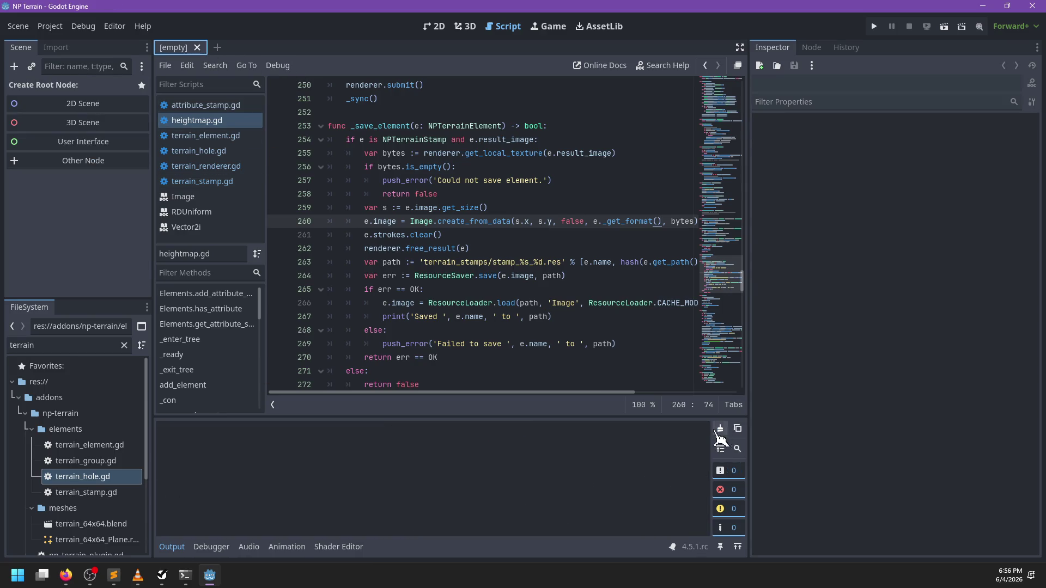
- Filter the FileSystem by 'test' and reopen test2.tscn
double_click(79, 479)
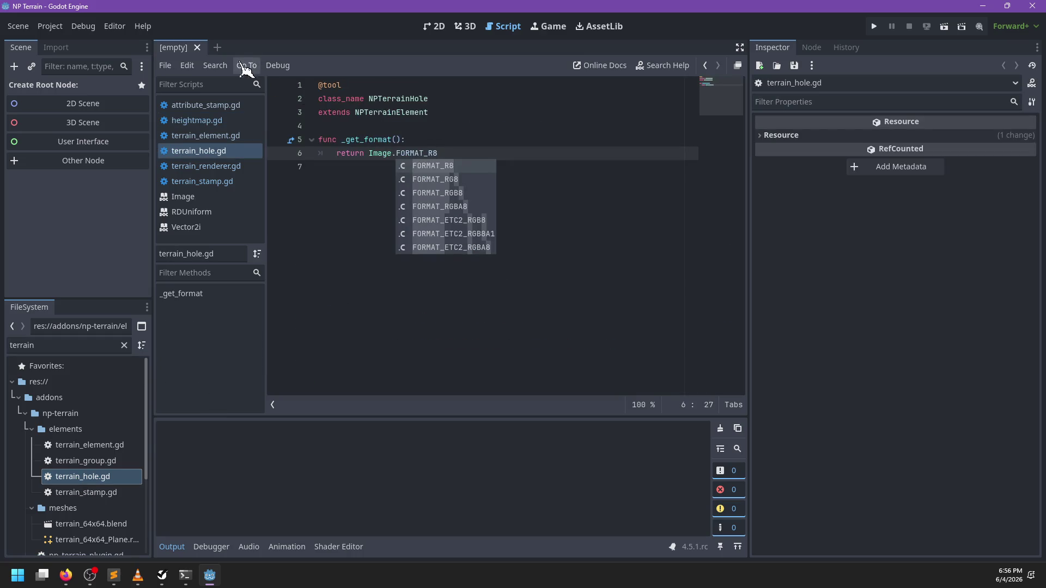
scroll(62, 479, "down", 5)
key("ctrl+f")
type("test")
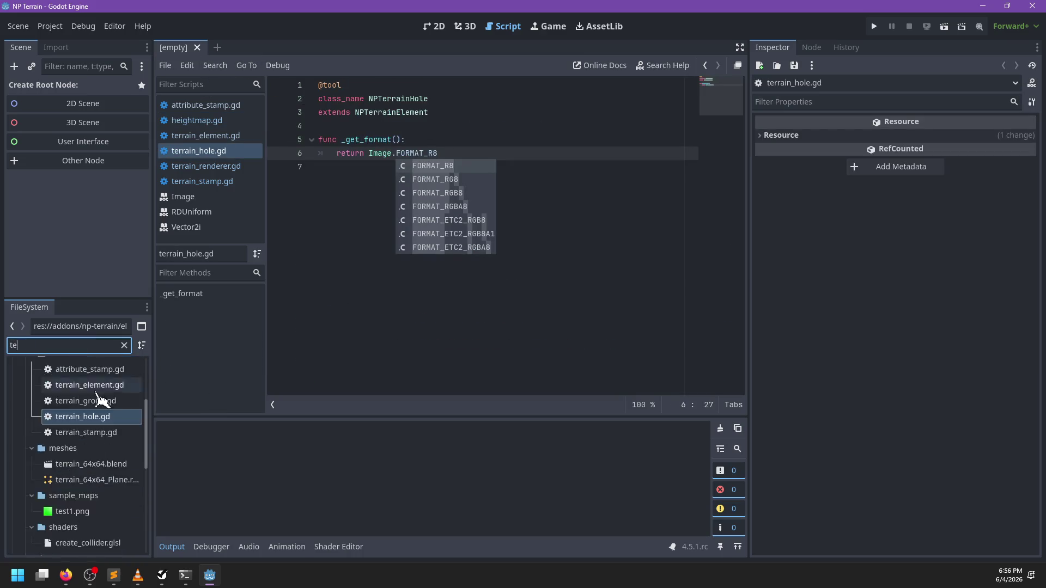
double_click(82, 527)
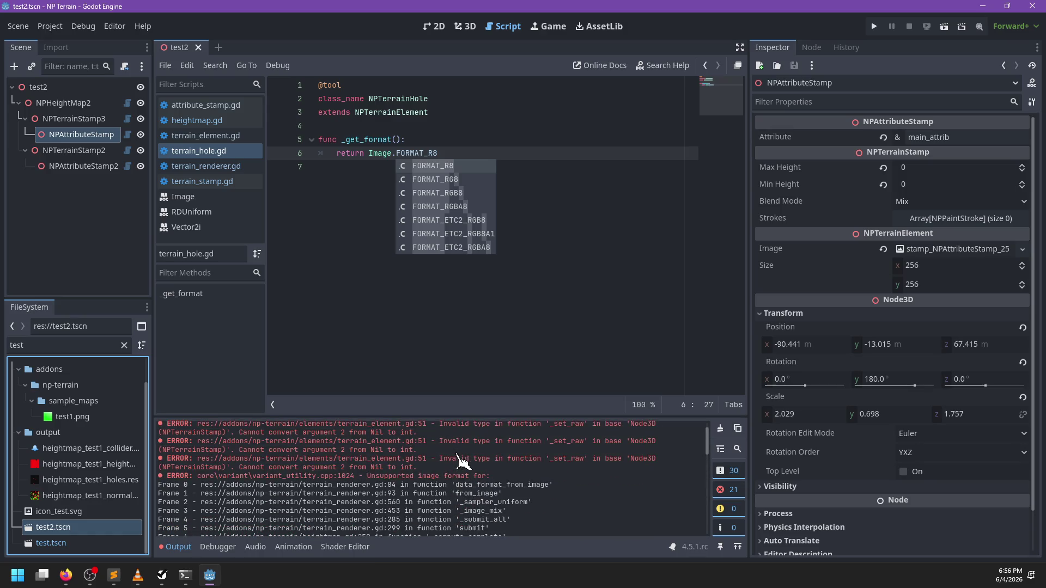
- In terrain_element.gd, locate the _set_raw definition, its convert call and _get_format uses
left_click(594, 237)
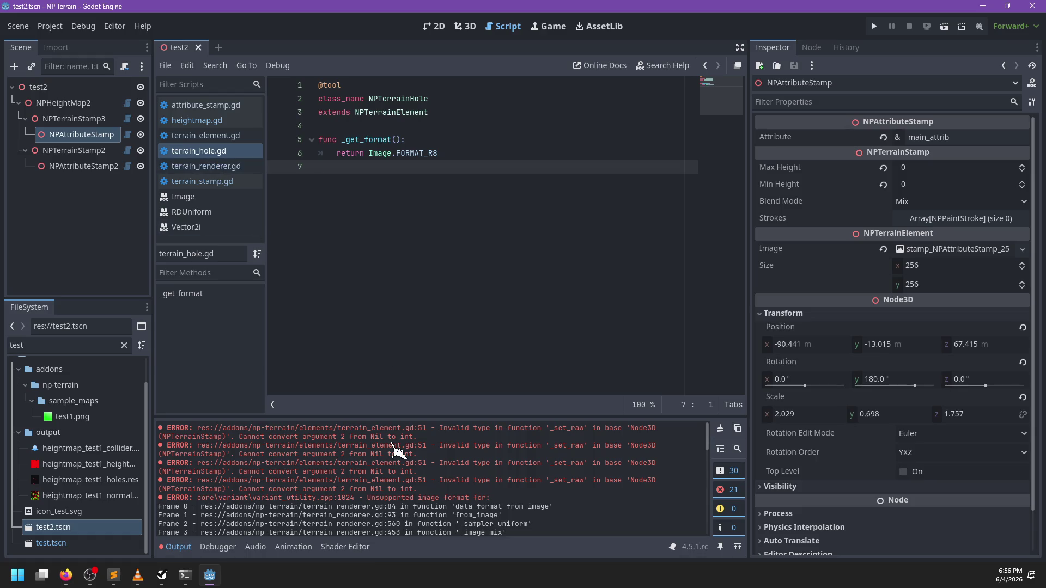
left_click(220, 136)
left_click(523, 186)
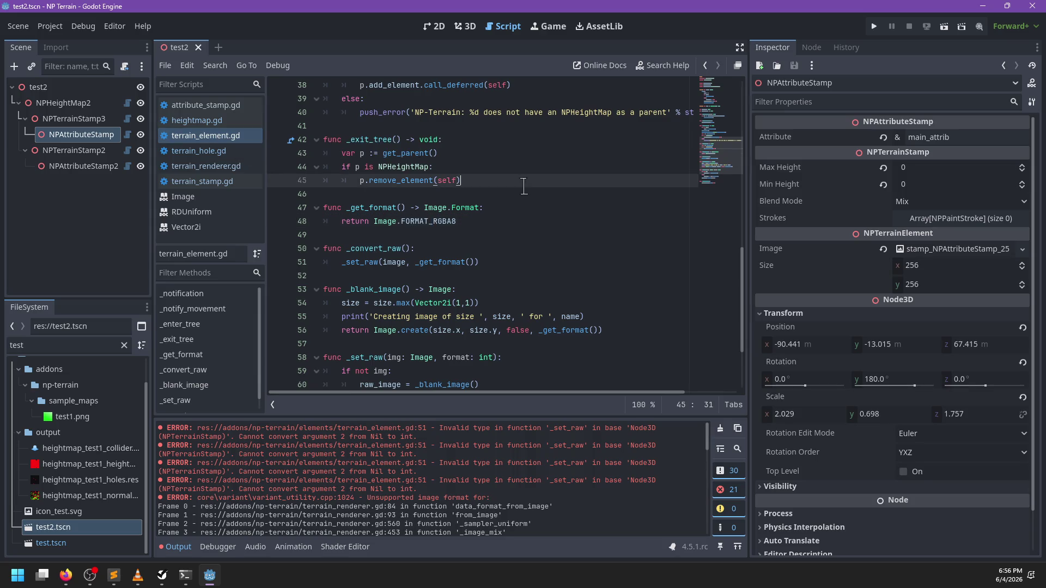
key("ctrl+f")
type("_set_rtaw")
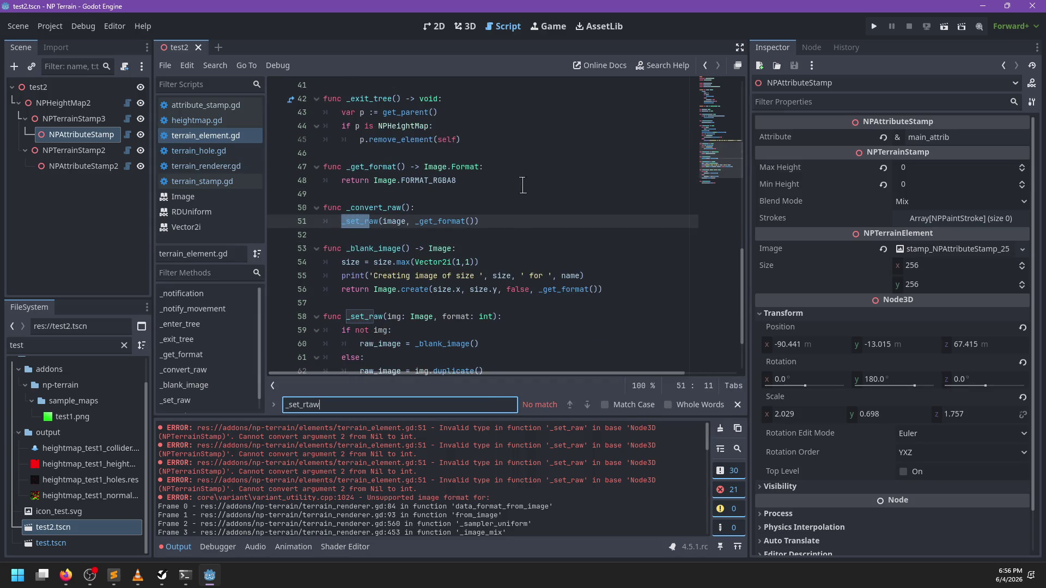
key("Escape")
scroll(506, 216, "down", 1)
double_click(447, 304)
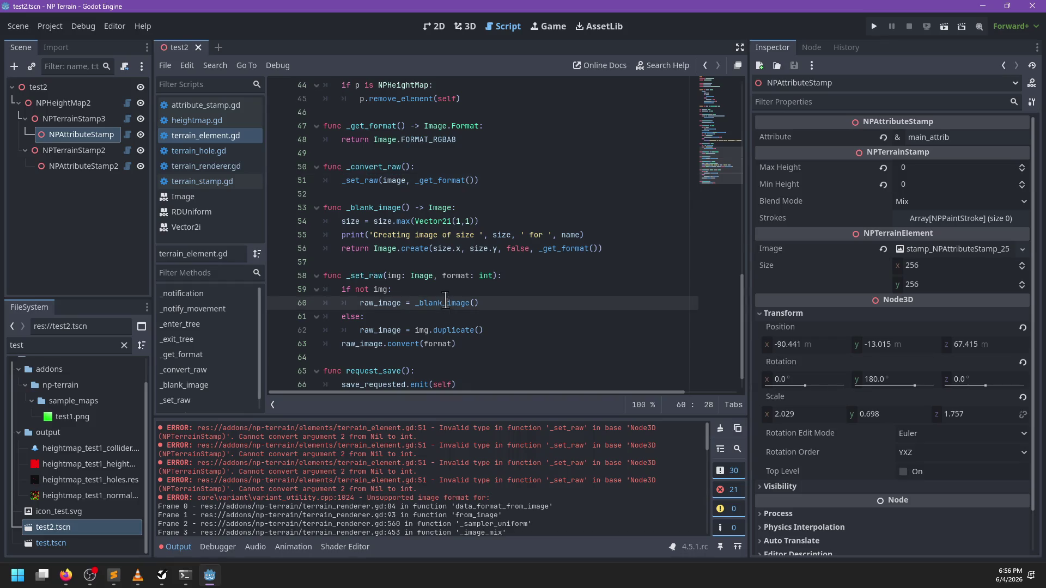
left_click(404, 346)
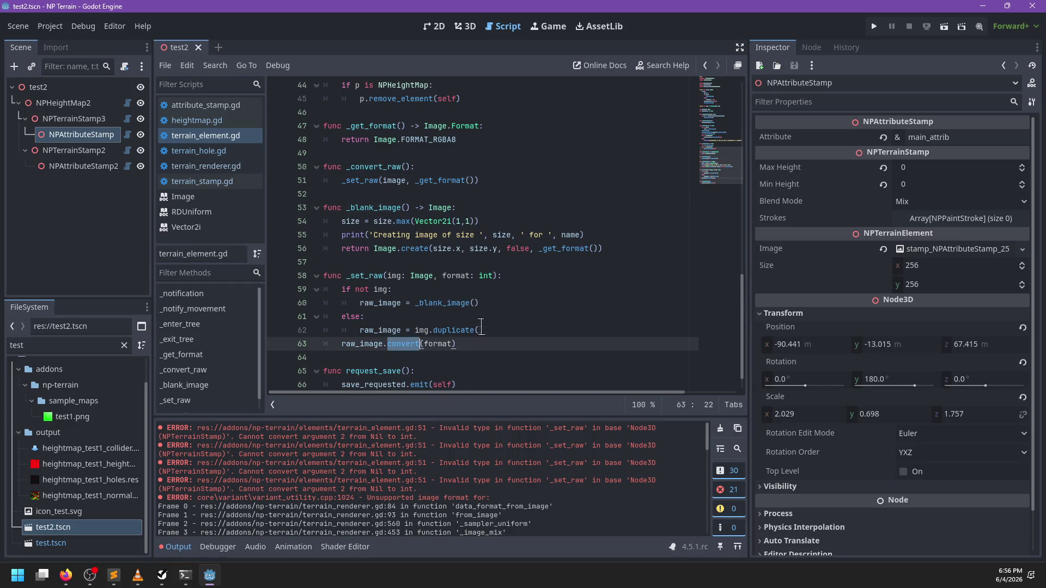
left_click(370, 276)
double_click(369, 276)
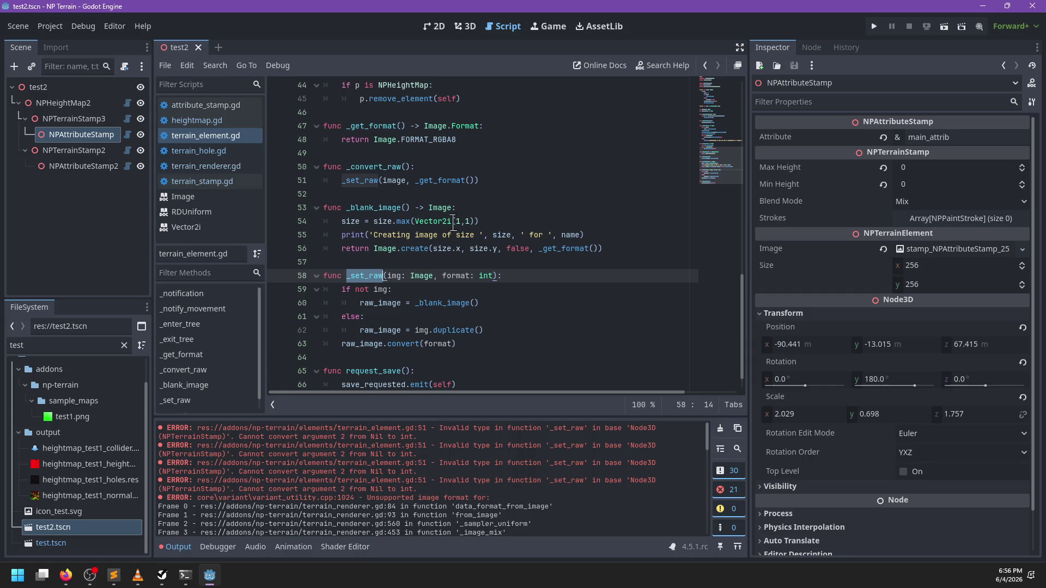
double_click(443, 180)
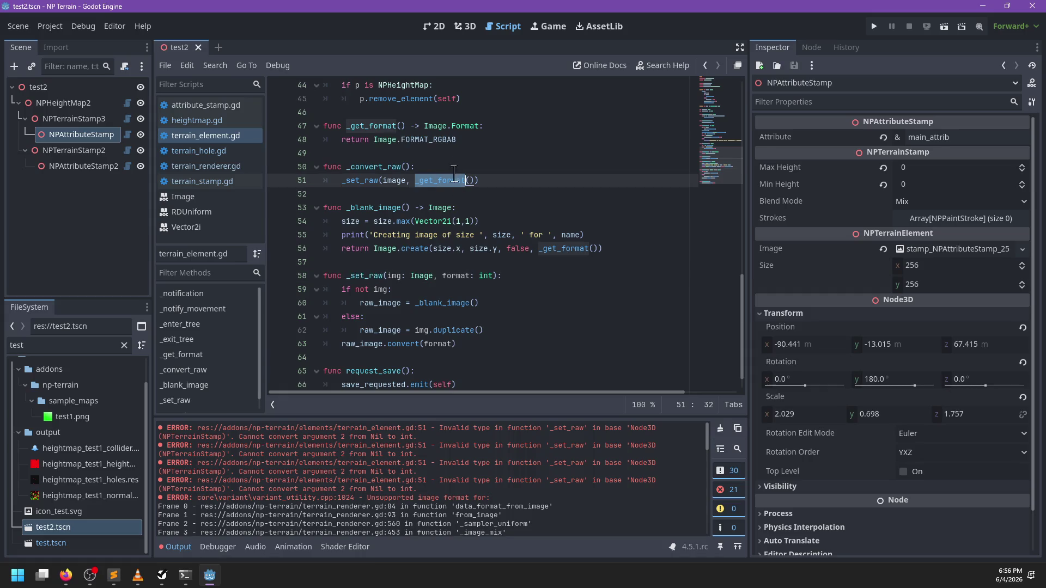
- Type _set_raw's format parameter as Image.Format, nest convert under else, and close test2
double_click(484, 275)
type("Image.")
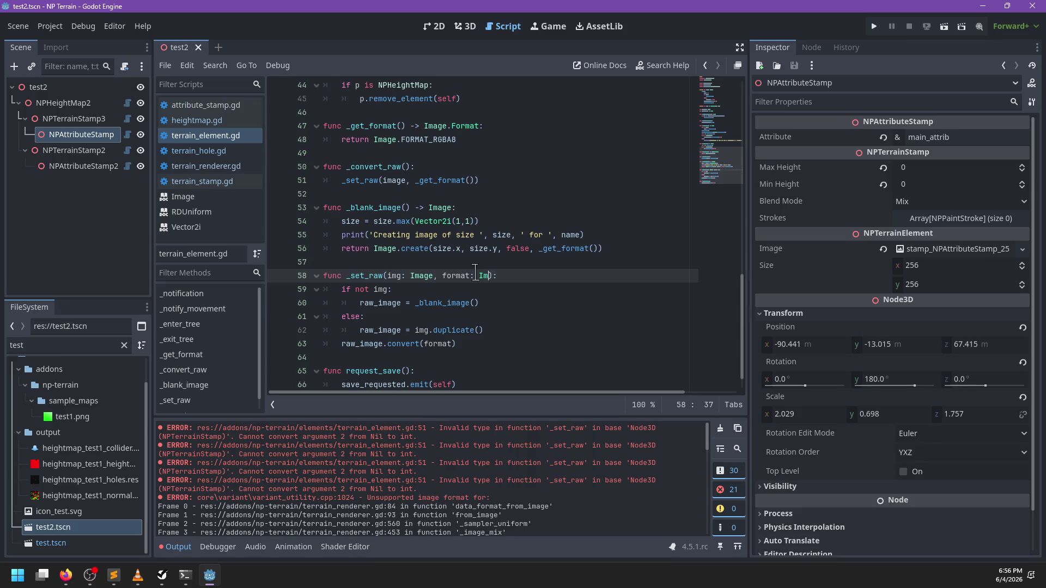
type("Format")
left_click(342, 343)
key("Tab")
key("End")
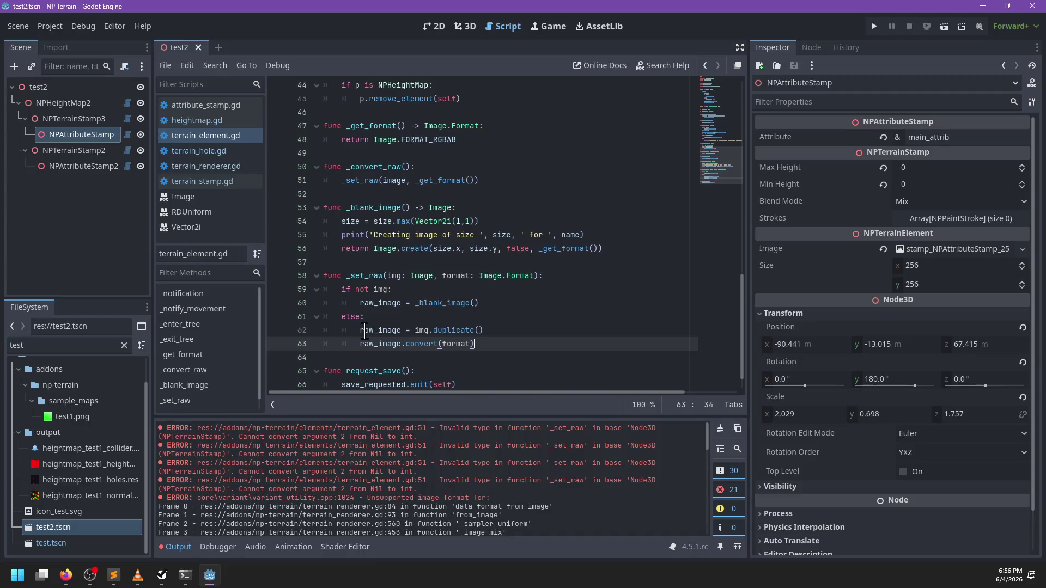
scroll(502, 255, "down", 1)
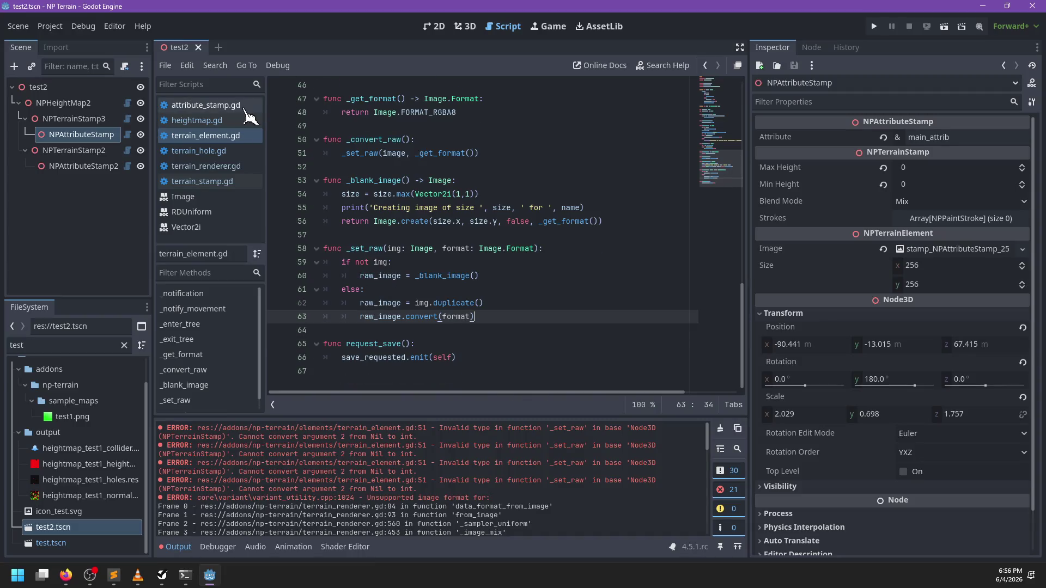
left_click(198, 48)
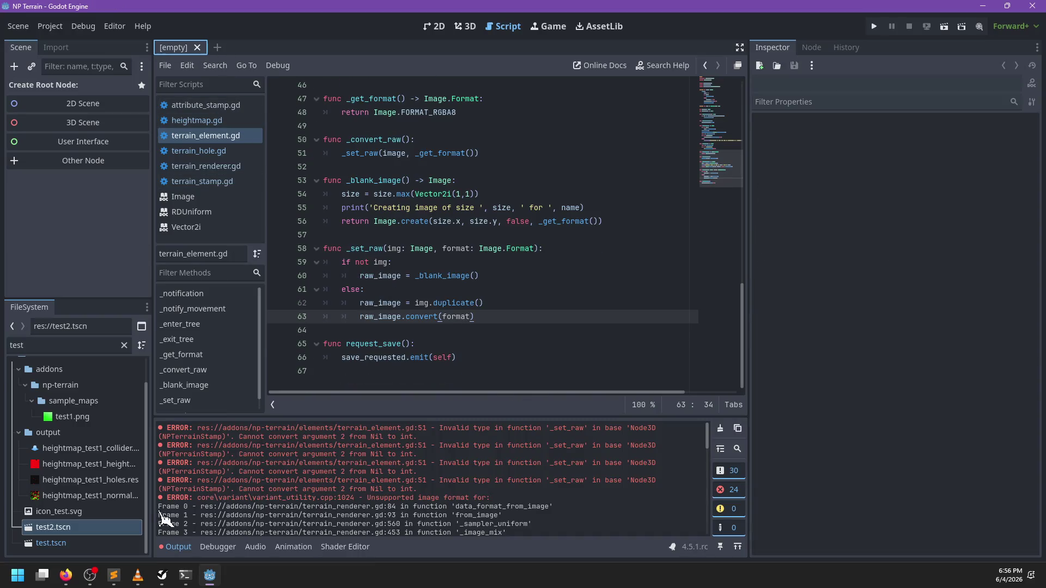
- Clear the Output log, reopen test2.tscn, and inspect the _set_raw call on line 51
left_click(720, 428)
double_click(78, 531)
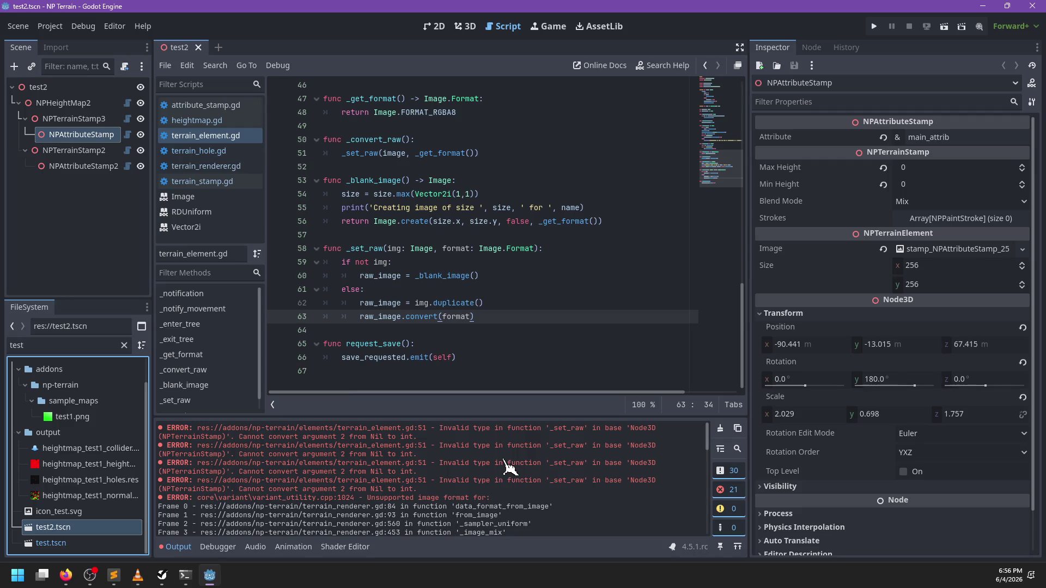
left_click(543, 262)
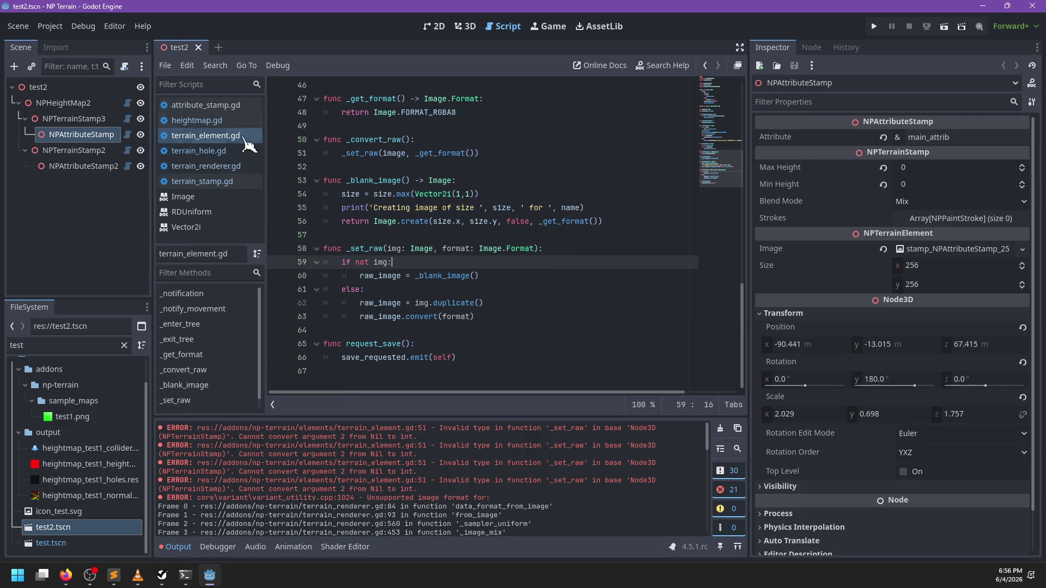
double_click(359, 153)
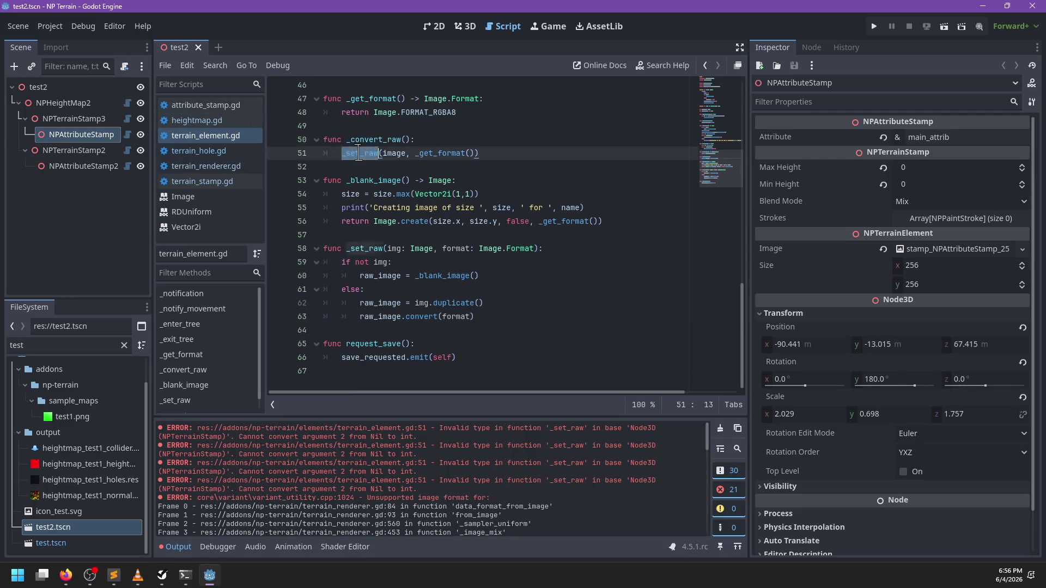
- Review _get_format's Image.Format return type, then bring up terrain_stamp.gd
scroll(473, 188, "up", 1)
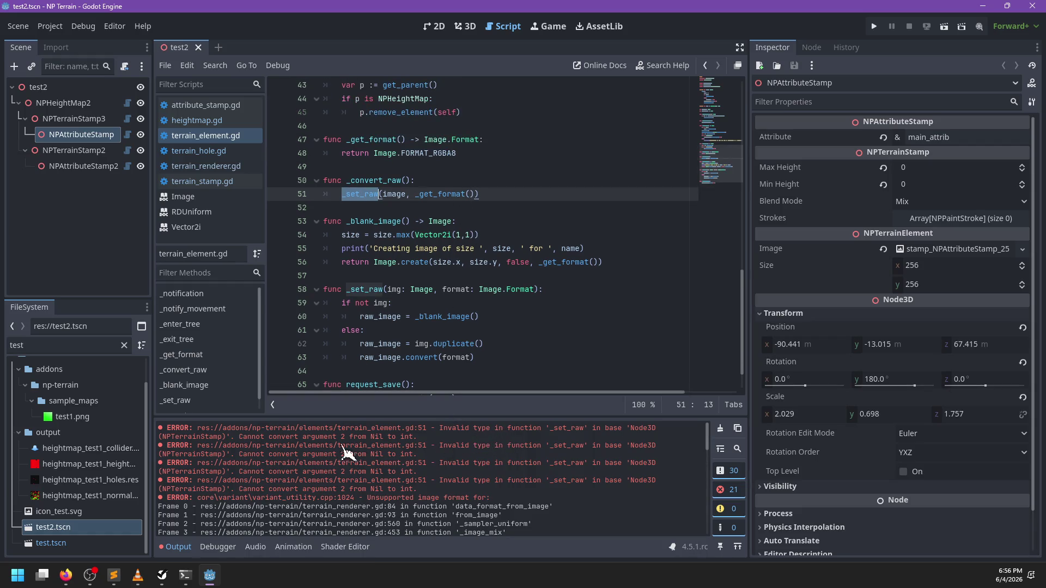
double_click(439, 194)
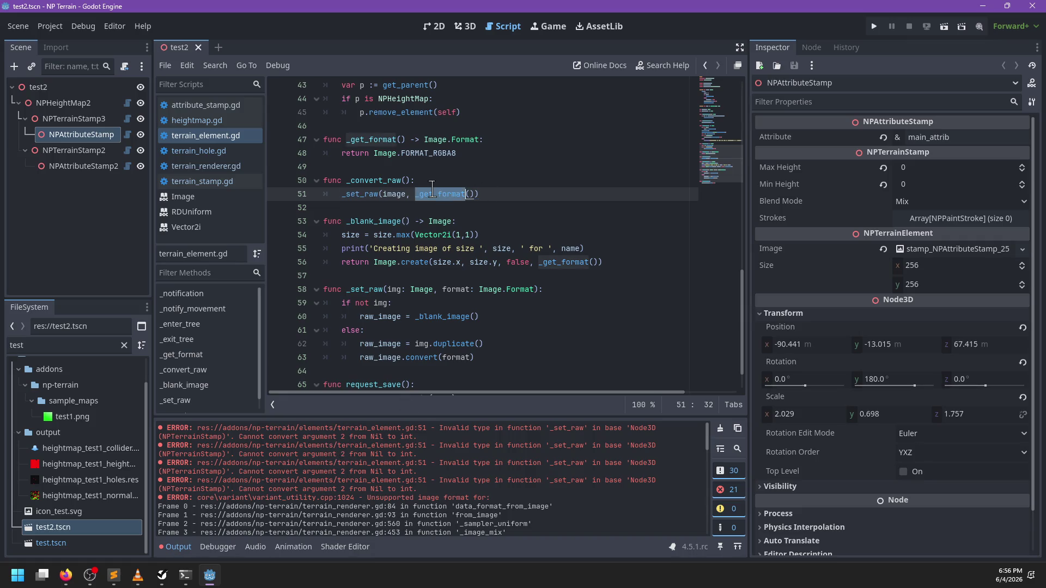
left_click_drag(405, 139, 478, 140)
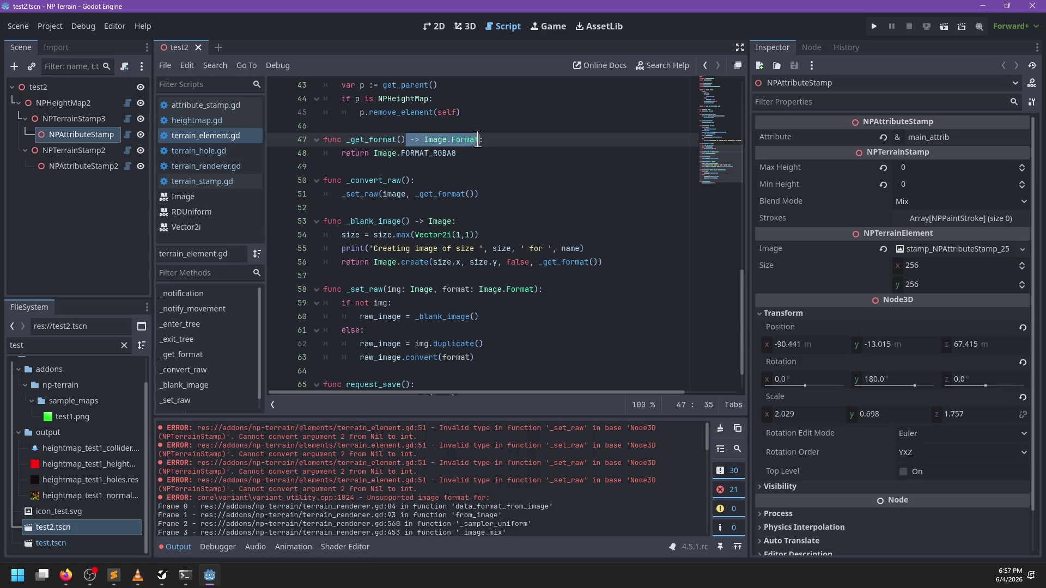
left_click(232, 167)
left_click(224, 181)
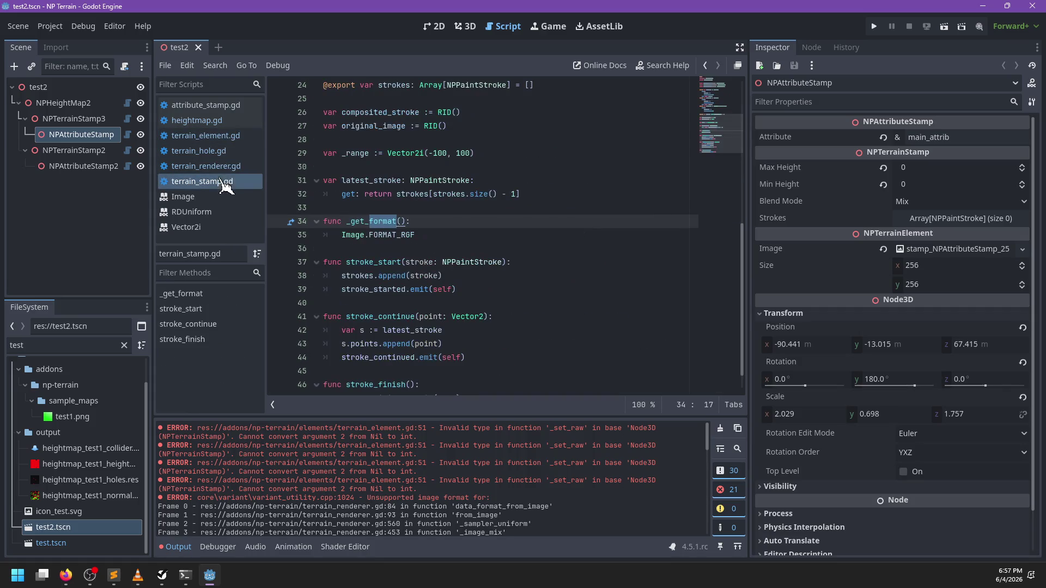
- Make terrain_stamp.gd's _get_format return Image.FORMAT_RGF as Image.Format and save
left_click(343, 235)
type("return")
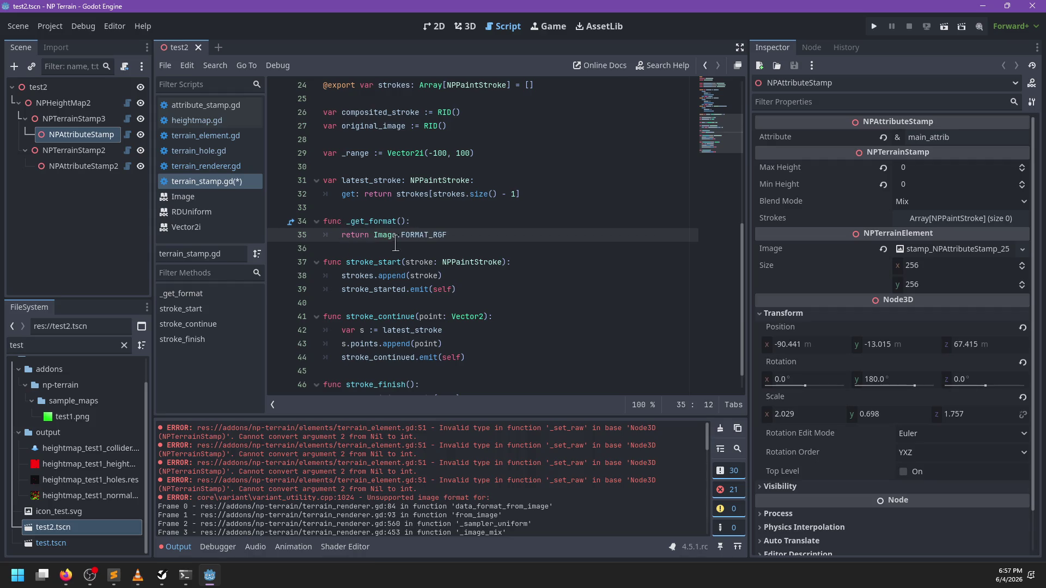
left_click(404, 220)
key("ctrl+s")
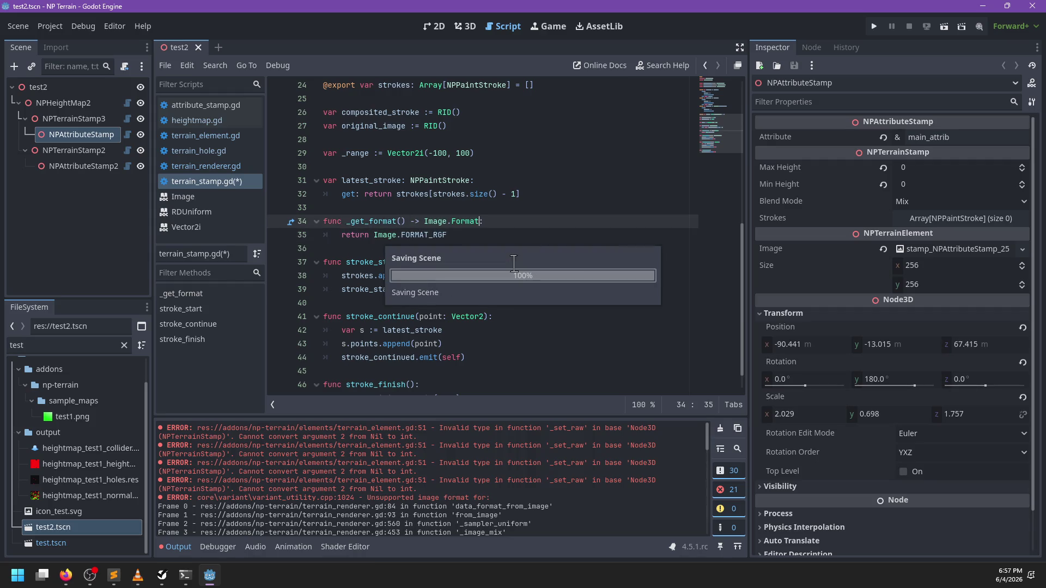
- Clear the Output log and close and reopen the test2 scene
left_click(720, 429)
left_click(198, 47)
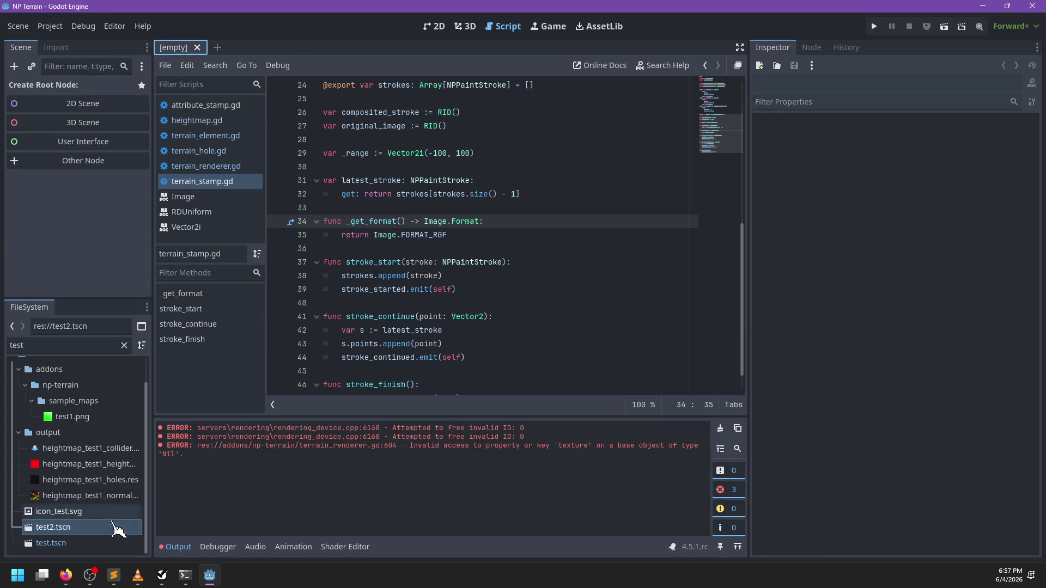
left_click(720, 429)
double_click(81, 527)
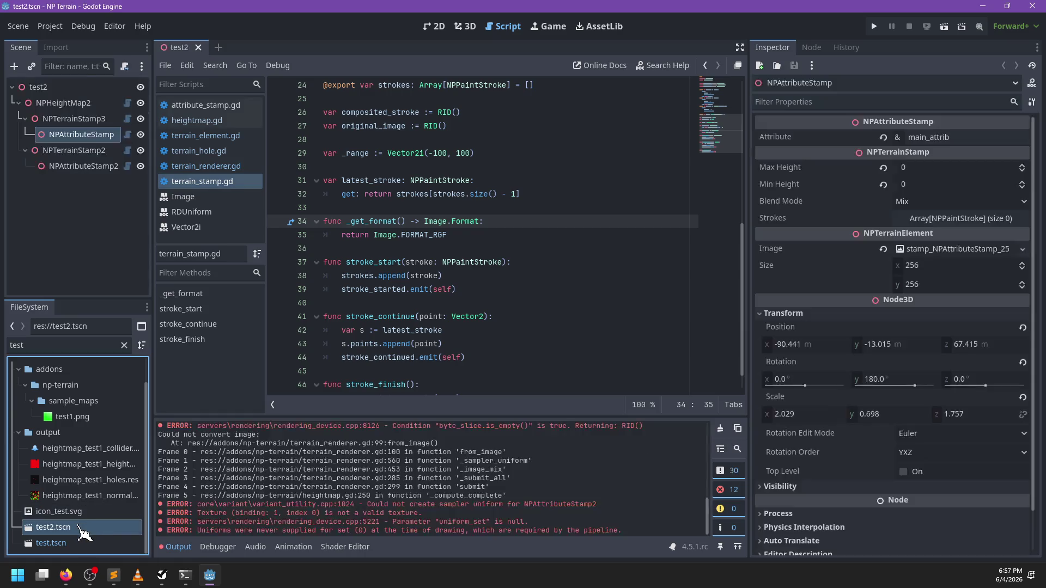
- Inspect the FORMAT_RGF constant and check terrain_renderer.gd's supported formats
scroll(558, 482, "up", 3)
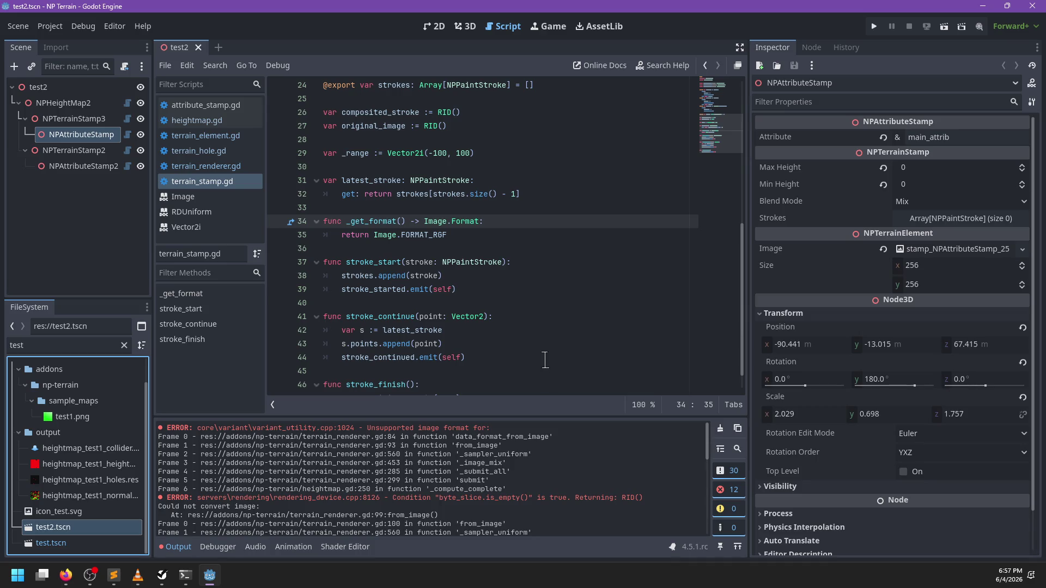
double_click(439, 236)
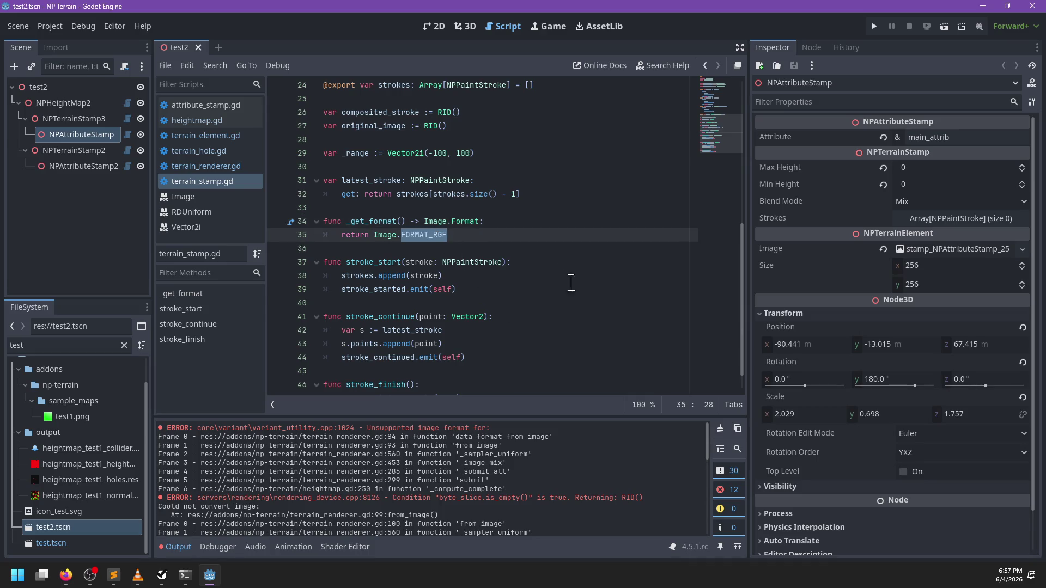
left_click(228, 165)
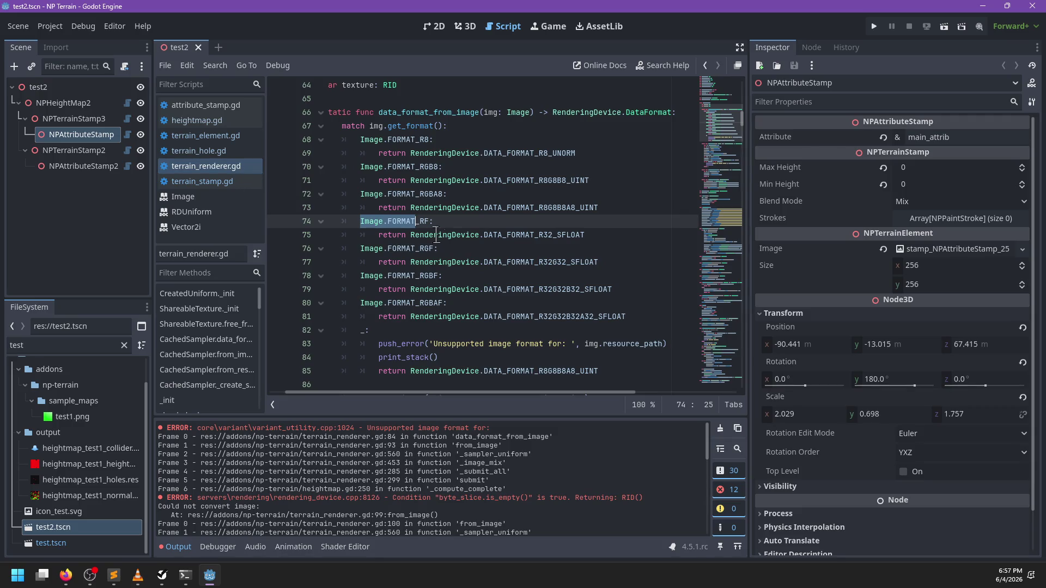
left_click(229, 157)
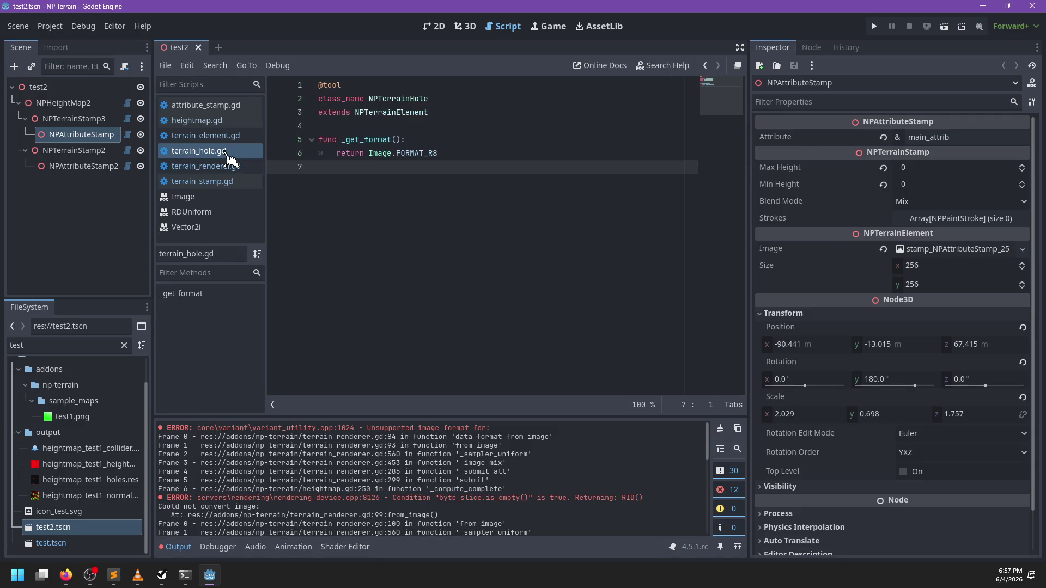
- Give terrain_hole.gd's _get_format an Image.Format return type returning FORMAT_R8, and save
left_click(402, 141)
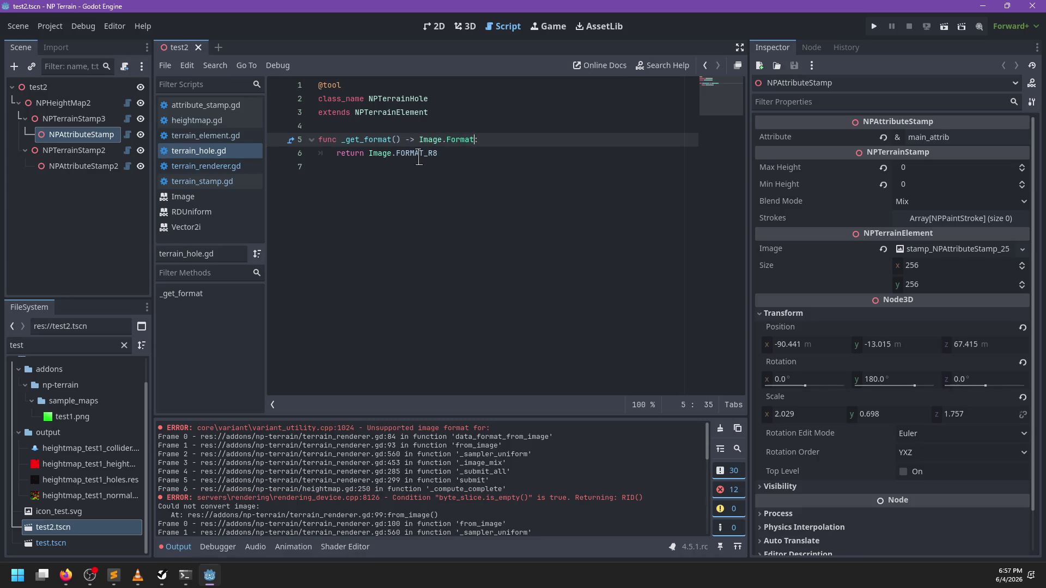
key("ctrl+s")
key("Down")
key("BackSpace")
key("BackSpace")
type("R")
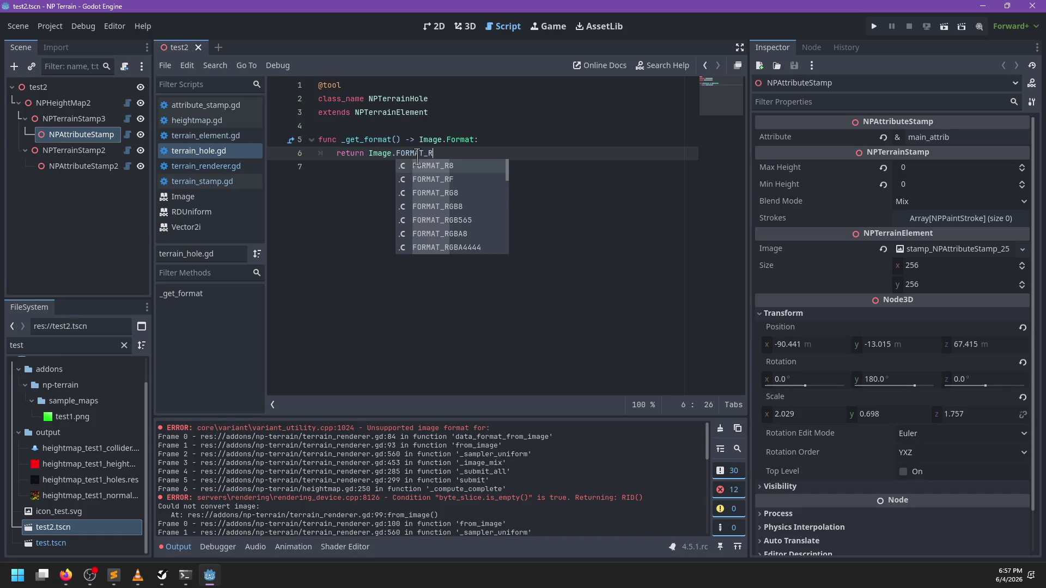
type("8")
key("Escape")
key("ctrl+s")
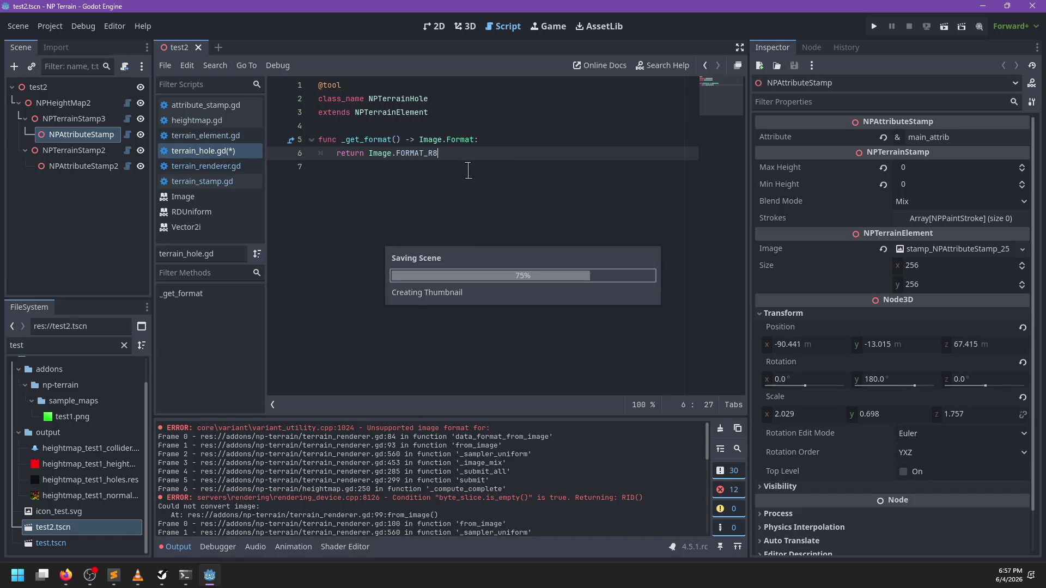
- Change terrain_element.gd's default format from FORMAT_RGBA8 to FORMAT_RGBAF and save
left_click(206, 135)
left_click(521, 154)
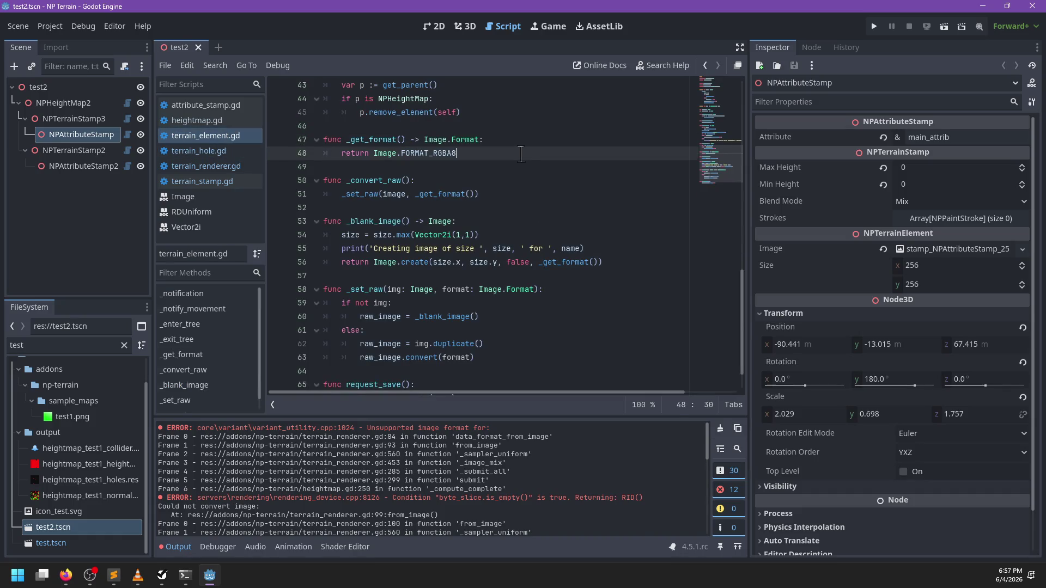
double_click(449, 154)
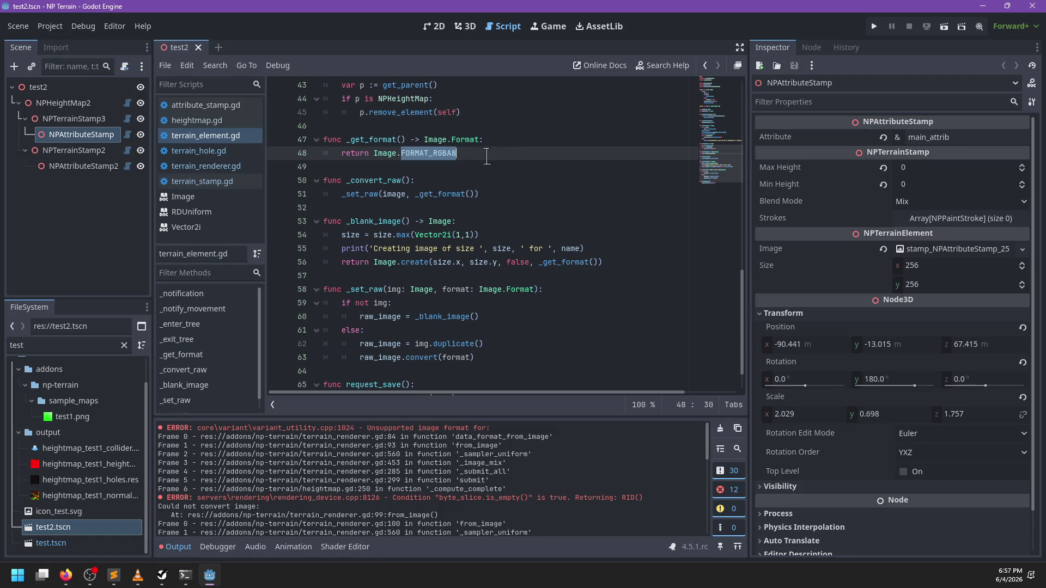
type("FORM")
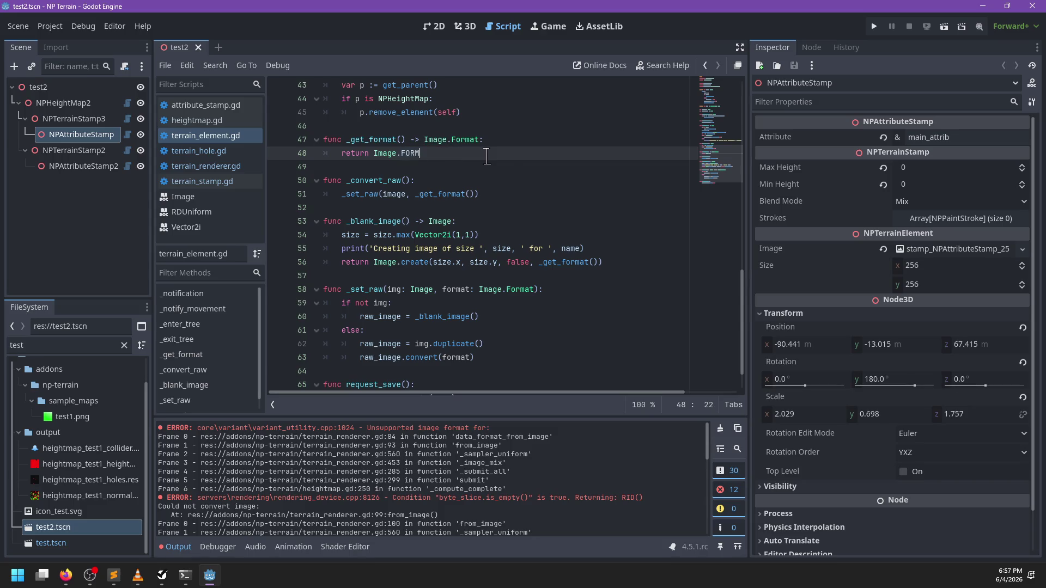
type("AT_RGB")
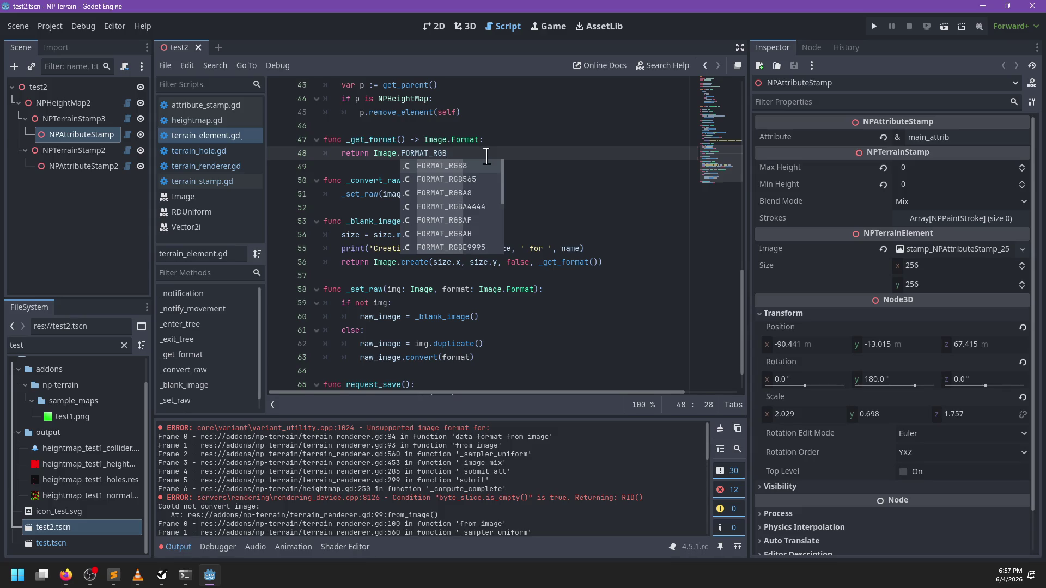
type("AF")
key("ctrl+s")
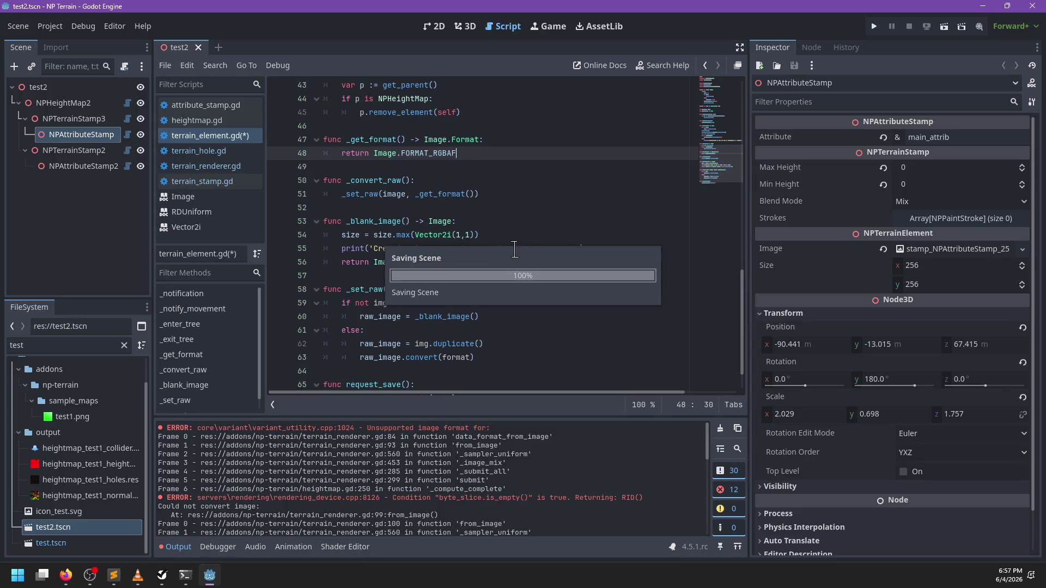
double_click(352, 140)
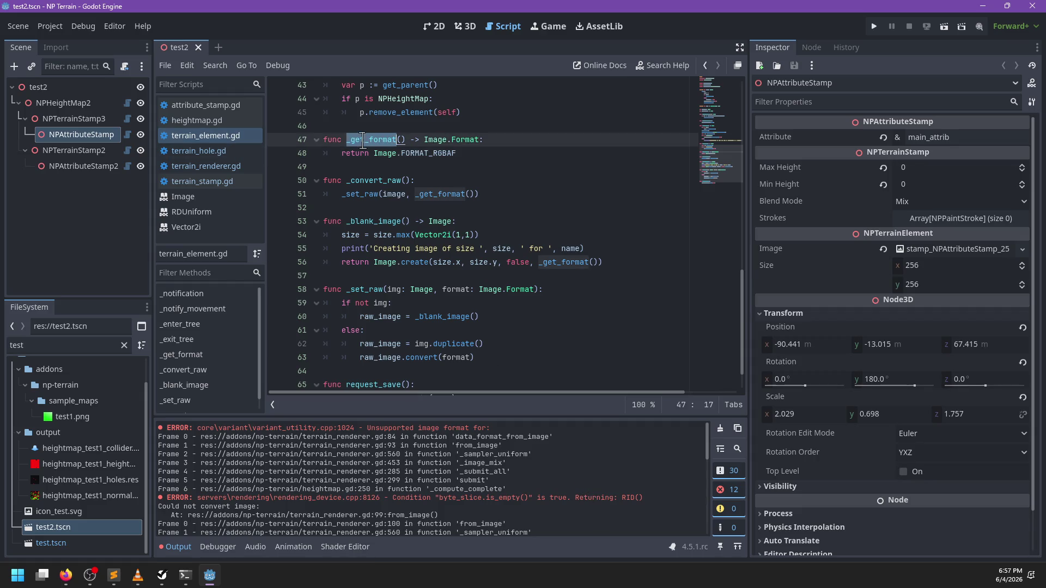
left_click(218, 123)
left_click(203, 138)
left_click(207, 105)
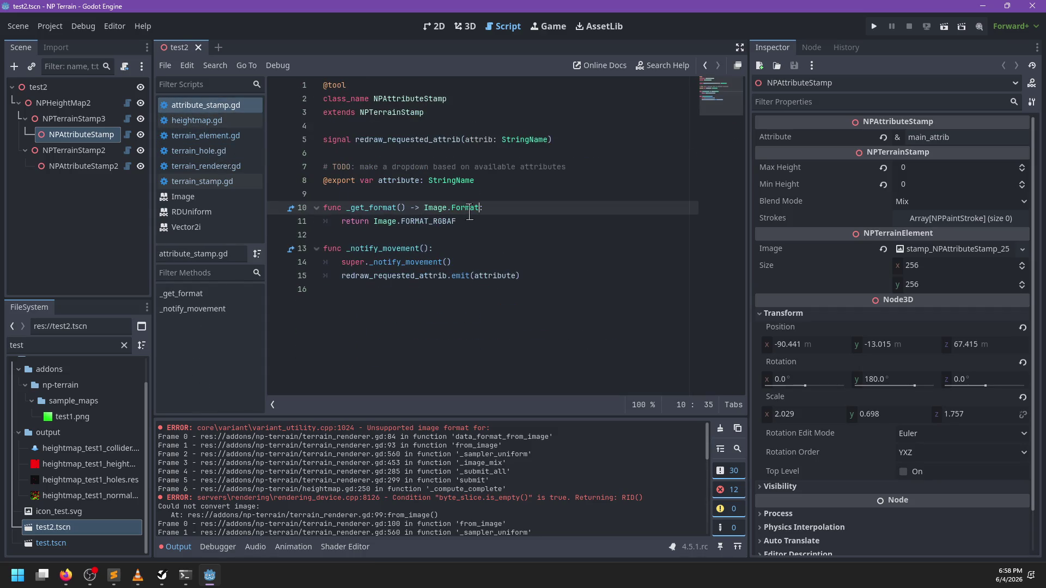
- Read the FORMAT_RGBAF documentation and check terrain_stamp.gd's FORMAT_RGF constant
double_click(428, 221)
mouse_move(425, 221)
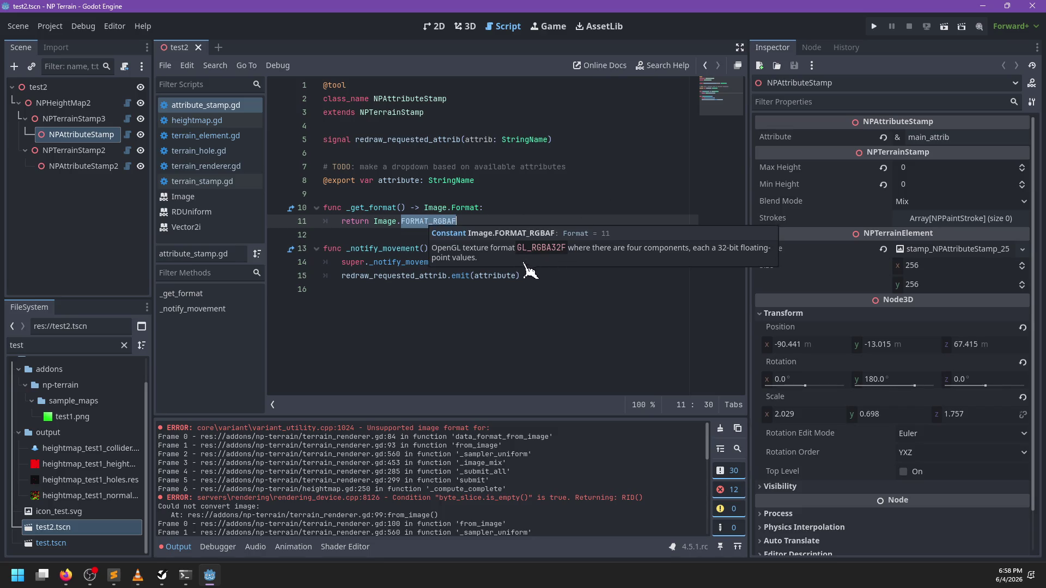
left_click(426, 278)
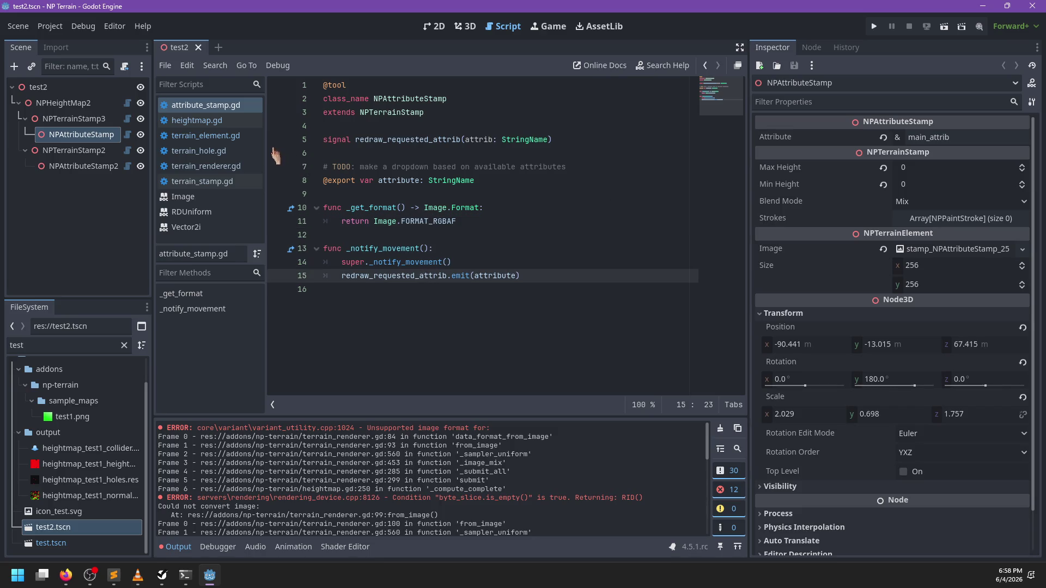
left_click(215, 152)
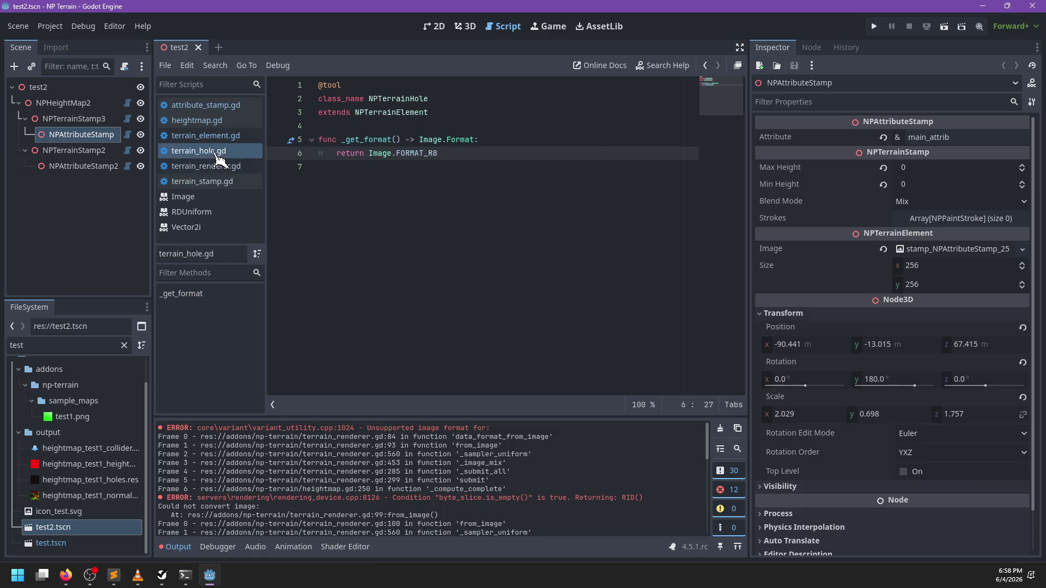
left_click(213, 181)
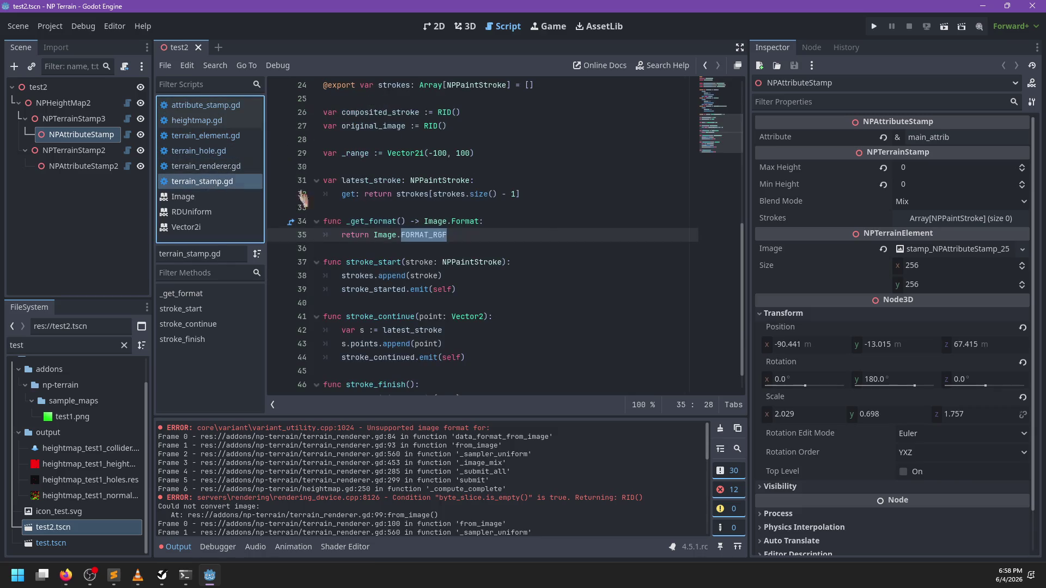
scroll(512, 248, "up", 5)
scroll(510, 245, "down", 5)
double_click(407, 213)
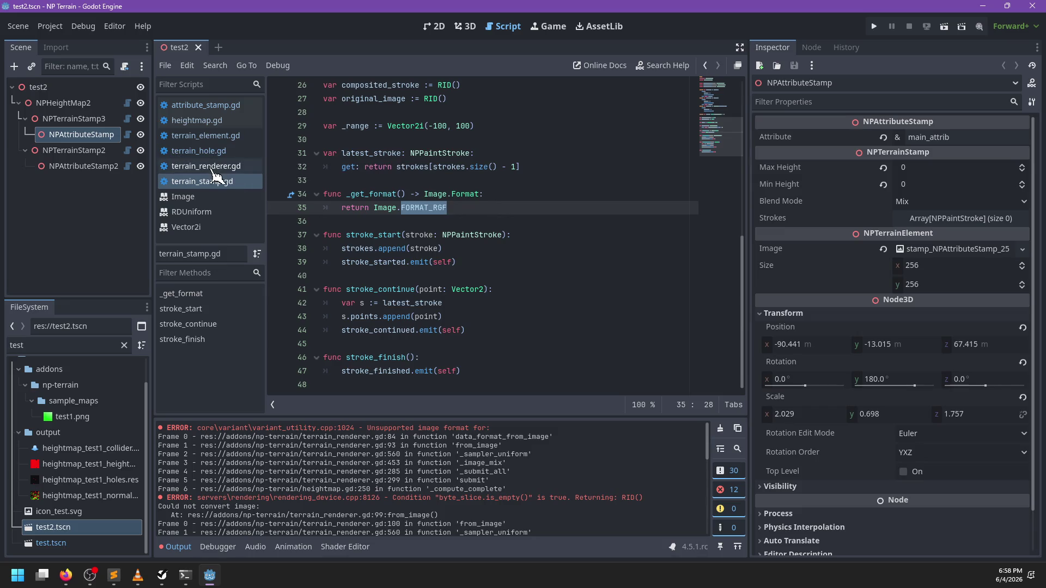
- Review terrain_element.gd's FORMAT_RGBAF default, _convert_raw, and the _set_raw call on line 51
left_click(216, 137)
left_click(481, 140)
left_click(467, 156)
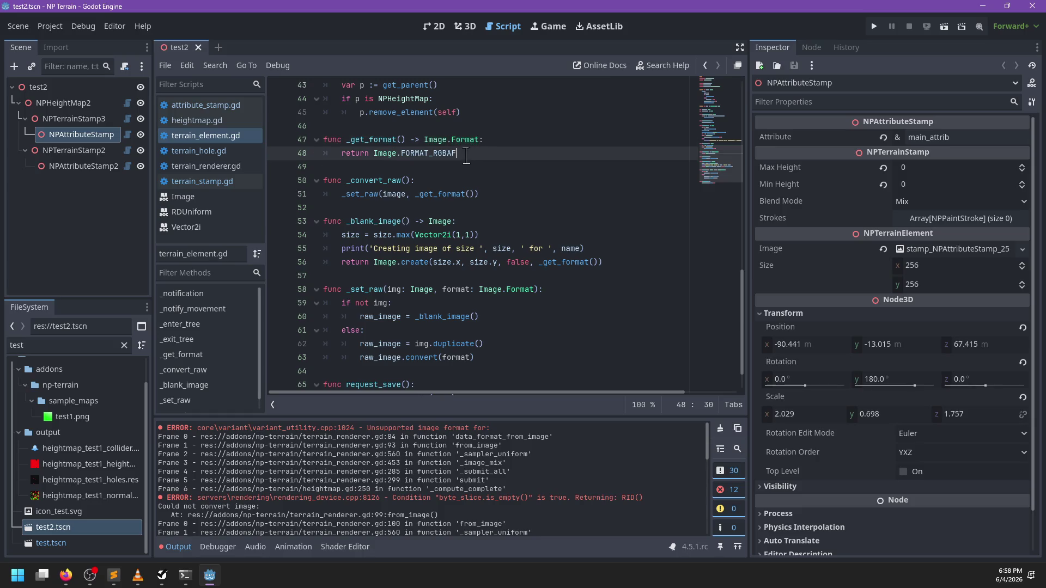
double_click(376, 180)
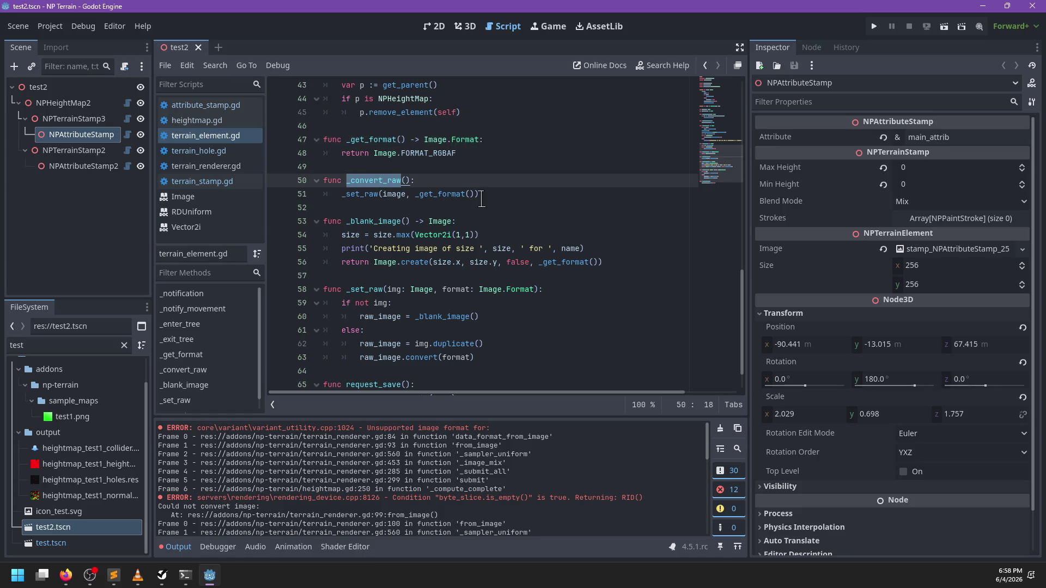
left_click(482, 196)
double_click(359, 195)
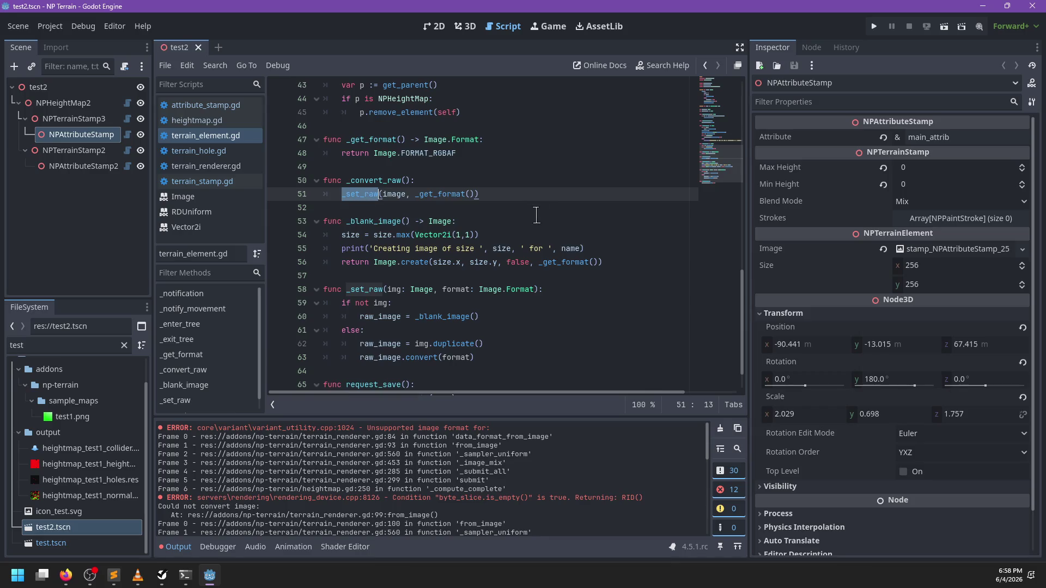
scroll(536, 216, "down", 1)
- Clear the Output log, then open Find in Files in Sublime Text
left_click(233, 167)
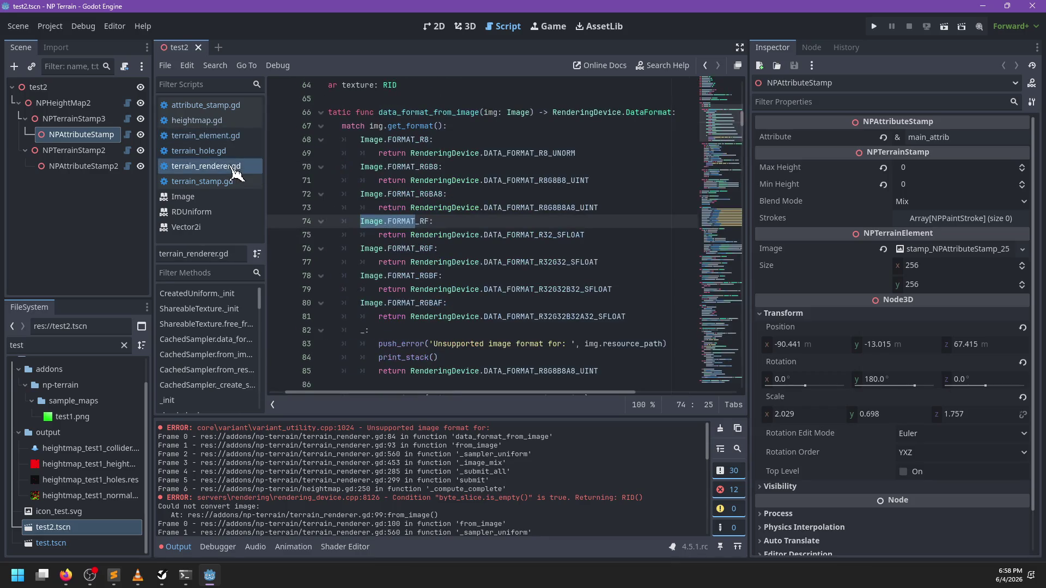
left_click(720, 428)
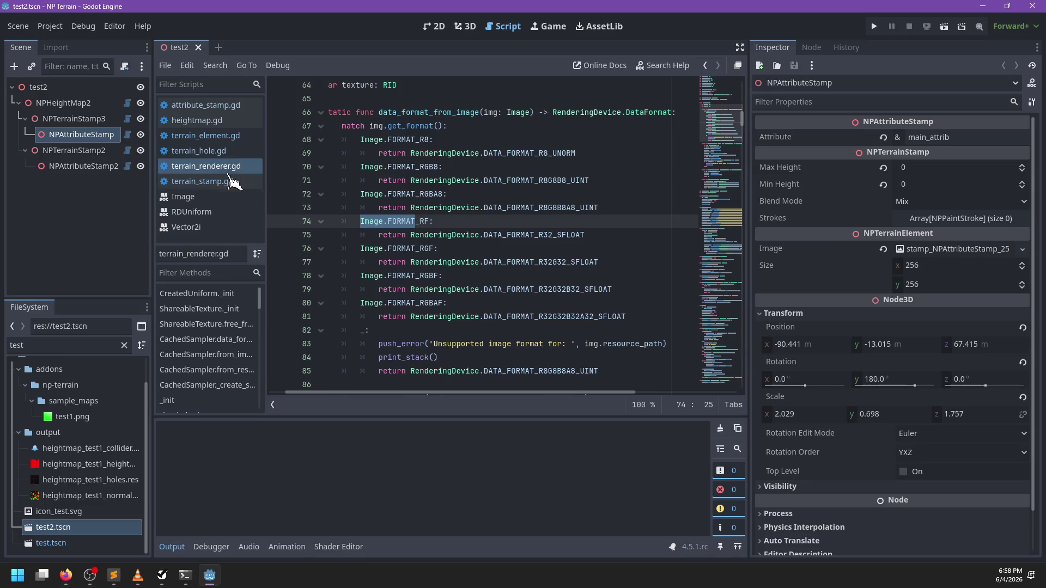
left_click(204, 182)
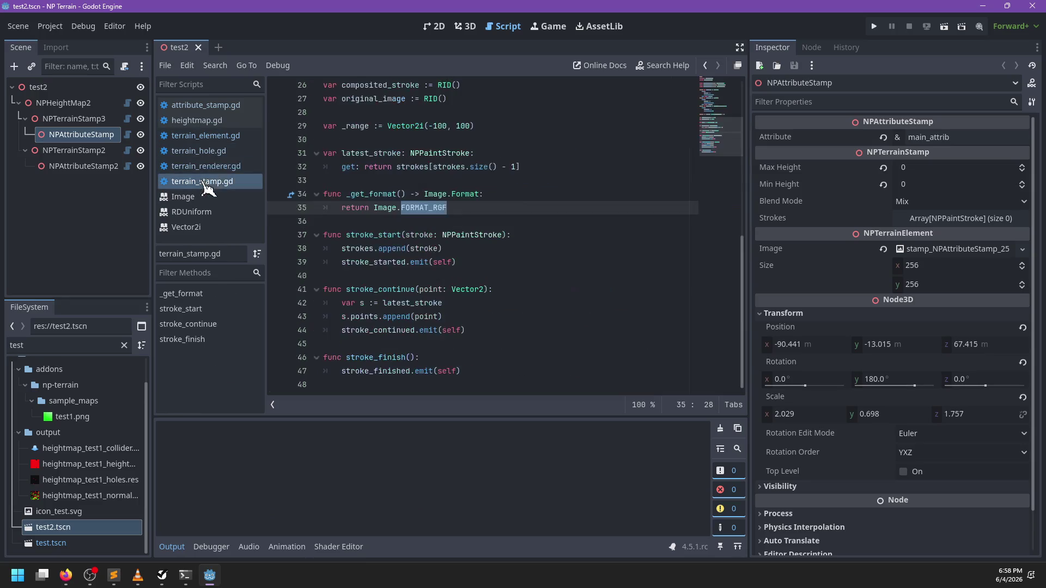
left_click(473, 251)
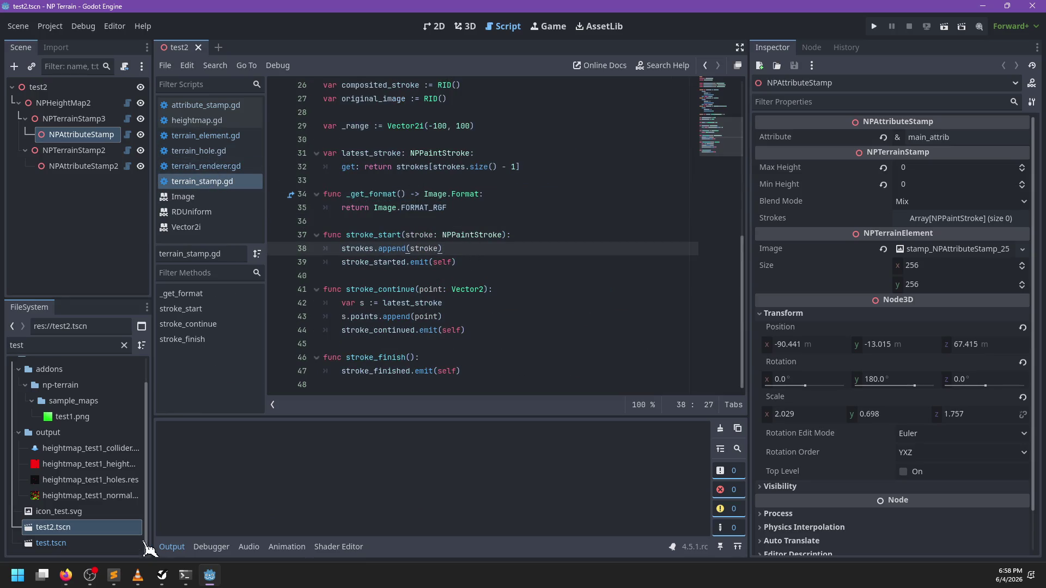
left_click(113, 575)
key("ctrl+shift+f")
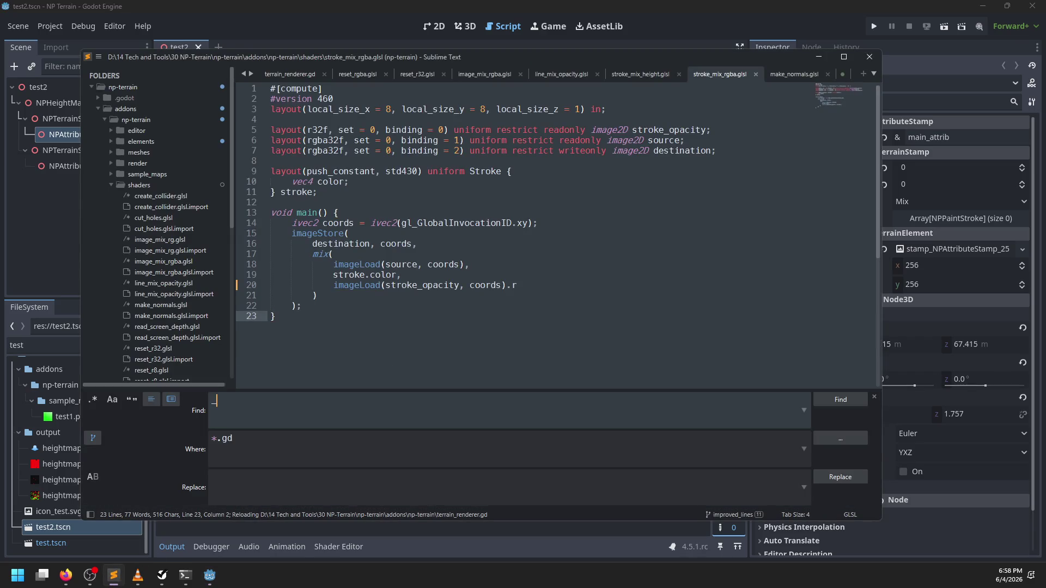
- Search the project's .gd files for _convert_raw and then _set_raw
type("aw")
key("Return")
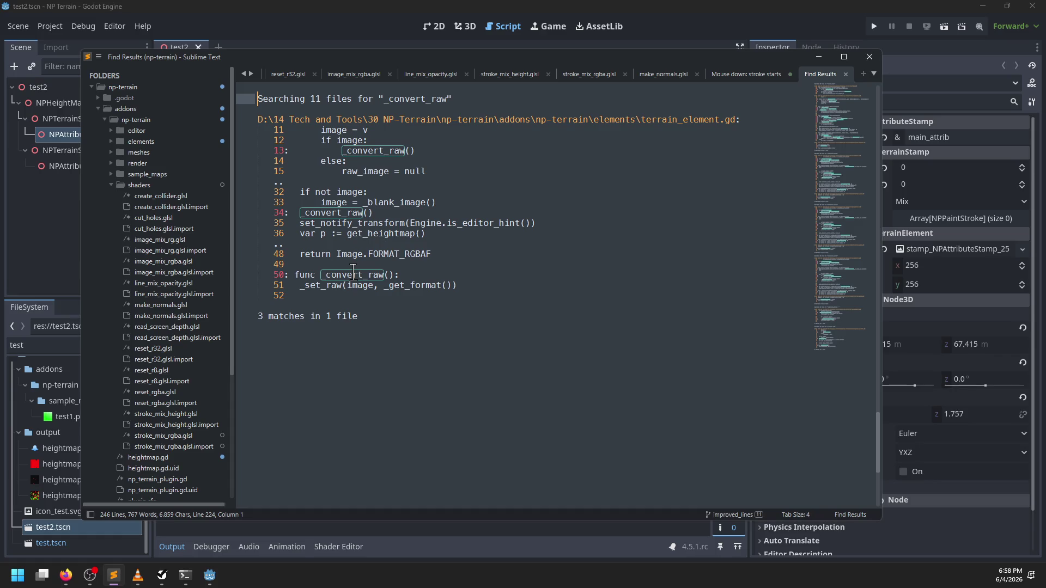
key("ctrl+shift+f")
key("BackSpace")
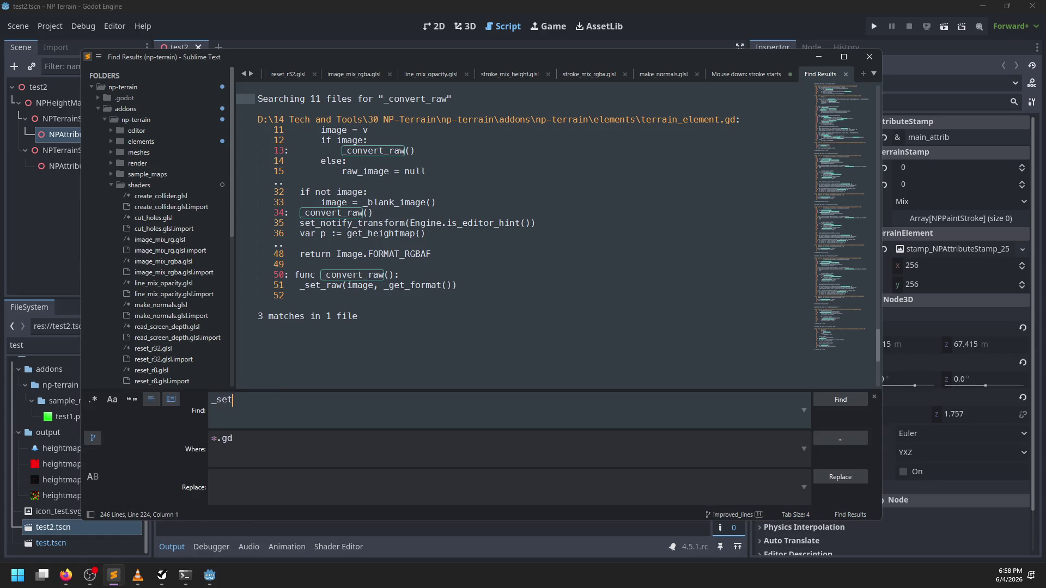
type("w")
key("Return")
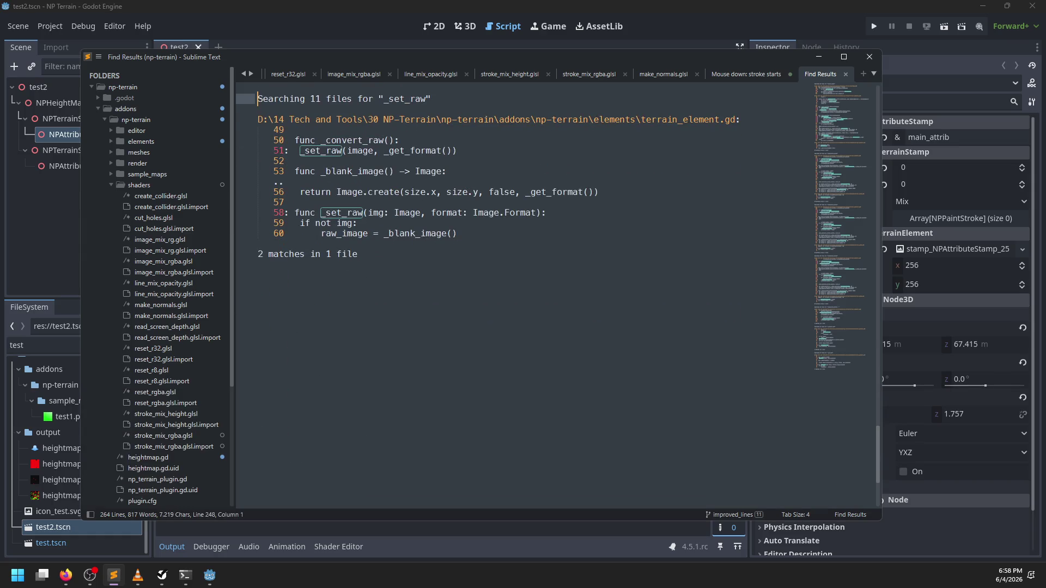
- Move _set_raw's body into _convert_raw in terrain_element.gd and delete the empty _set_raw
double_click(324, 150)
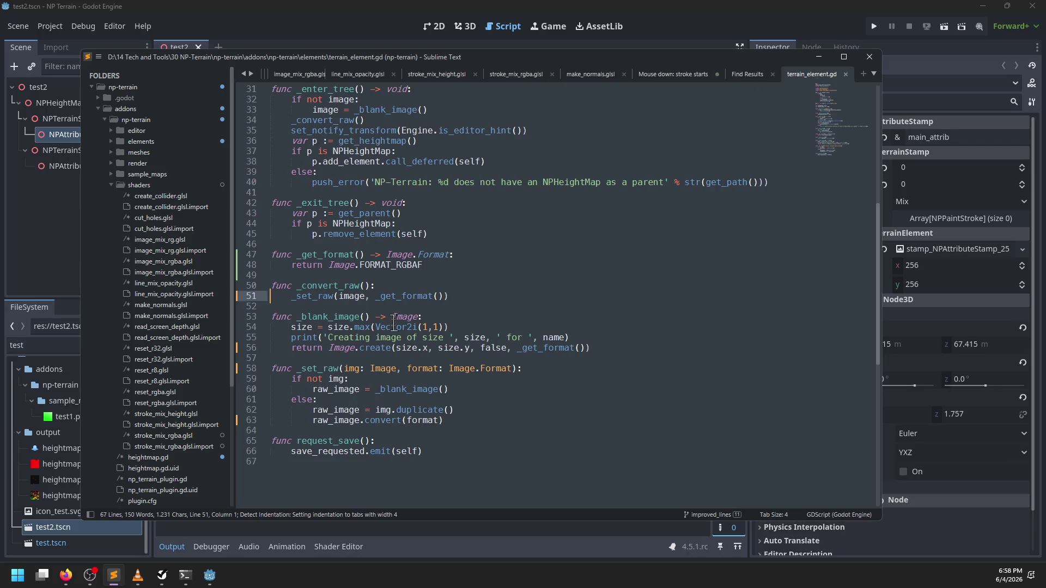
left_click_drag(461, 420, 535, 365)
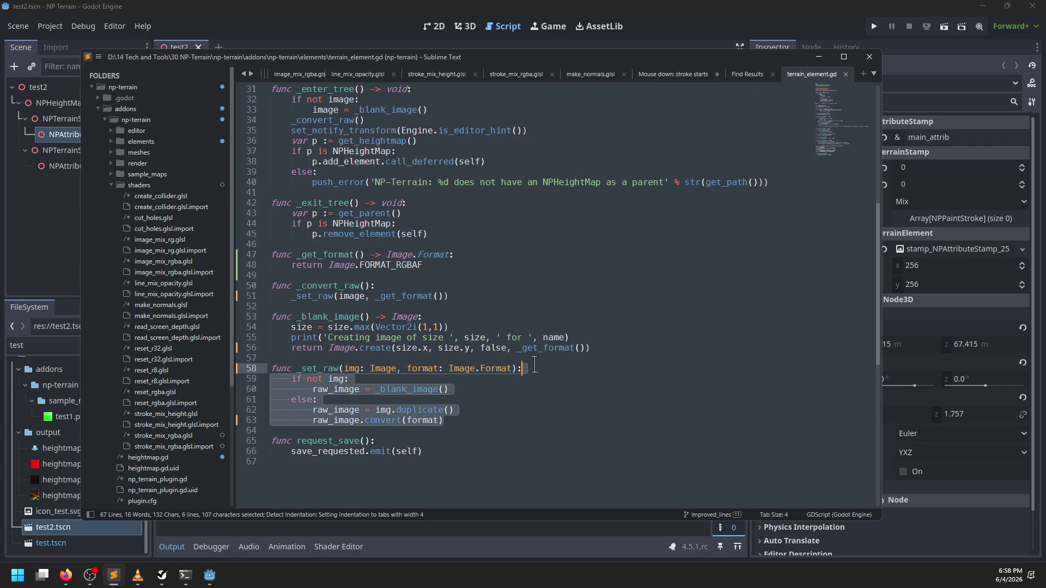
key("ctrl+x")
left_click(475, 296)
key("shift+Up")
key("ctrl+v")
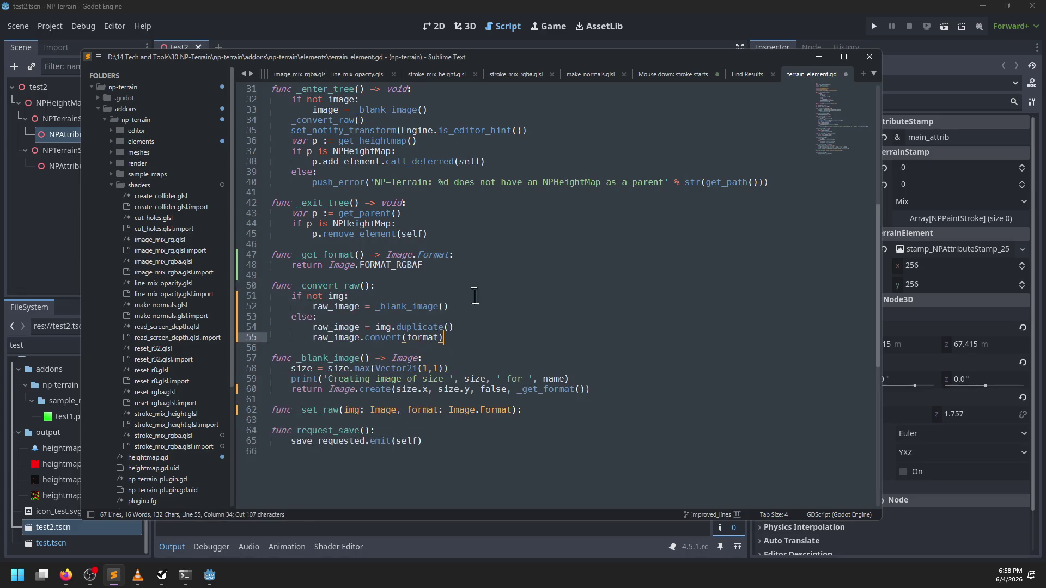
left_click(536, 410)
key("shift+Up")
key("BackSpace")
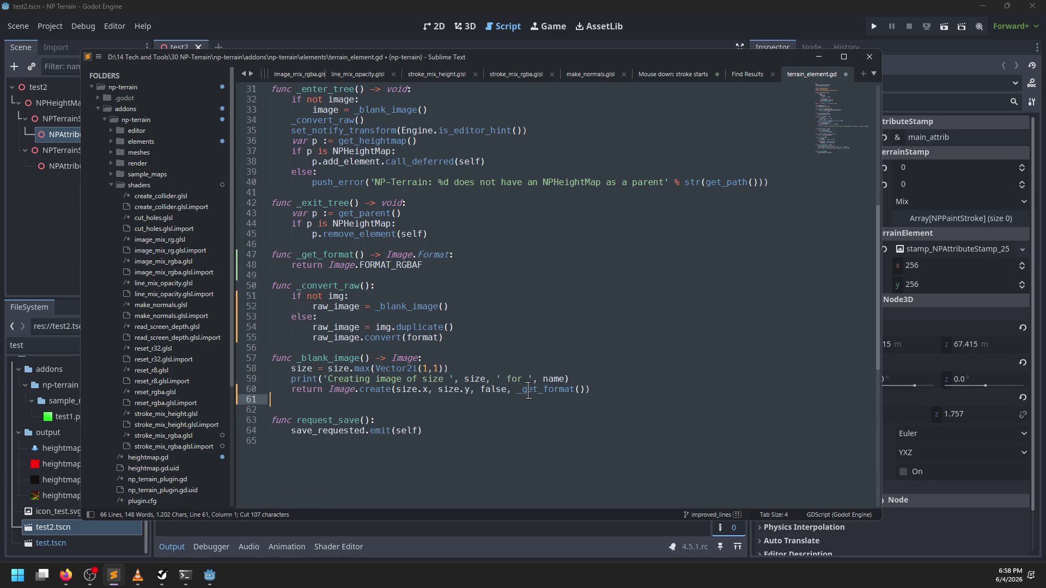
- Replace format with _get_format() in the convert call, remove the blank line, and save
double_click(424, 337)
type("_get_for")
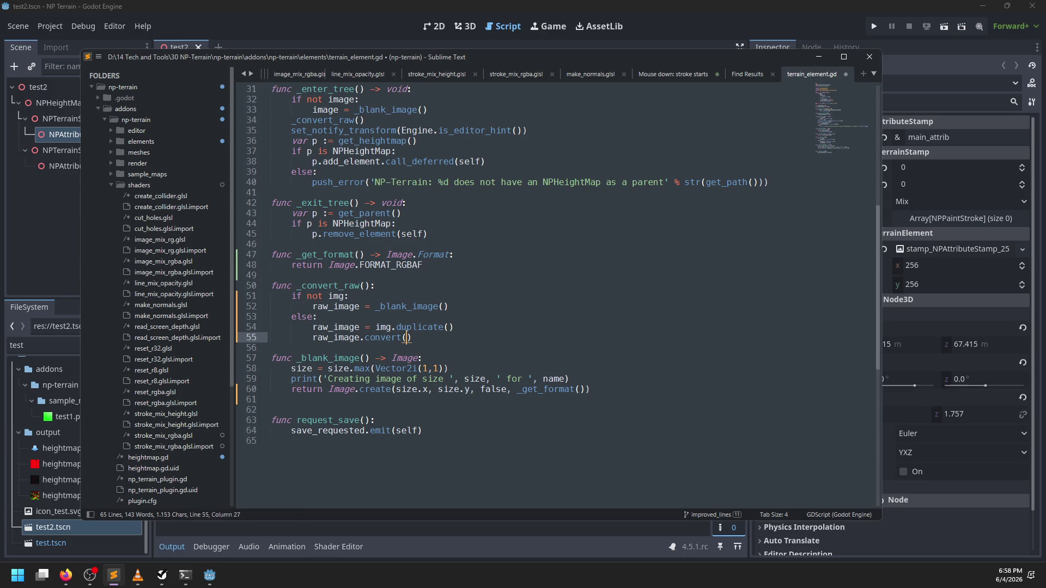
type("mat()")
left_click(321, 399)
key("BackSpace")
key("ctrl+s")
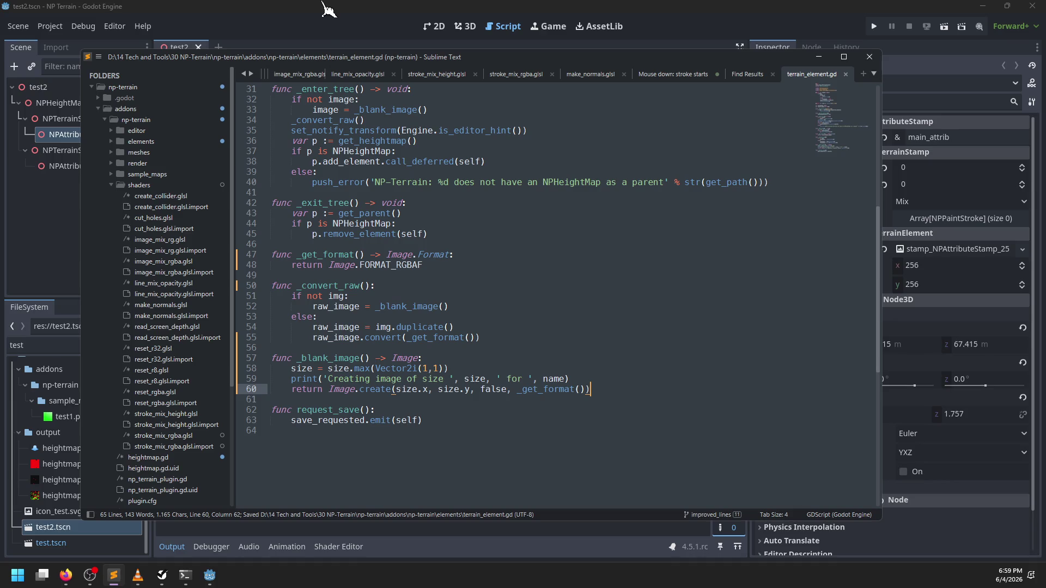
left_click(327, 16)
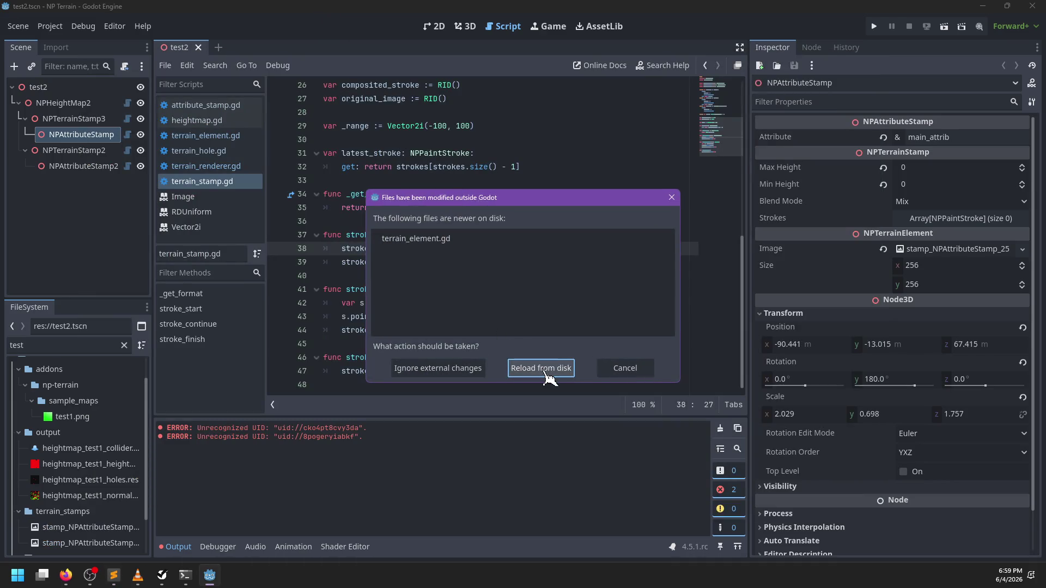
- Reload terrain_element.gd in Godot, then rename both undeclared img references to image in Sublime and save
left_click(545, 371)
left_click(499, 277)
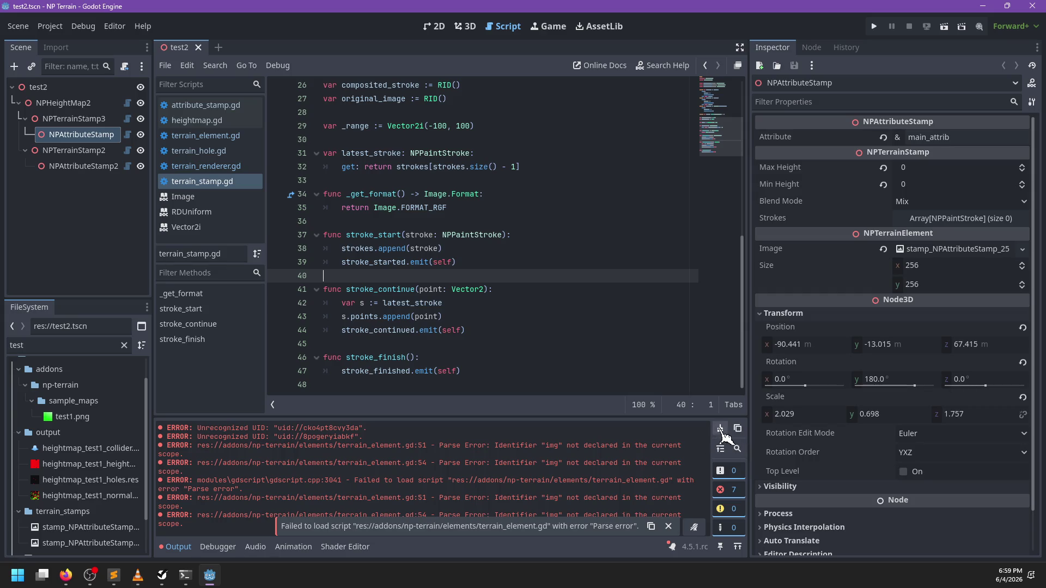
key("alt+Tab")
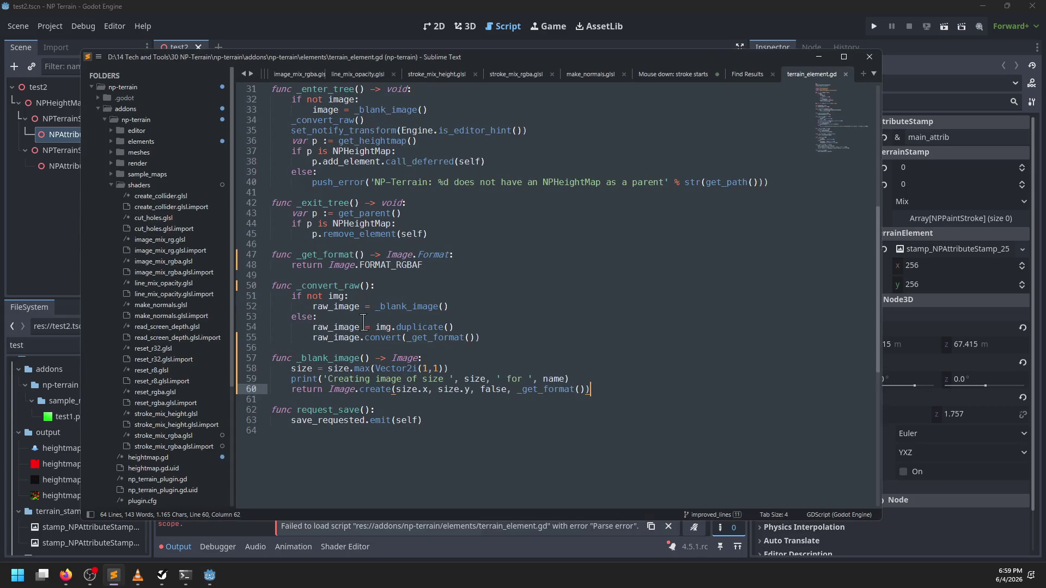
double_click(342, 296)
key("ctrl+d")
type("image")
key("Escape")
key("ctrl+s")
- Reload the fixed terrain_element.gd from disk in Godot and clear the Output log
key("alt+Tab")
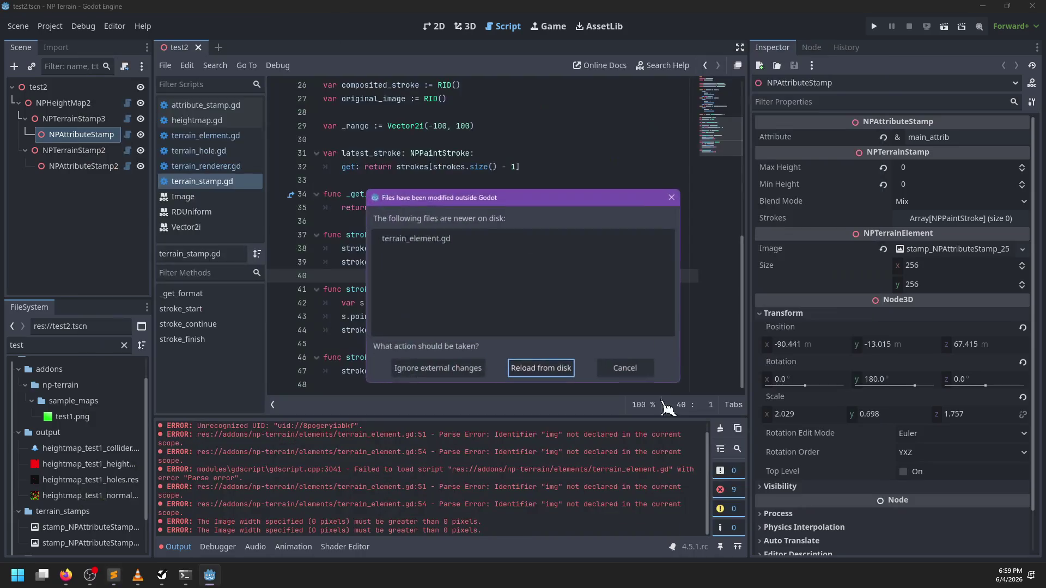
left_click(559, 372)
left_click(721, 428)
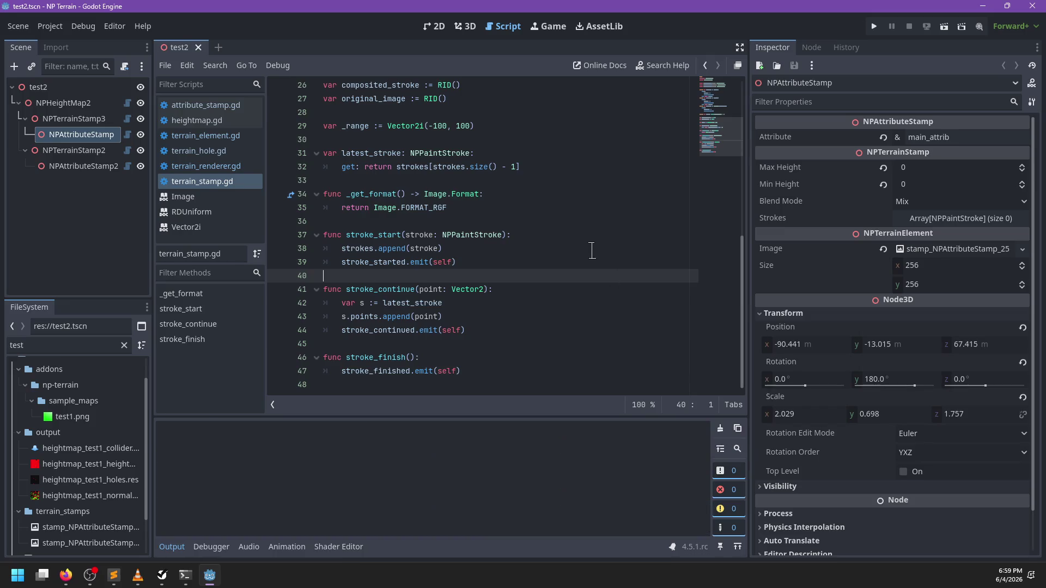
left_click(581, 235)
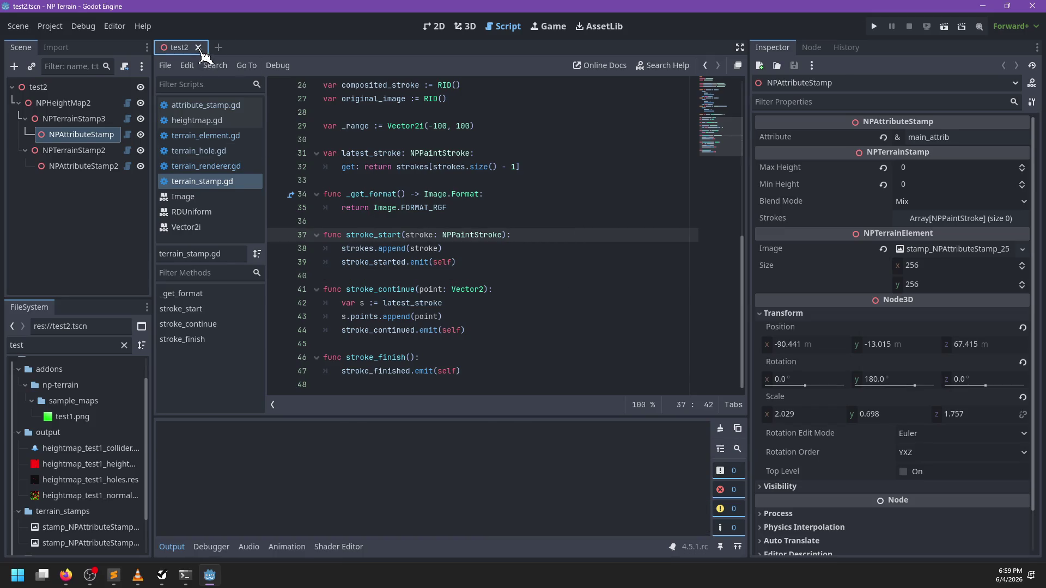
- Close and reopen the test2.tscn scene
left_click(198, 48)
scroll(88, 460, "down", 2)
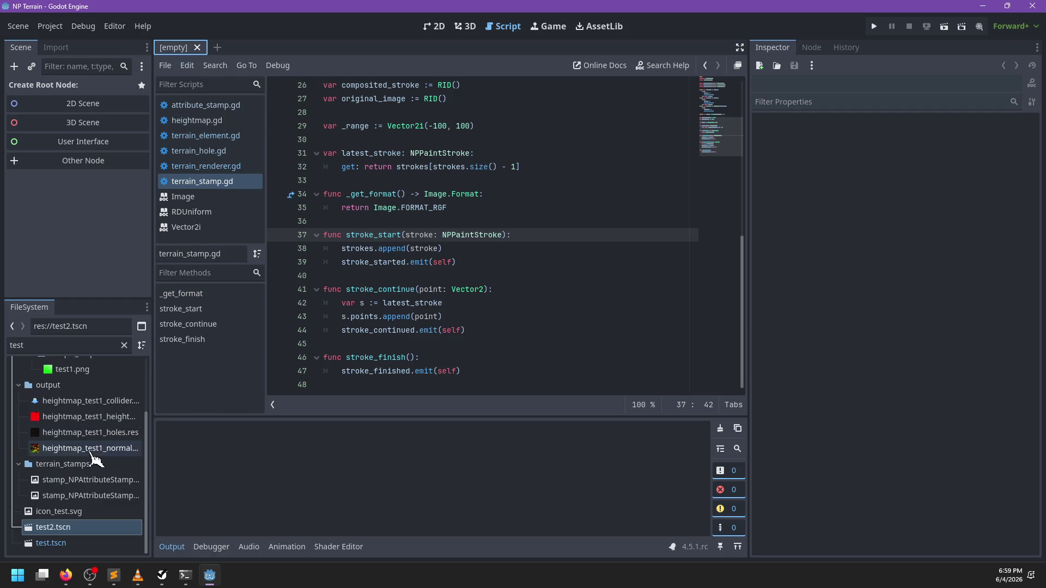
double_click(84, 528)
scroll(391, 468, "up", 3)
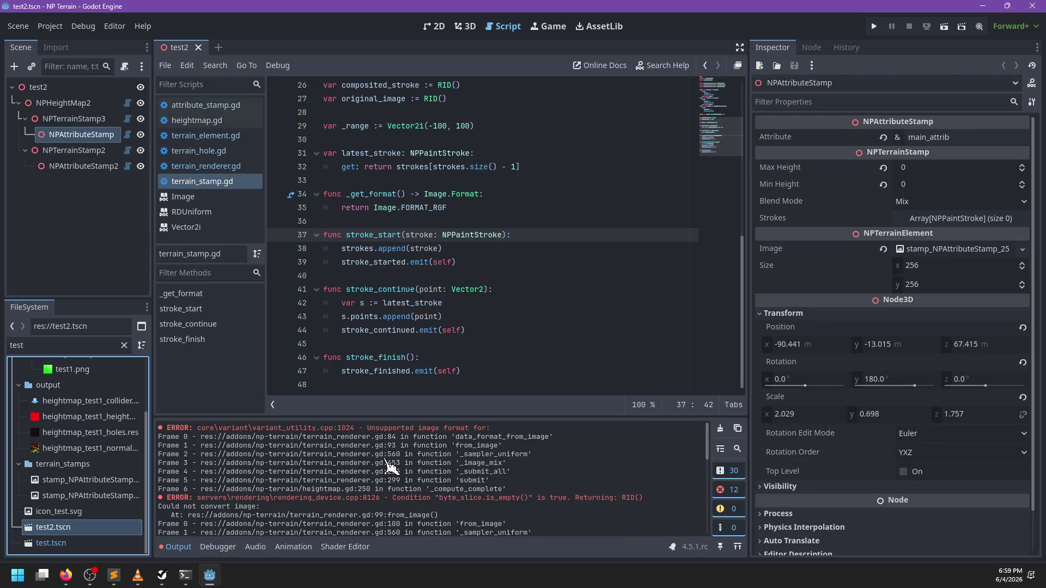
- Browse attribute_stamp.gd and search heightmap.gd for its func definitions
left_click(210, 105)
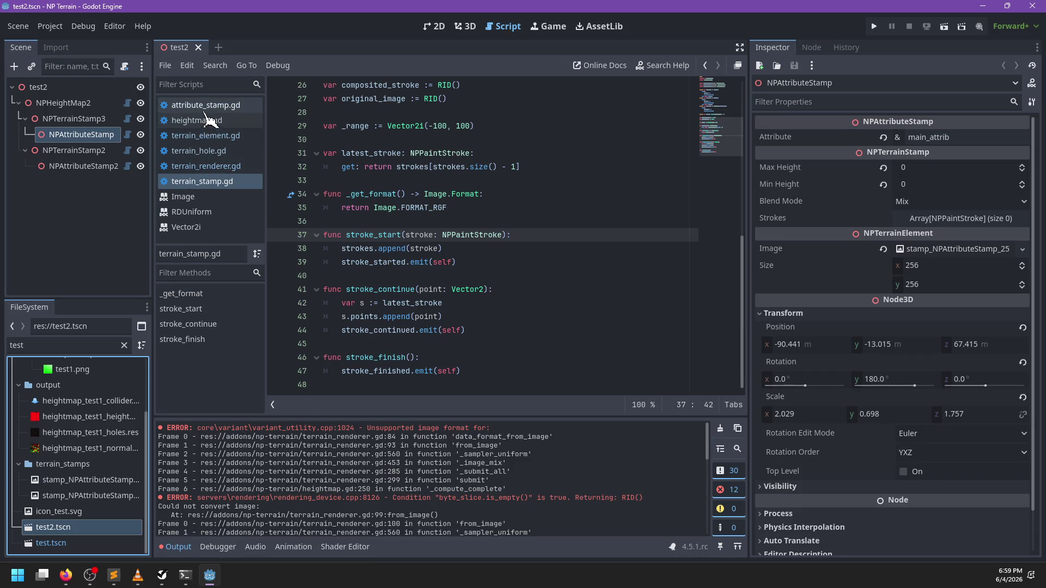
left_click(207, 123)
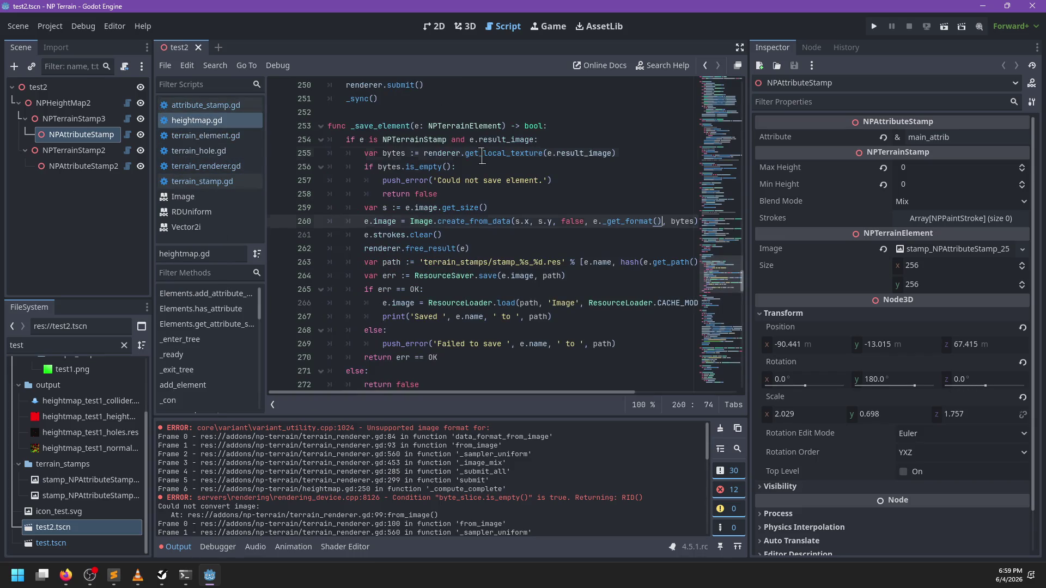
left_click(479, 153)
key("ctrl+f")
type("func")
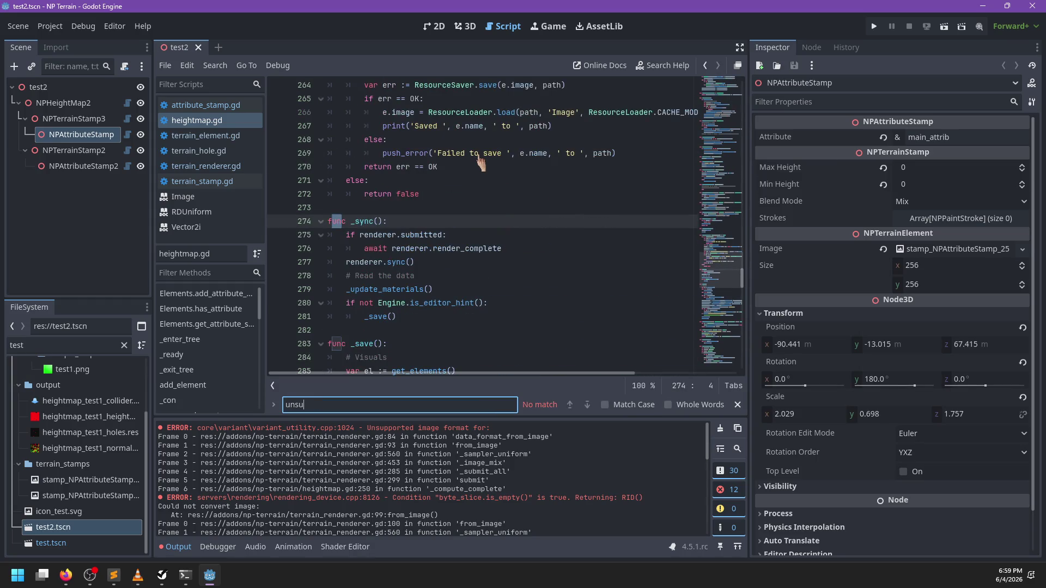
key("Escape")
- Find data_format_from_image in terrain_renderer.gd and jump to its format-table definition
left_click(228, 108)
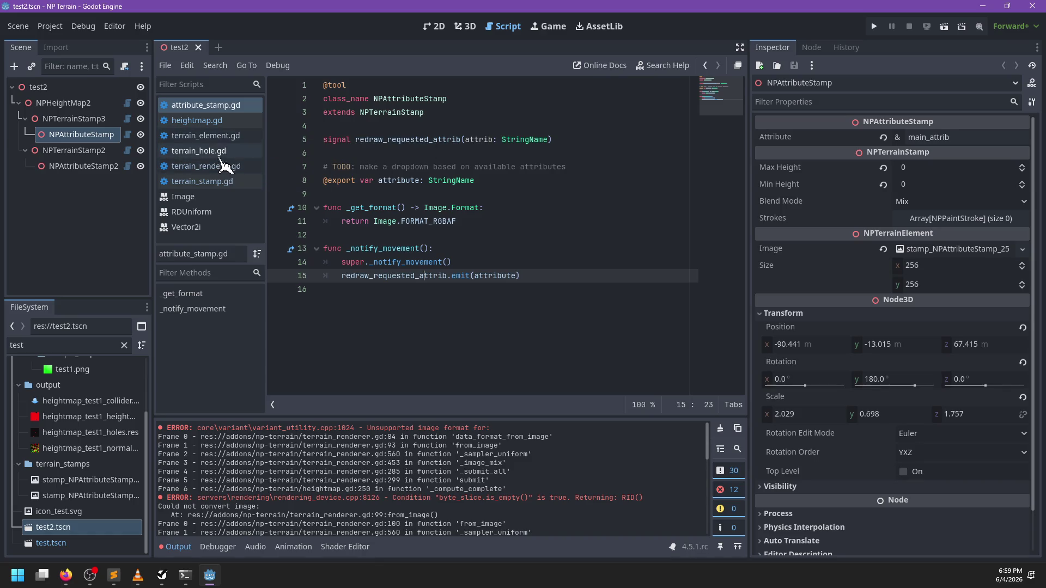
left_click(223, 166)
left_click(518, 272)
key("ctrl+f")
type("unsu")
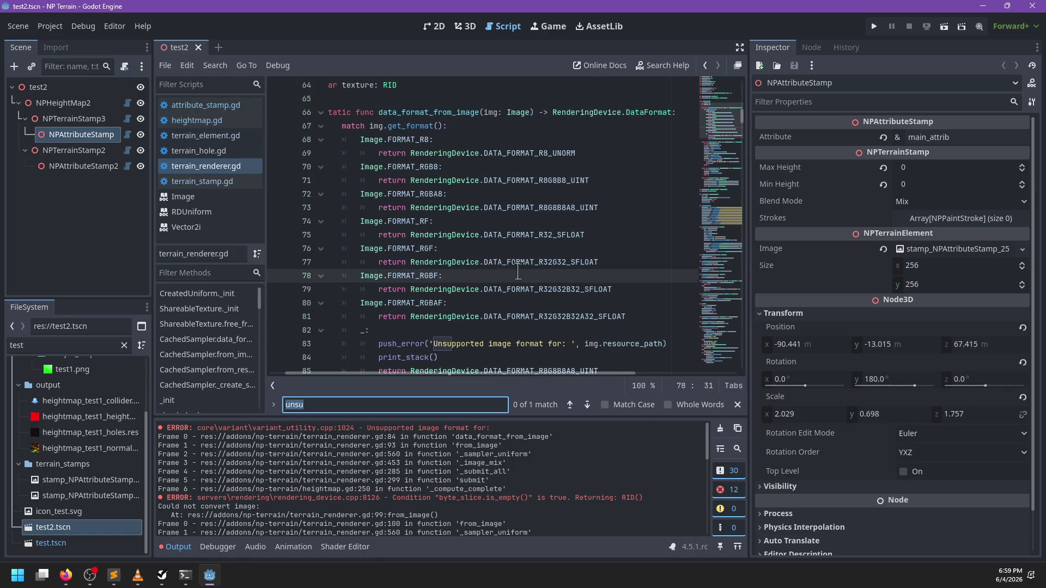
type("data+f")
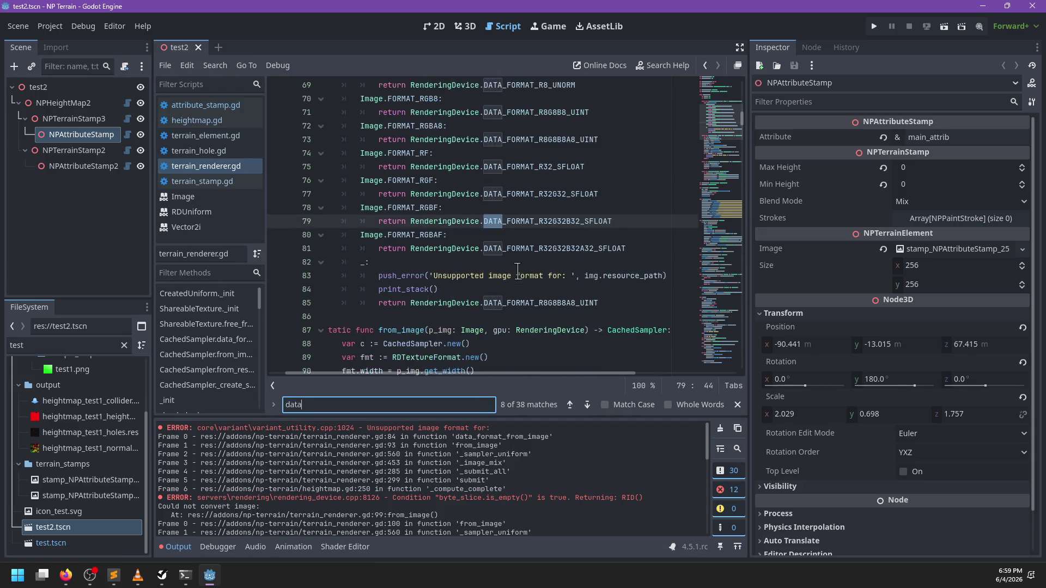
key("BackSpace")
key("BackSpace")
type("_format_from")
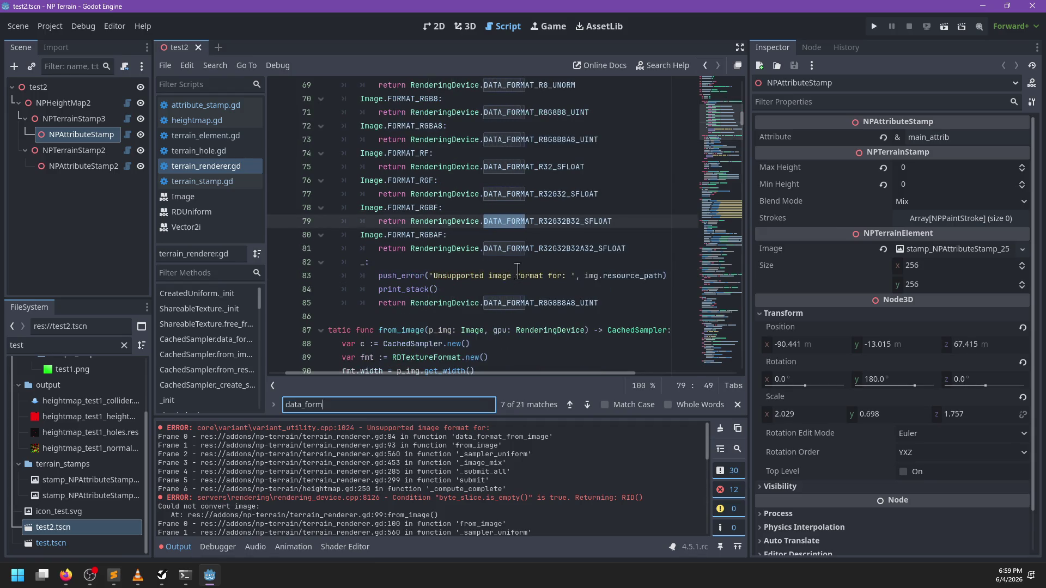
key("Escape")
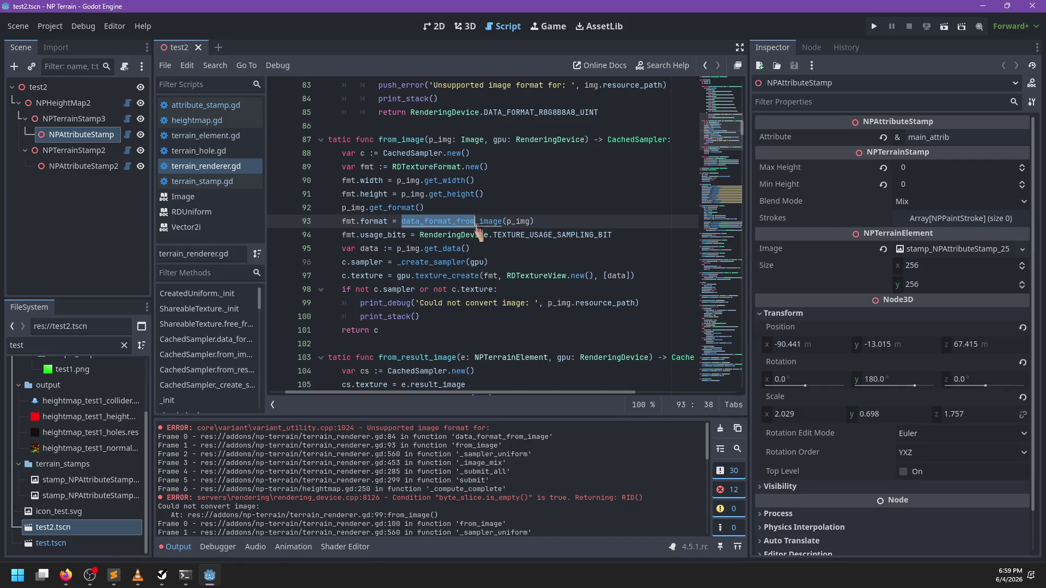
left_click(479, 223, "ctrl")
left_click(450, 289)
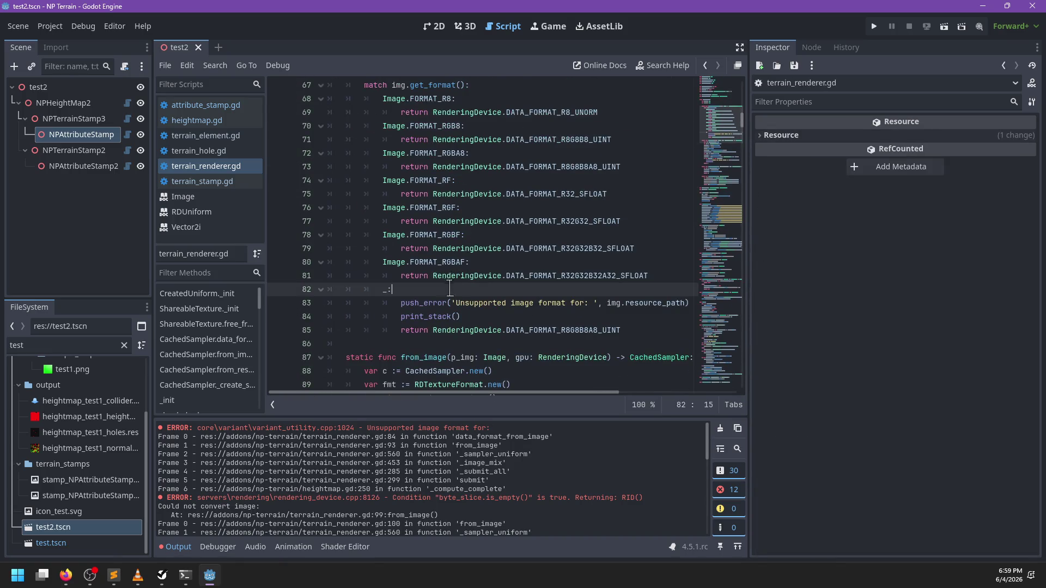
- Add the line var f := Image.Format.keys()[img.get_format()] to the fallback branch on line 83
key("Return")
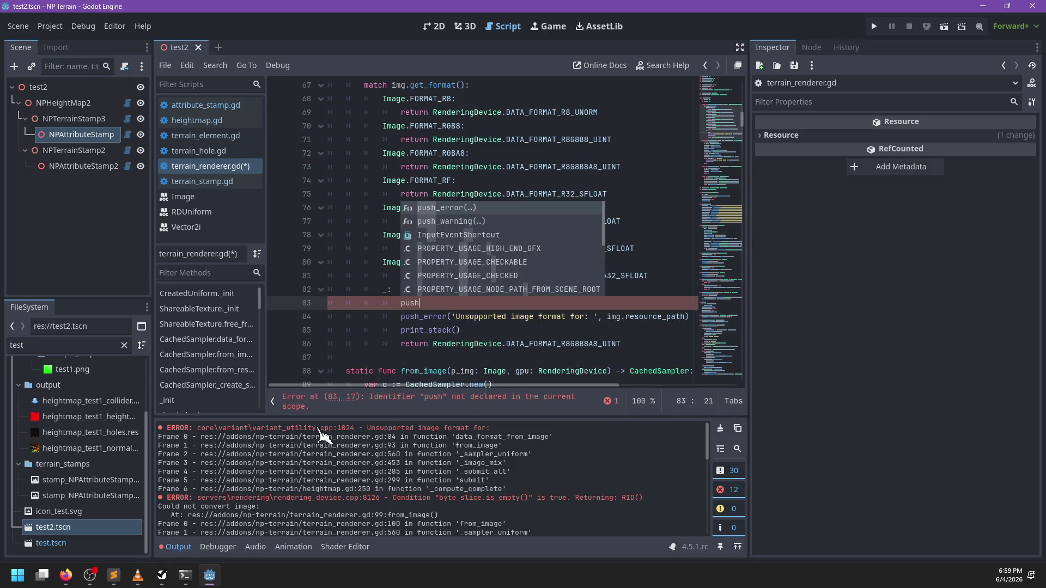
scroll(341, 504, "down", 2)
scroll(342, 504, "down", 3)
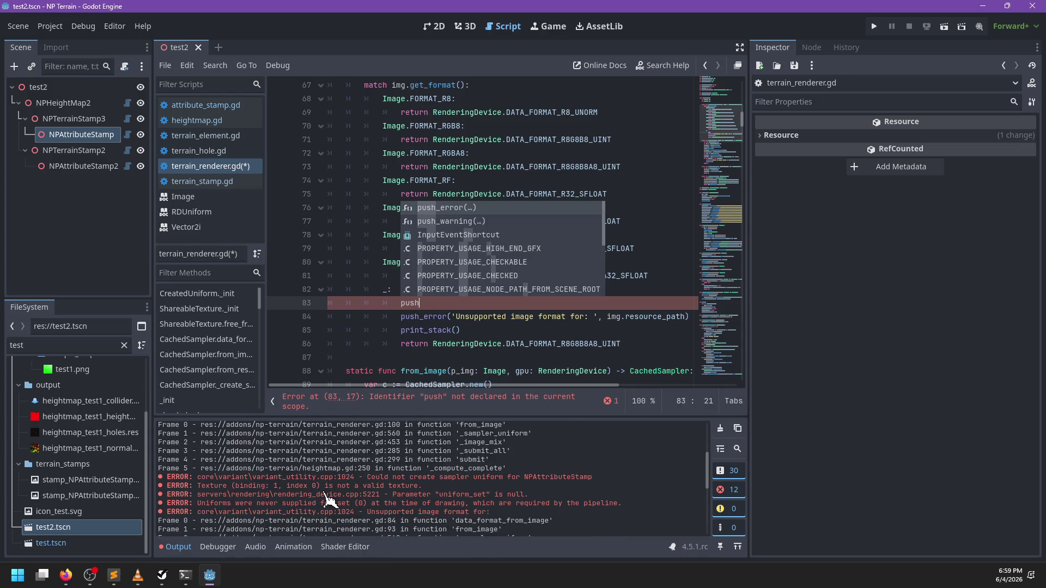
scroll(330, 492, "down", 3)
scroll(333, 498, "up", 1)
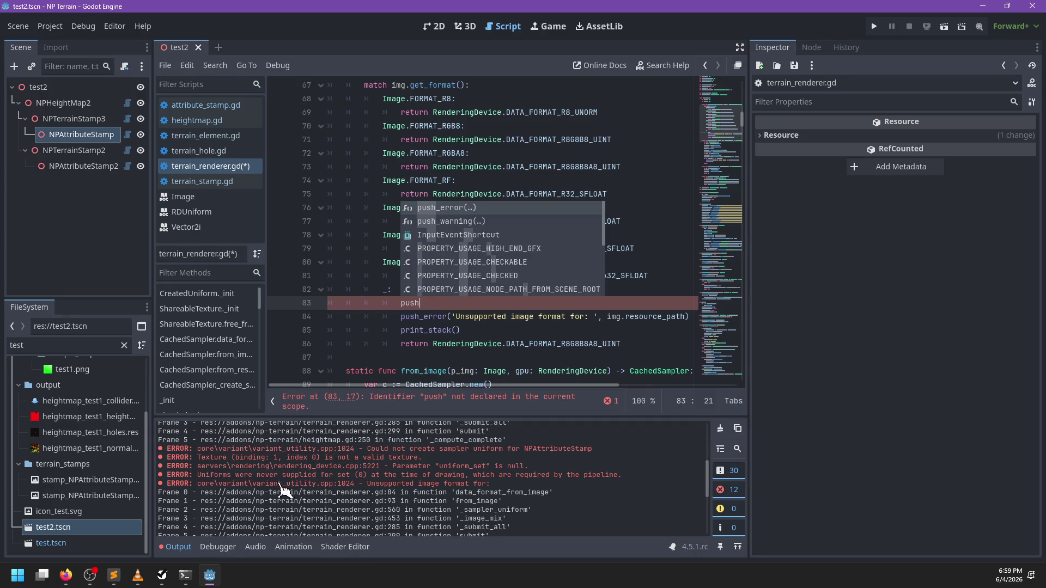
left_click(439, 299)
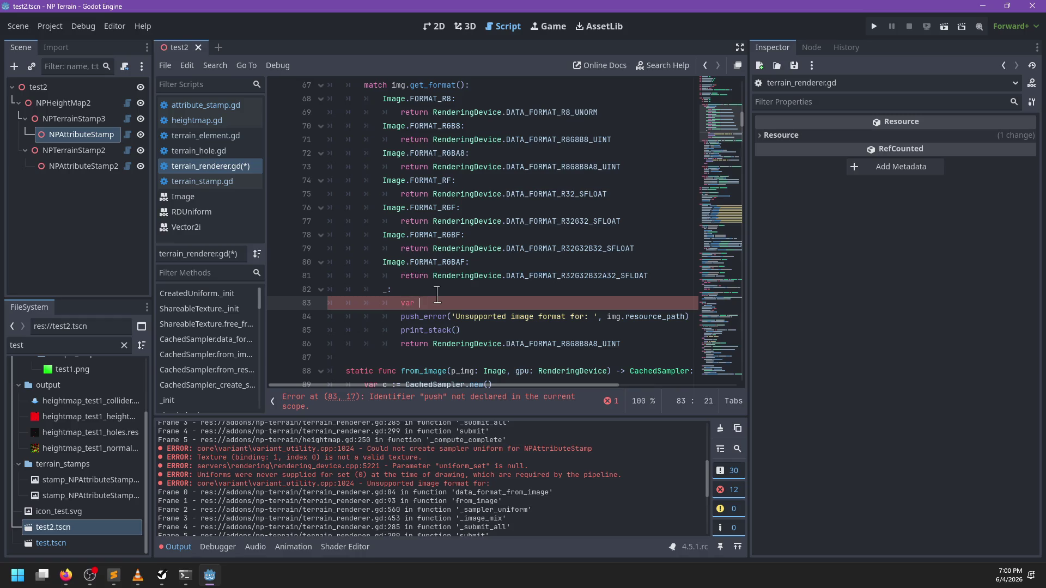
type("Image.")
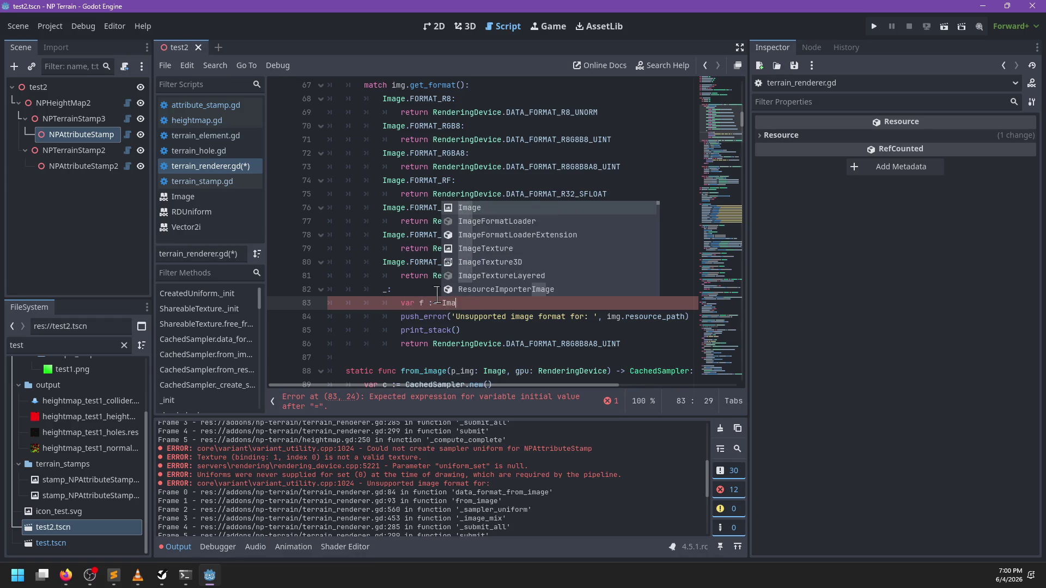
type("FDOrm")
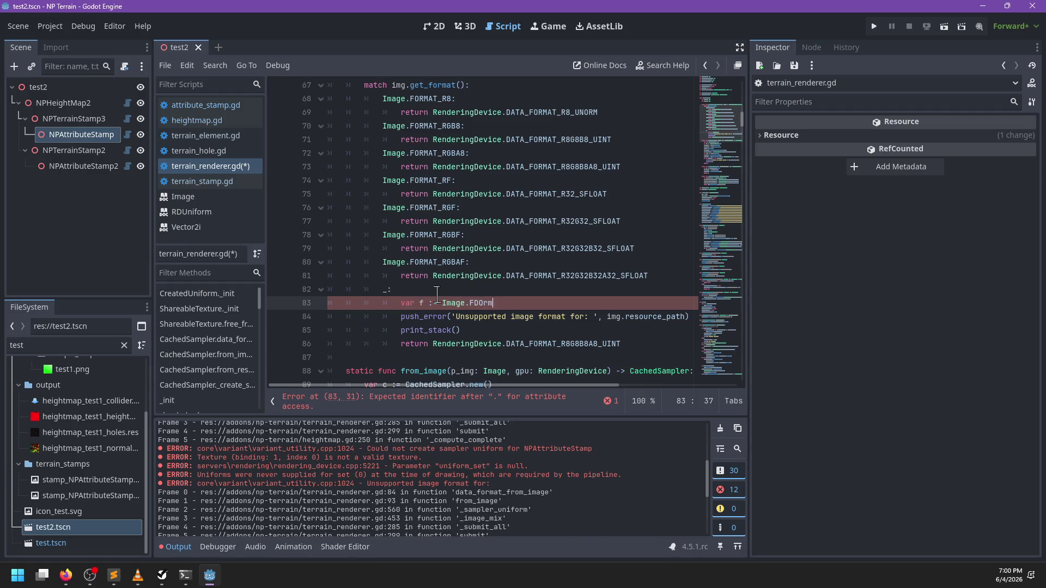
type("ormat.keys()[img")
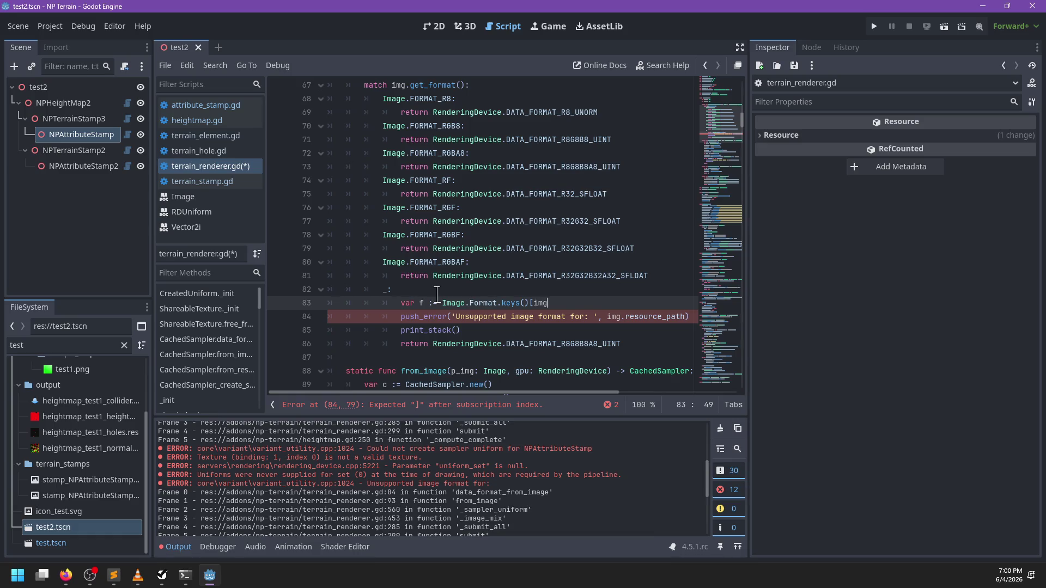
type("m")
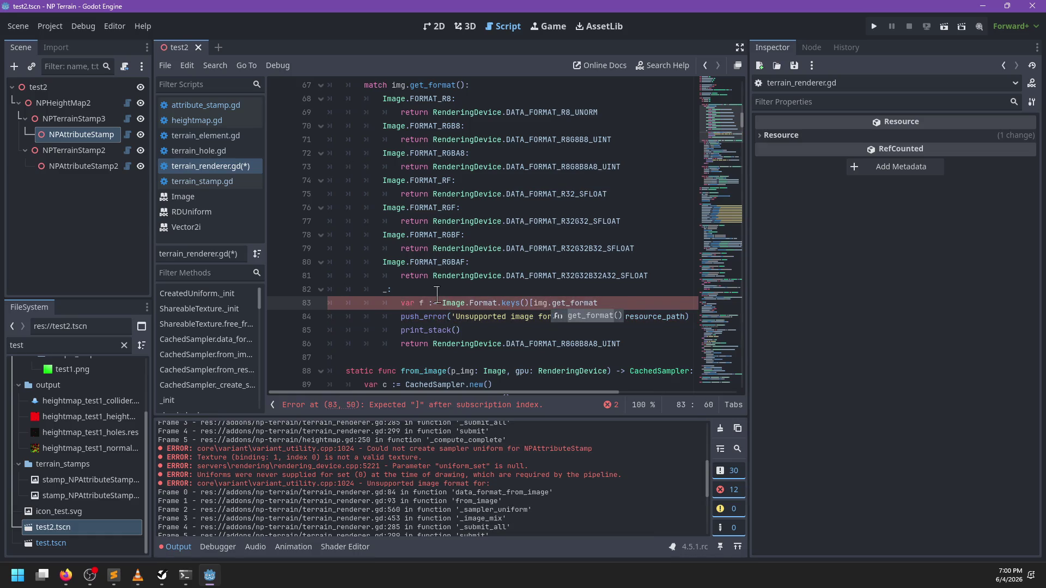
key("Return")
- Change the push_error message to 'Unsupported image format (%s)' % f
key("Down")
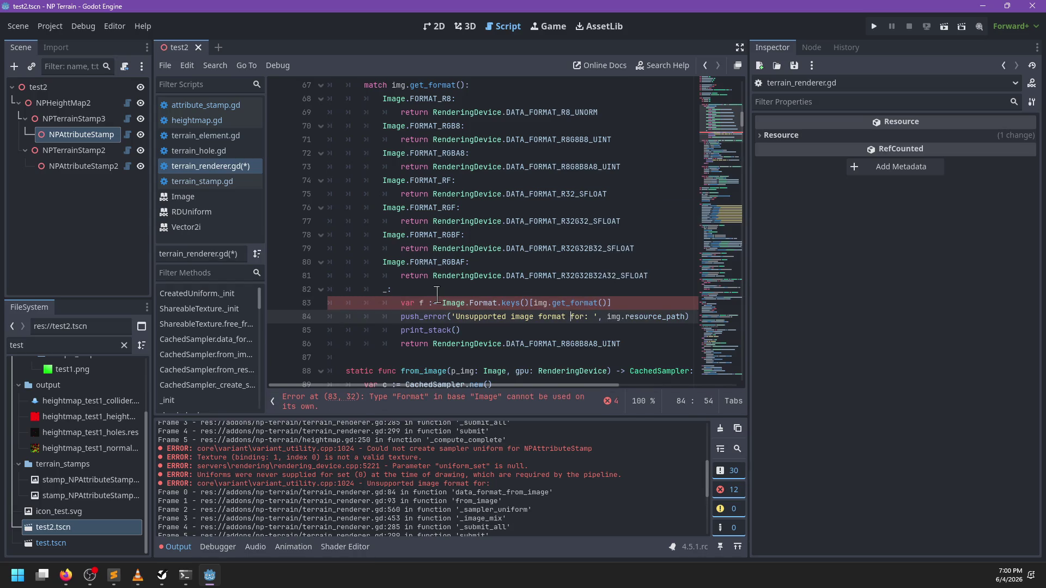
type("*")
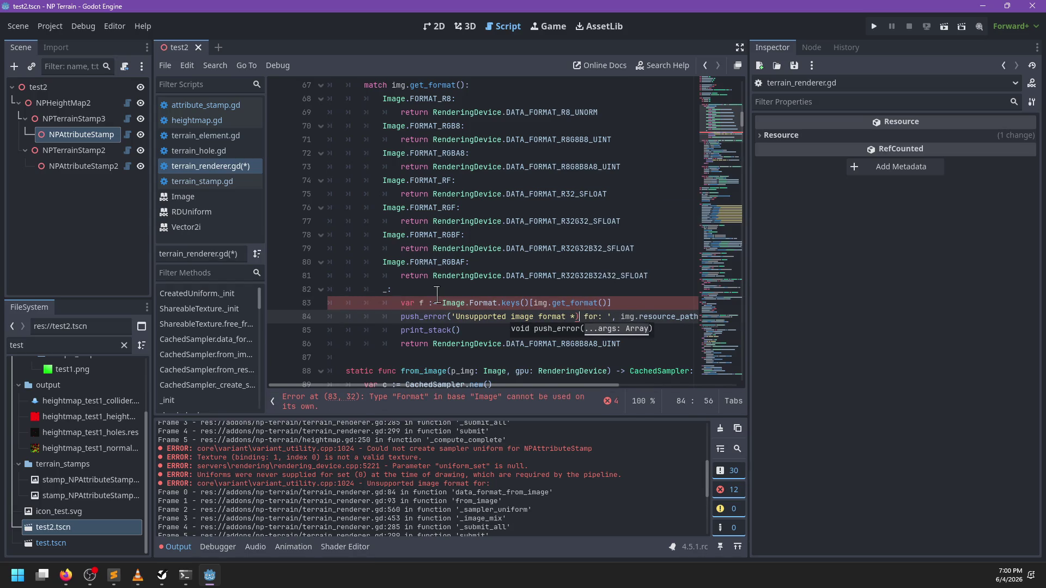
type("%")
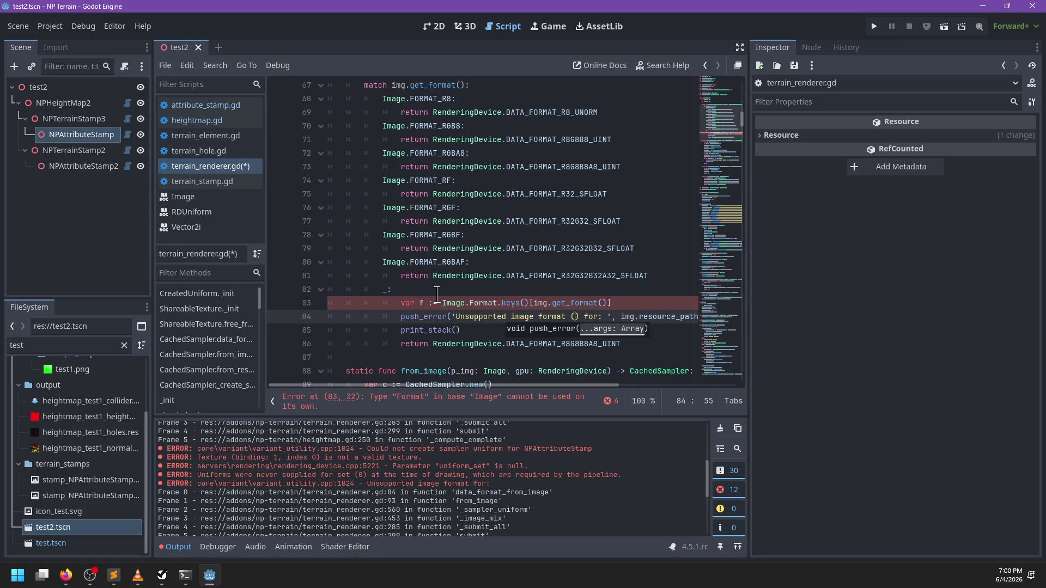
type("s")
key("BackSpace")
key("BackSpace")
key("BackSpace")
key("ctrl+shift+Right")
key("ctrl+shift+Right")
key("ctrl+shift+Right")
key("Delete")
key("BackSpace")
key("BackSpace")
key("BackSpace")
type("$")
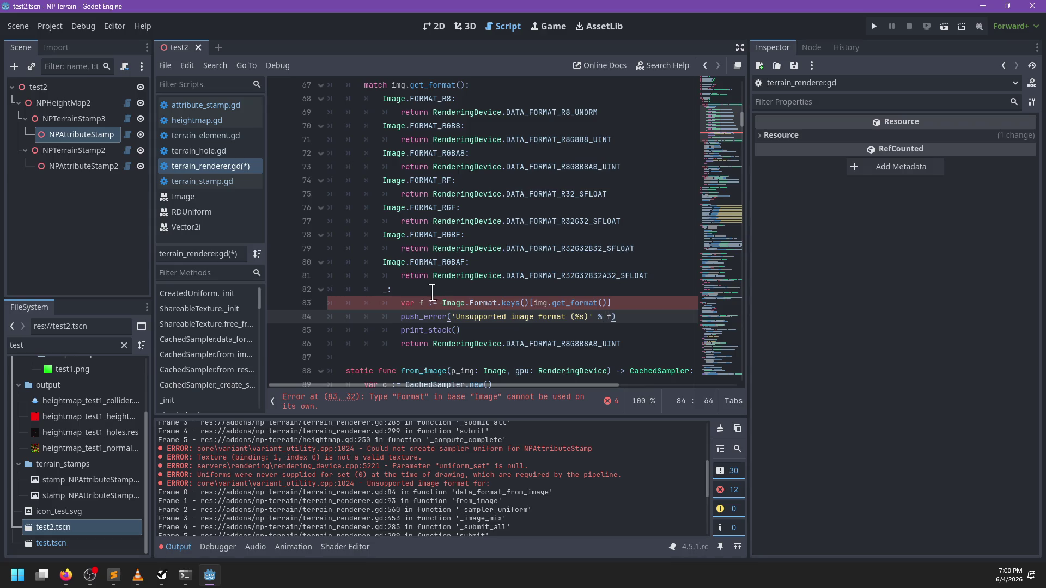
scroll(433, 294, "down", 2)
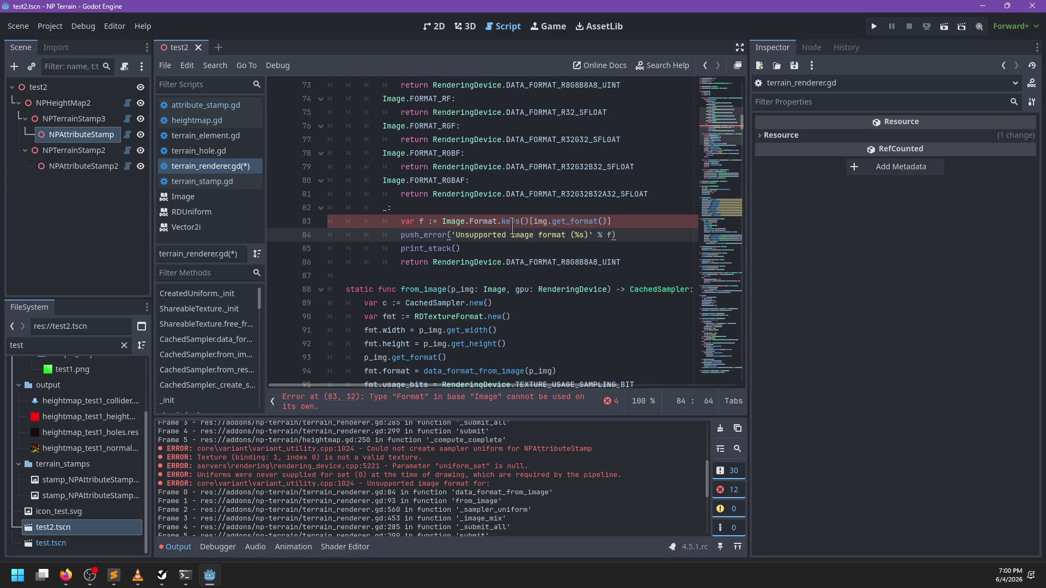
left_click(480, 223, "ctrl")
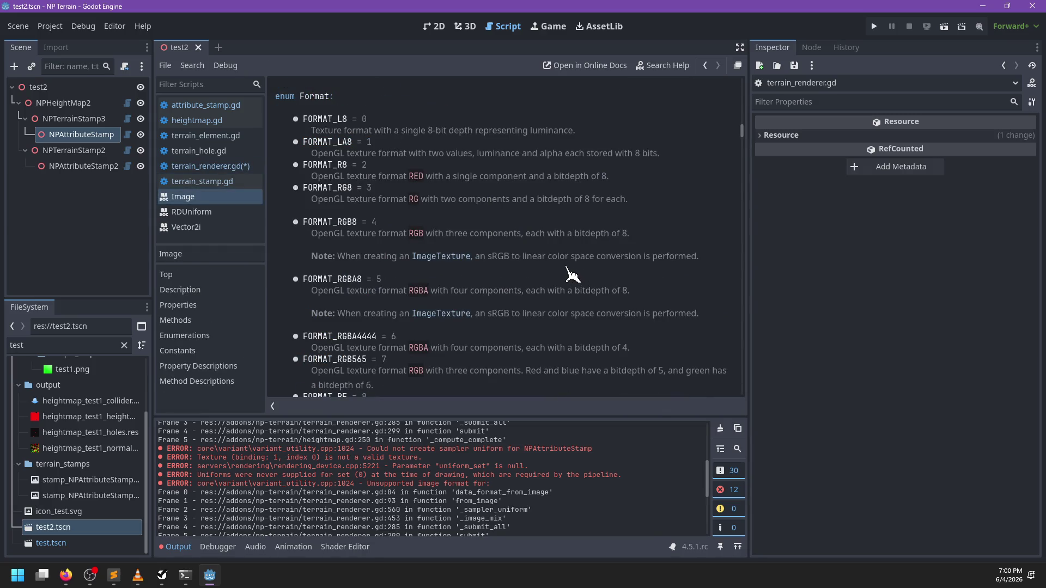
scroll(570, 274, "down", 15)
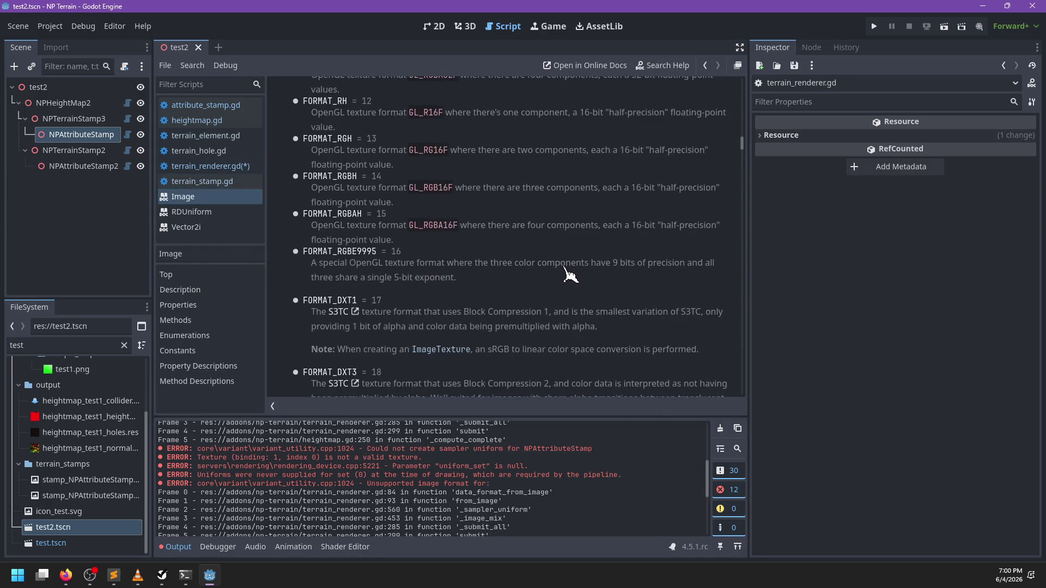
scroll(570, 274, "down", 5)
scroll(569, 274, "up", 4)
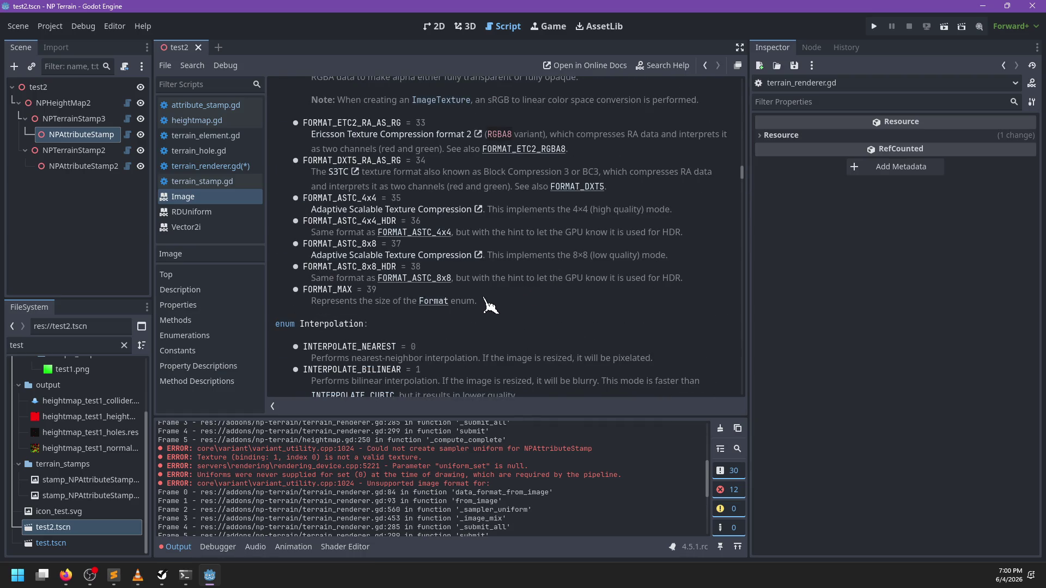
scroll(488, 301, "up", 4)
scroll(488, 300, "up", 5)
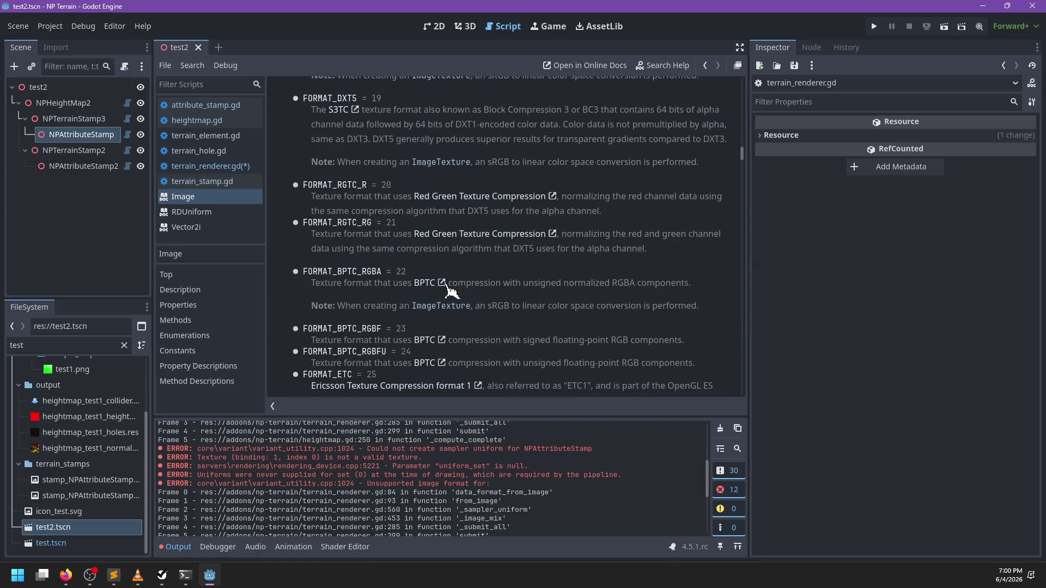
left_click(216, 166)
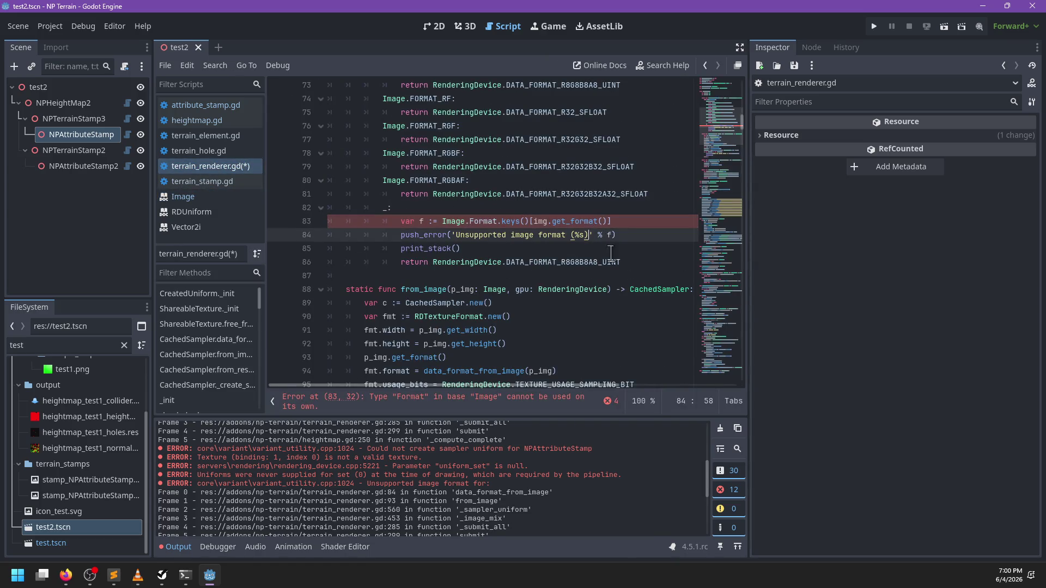
- Replace the format-name argument with img.get_format() and delete the var f line
left_click_drag(613, 235, 567, 232)
type("img.get_")
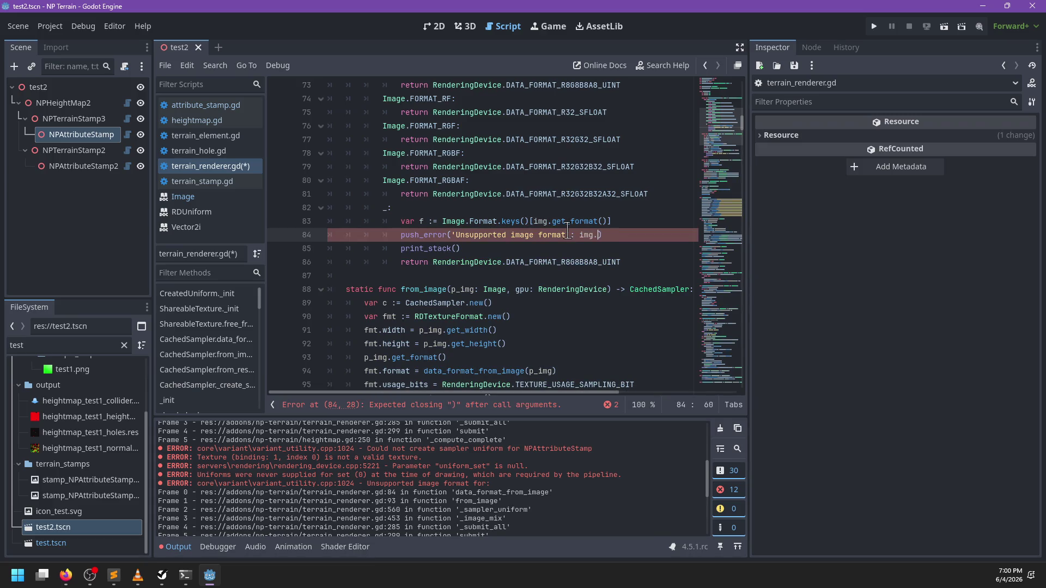
type("format()")
left_click_drag(637, 224, 629, 211)
key("BackSpace")
- Reword the error to 'Unsupported Image.Format format: ', pass img.get_format() separately, and save
left_click(570, 225)
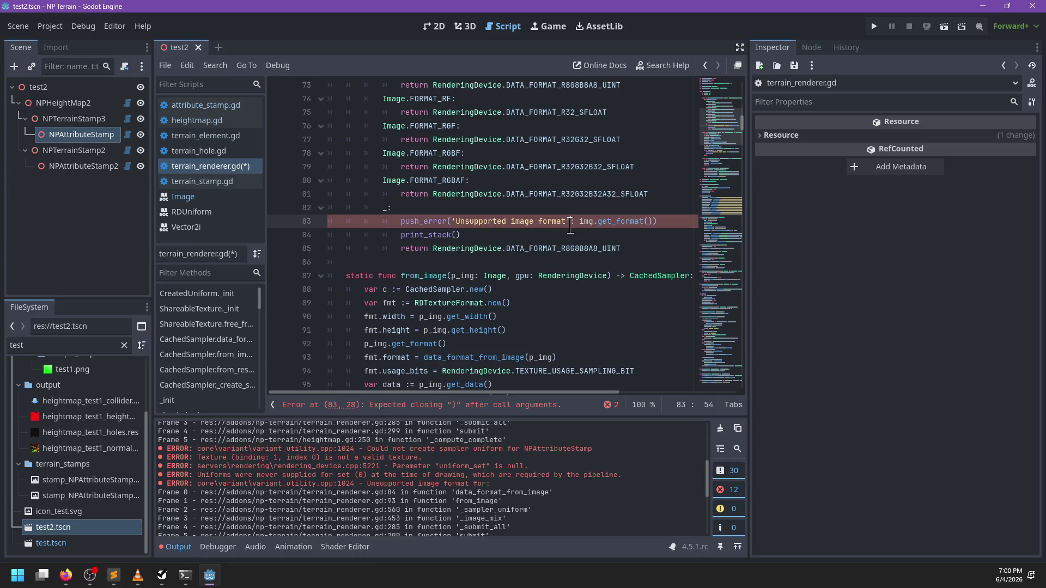
type(":")
key("Right")
key("Delete")
type(",")
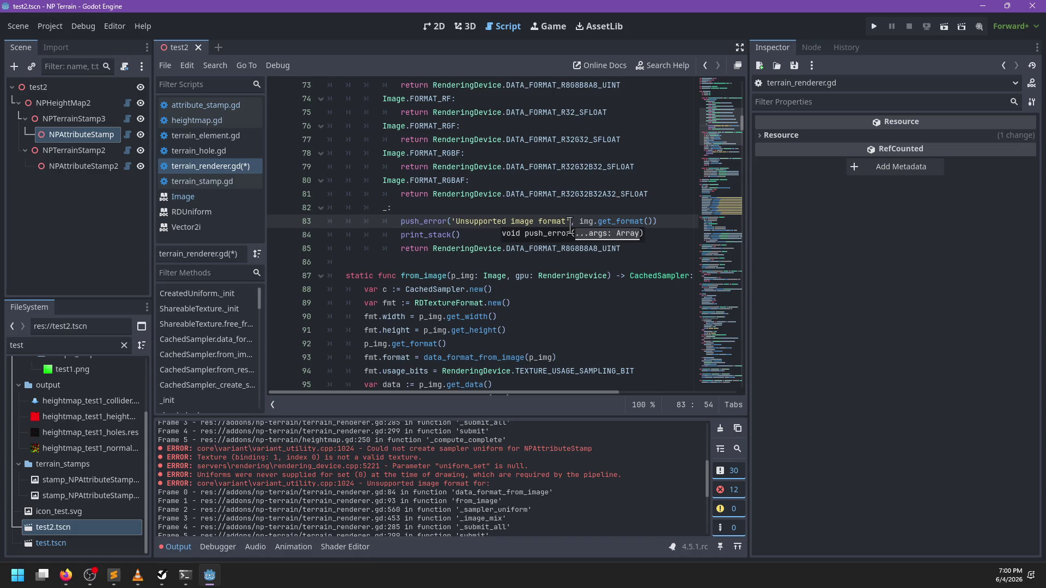
key("ctrl+Left")
key("BackSpace")
key("BackSpace")
key("BackSpace")
type("Image.")
type("Format")
key("ctrl+s")
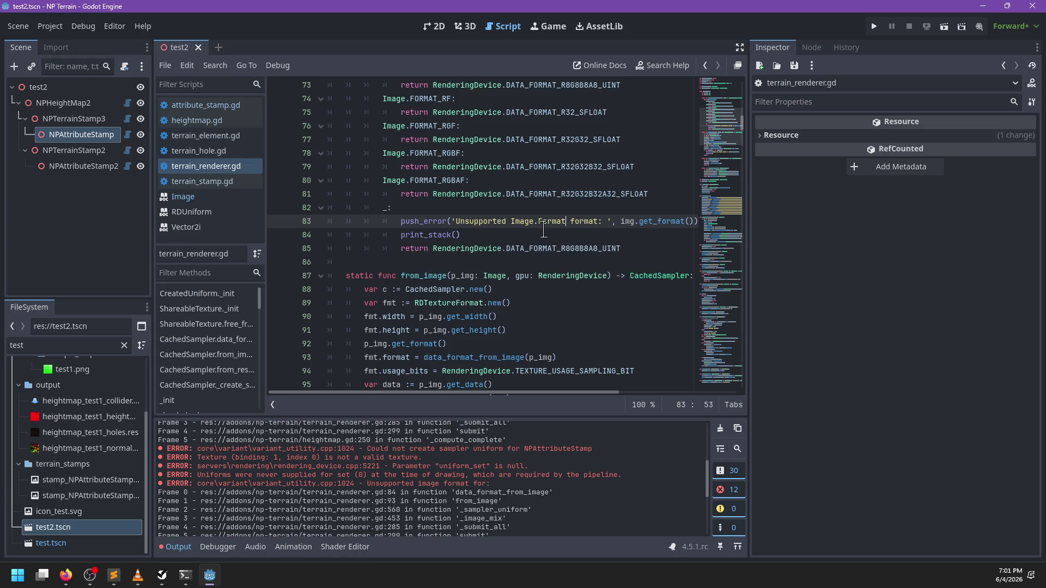
scroll(543, 229, "up", 3)
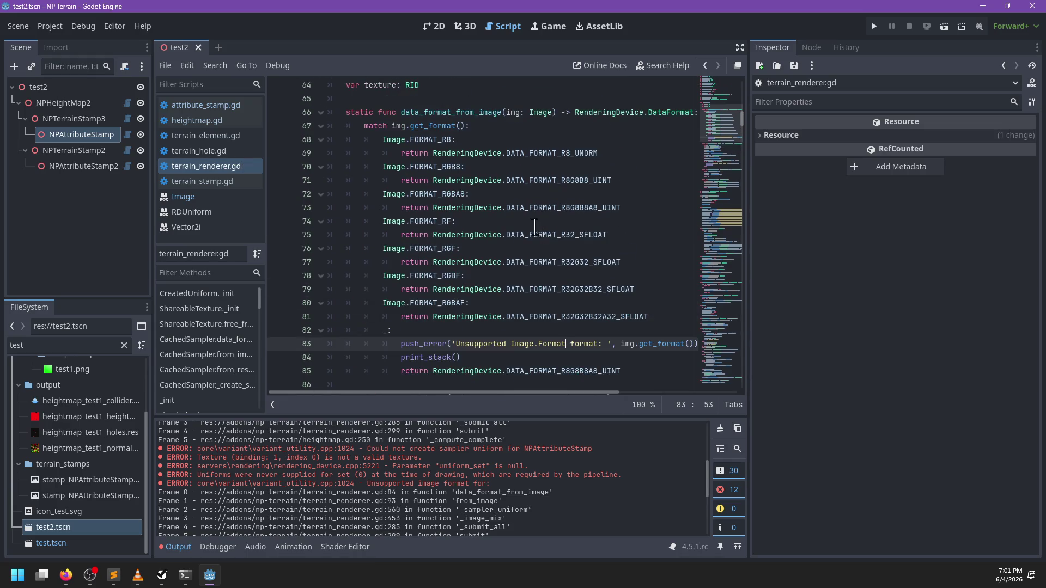
- Close and reopen the test2 scene, then return to the script editor
left_click(198, 48)
double_click(73, 528)
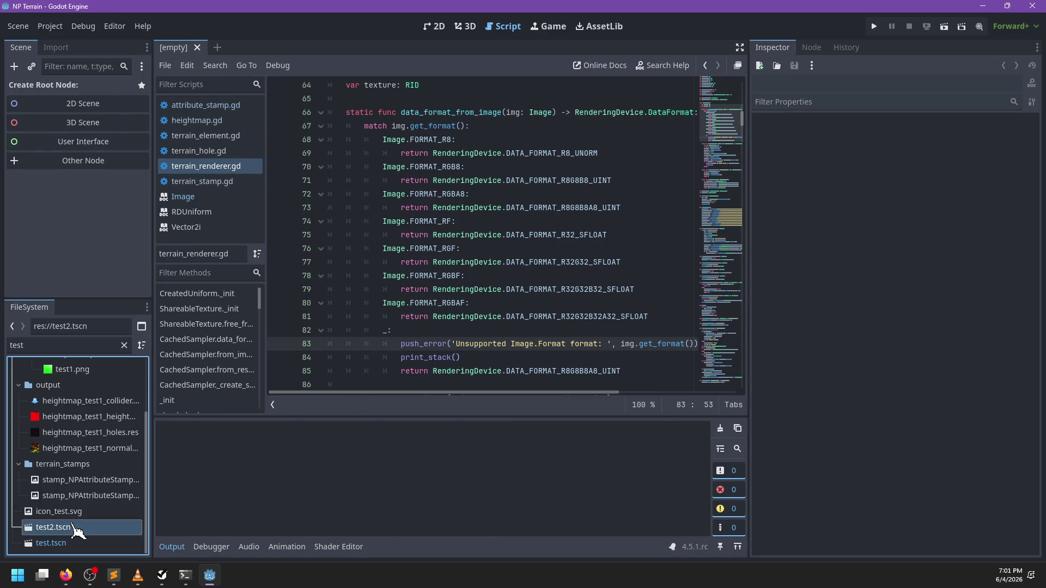
scroll(396, 459, "down", 2)
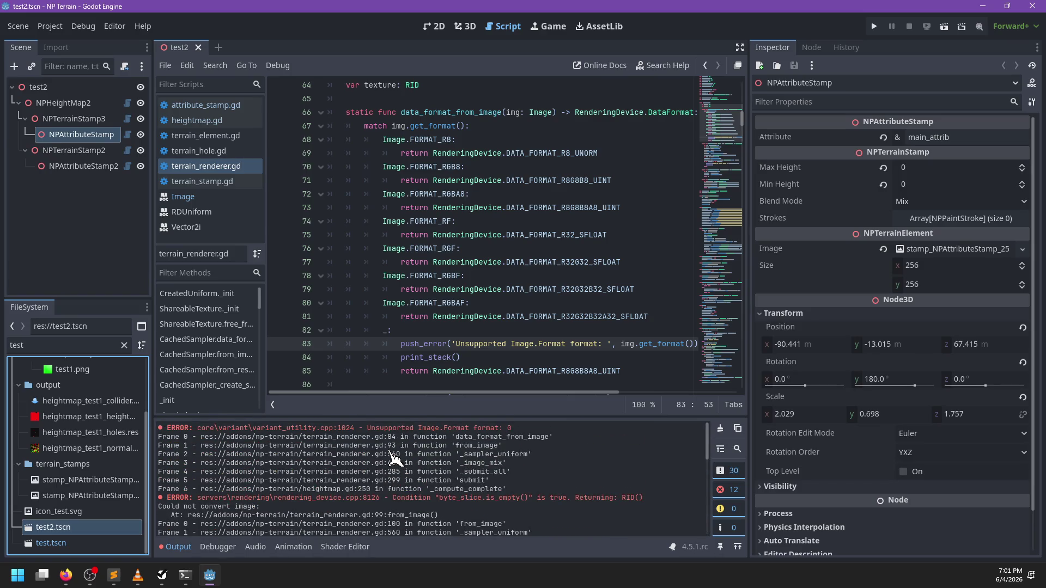
left_click(466, 27)
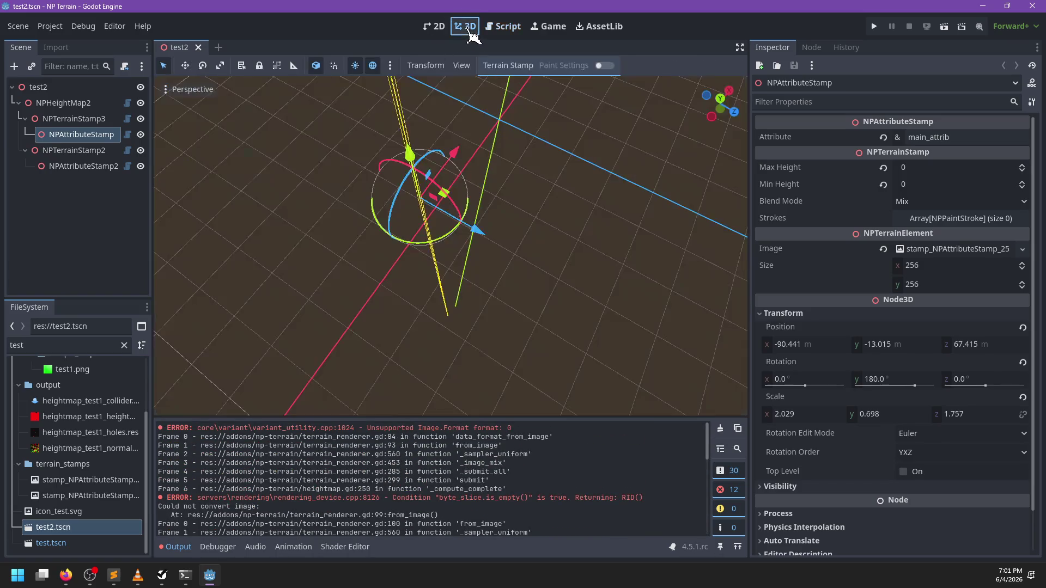
left_click(500, 27)
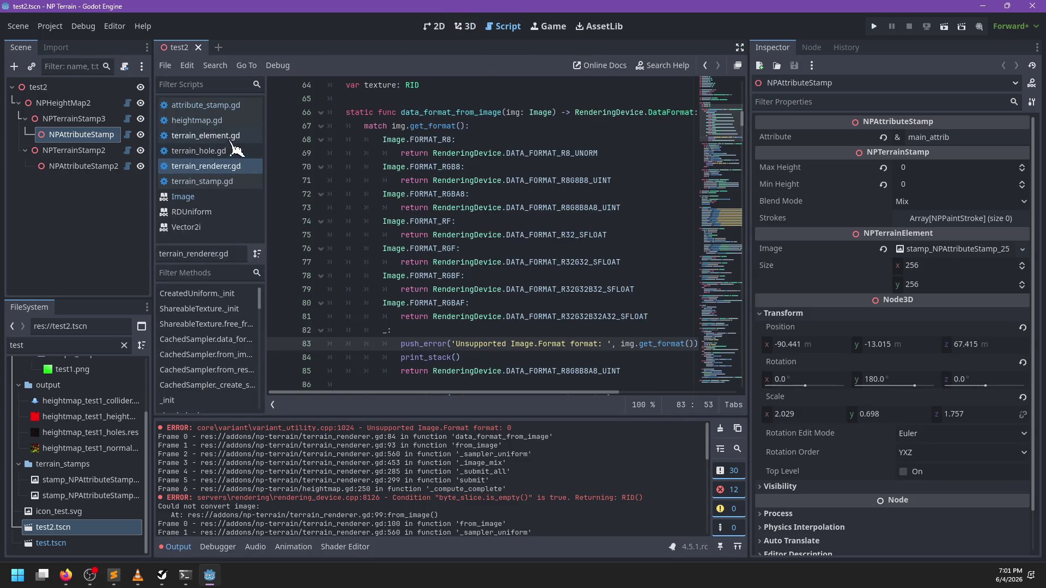
- Search the Godot script for _get_format and img
left_click(486, 194)
key("ctrl+f")
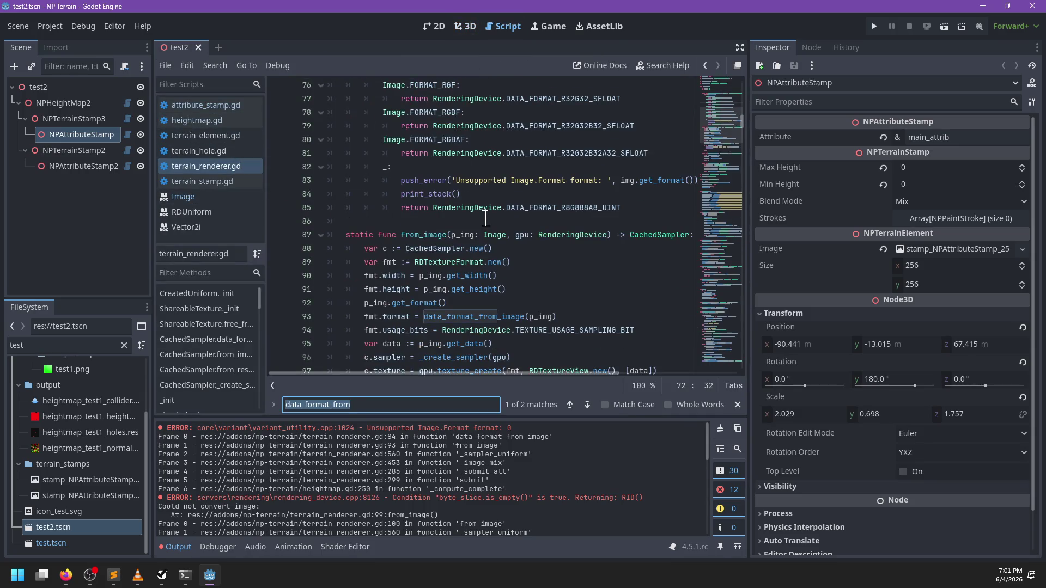
type("_get_format")
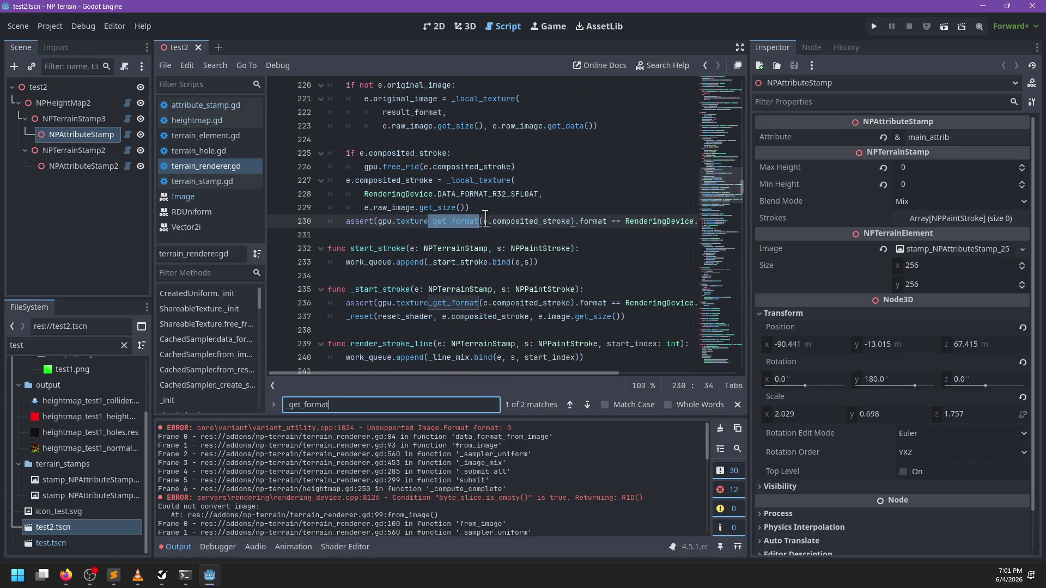
key("BackSpace")
key("BackSpace")
key("BackSpace")
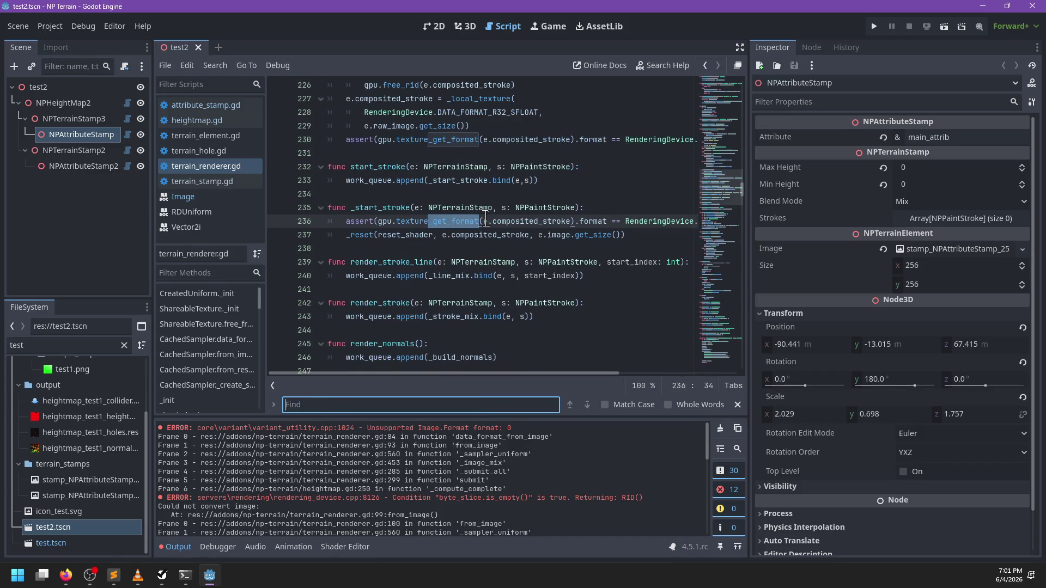
type(".")
key("BackSpace")
type("img")
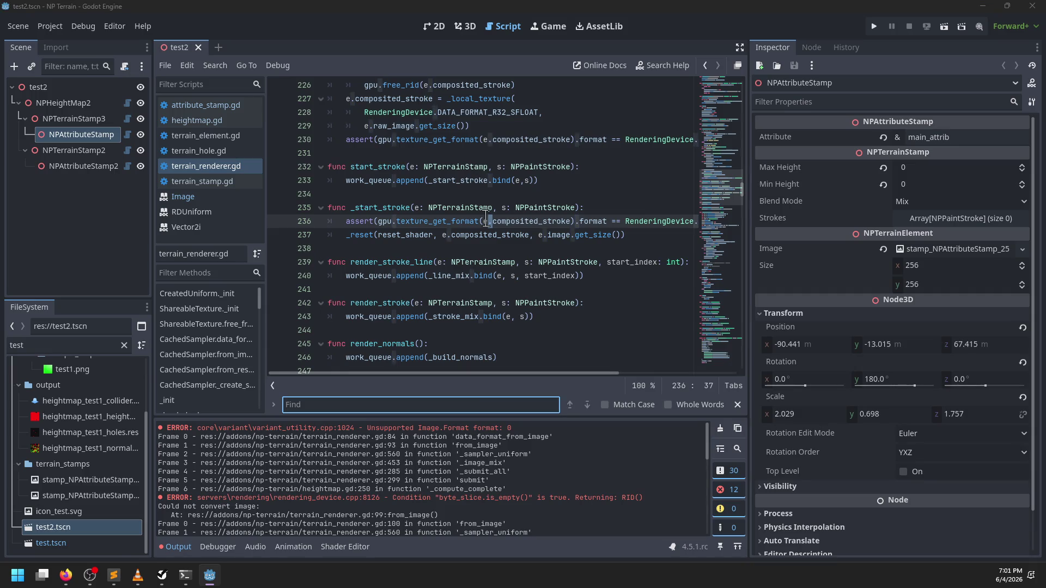
- Find _get_format() in all plugin files in Sublime Text: 7 matches in 5 files
key("alt+Tab")
key("ctrl+shift+f")
type("_get_format()")
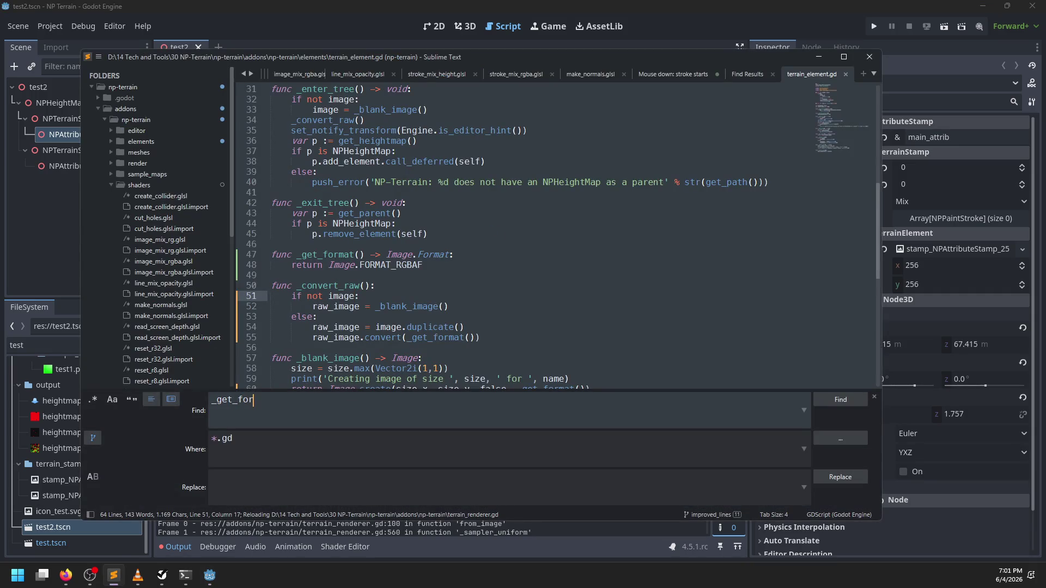
key("Return")
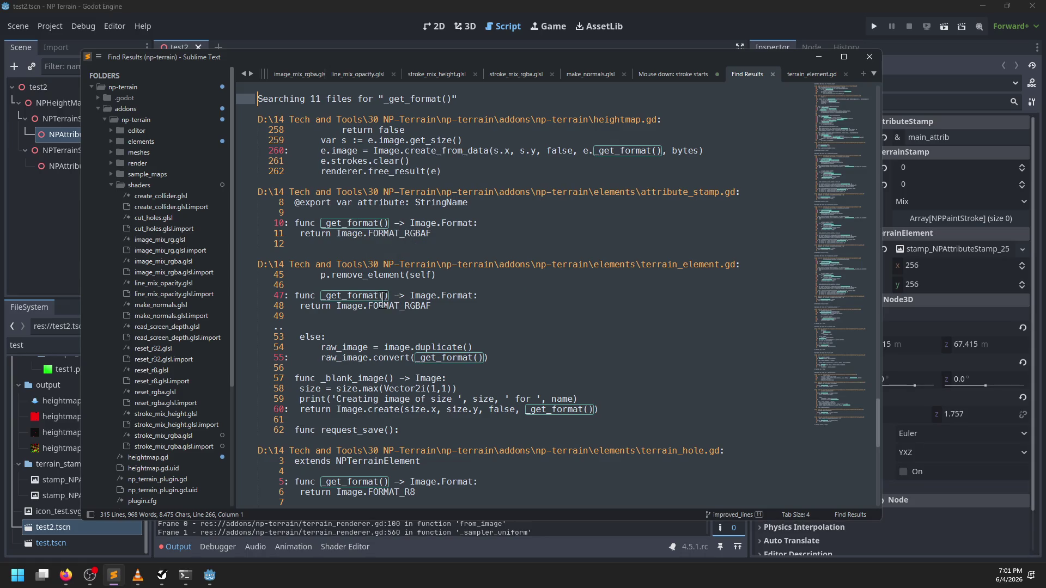
scroll(421, 304, "down", 3)
scroll(452, 306, "down", 1)
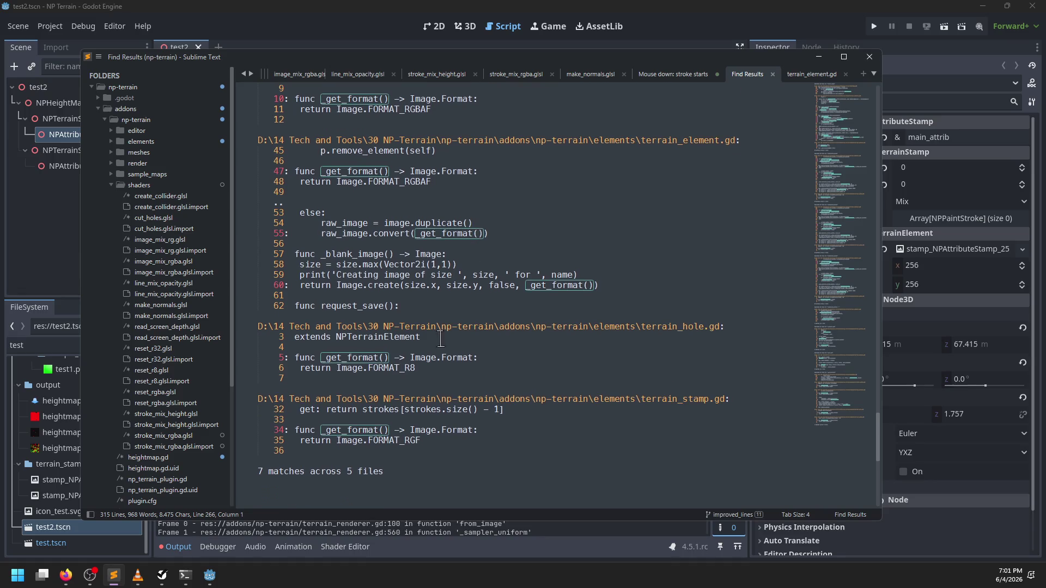
key("alt+Tab")
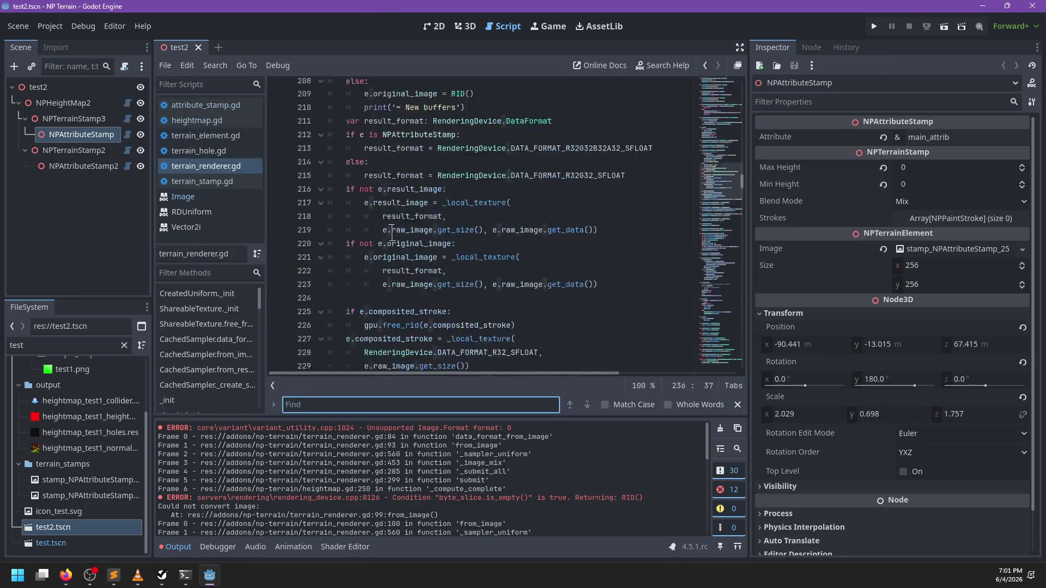
left_click(207, 197)
- Review the Image format enumeration in Godot's docs alongside Sublime's _get_format() results
scroll(452, 221, "up", 12)
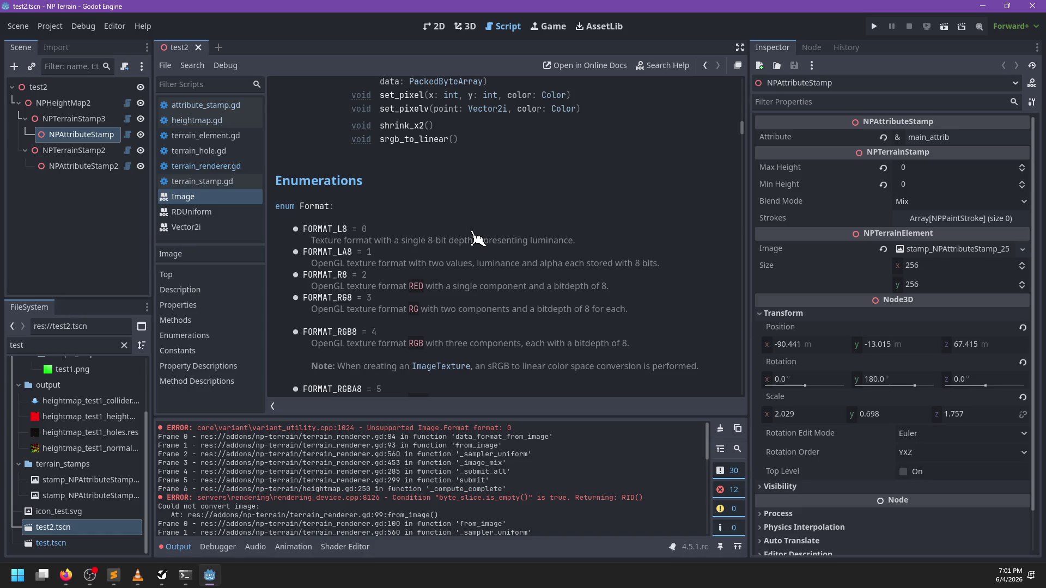
key("alt+Tab")
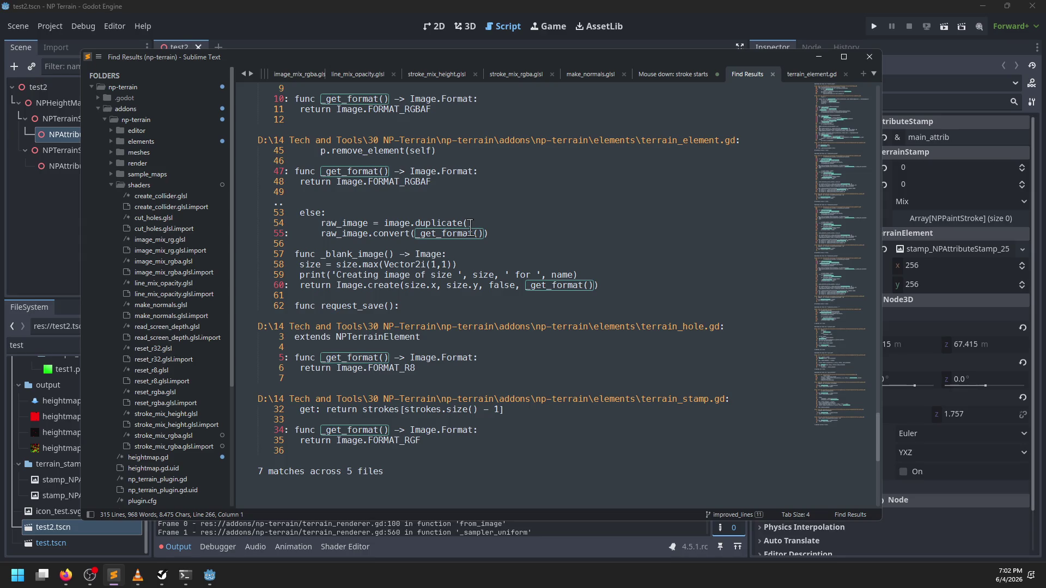
left_click(572, 30)
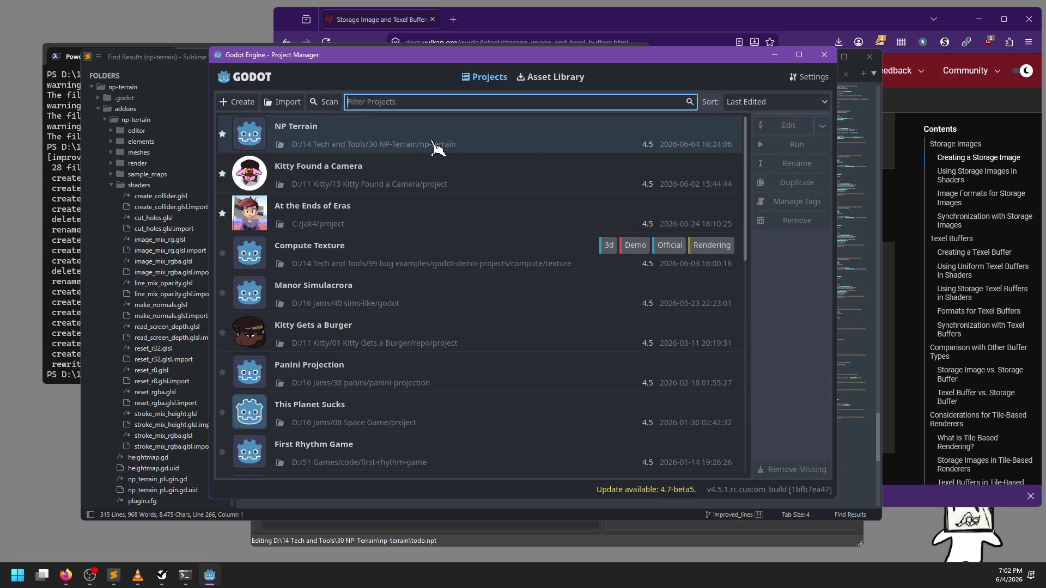
- Open the NP Terrain project from the Project Manager and view test2 in 3D
double_click(370, 143)
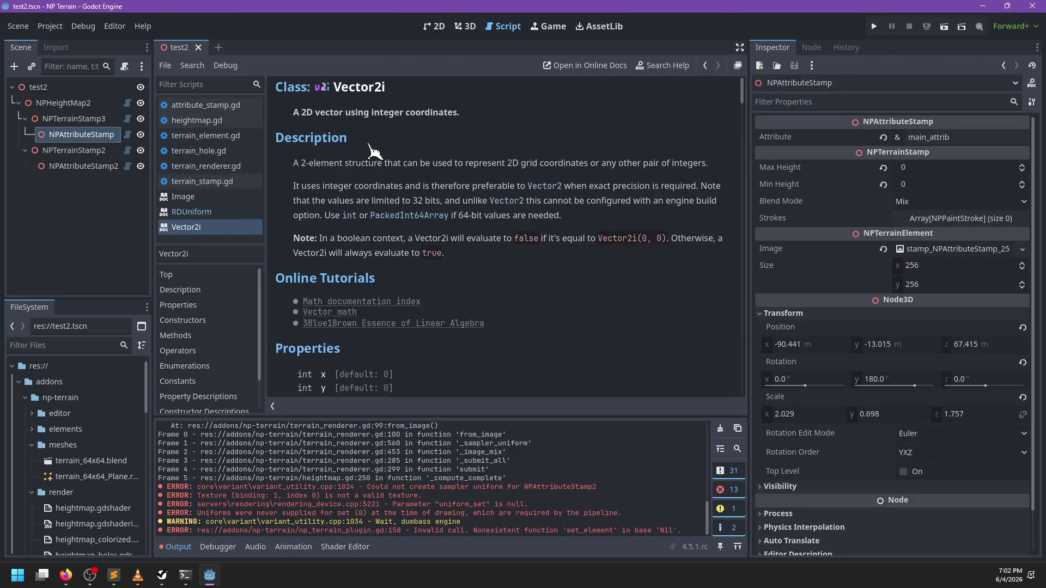
scroll(567, 480, "up", 15)
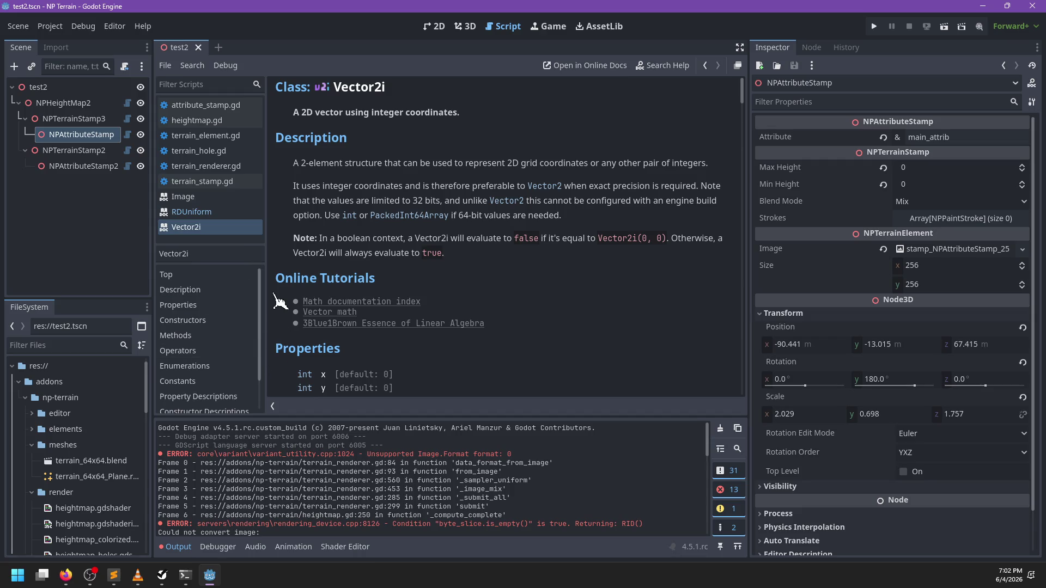
left_click(465, 29)
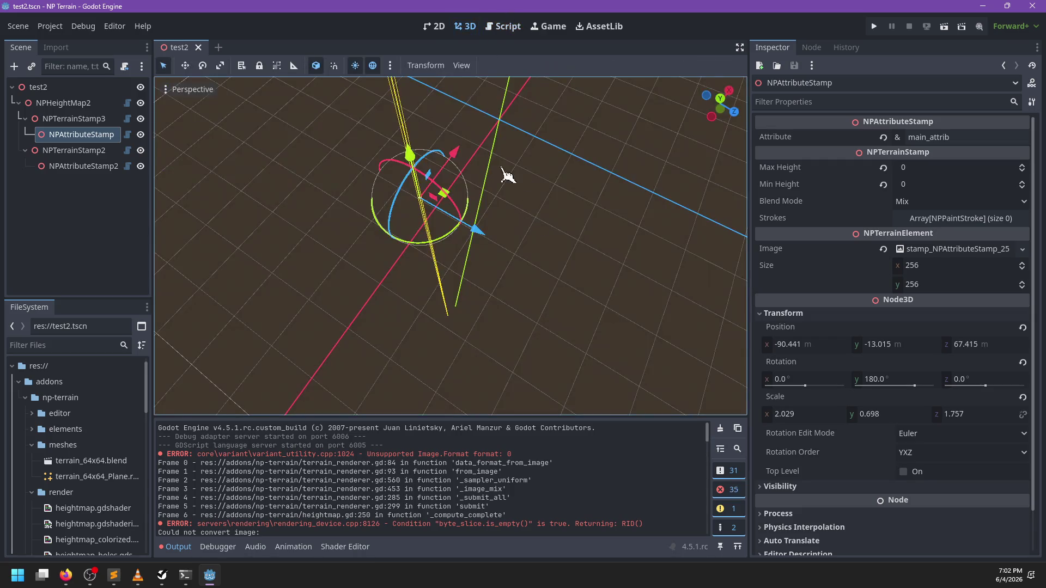
- Open terrain_stamp.gd, attribute_stamp.gd and heightmap.gd, searching terrain_stamp.gd for 'uns'
left_click(504, 28)
left_click(203, 181)
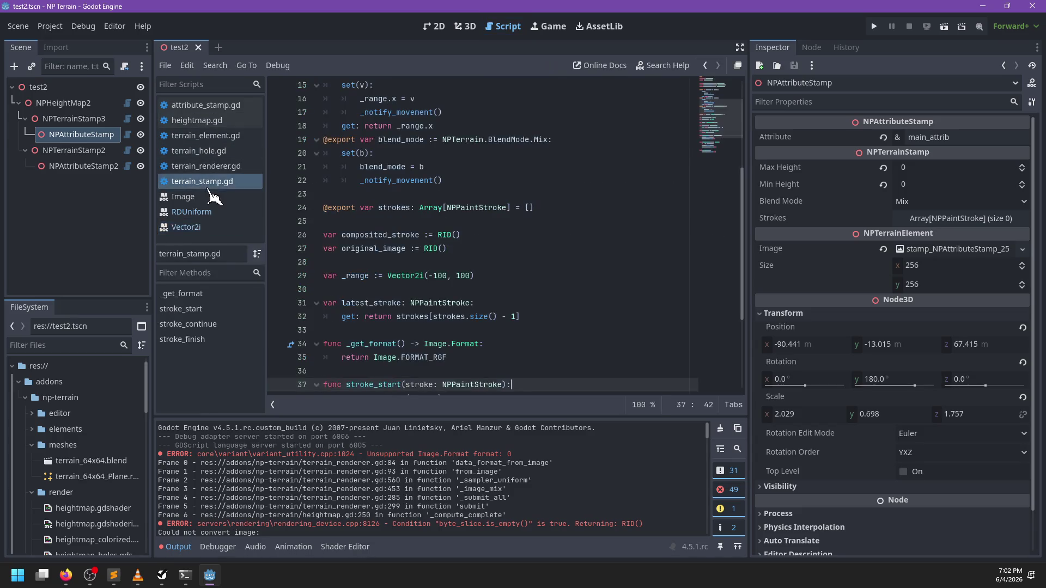
scroll(493, 307, "up", 2)
left_click(493, 306)
key("ctrl+f")
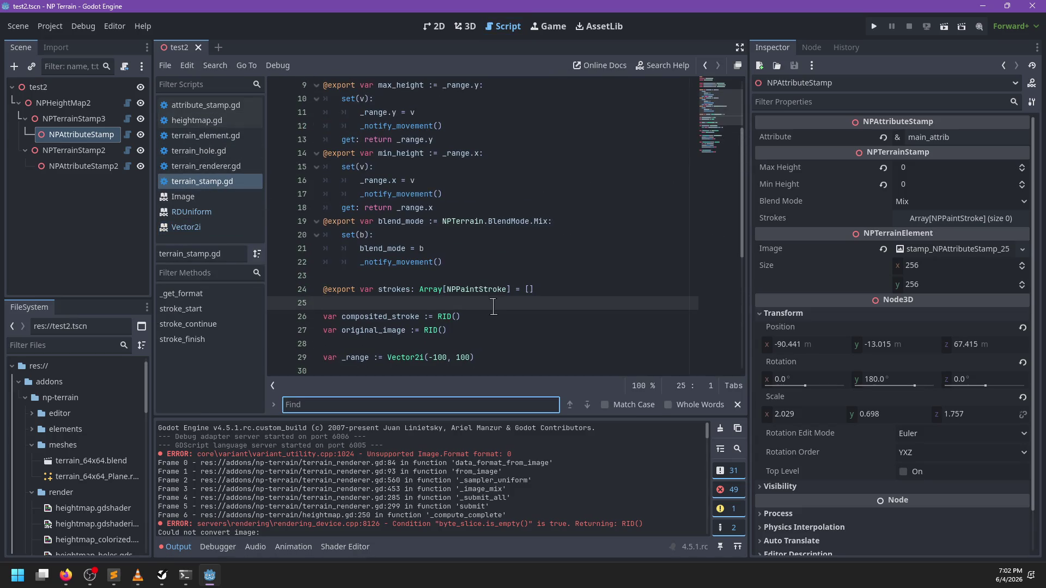
type("uns")
key("Escape")
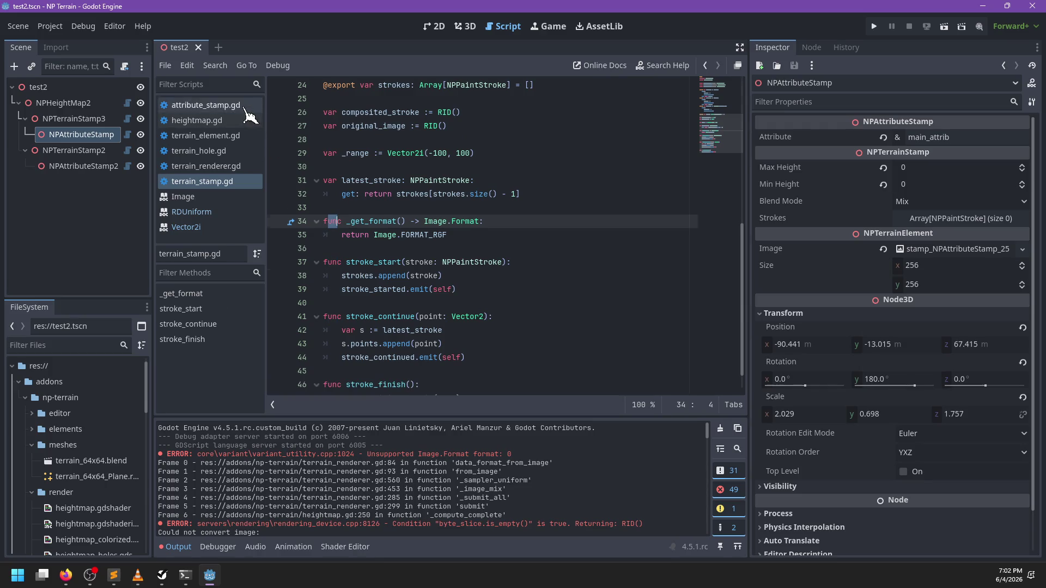
left_click(218, 104)
left_click(229, 121)
key("ctrl+f")
key("Escape")
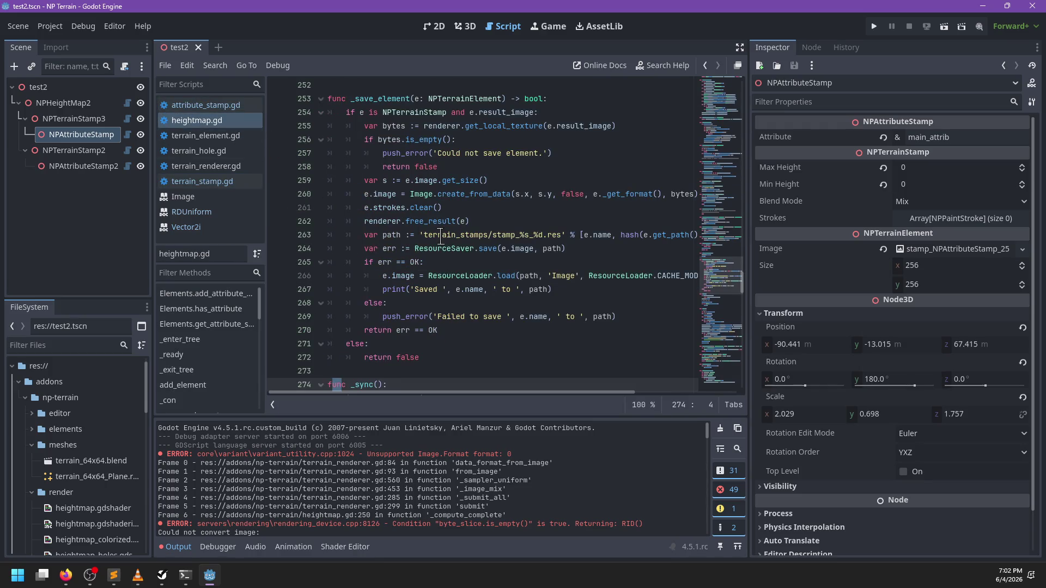
- Open terrain_renderer.gd and locate the 'Unsupported' format error line
left_click(238, 170)
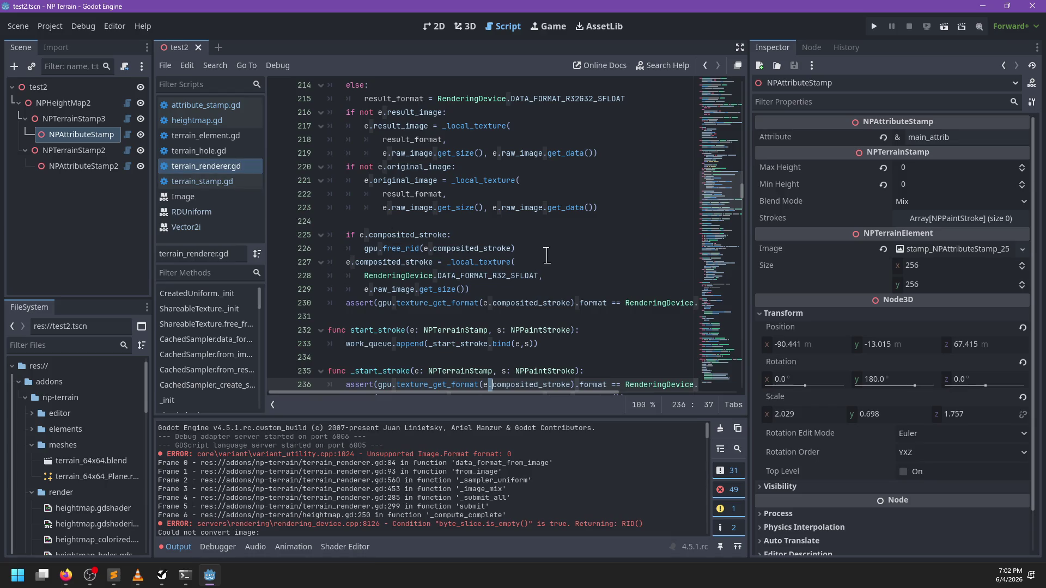
key("ctrl+f")
type("Uns")
key("Escape")
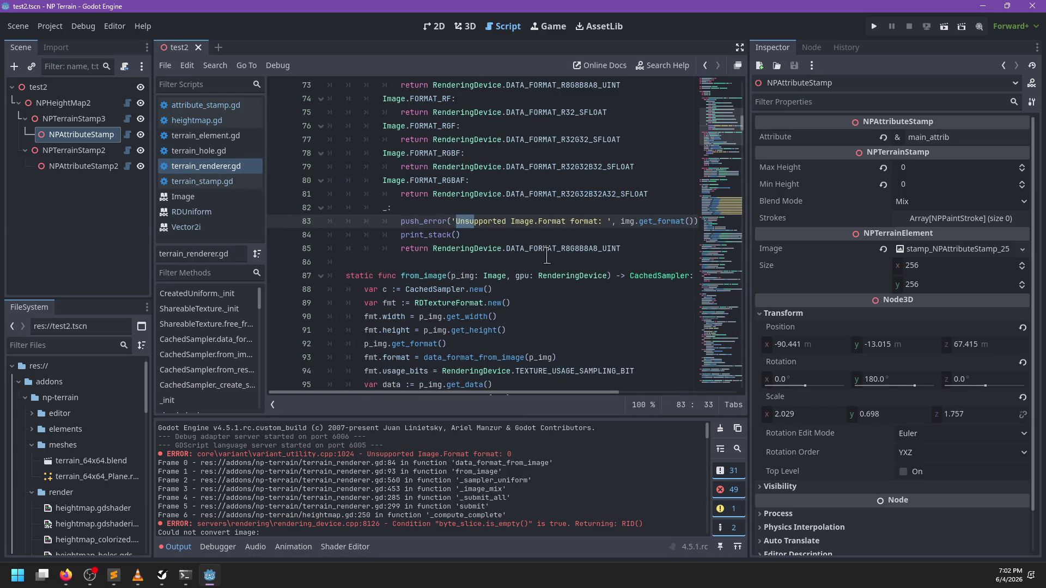
left_click(494, 237)
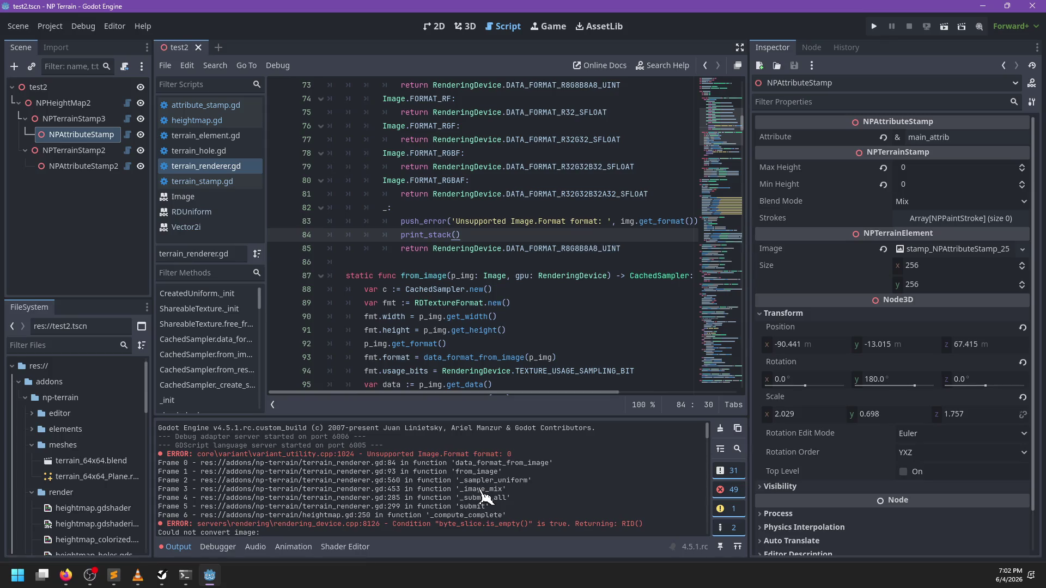
left_click(569, 261)
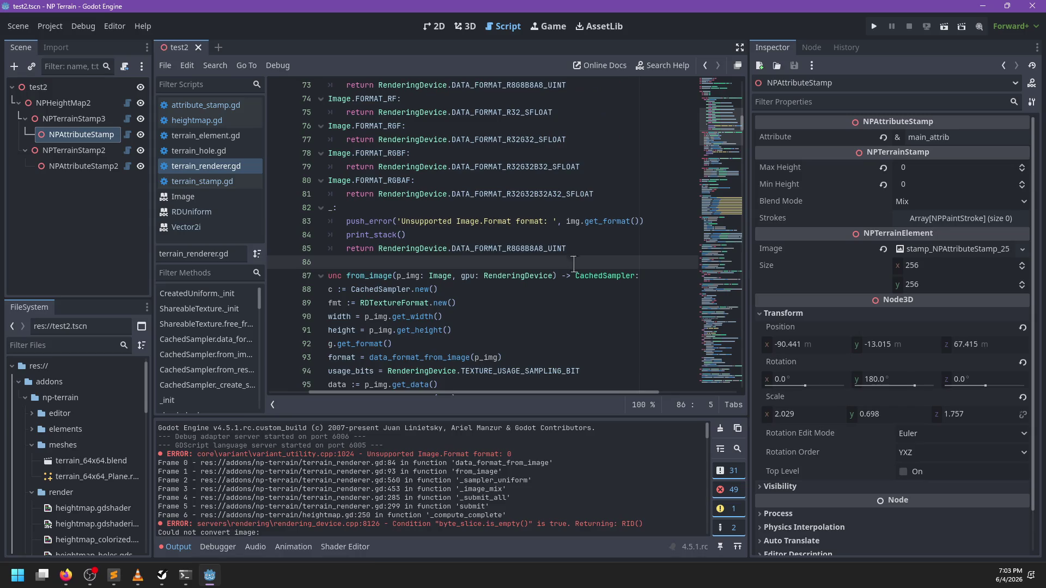
scroll(573, 268, "up", 4)
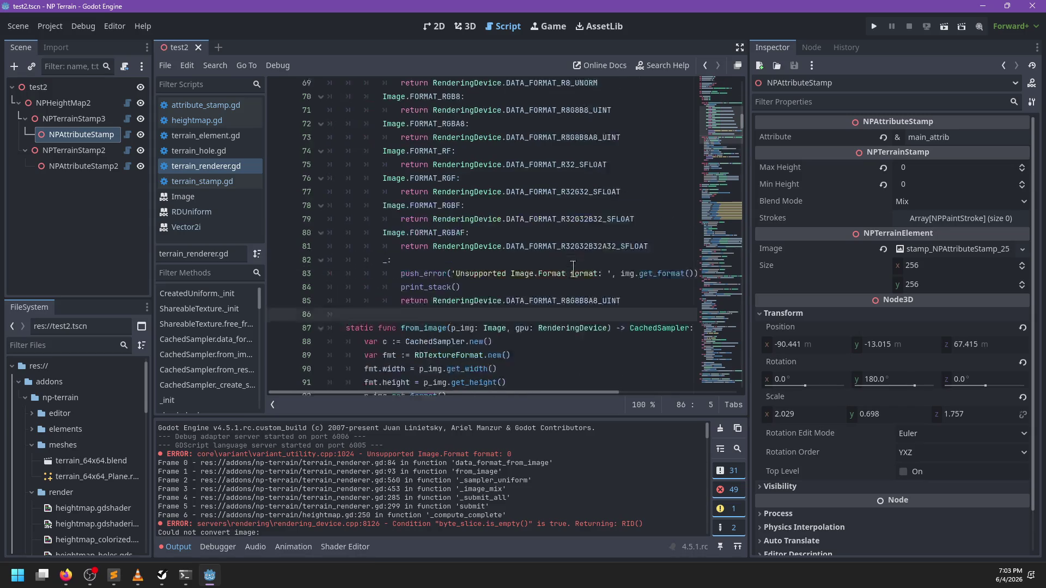
scroll(572, 268, "down", 2)
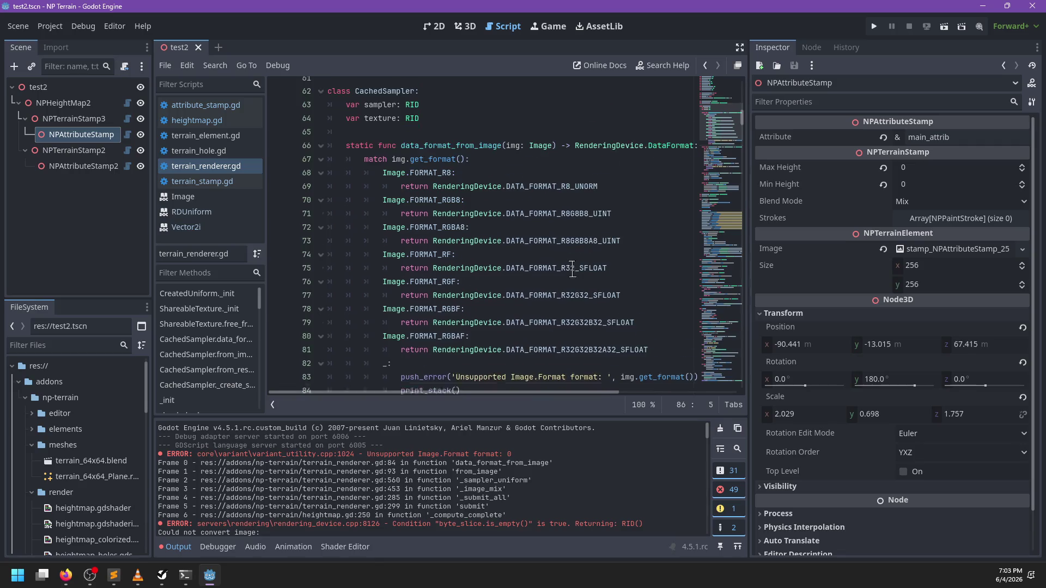
scroll(493, 265, "down", 2)
- Find from_image in terrain_renderer.gd, then clear NPAttributeStamp's Image property
key("ctrl+f")
type("from_imag")
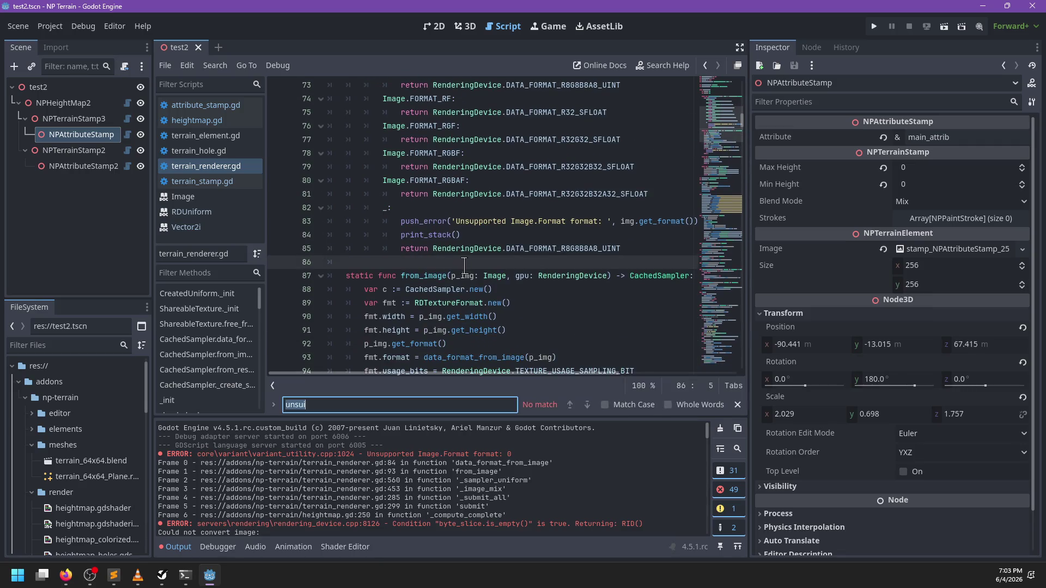
type("e")
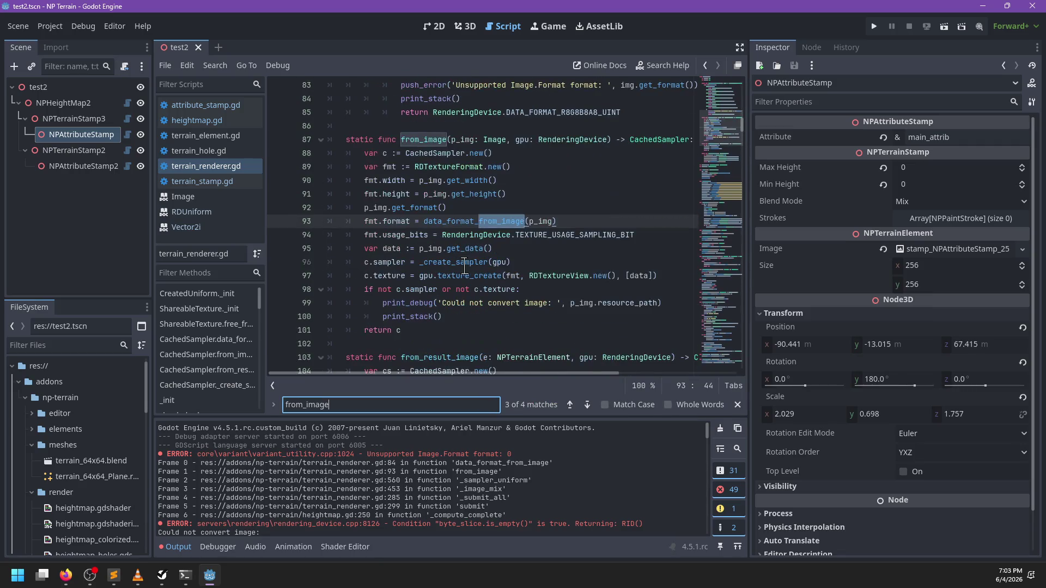
key("Escape")
key("ctrl+f")
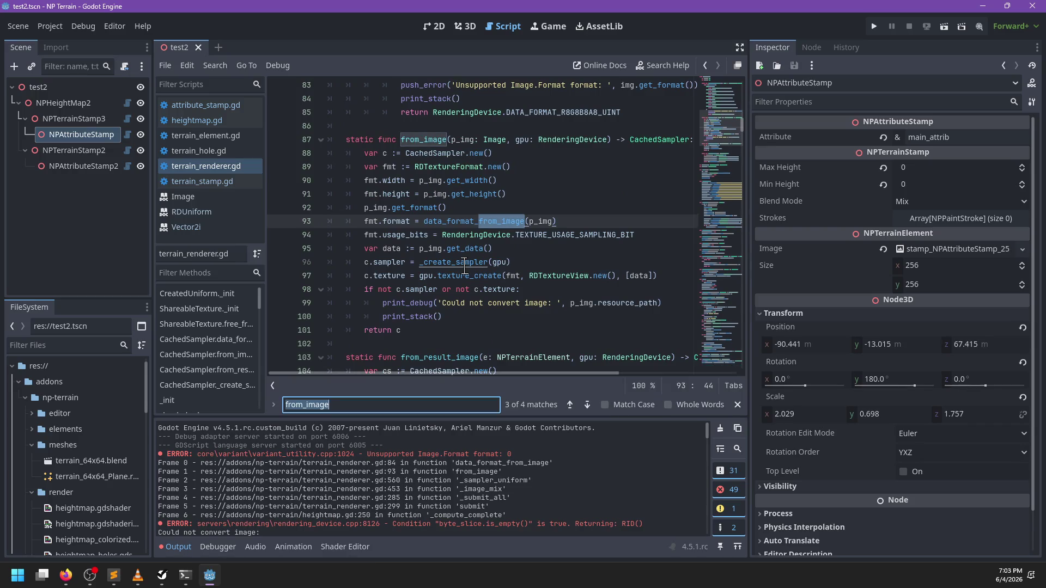
key("Escape")
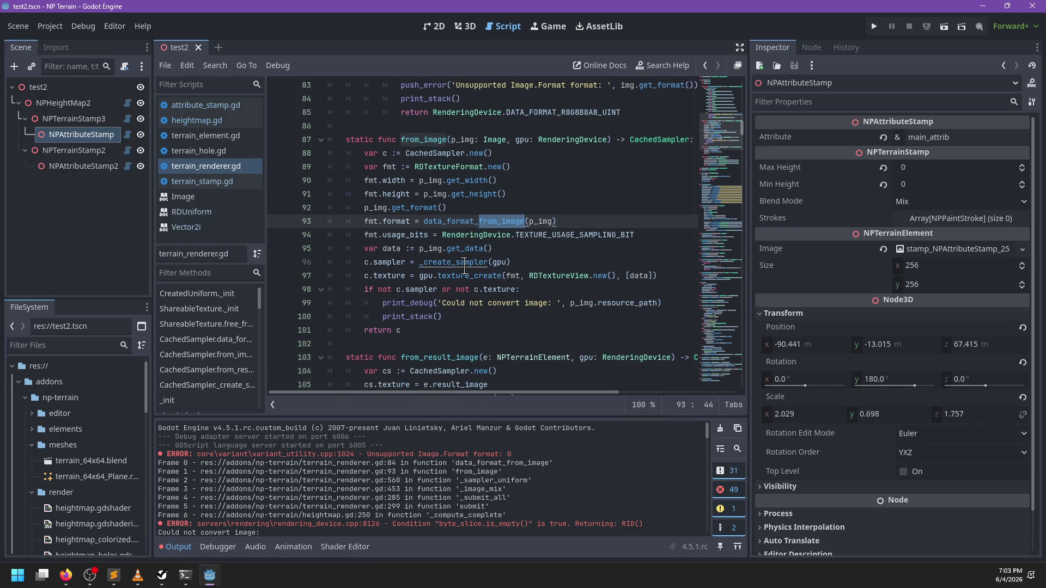
left_click(946, 255)
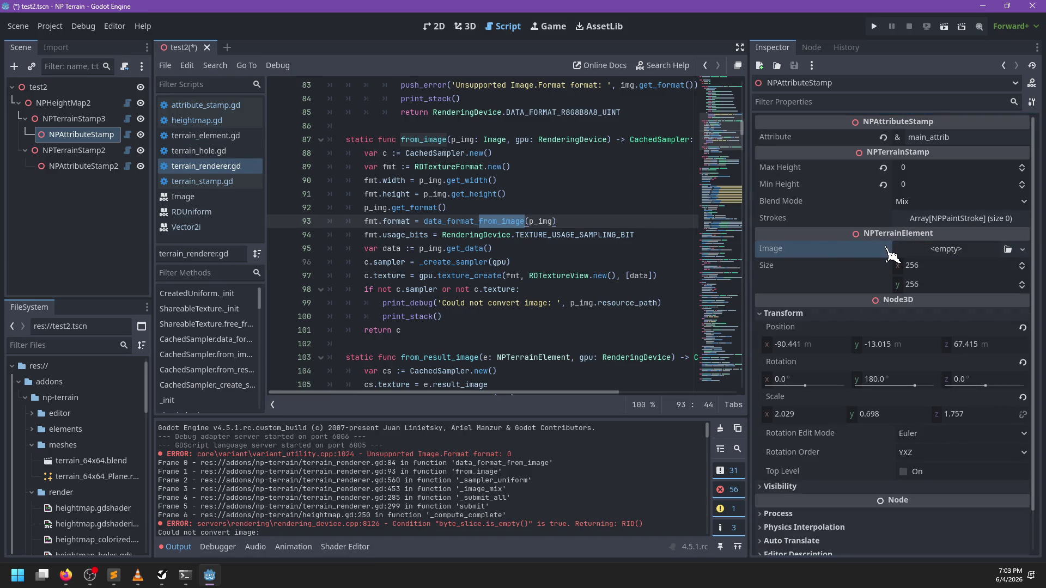
- Clear NPAttributeStamp2's Image property, focus NPAttributeStamp in 3D, and save test2
left_click(83, 166)
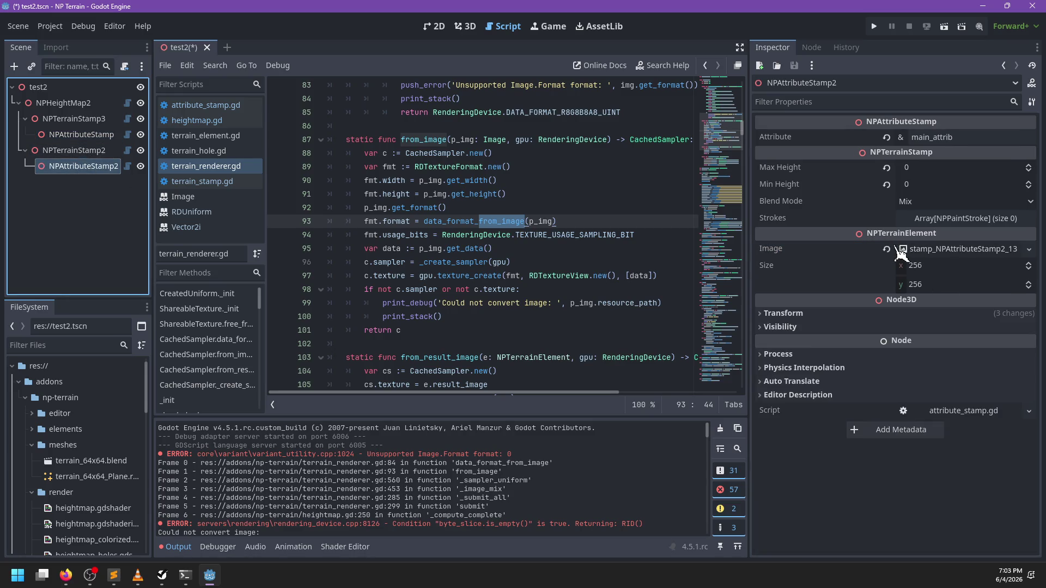
left_click(887, 249)
left_click(82, 135)
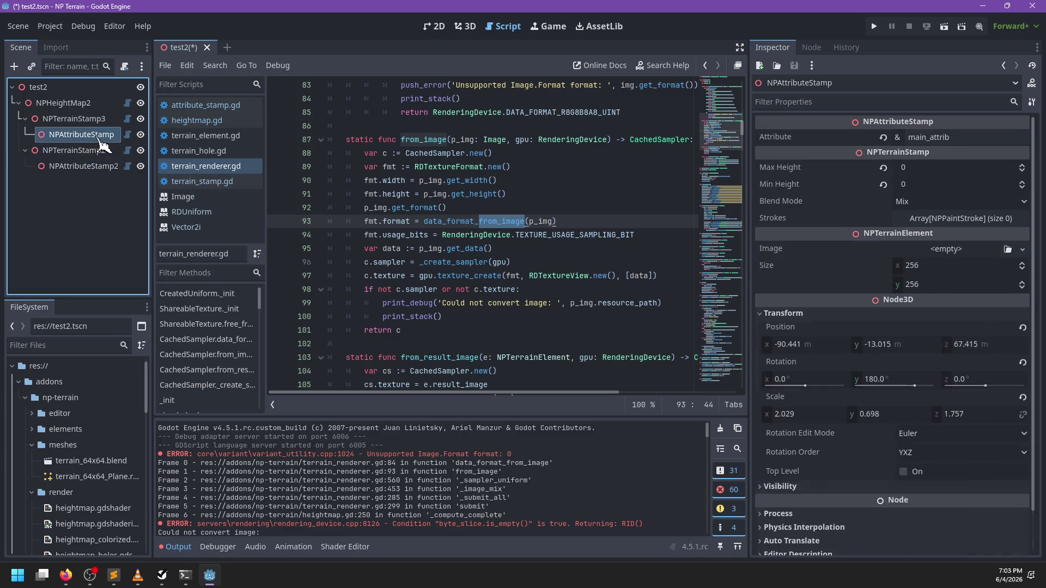
left_click(466, 26)
key("f")
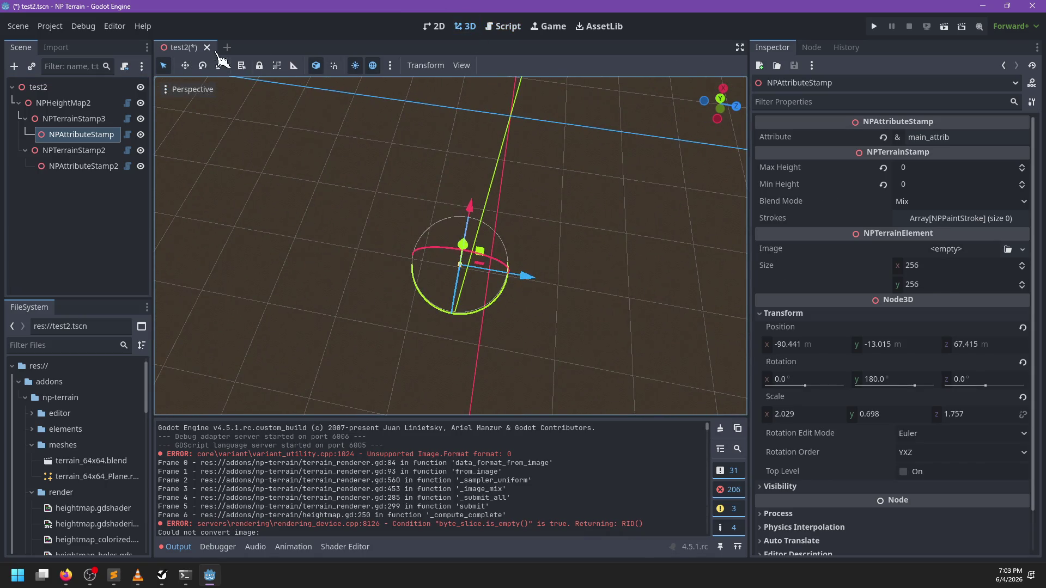
key("ctrl+s")
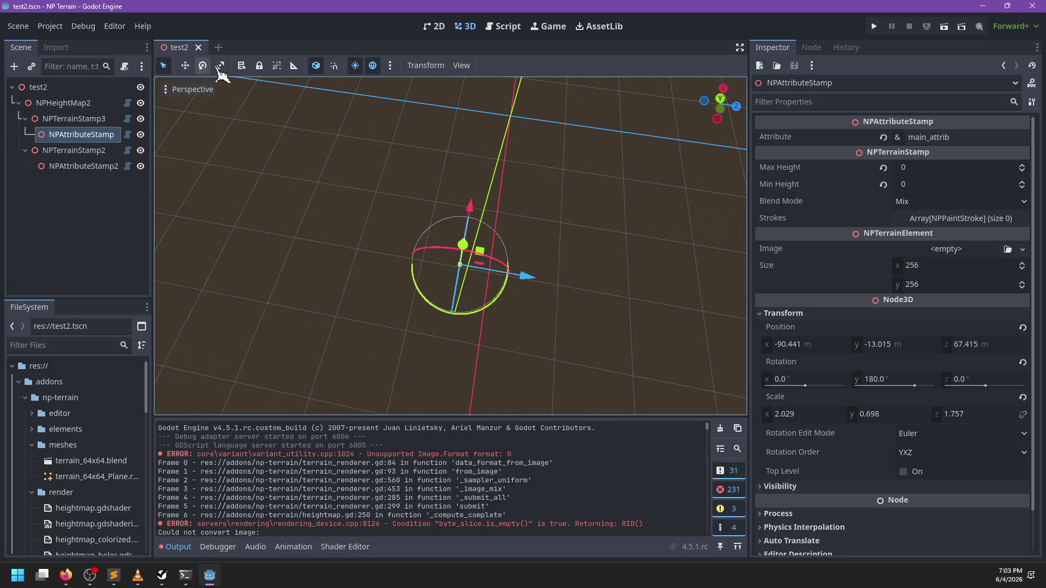
- Check the installed plugins list in Project Settings
left_click(96, 103)
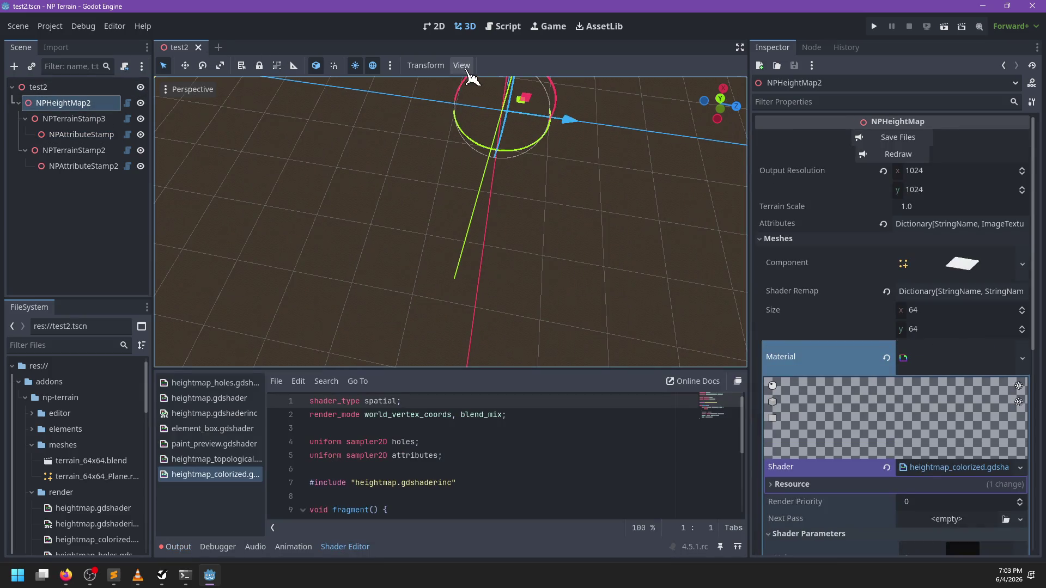
left_click(50, 26)
left_click(65, 43)
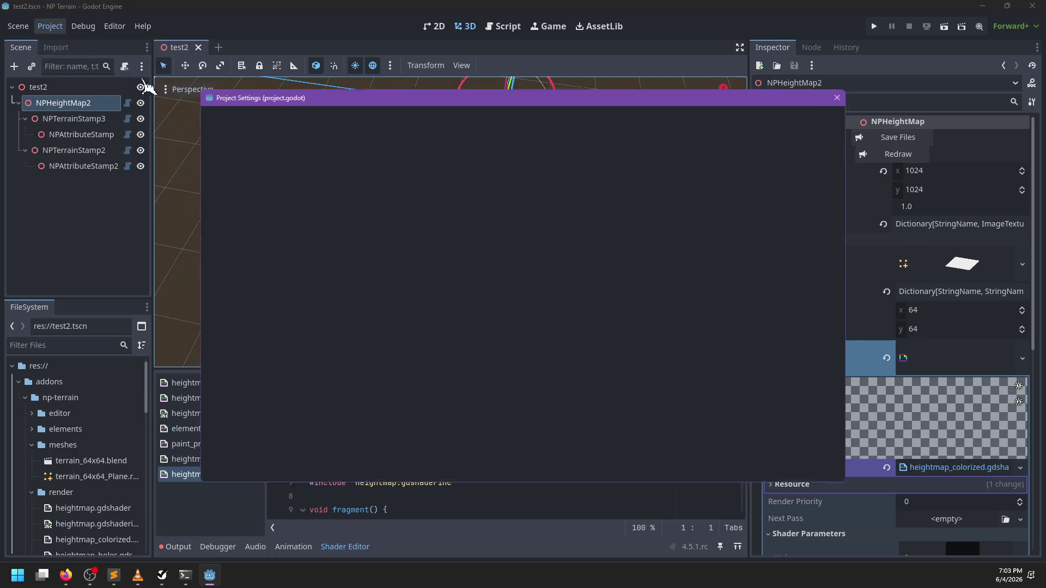
left_click(392, 120)
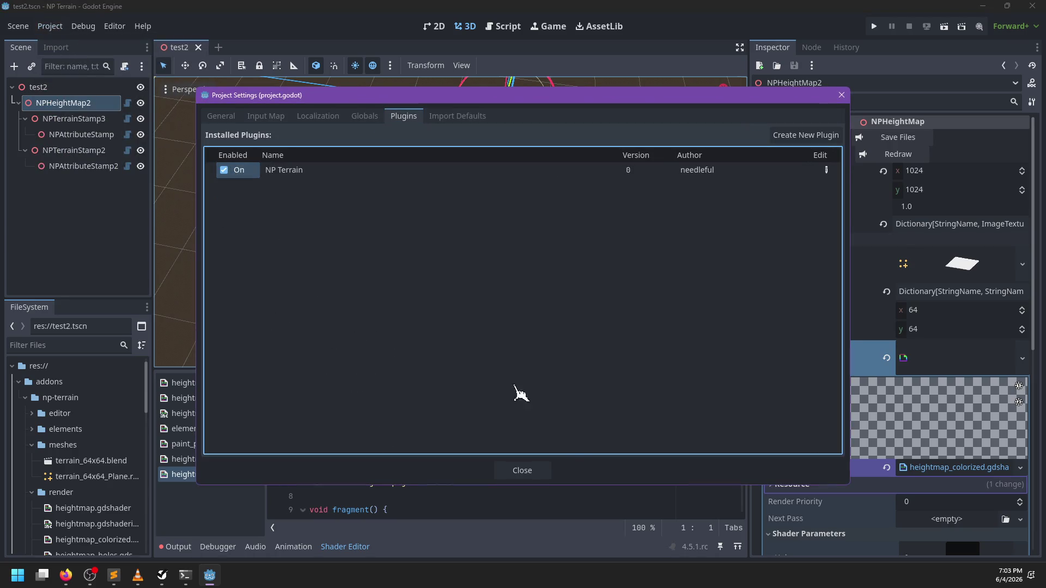
left_click(533, 473)
- Clear the Output log, then save NPAttributeStamp via Save Stamp, logging a get_size error
left_click(185, 547)
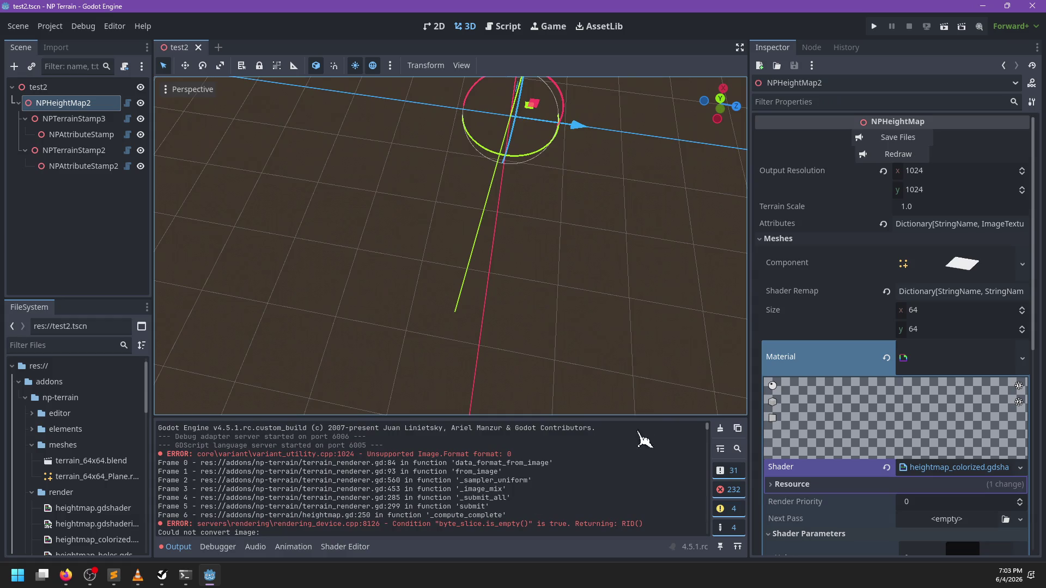
left_click(720, 429)
left_click(76, 119)
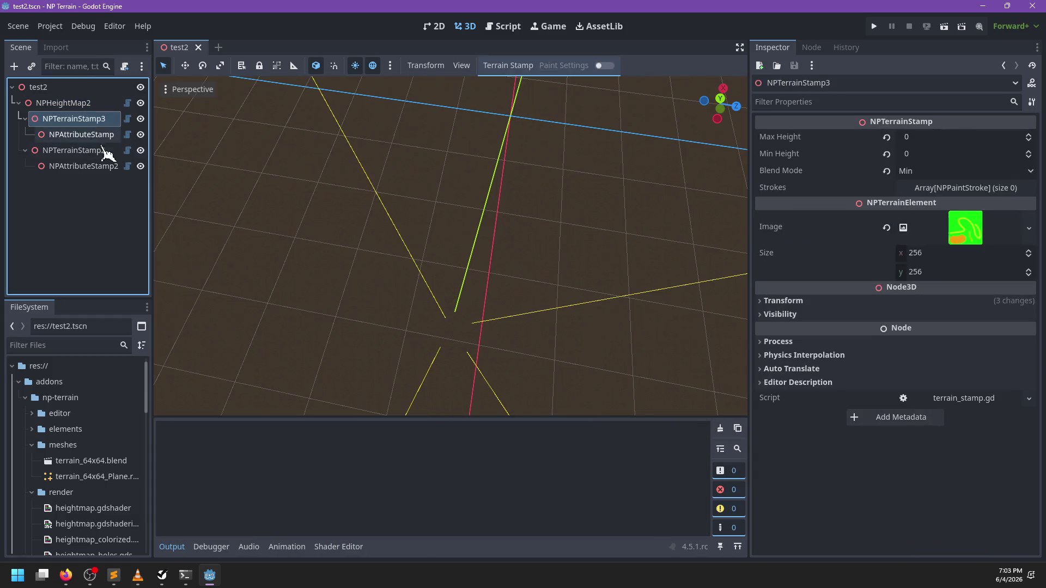
scroll(358, 206, "down", 2)
mouse_move(370, 219)
left_mouse_down()
mouse_move(401, 229)
mouse_move(185, 177)
left_mouse_up()
left_click(82, 135)
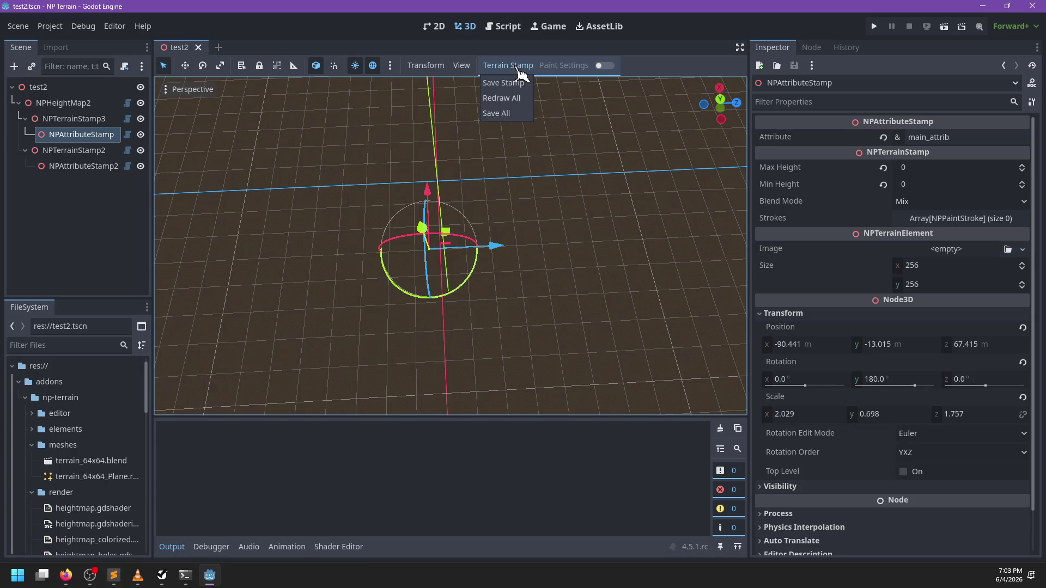
left_click(519, 88)
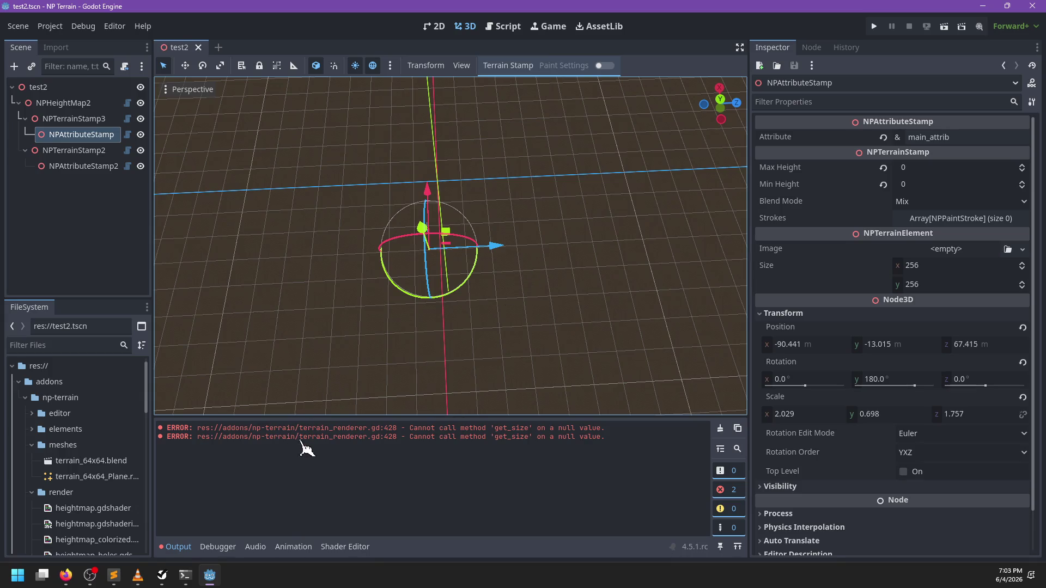
left_click(501, 28)
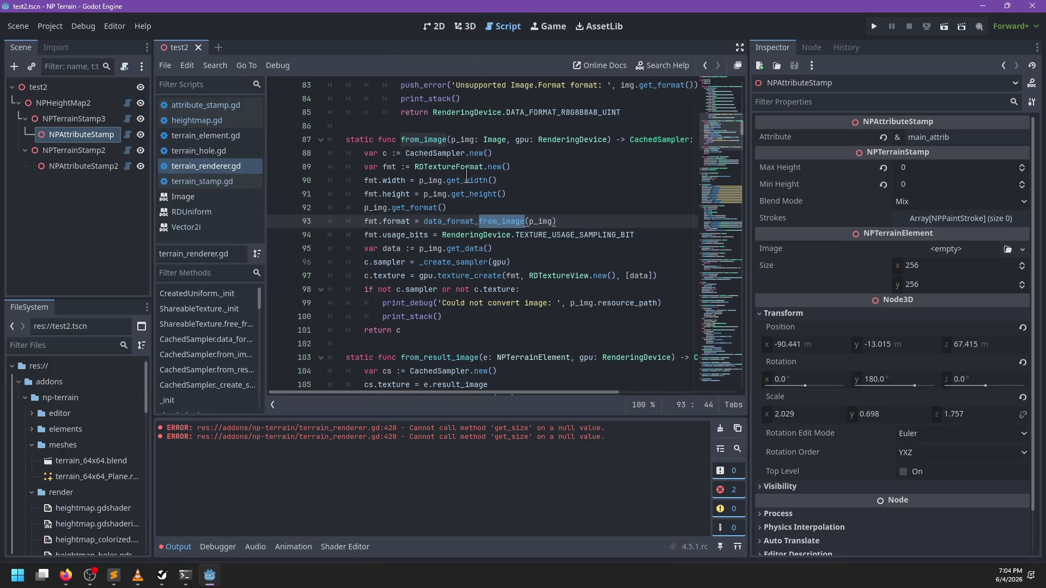
- Scroll terrain_renderer.gd to the get_size call at line 428, then close test2
left_click(534, 192)
key("ctrl+f")
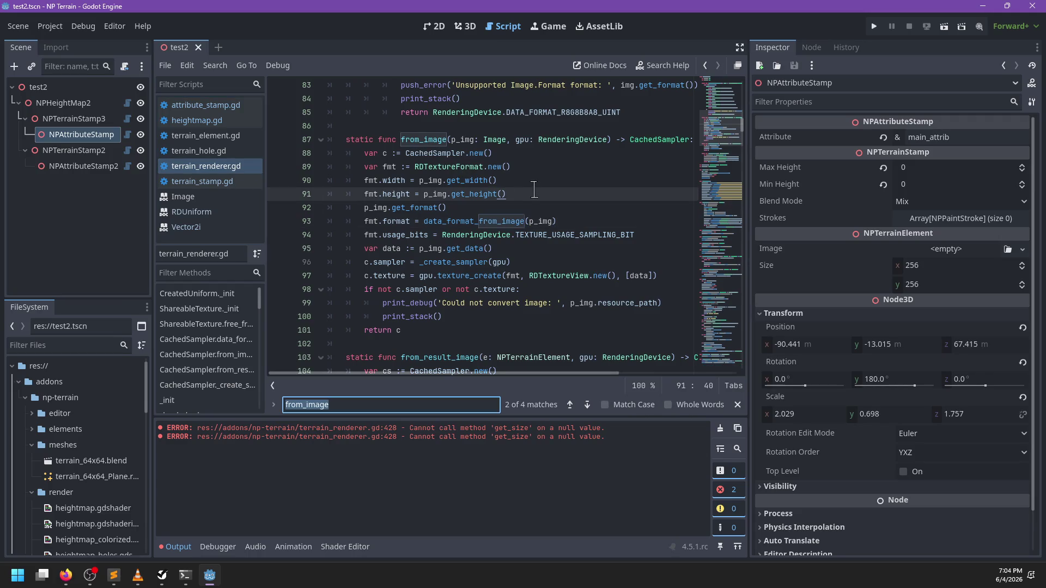
key("Escape")
left_click(716, 329)
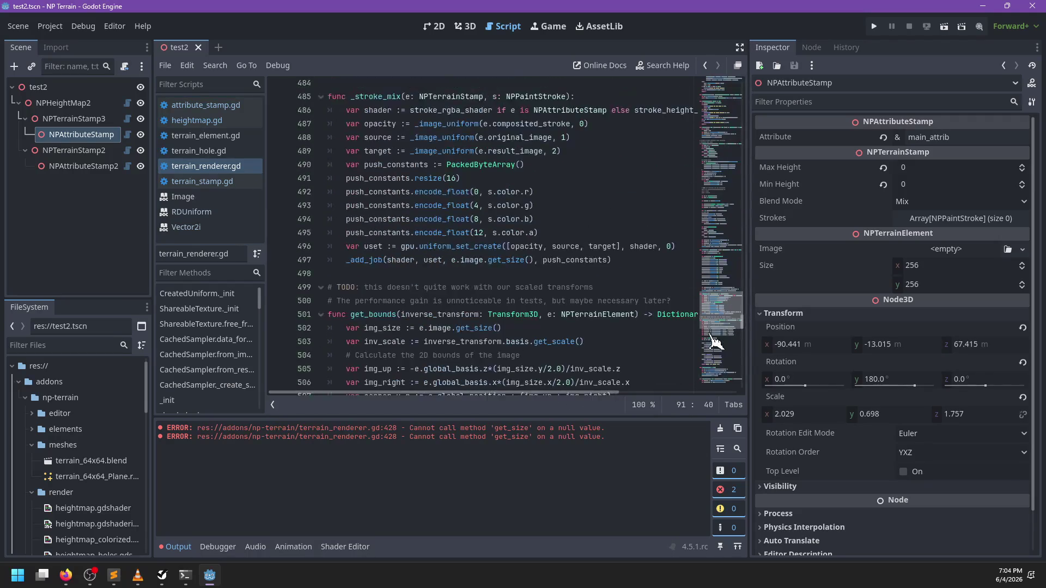
mouse_move(717, 332)
left_mouse_down()
mouse_move(708, 288)
mouse_move(710, 304)
left_mouse_up()
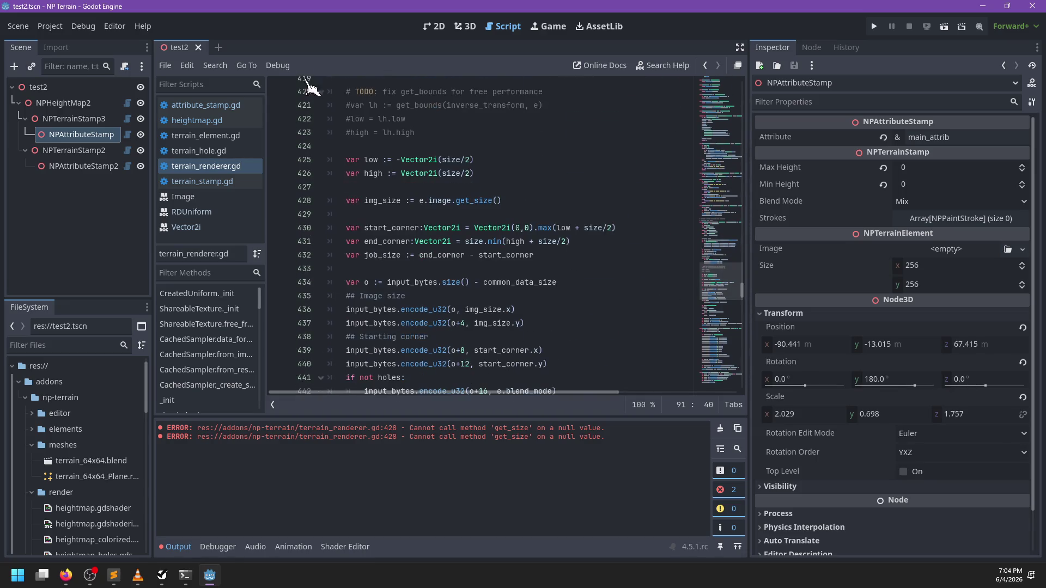
left_click(199, 48)
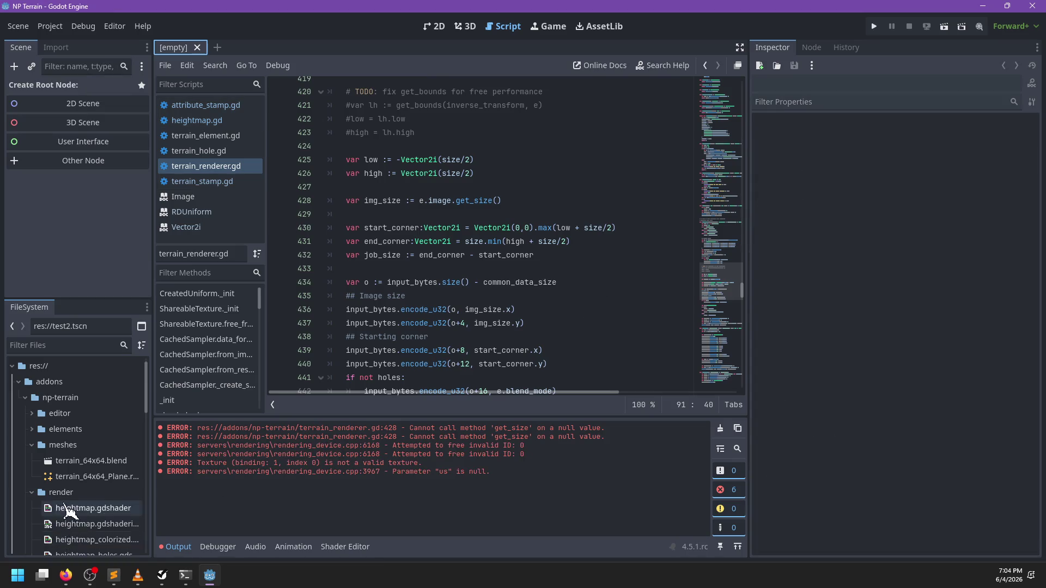
- Reopen test2 in 3D with painting enabled and paint yellow strokes with NPAttributeStamp
scroll(81, 512, "down", 10)
double_click(78, 529)
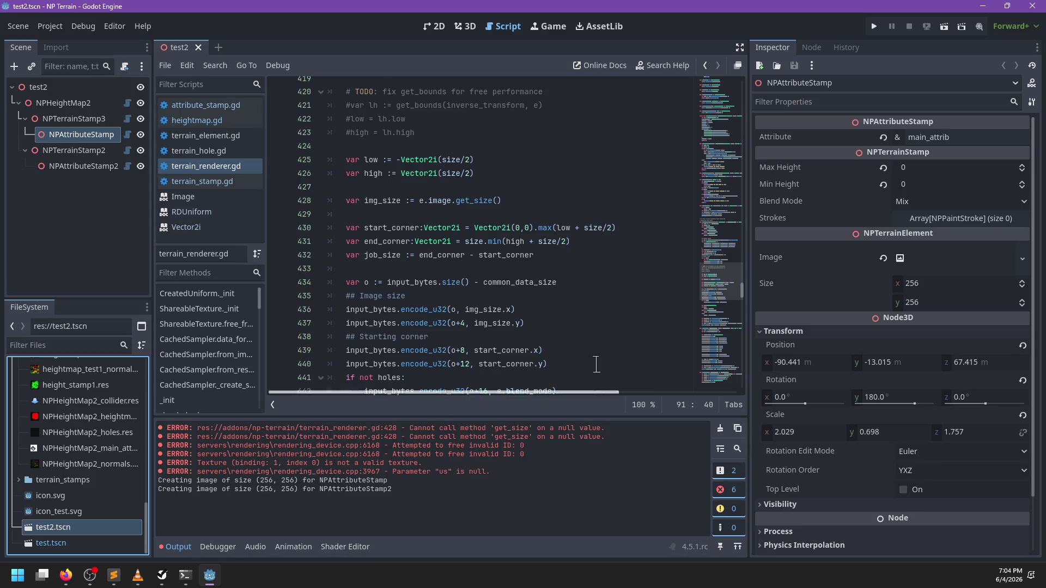
left_click(466, 26)
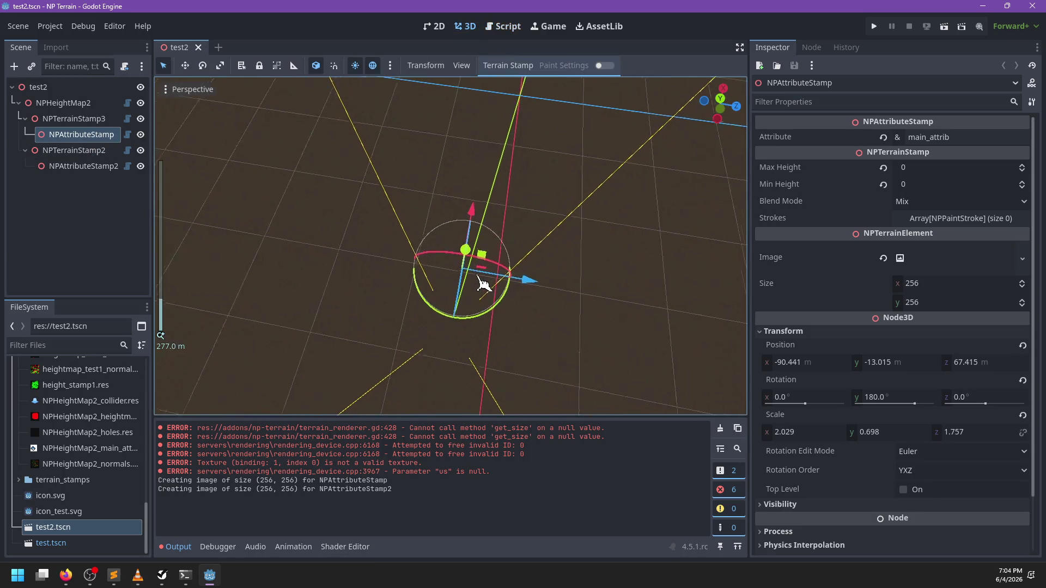
left_click(604, 65)
mouse_move(359, 270)
left_mouse_down()
mouse_move(480, 245)
mouse_move(427, 229)
left_mouse_up()
scroll(428, 240, "up", 3)
mouse_move(466, 265)
left_mouse_down()
mouse_move(439, 280)
mouse_move(685, 273)
left_mouse_up()
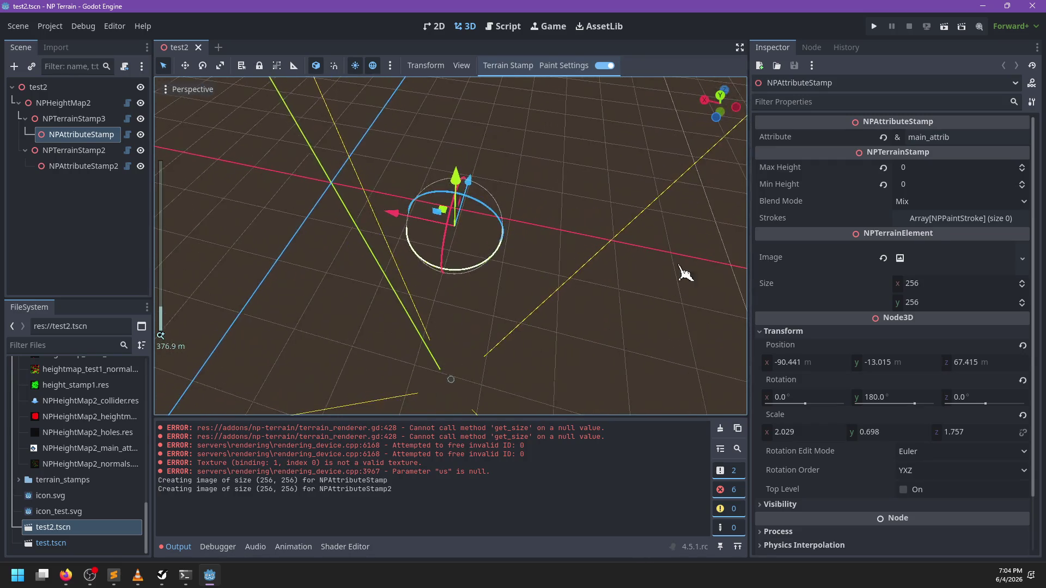
left_click(937, 220)
left_click(936, 220)
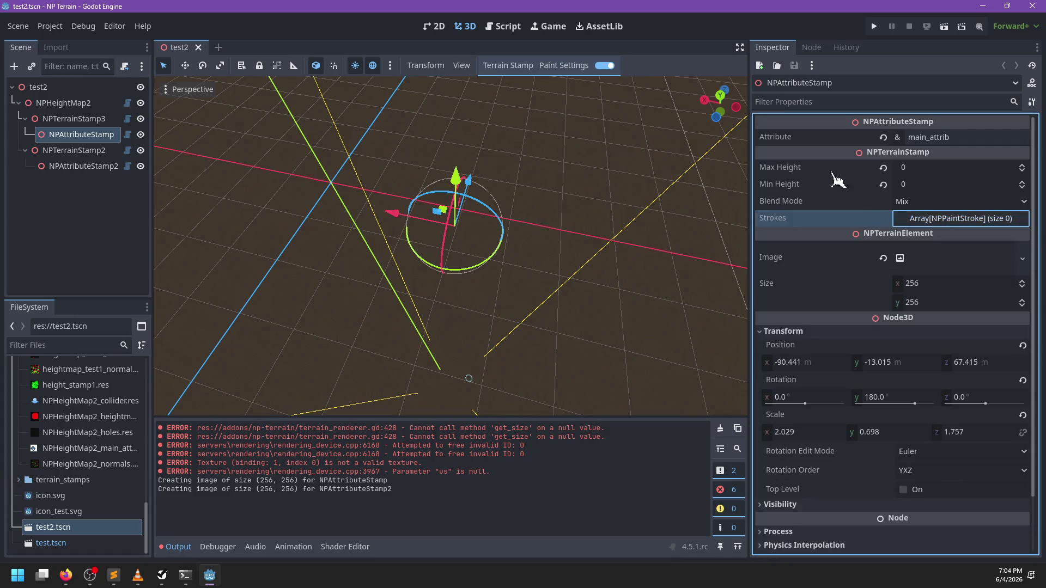
left_click(325, 266)
mouse_move(325, 267)
left_mouse_down()
mouse_move(614, 250)
mouse_move(289, 283)
mouse_move(451, 362)
mouse_move(536, 297)
mouse_move(346, 296)
mouse_move(420, 210)
mouse_move(565, 220)
mouse_move(528, 303)
mouse_move(481, 224)
mouse_move(505, 292)
mouse_move(485, 117)
mouse_move(525, 222)
mouse_move(488, 121)
mouse_move(514, 192)
mouse_move(449, 175)
mouse_move(344, 198)
mouse_move(563, 177)
mouse_move(299, 206)
mouse_move(430, 169)
mouse_move(374, 234)
mouse_move(624, 256)
mouse_move(339, 334)
mouse_move(448, 311)
mouse_move(528, 326)
mouse_move(367, 320)
left_mouse_up()
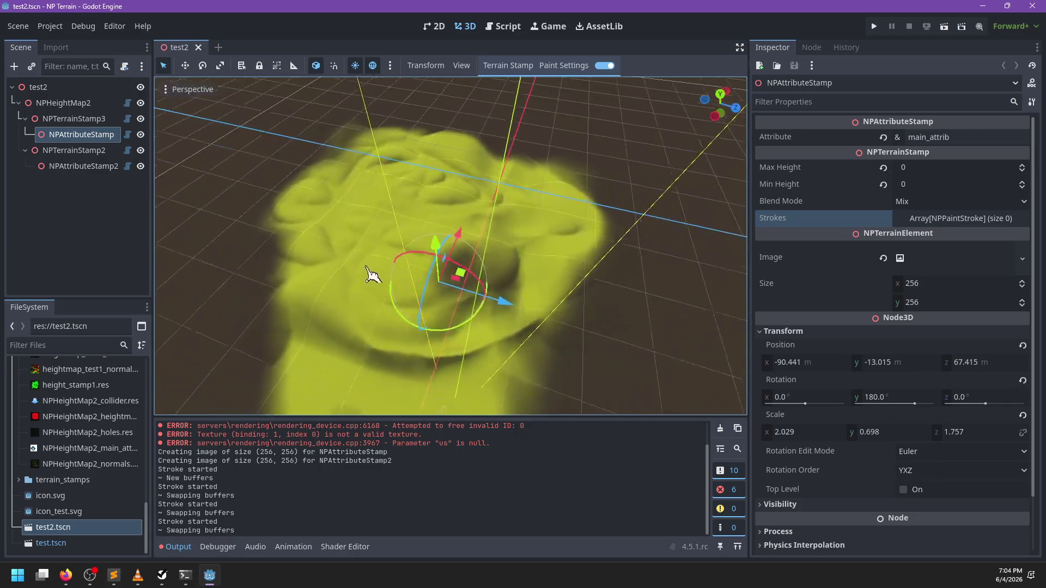
- Set NPAttributeStamp2's brush to deep blue and paint three blue strokes on the terrain
left_click(87, 166)
left_click(567, 75)
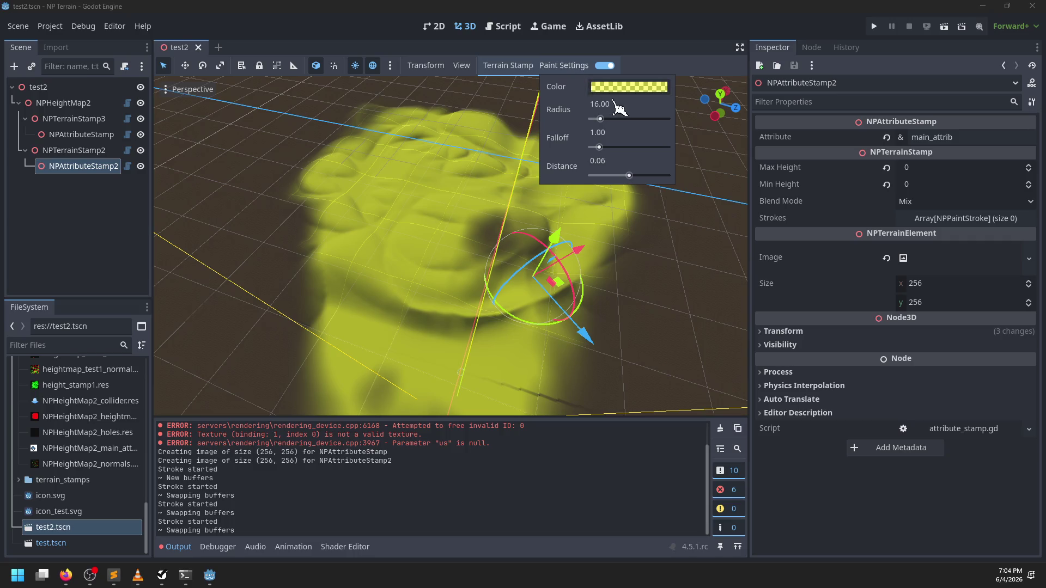
left_click(627, 88)
left_click_drag(701, 146, 707, 201)
left_click(680, 161)
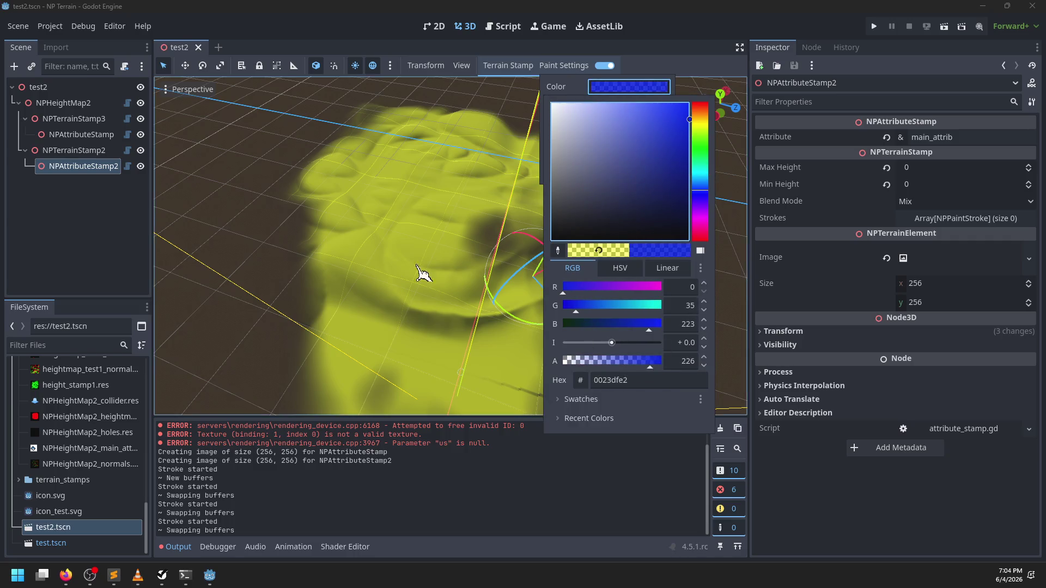
left_click(420, 276)
left_click_drag(374, 224, 351, 261)
left_click_drag(455, 218, 445, 278)
left_click_drag(326, 267, 297, 338)
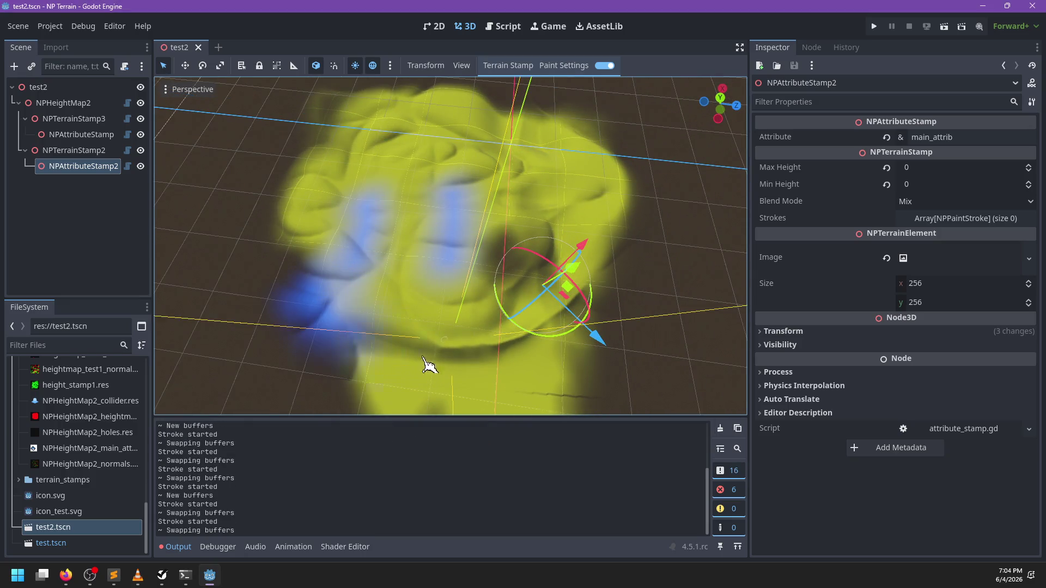
scroll(462, 330, "up", 2)
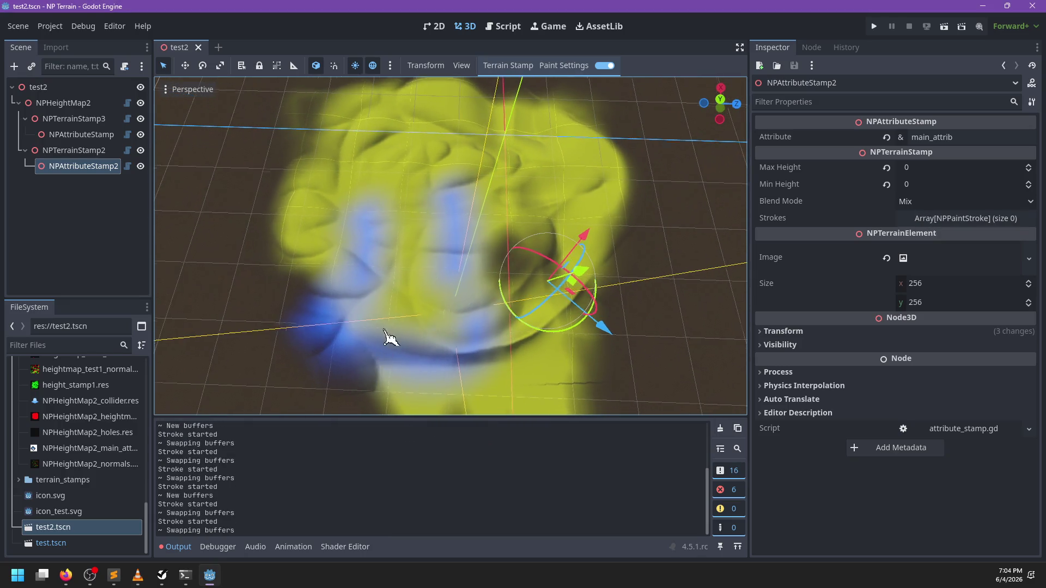
- Spread a wide blue stroke across the terrain
left_click(605, 65)
left_click(628, 87)
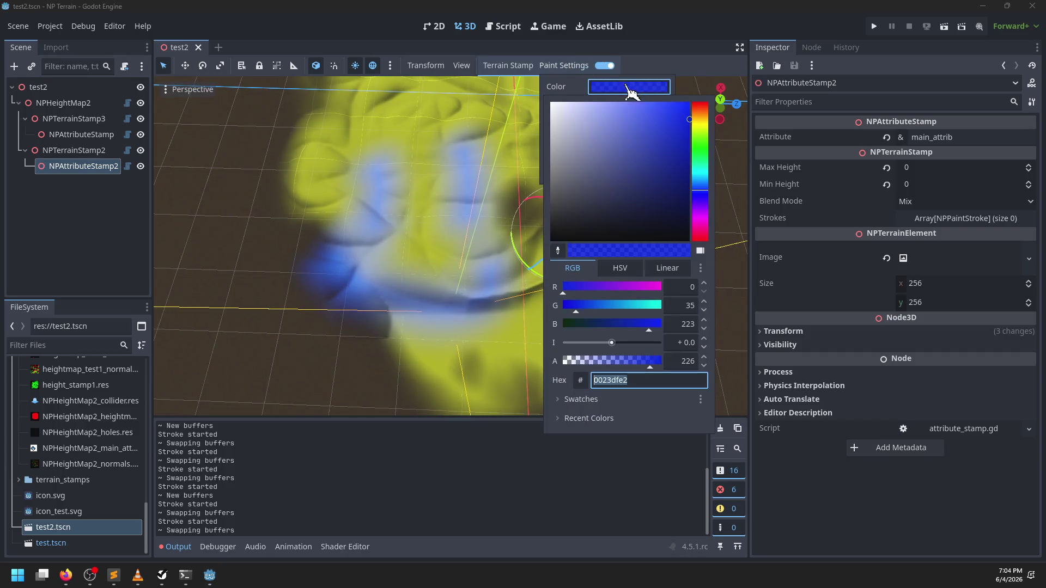
left_click(432, 222)
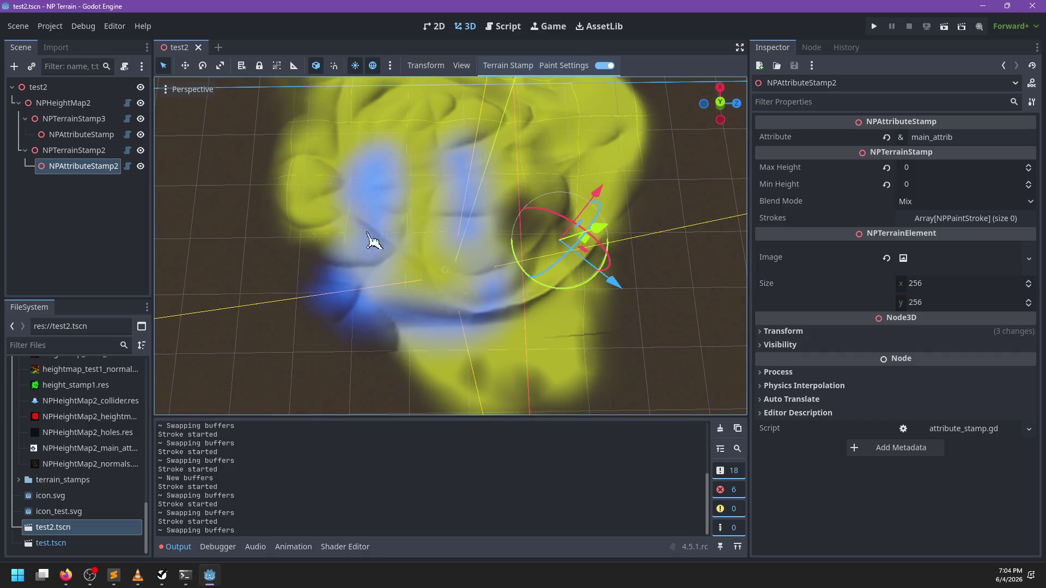
mouse_move(476, 254)
left_mouse_down()
mouse_move(479, 221)
mouse_move(303, 304)
mouse_move(593, 240)
mouse_move(297, 334)
mouse_move(436, 374)
mouse_move(634, 212)
left_mouse_up()
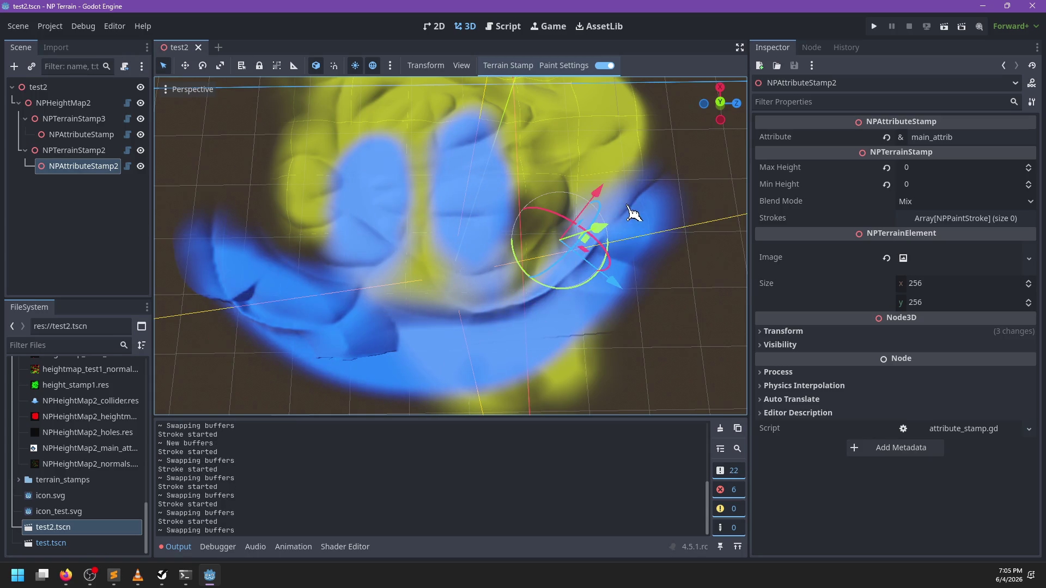
- Pick a new brush colour, paint a long grey stroke, then check both stamps' strokes
left_click(563, 69)
left_click(629, 87)
left_click(697, 105)
left_click(229, 234)
mouse_move(347, 324)
left_mouse_down()
mouse_move(646, 226)
mouse_move(572, 319)
mouse_move(223, 314)
mouse_move(467, 367)
mouse_move(593, 296)
mouse_move(239, 317)
mouse_move(652, 247)
left_mouse_up()
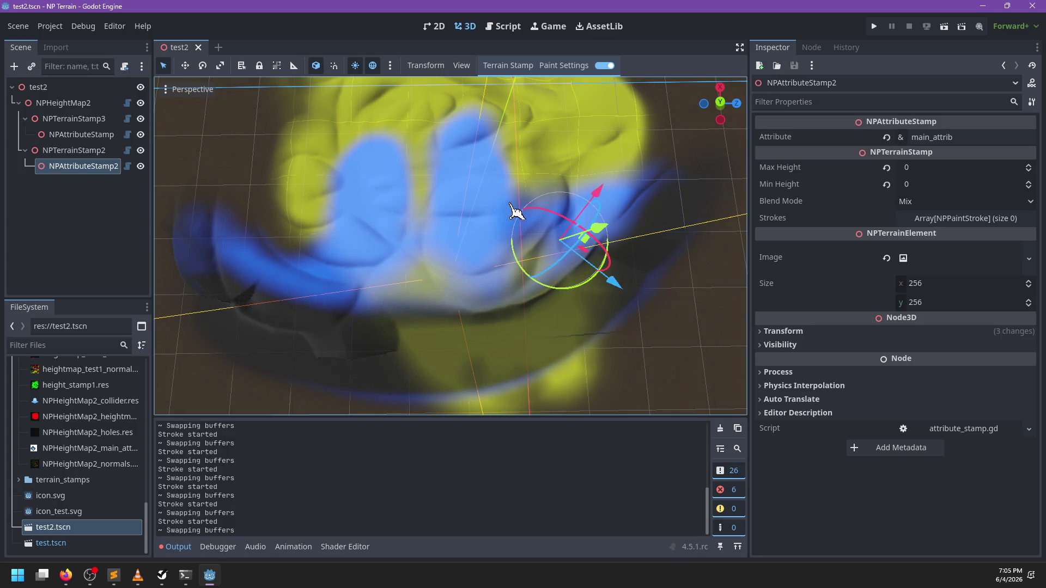
left_click(76, 134)
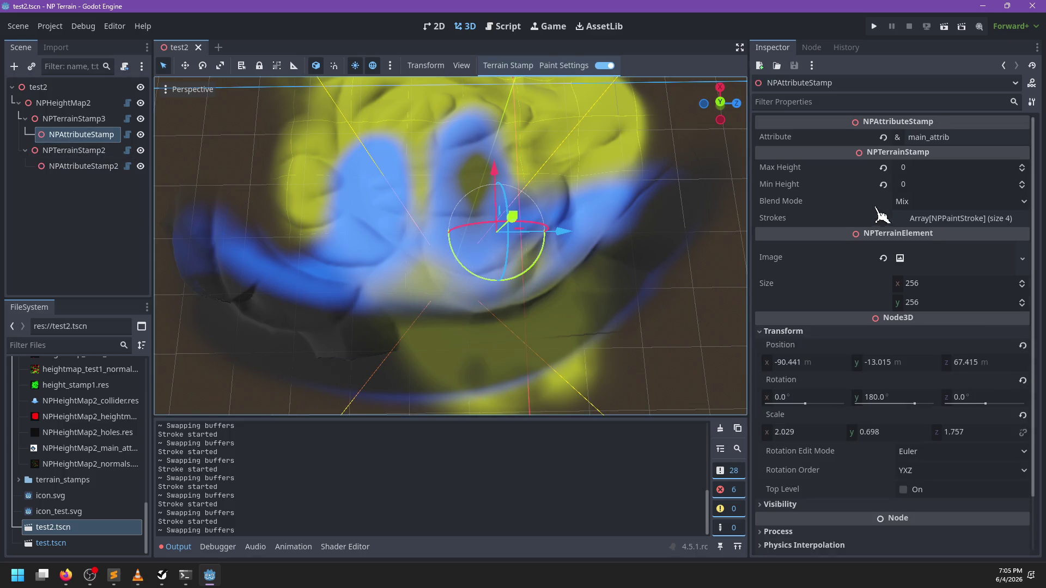
left_click(82, 166)
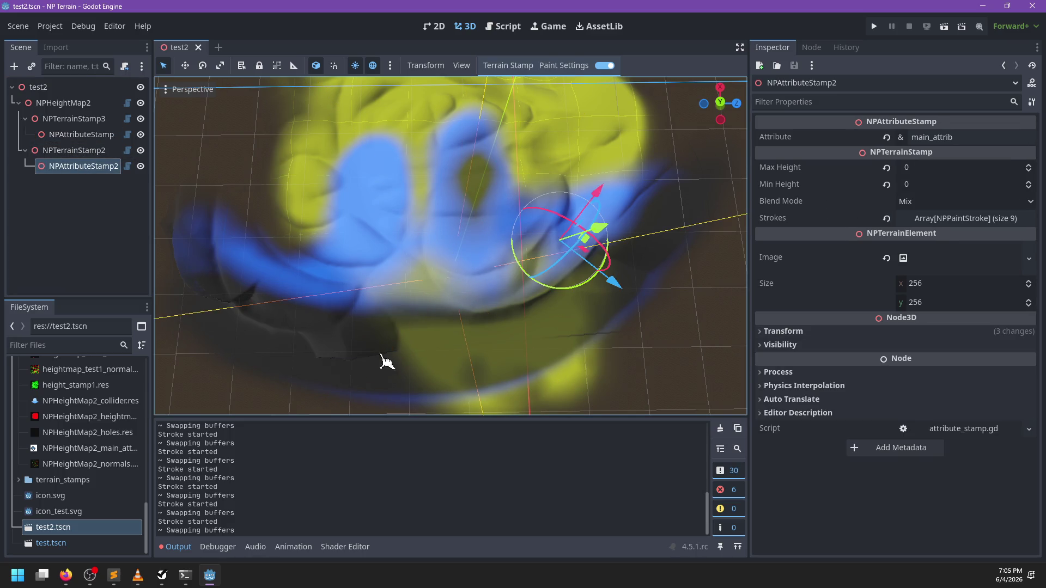
- Adjust the attribute brush colour and paint a dark stroke across the terrain
left_click(560, 69)
left_click(608, 89)
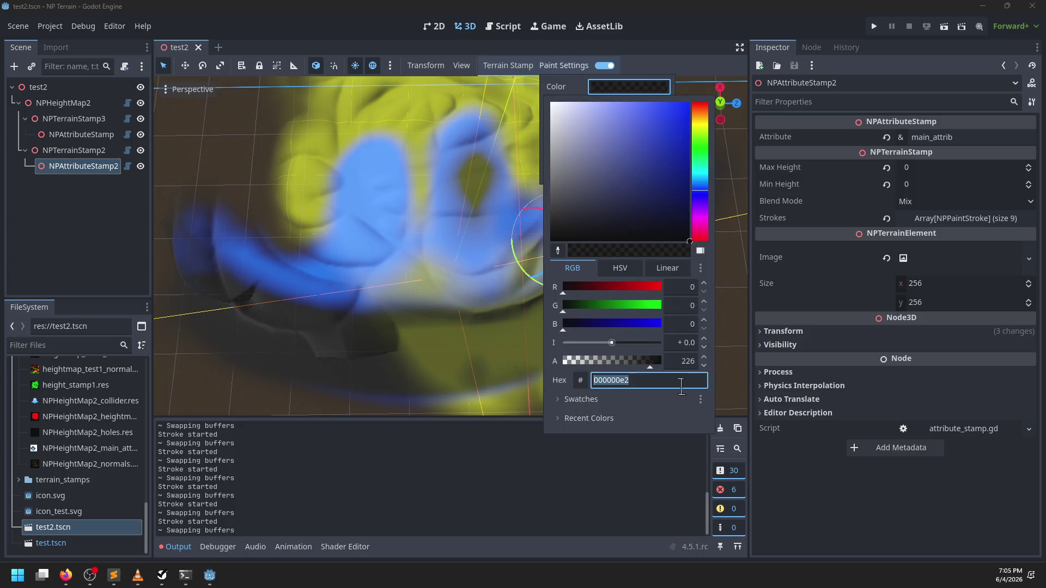
left_click(725, 372)
mouse_move(420, 371)
left_mouse_down()
mouse_move(439, 378)
mouse_move(606, 297)
left_mouse_up()
- Switch the brush to a light colour and paint white strokes across the terrain from a low side view
mouse_move(472, 374)
left_mouse_down()
mouse_move(358, 263)
mouse_move(388, 248)
mouse_move(409, 315)
left_mouse_up()
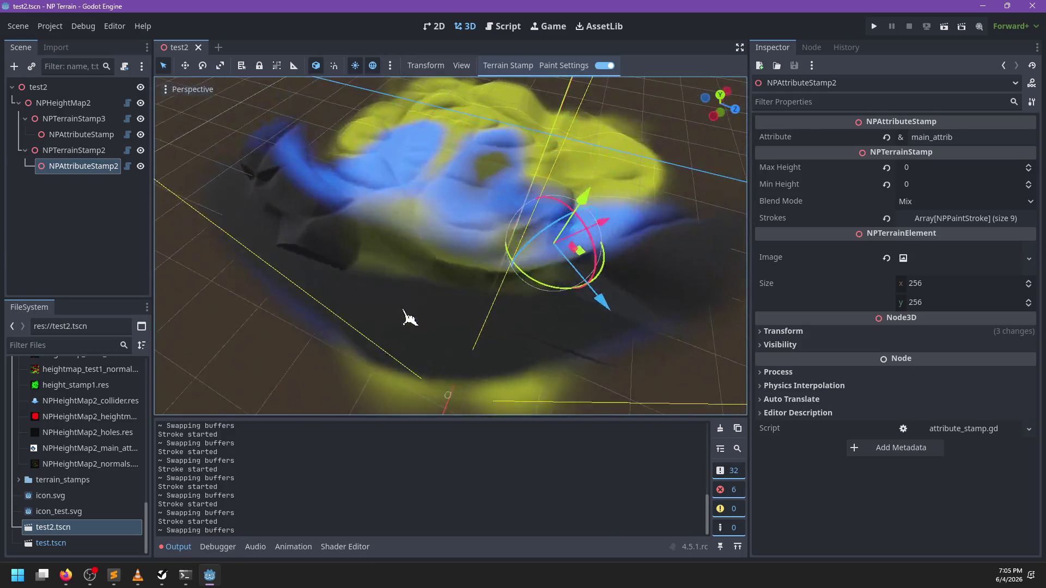
scroll(382, 317, "up", 3)
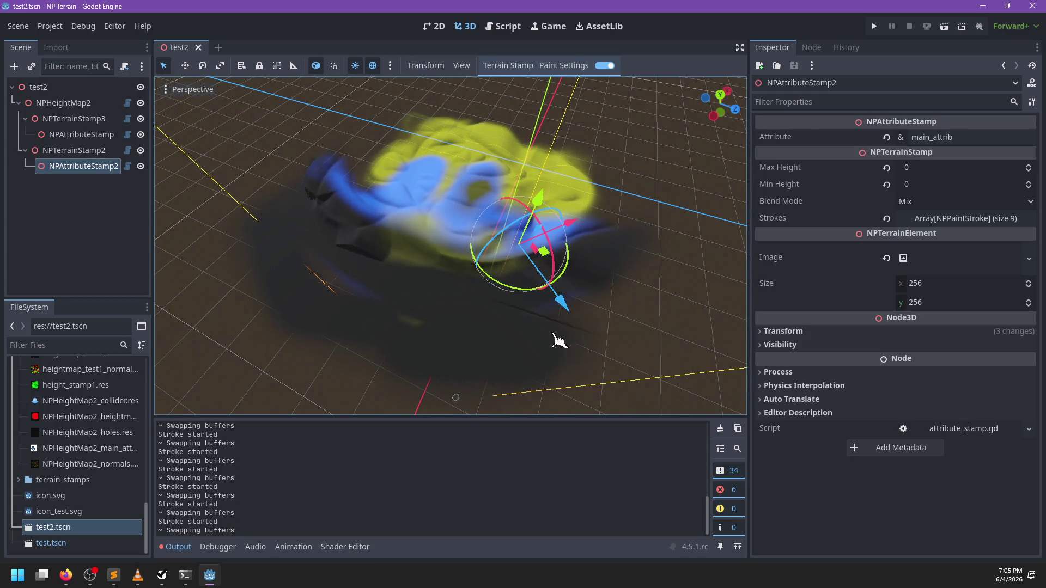
left_click(564, 65)
left_click(614, 93)
left_click(617, 157)
left_click(479, 334)
mouse_move(479, 334)
left_mouse_down()
mouse_move(427, 413)
mouse_move(276, 341)
mouse_move(285, 267)
left_mouse_up()
mouse_move(292, 351)
left_mouse_down()
mouse_move(267, 187)
mouse_move(511, 364)
mouse_move(614, 248)
mouse_move(563, 149)
mouse_move(595, 133)
mouse_move(595, 168)
mouse_move(479, 166)
mouse_move(345, 140)
mouse_move(352, 249)
mouse_move(338, 332)
mouse_move(392, 376)
mouse_move(550, 354)
mouse_move(443, 258)
left_mouse_up()
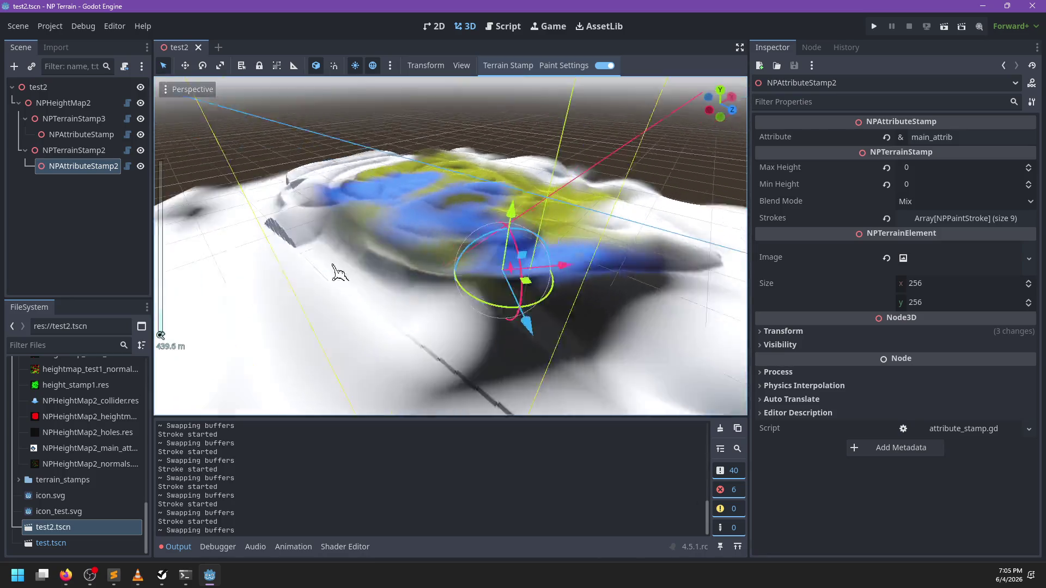
- Spread white paint to the right, then up and down the terrain's left edge
scroll(382, 283, "down", 5)
left_click_drag(469, 333, 534, 327)
scroll(537, 271, "up", 2)
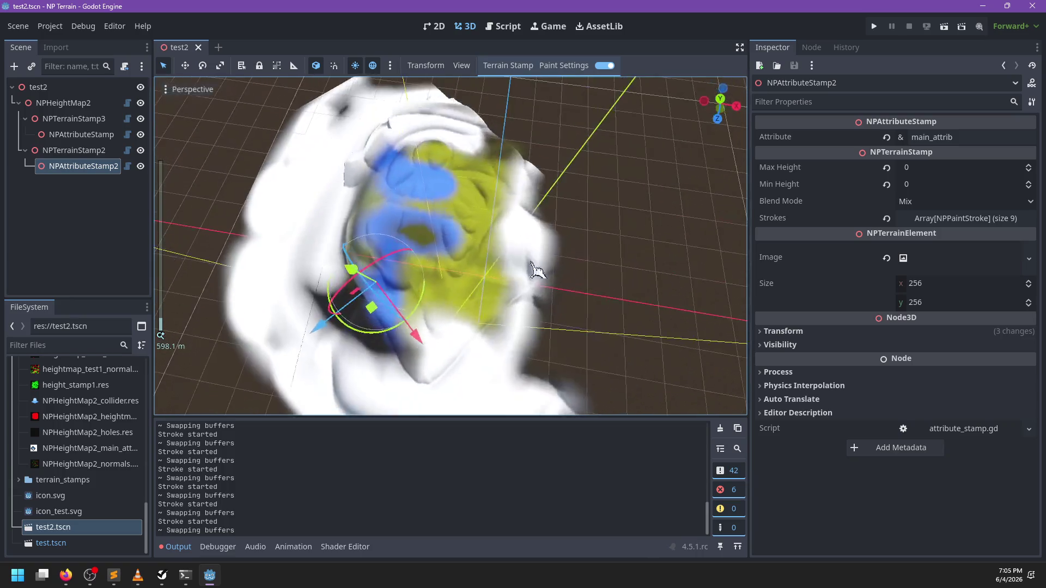
mouse_move(537, 271)
left_mouse_down()
mouse_move(561, 401)
mouse_move(600, 305)
mouse_move(588, 240)
mouse_move(431, 111)
mouse_move(294, 131)
left_mouse_up()
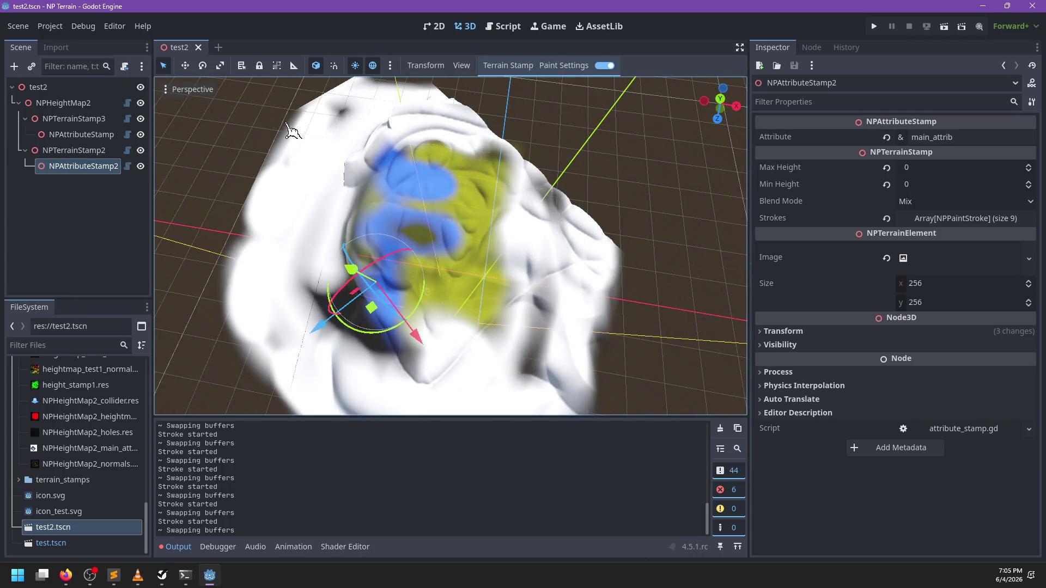
mouse_move(223, 205)
left_mouse_down()
mouse_move(217, 361)
mouse_move(299, 411)
left_mouse_up()
scroll(326, 253, "up", 2)
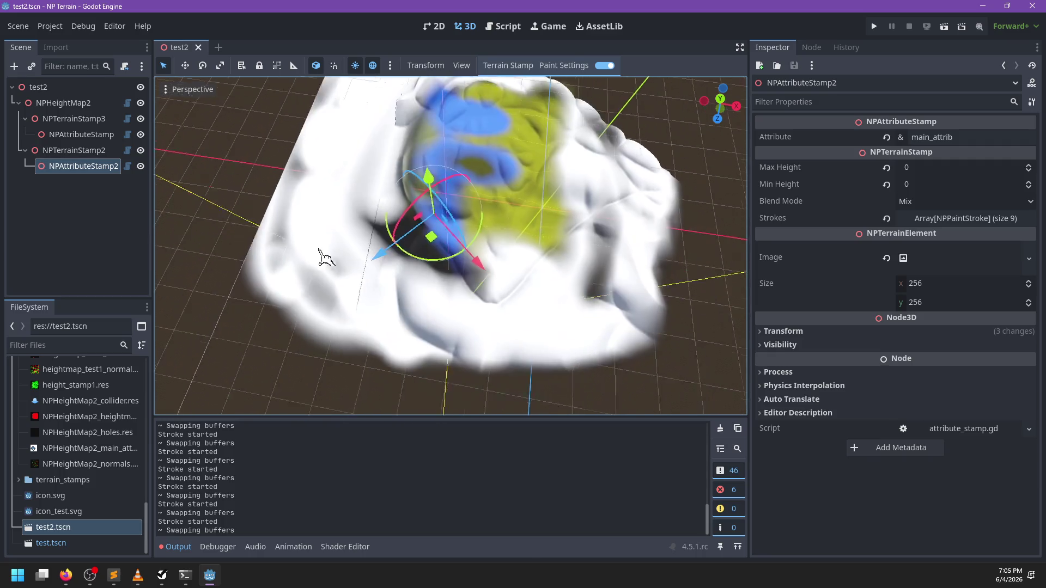
- Paint white across the lower edge, over the right area, and along the lower-left edge
left_click_drag(393, 374, 712, 387)
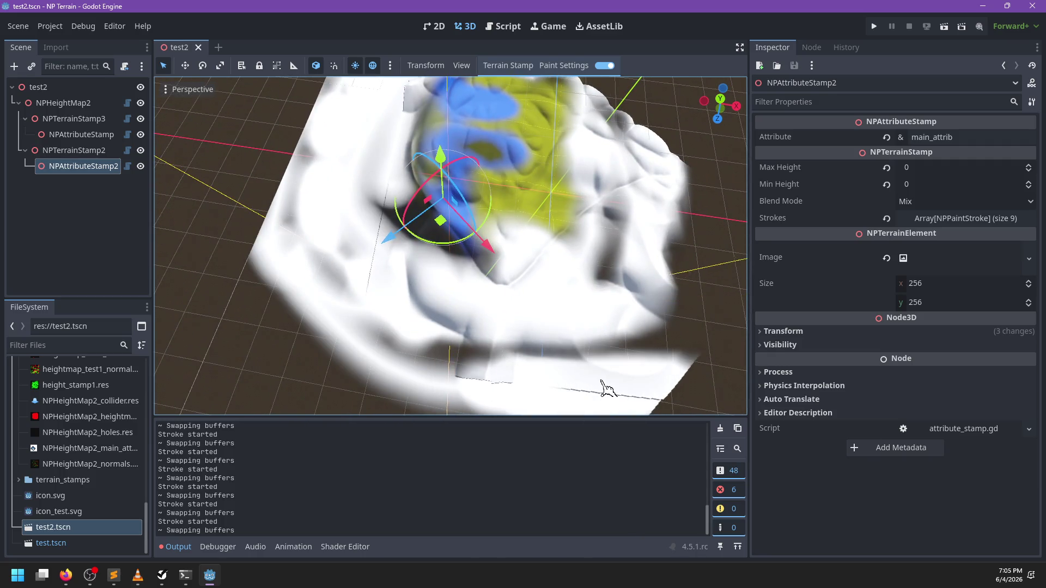
scroll(602, 286, "up", 2)
mouse_move(602, 286)
left_mouse_down()
mouse_move(611, 243)
mouse_move(577, 309)
mouse_move(626, 185)
mouse_move(587, 139)
left_mouse_up()
scroll(427, 339, "down", 3)
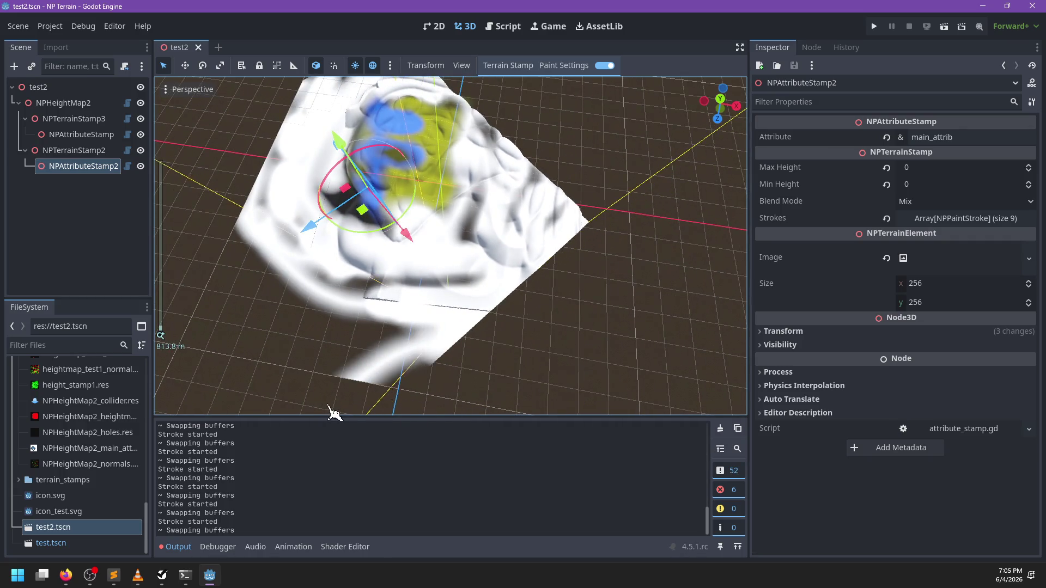
left_click_drag(434, 392, 247, 343)
mouse_move(316, 355)
left_mouse_down()
mouse_move(264, 361)
mouse_move(324, 341)
mouse_move(411, 341)
mouse_move(451, 236)
mouse_move(478, 292)
mouse_move(436, 332)
mouse_move(369, 303)
mouse_move(500, 281)
mouse_move(439, 287)
mouse_move(439, 311)
left_mouse_up()
scroll(479, 292, "down", 2)
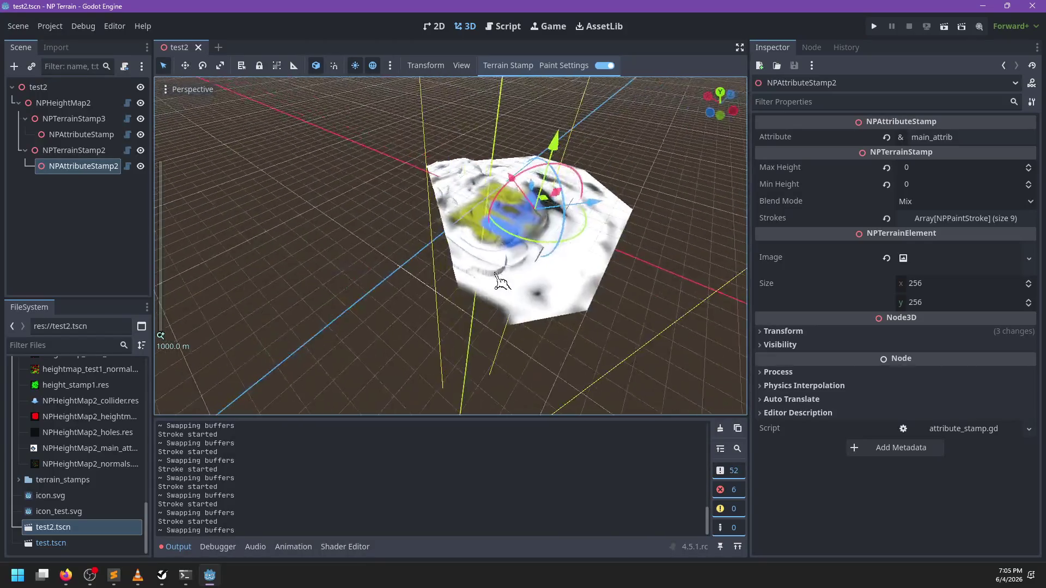
scroll(495, 275, "up", 2)
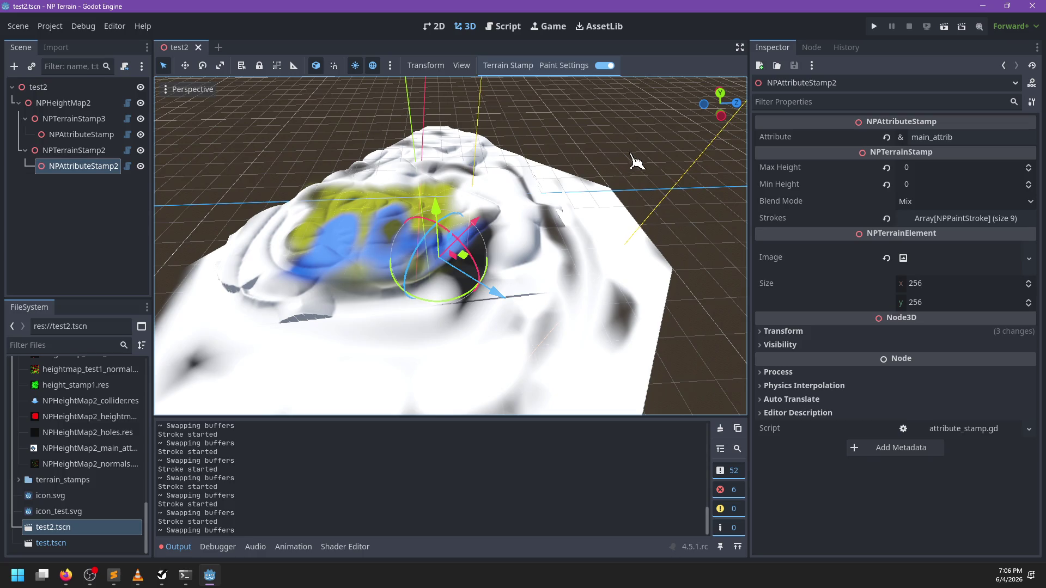
- In terrain_renderer.gd, find the print( calls, comment out the 'New buffers' print with #, and save
left_click(500, 27)
key("ctrl+f")
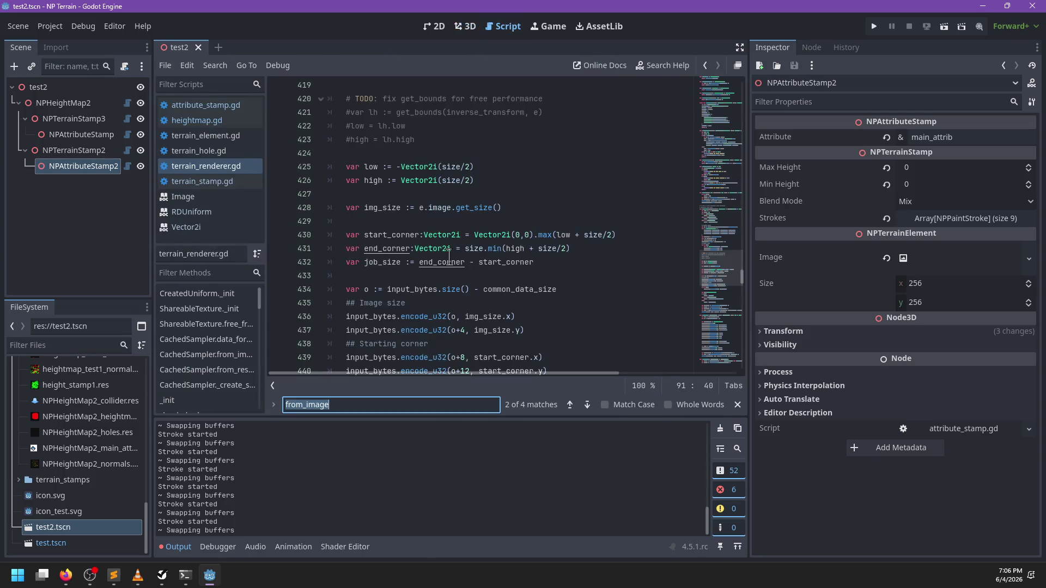
type("[data")
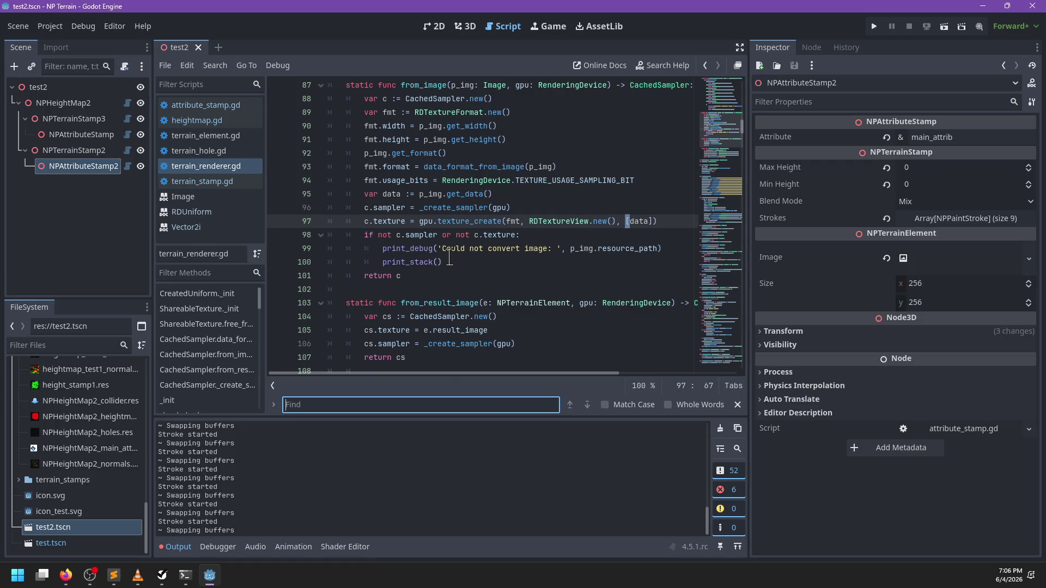
type("pront")
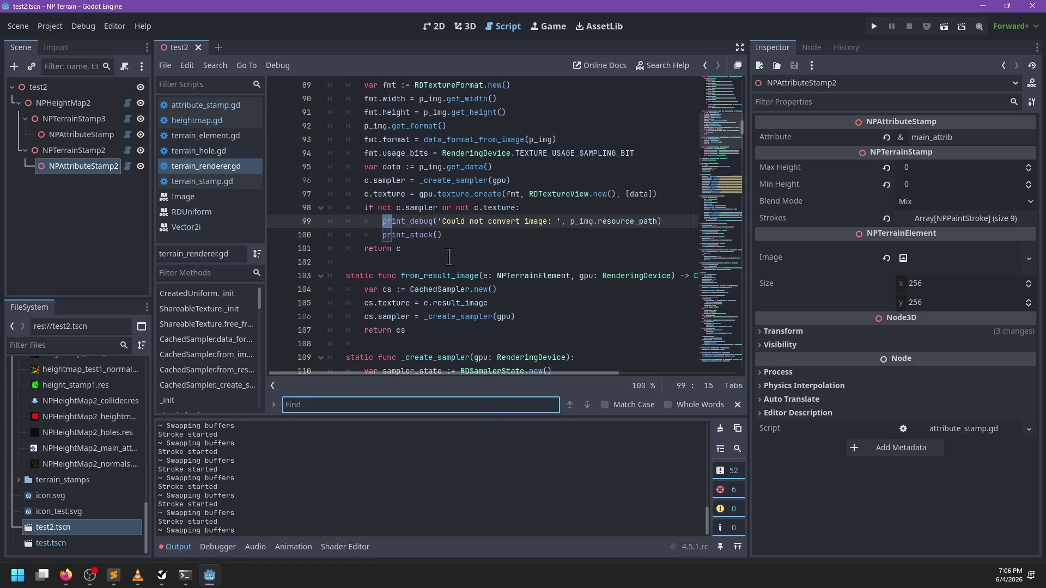
type("print(")
key("Escape")
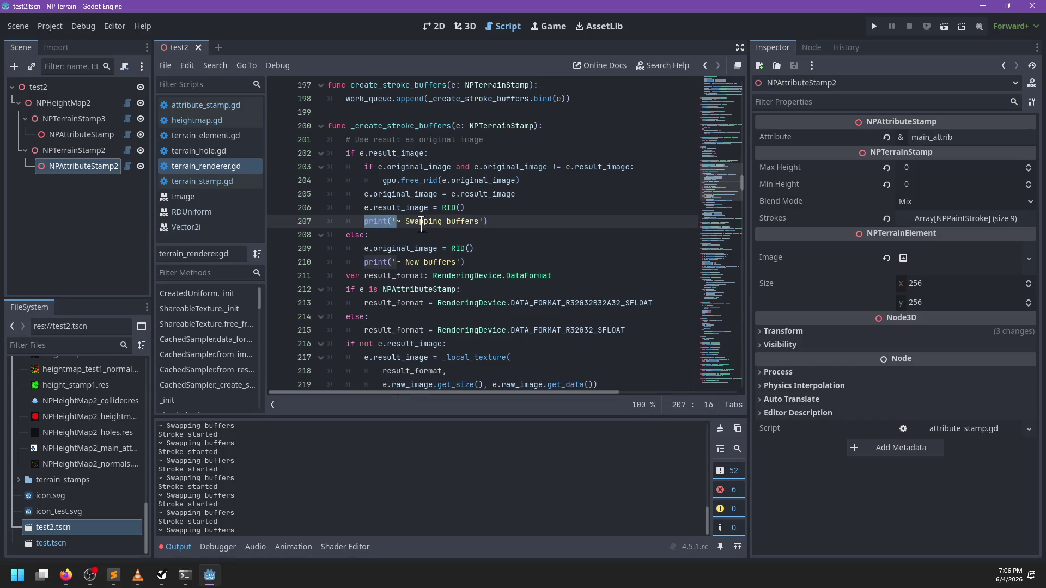
left_click(363, 263)
type("#")
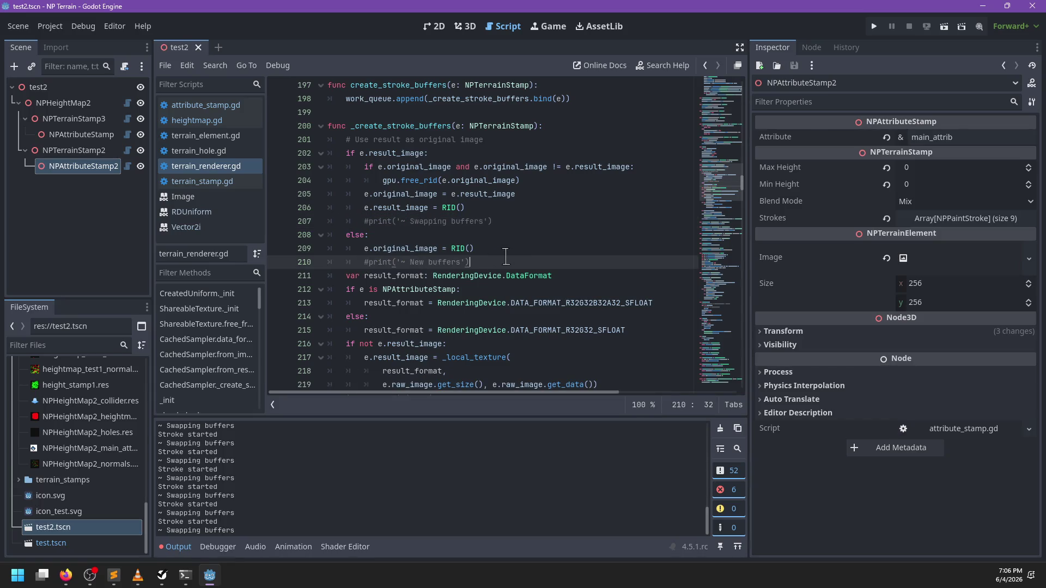
key("ctrl+s")
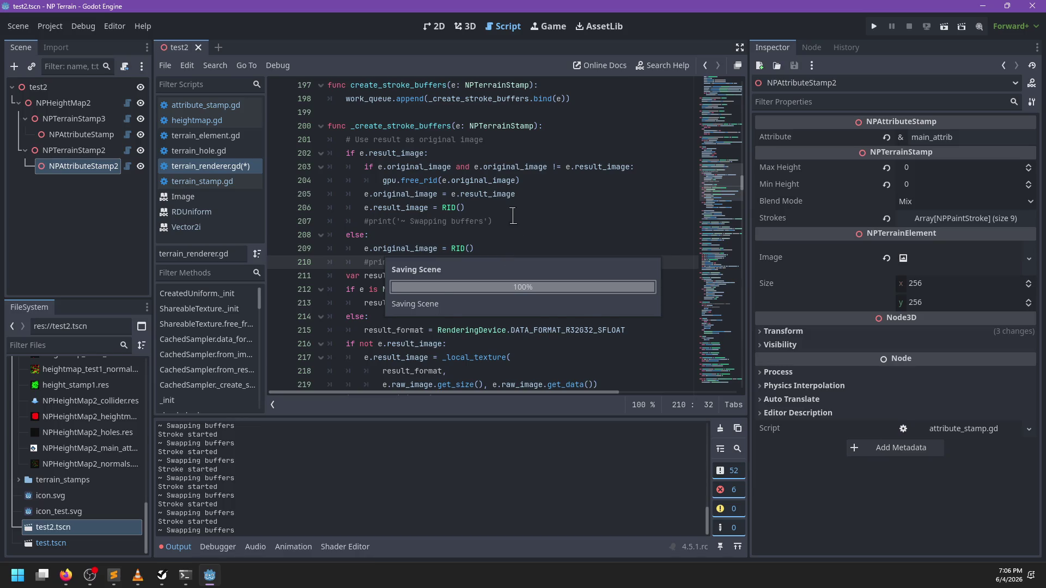
left_click(463, 32)
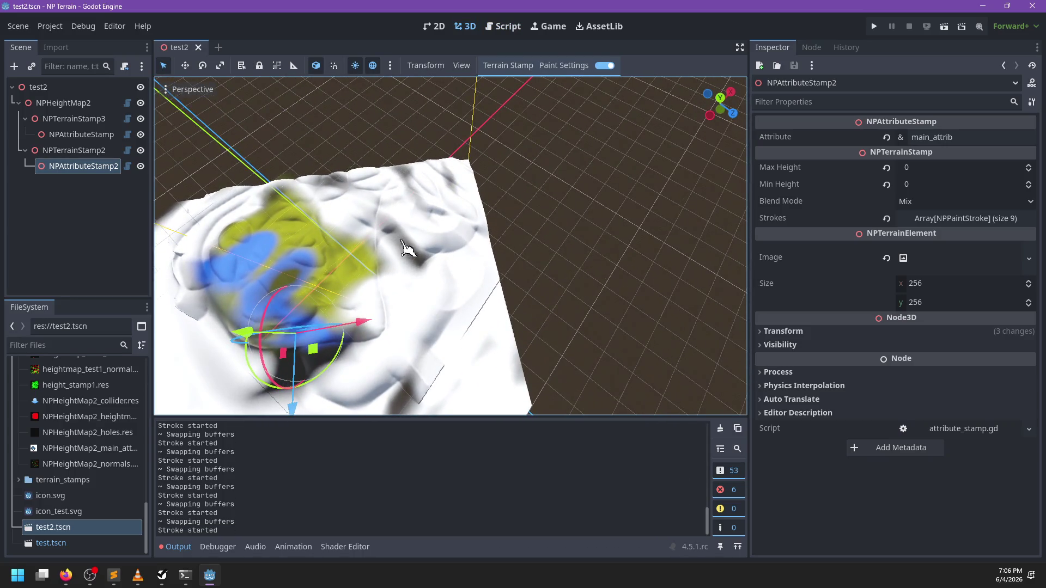
- Save all terrain stamps and maps with Terrain Stamp > Save All
scroll(456, 300, "up", 6)
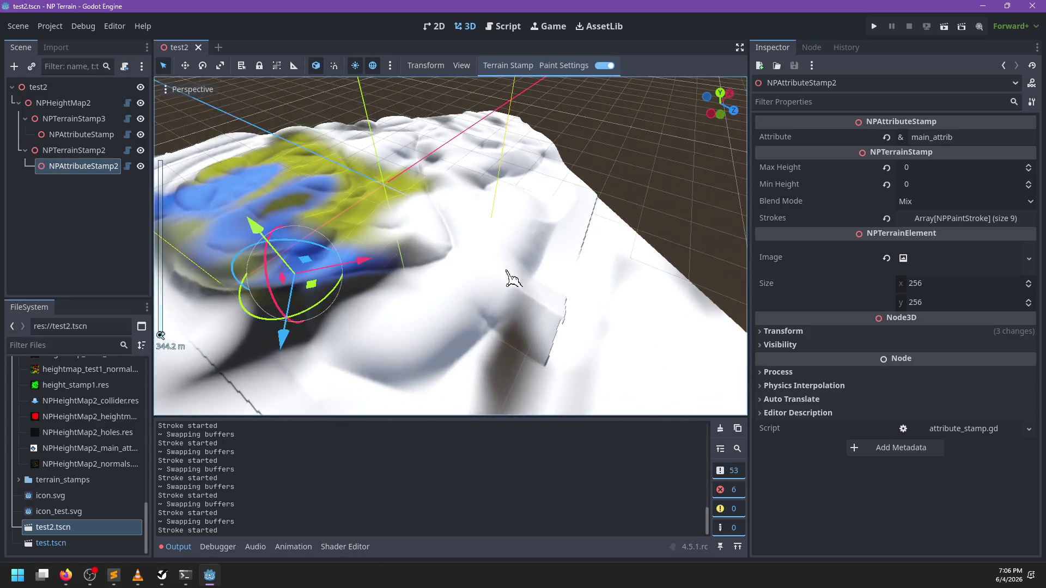
scroll(452, 235, "up", 8)
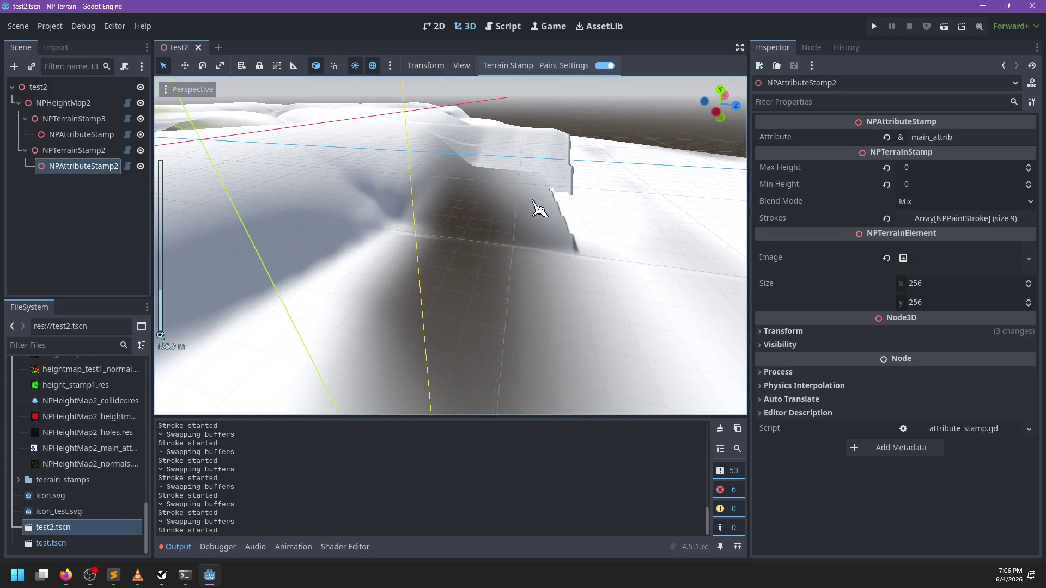
scroll(539, 209, "up", 5)
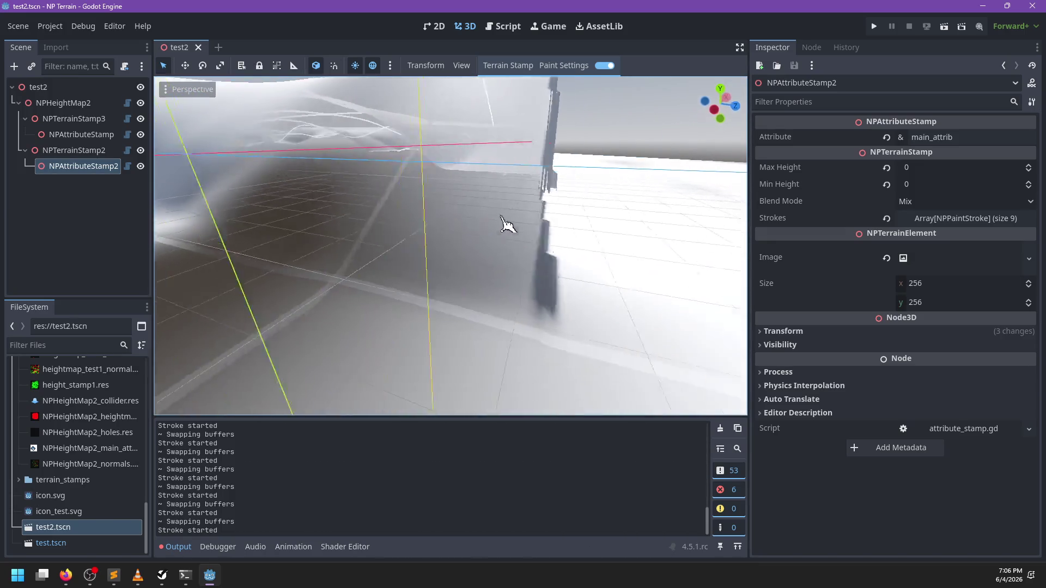
left_click(508, 66)
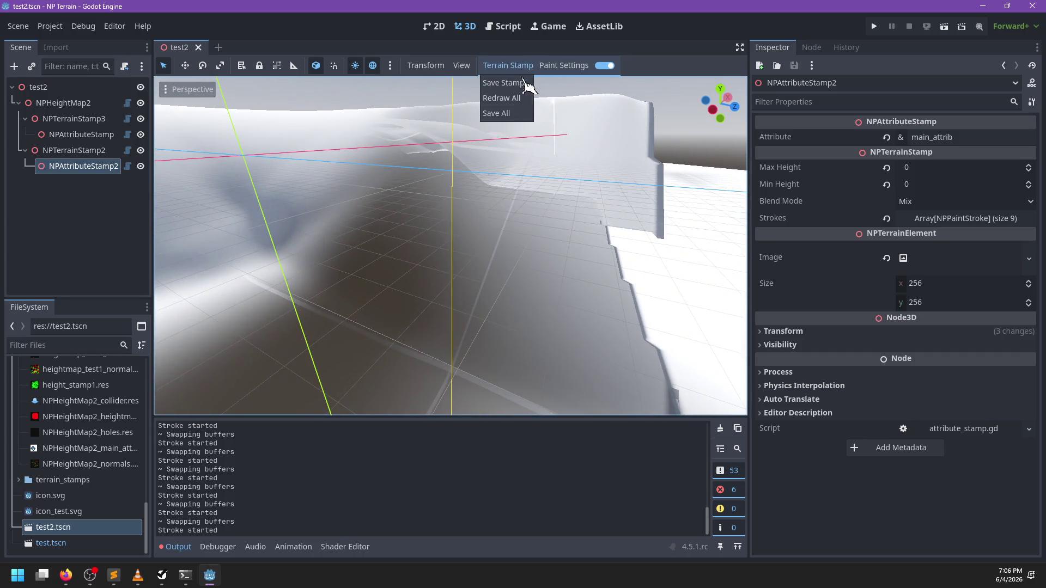
left_click(509, 114)
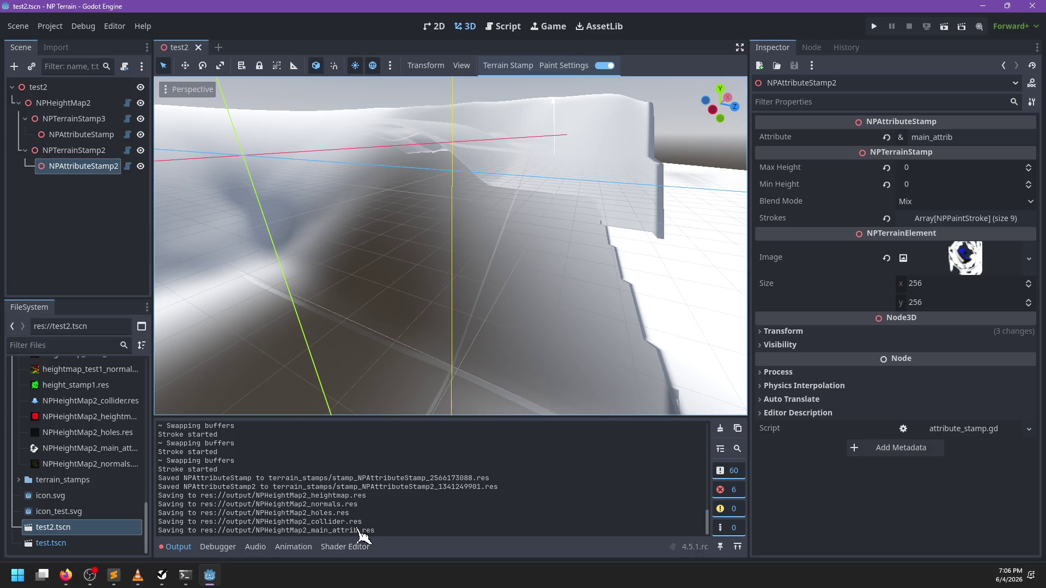
- Preview the saved NPHeightMap2_main_attrib.res map in the Inspector
left_click(63, 451)
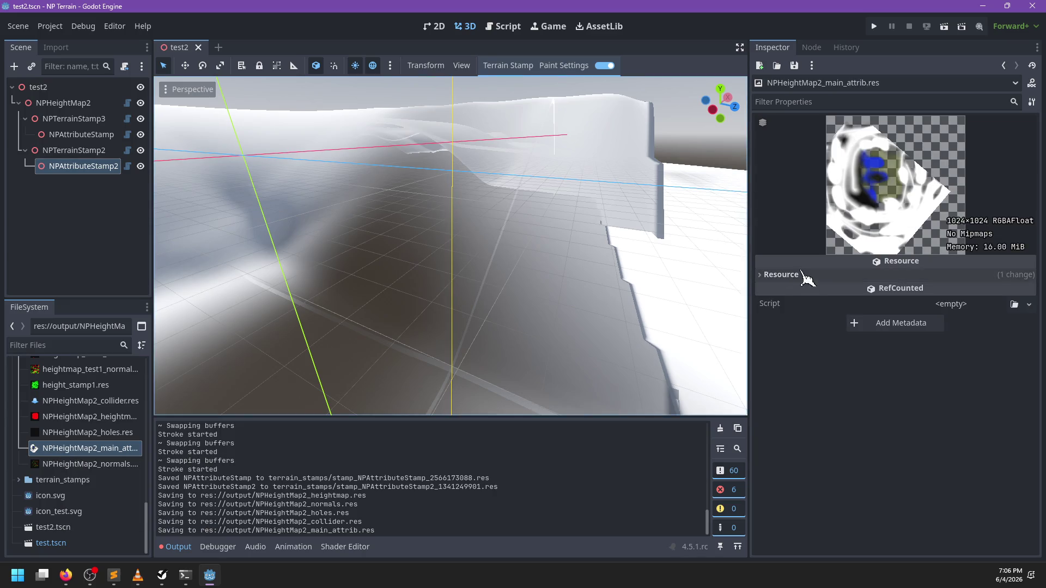
scroll(462, 257, "up", 5)
scroll(70, 437, "up", 5)
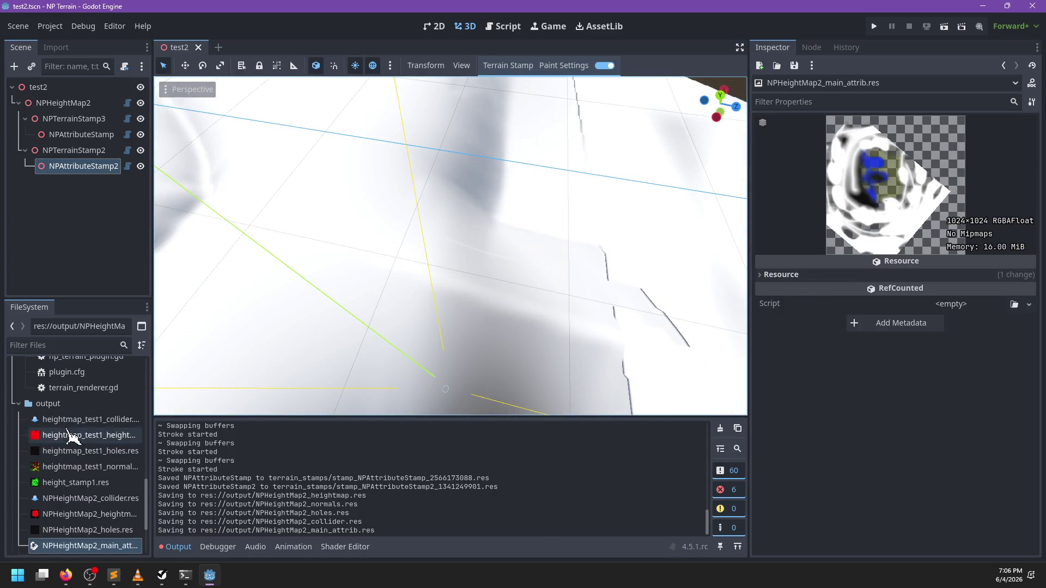
scroll(49, 452, "down", 3)
- Preview the saved NPAttributeStamp2 and NPAttributeStamp images from the terrain_stamps folder
left_click(20, 479)
scroll(82, 458, "down", 6)
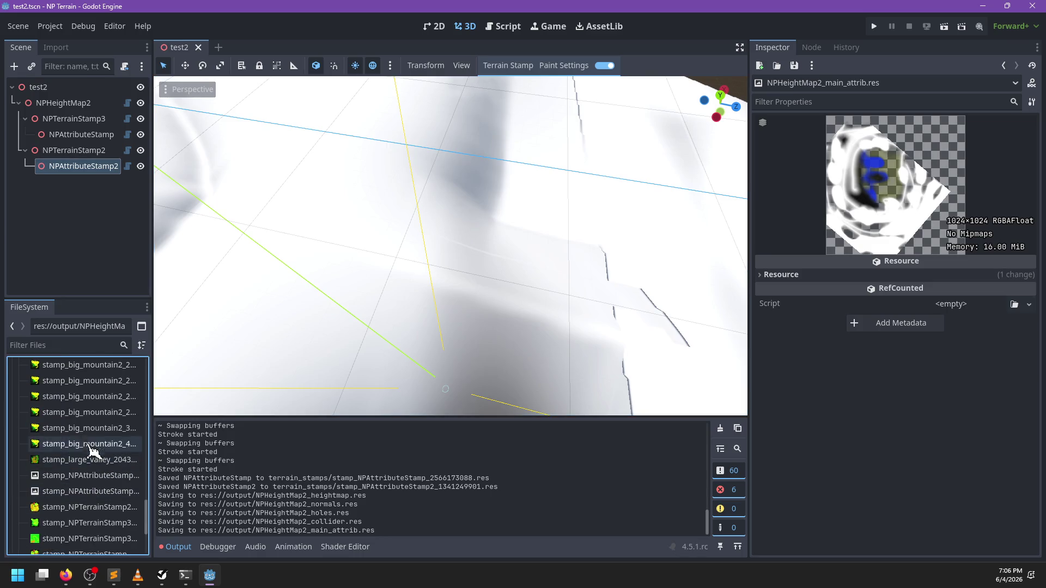
left_click(69, 477)
left_click(75, 493)
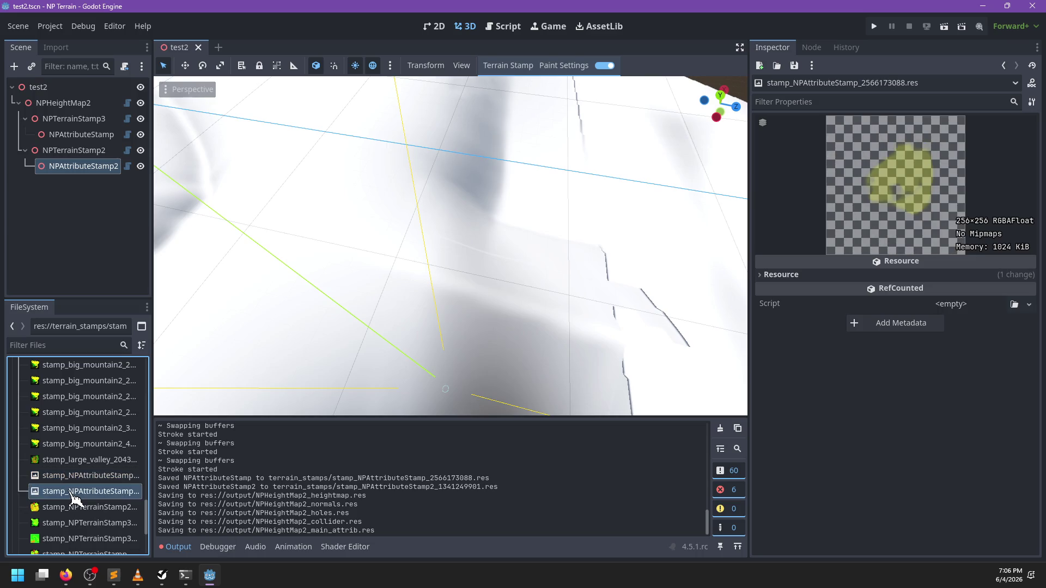
scroll(502, 252, "down", 10)
scroll(448, 259, "up", 4)
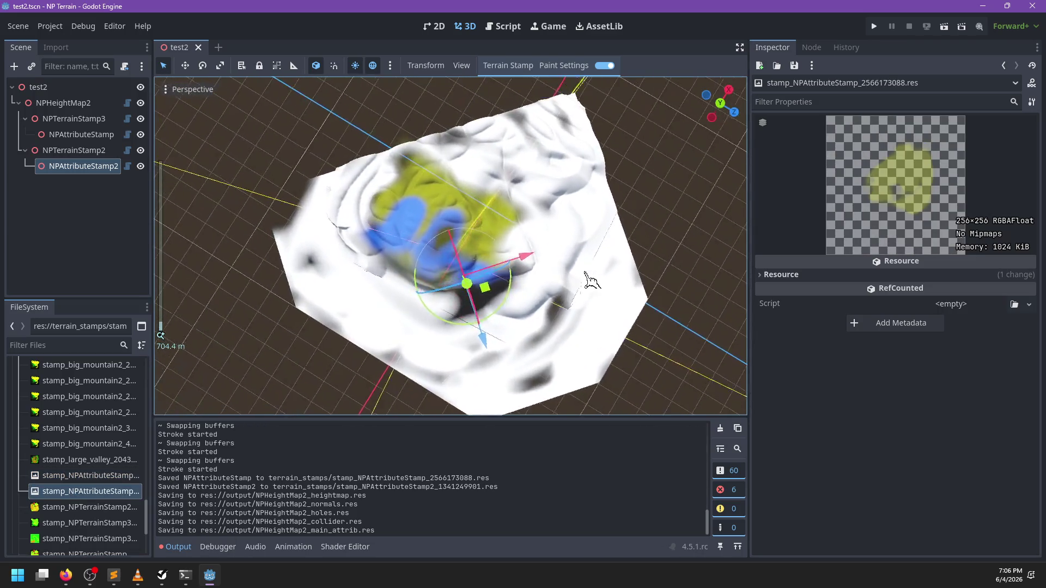
left_click(161, 576)
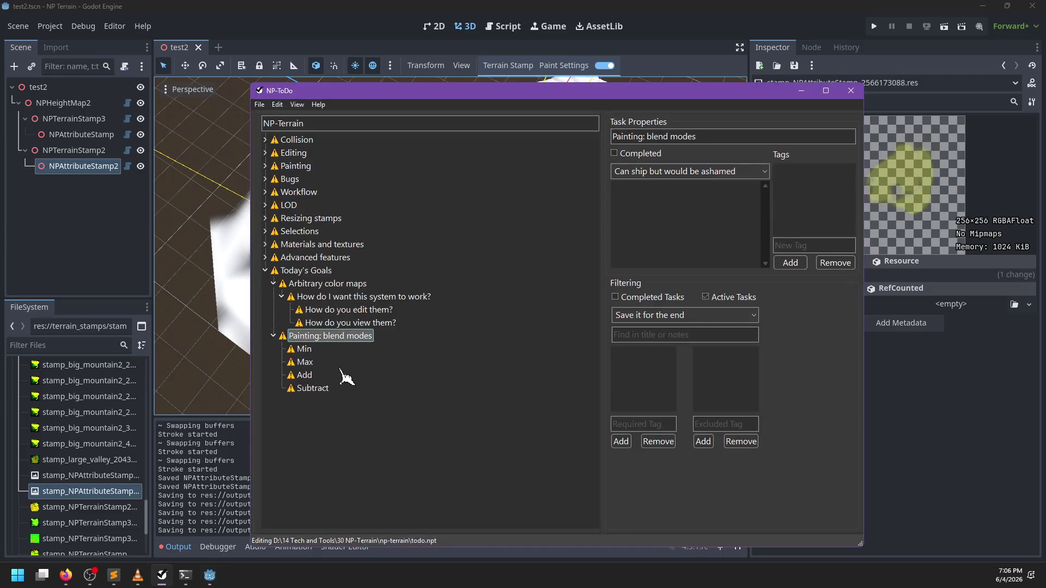
- Delete the 'How do you edit them?' sub-task
left_click(304, 376)
left_click(333, 310)
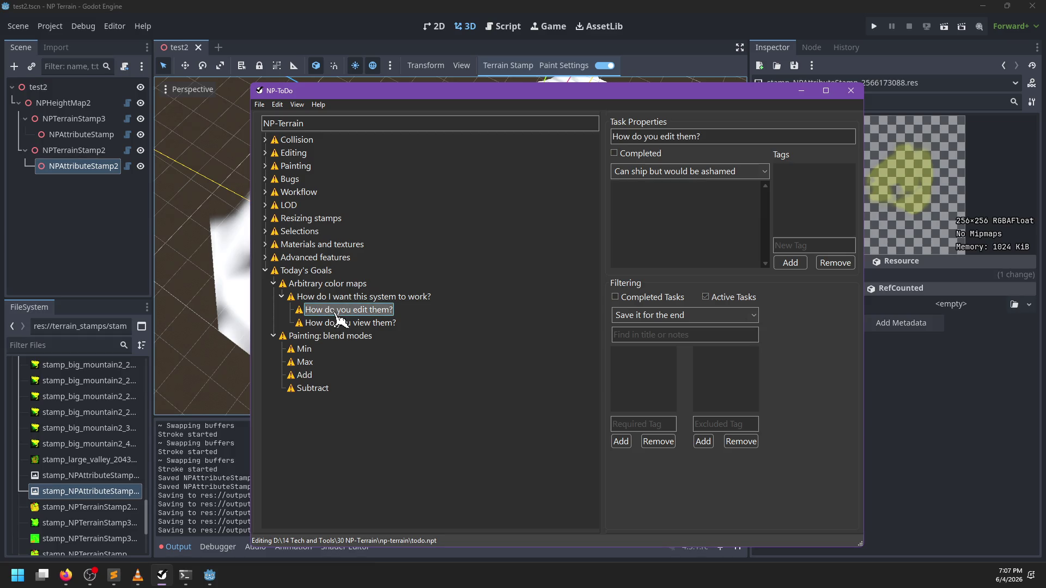
left_click(334, 298)
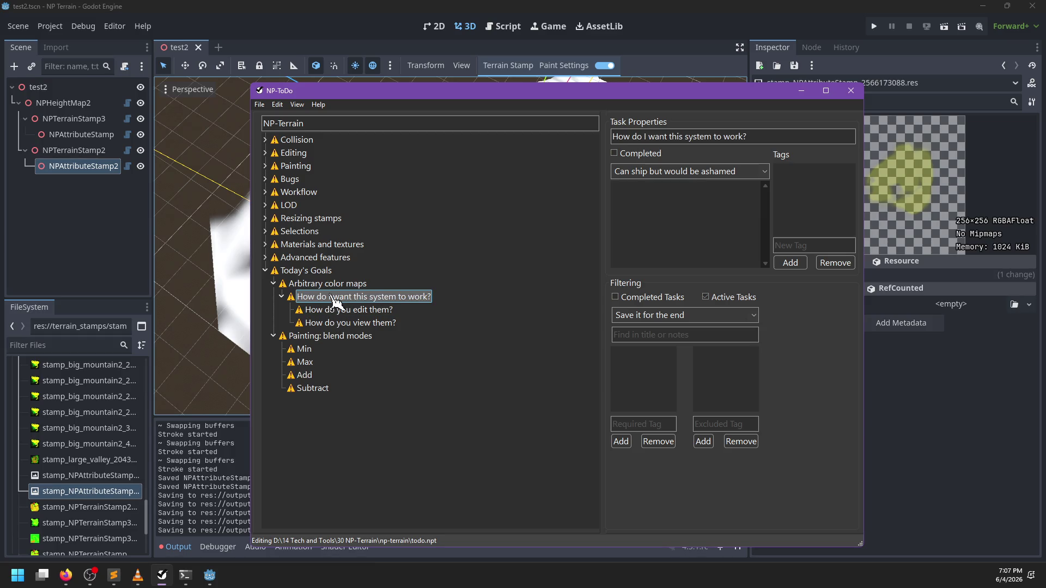
right_click(347, 309)
left_click(384, 351)
- Delete 'How do you view them?' and mark 'How do I want this system to work?' completed
right_click(344, 310)
left_click(385, 355)
right_click(346, 298)
left_click(360, 308)
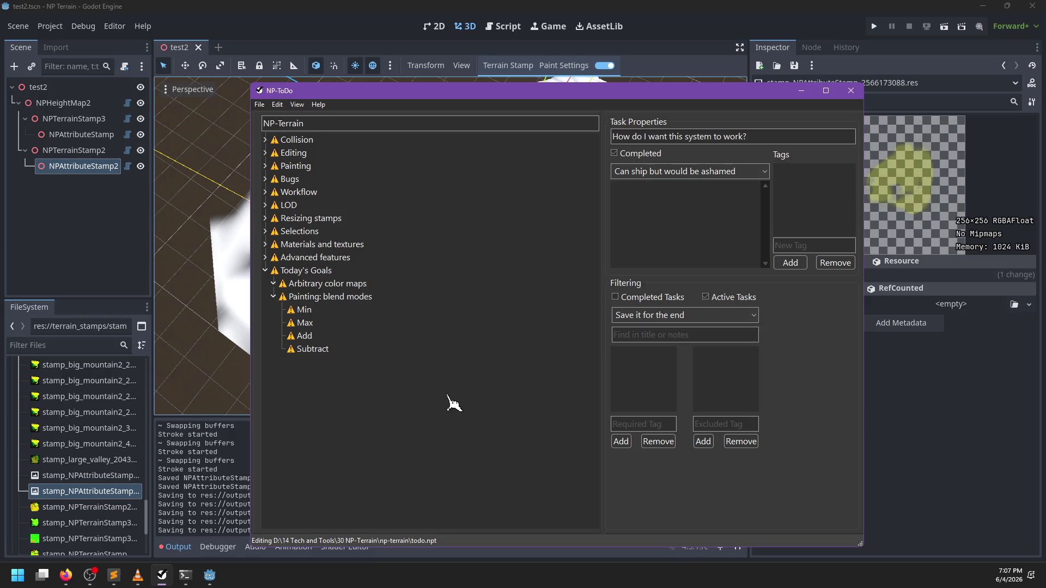
- Mark 'Arbitrary color maps' completed, then add and delete a stray 'Attributes: Erase' task under Today's Goals
left_click(337, 285)
key("ctrl+Return")
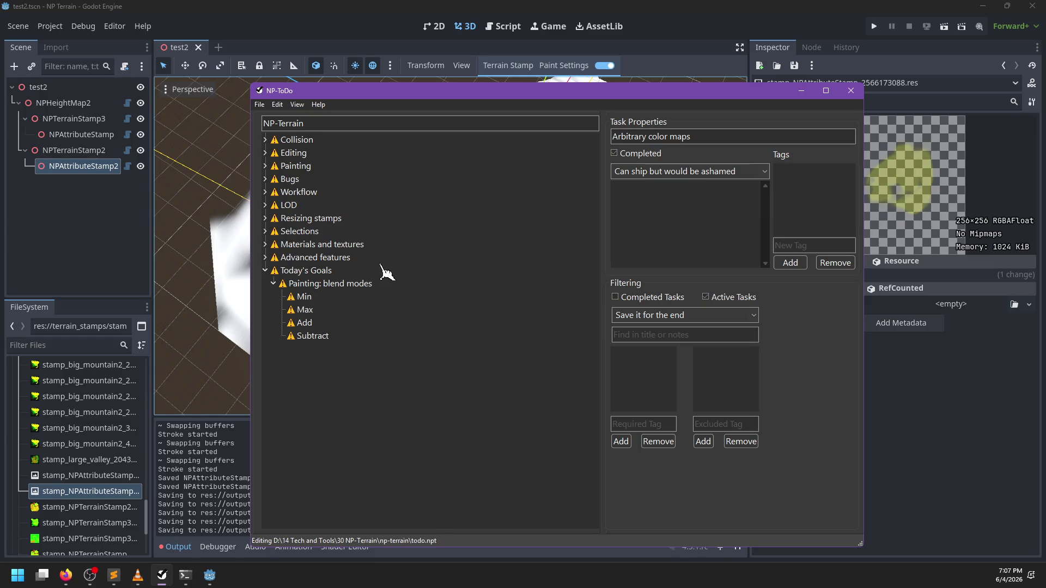
left_click(303, 273)
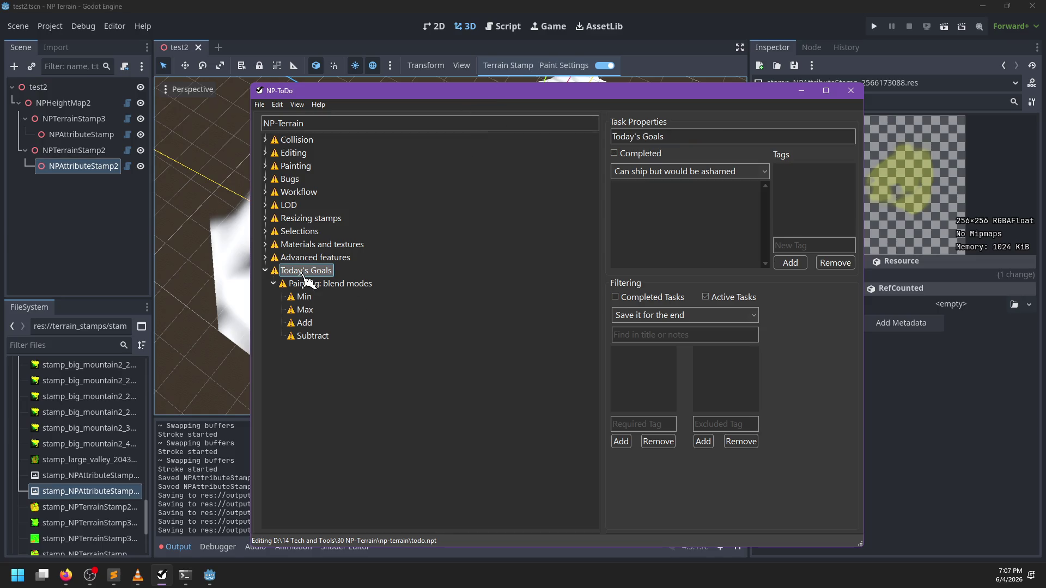
key("ctrl+n")
type("Erase")
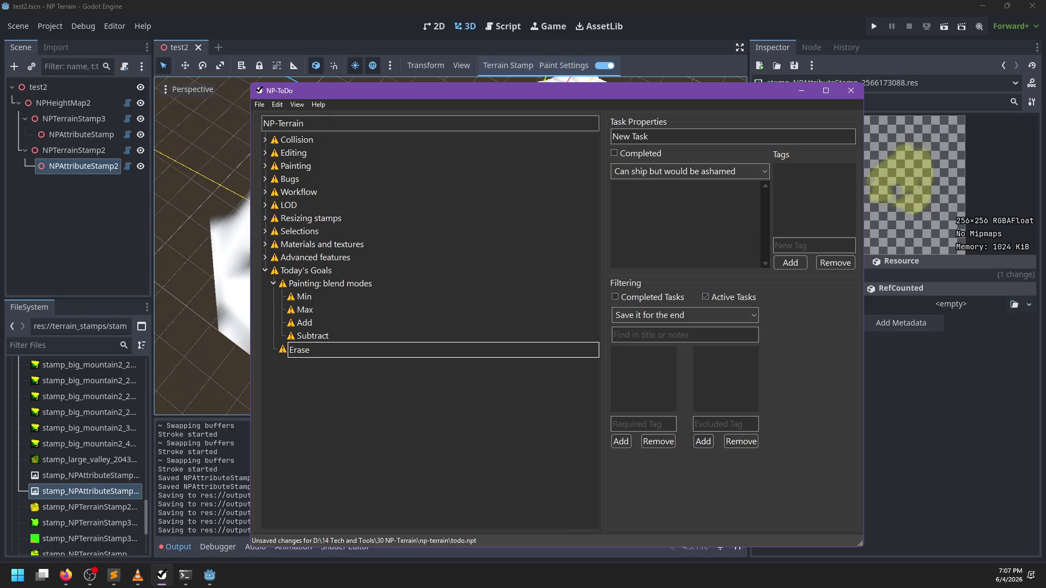
type("Blend mode")
key("ctrl+z")
type("Attributes:")
key("Return")
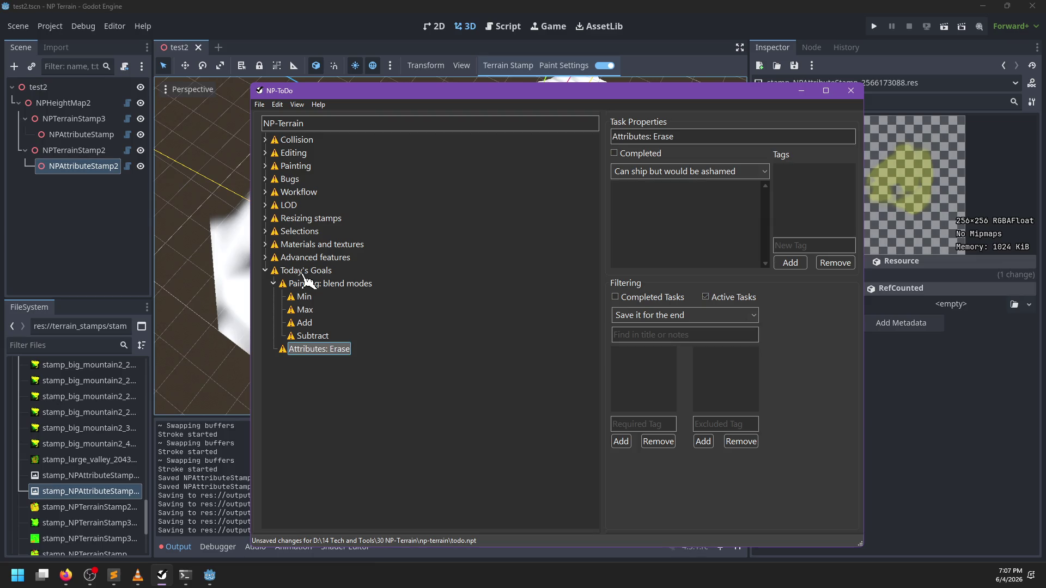
key("Delete")
- Add an 'Erase' task under Painting: blend modes with subtasks 'Height mode: remove green' and 'Paint mode: remove alpha'
left_click(349, 284)
key("ctrl+n")
type("Erase")
key("Return")
key("ctrl+n")
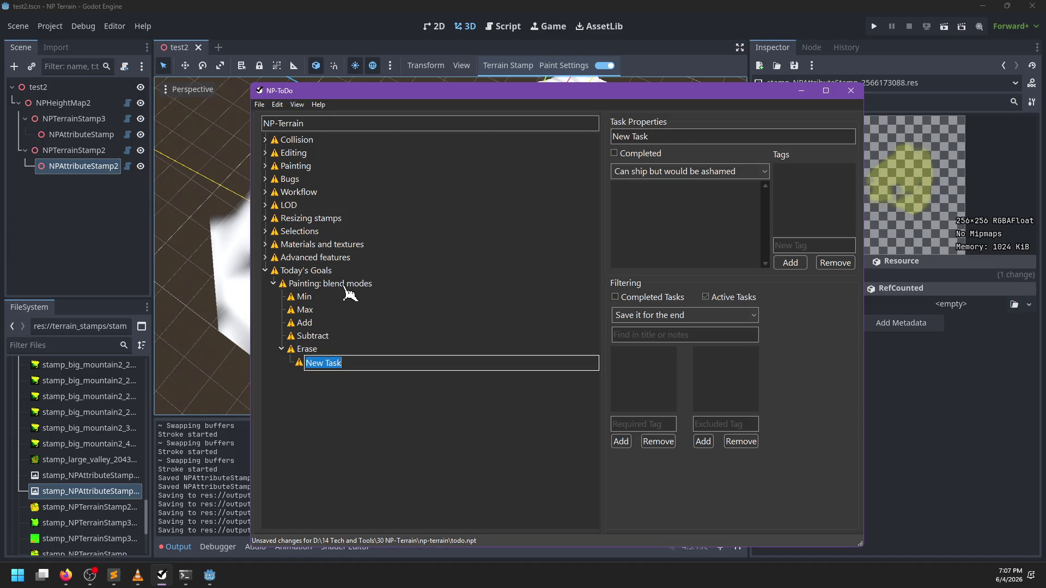
type("Height mode")
type(": remove green")
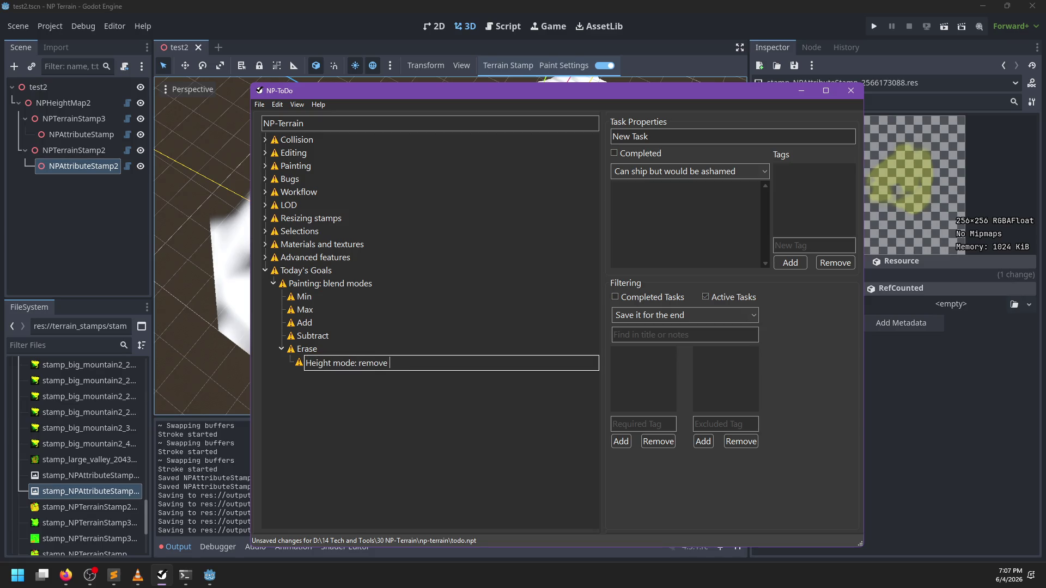
key("Return")
key("ctrl+n")
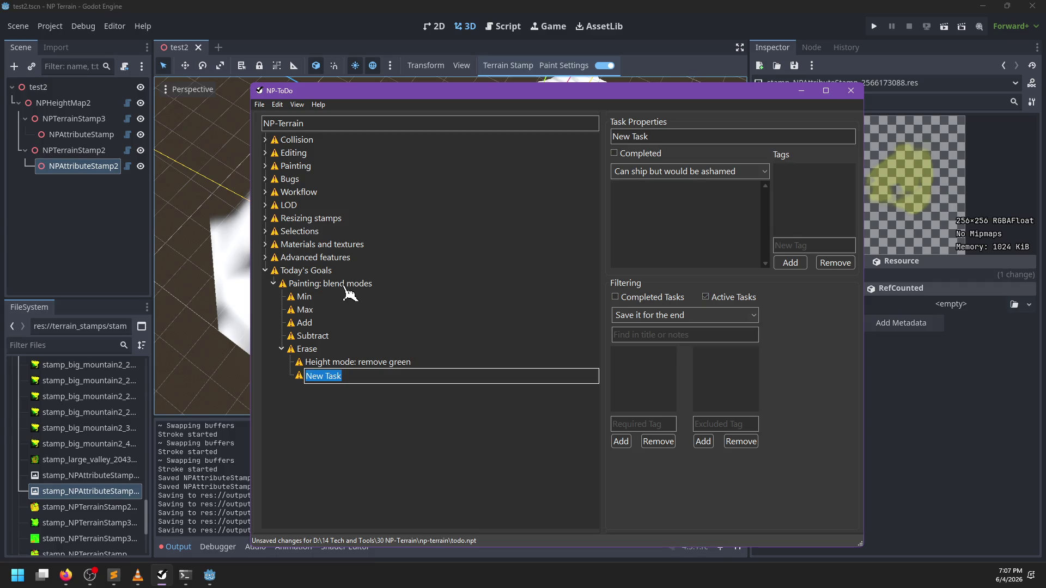
type("Paint mode: remove")
type(" alpha")
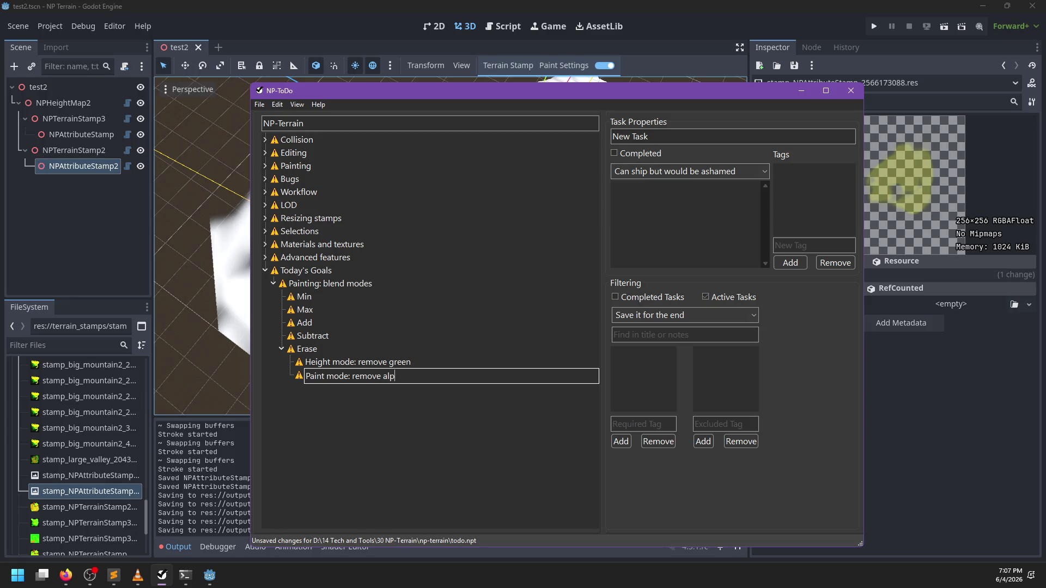
key("Return")
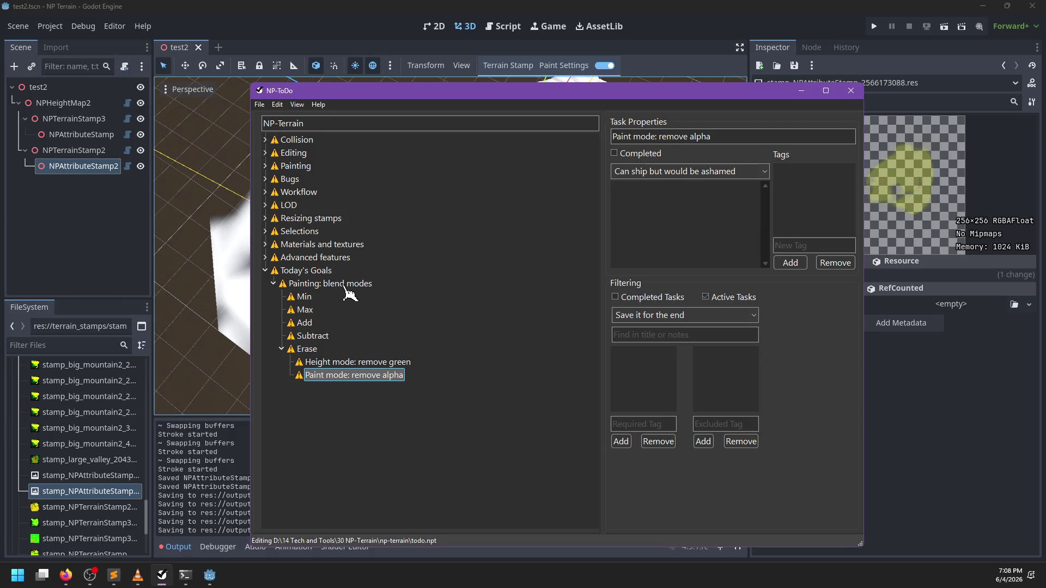
- Back in Godot, save all terrain stamps from the Terrain Stamp menu
left_click(575, 79)
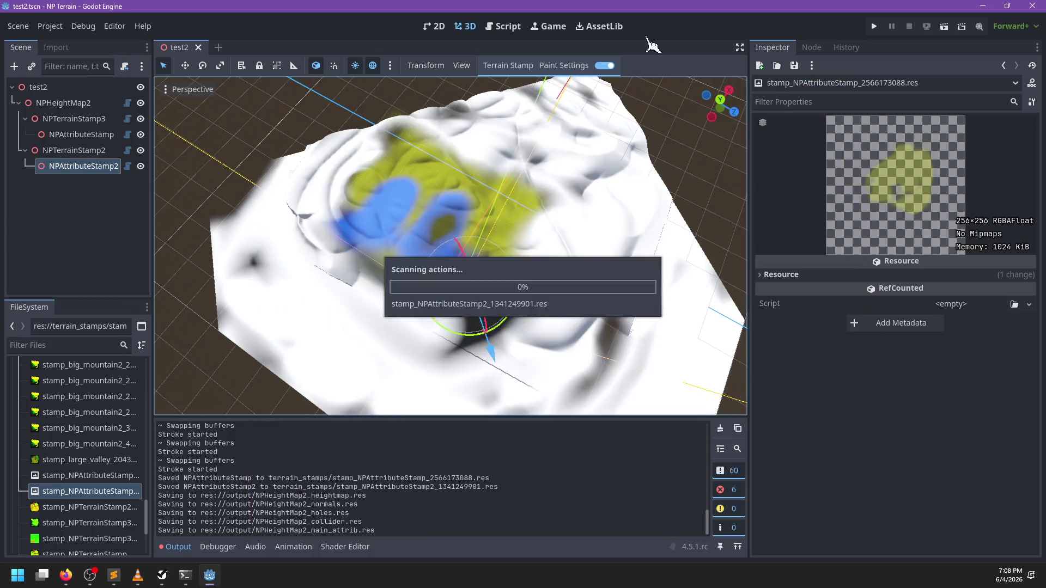
left_click(563, 66)
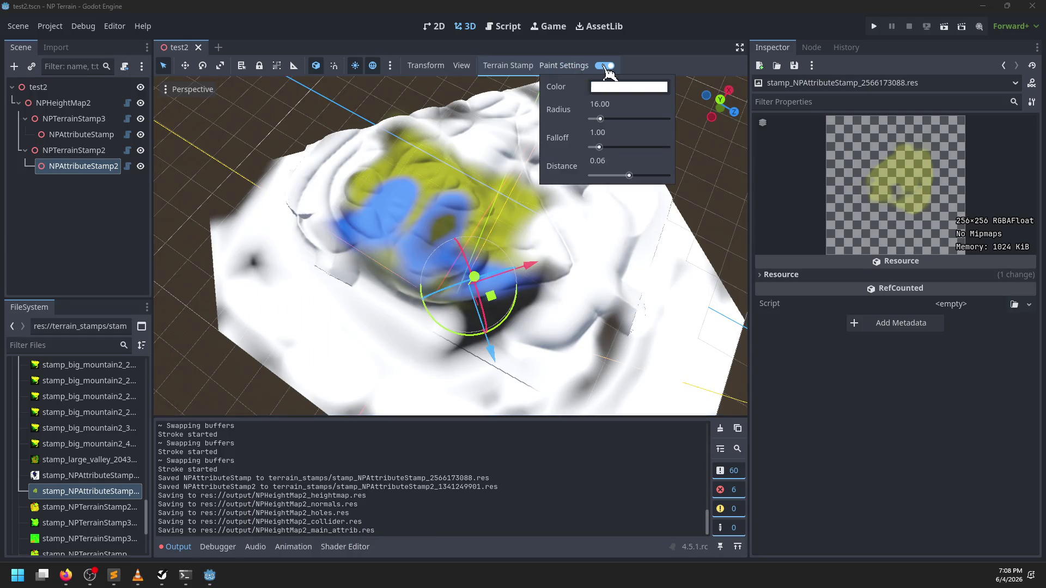
left_click(564, 66)
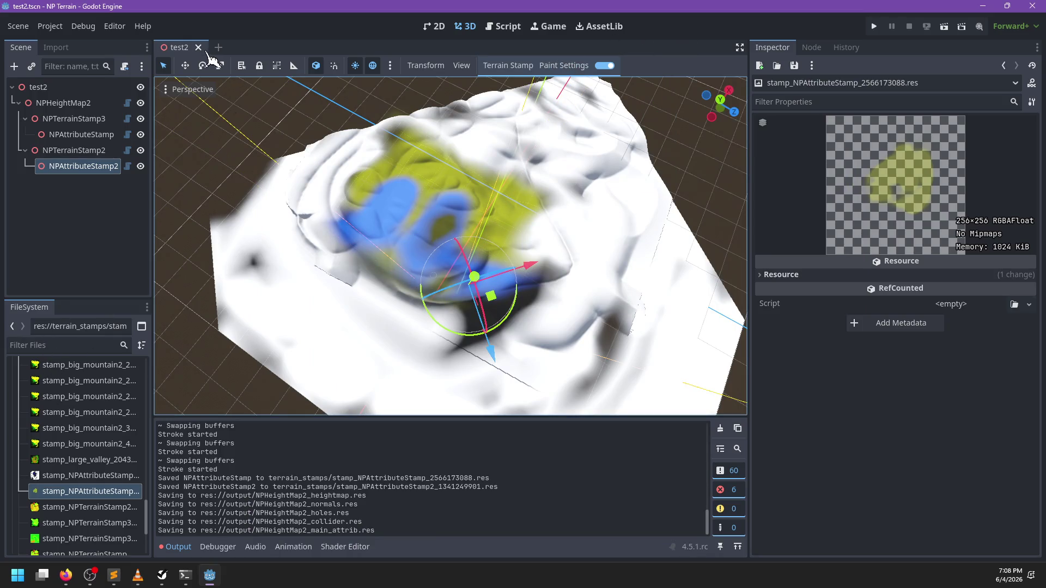
left_click(500, 67)
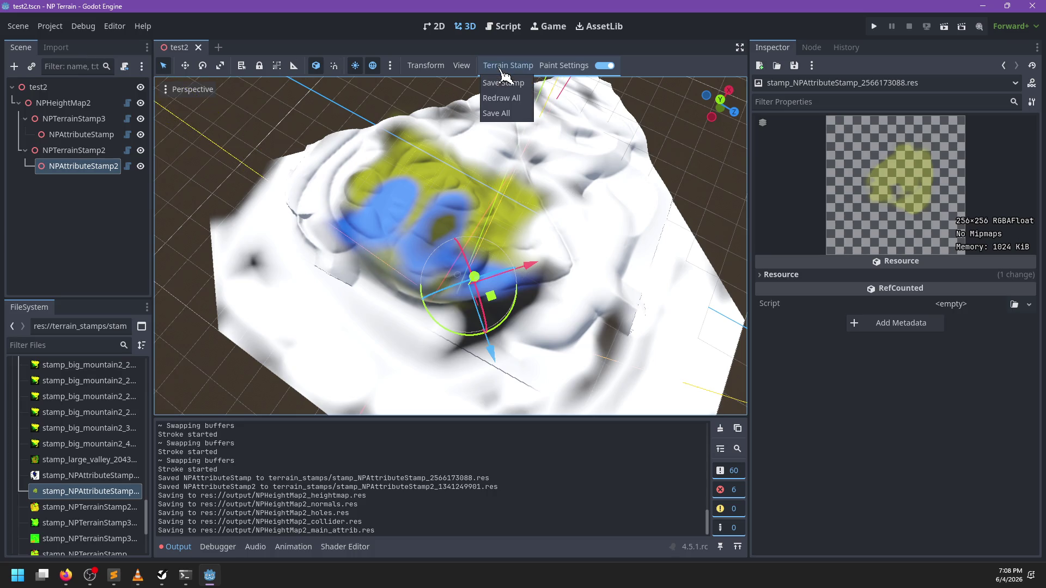
left_click(505, 116)
- Clear the Output log and close the test2 scene tab
left_click_drag(333, 262, 368, 338)
scroll(383, 488, "down", 5)
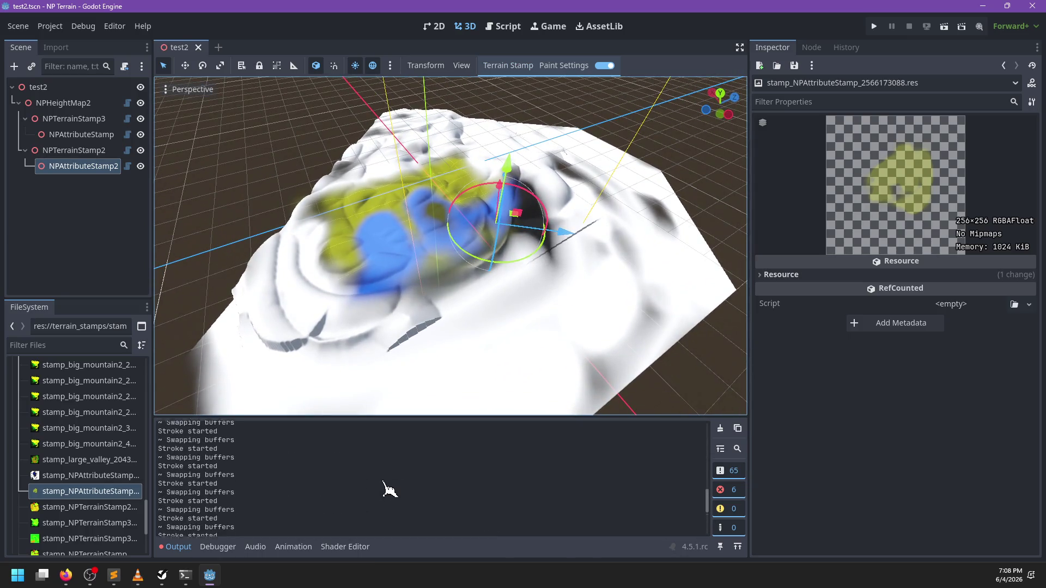
scroll(389, 489, "up", 5)
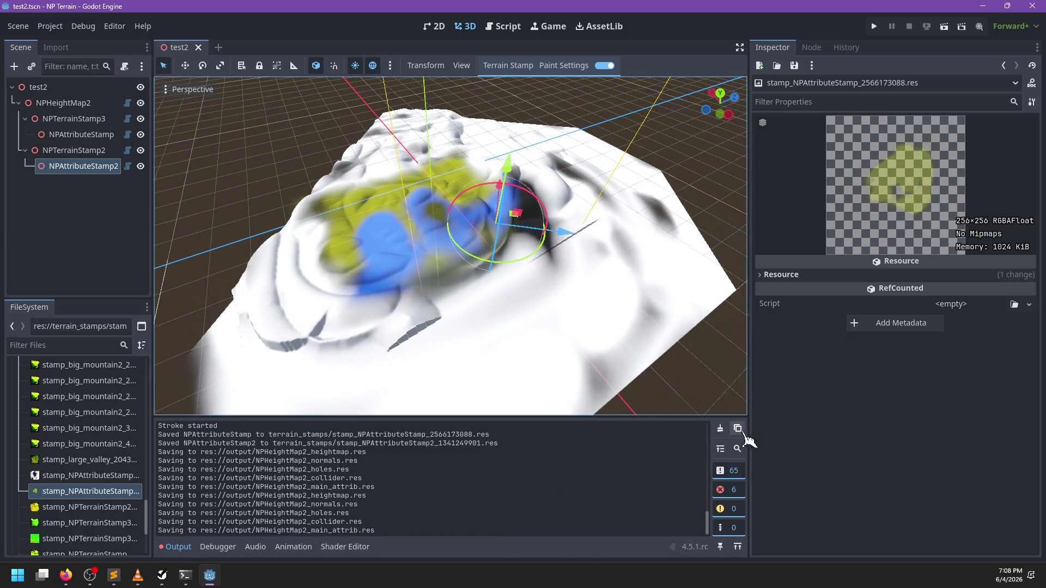
left_click(720, 429)
left_click(199, 47)
left_click(55, 346)
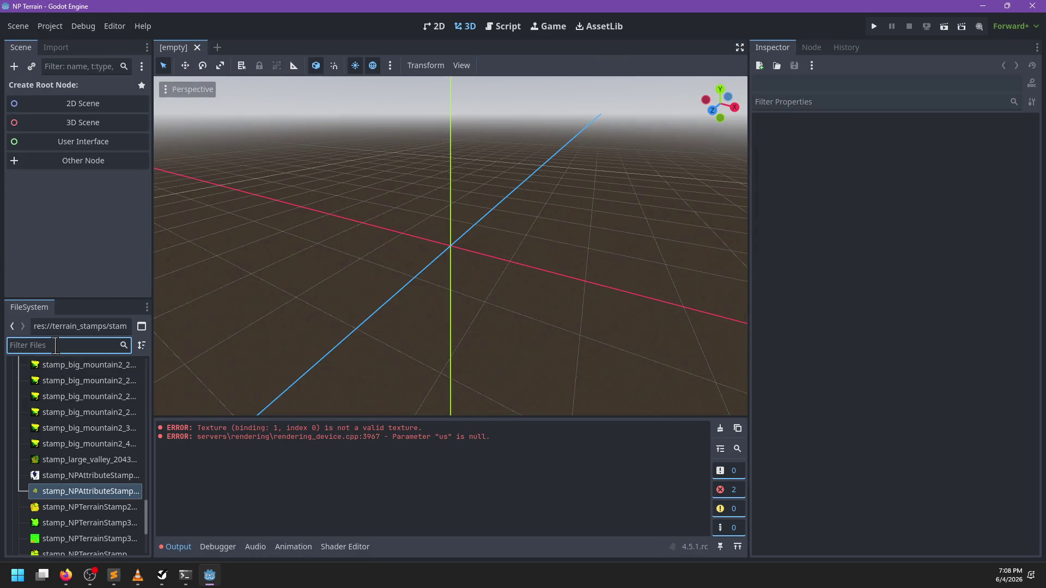
- Open element_widget.tscn by filtering for 'widg', and make its EditPanel visible
type("widg")
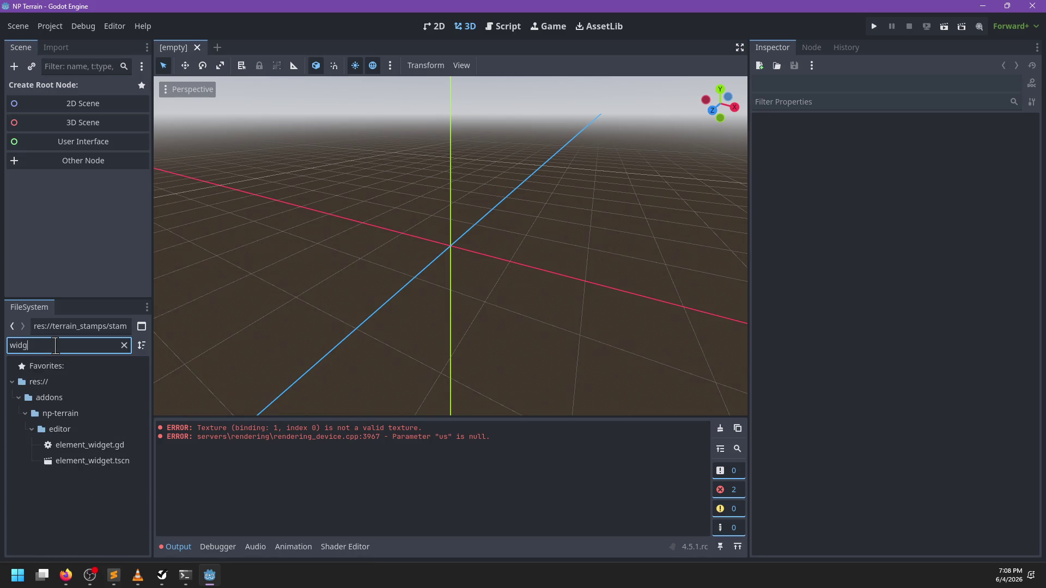
double_click(79, 462)
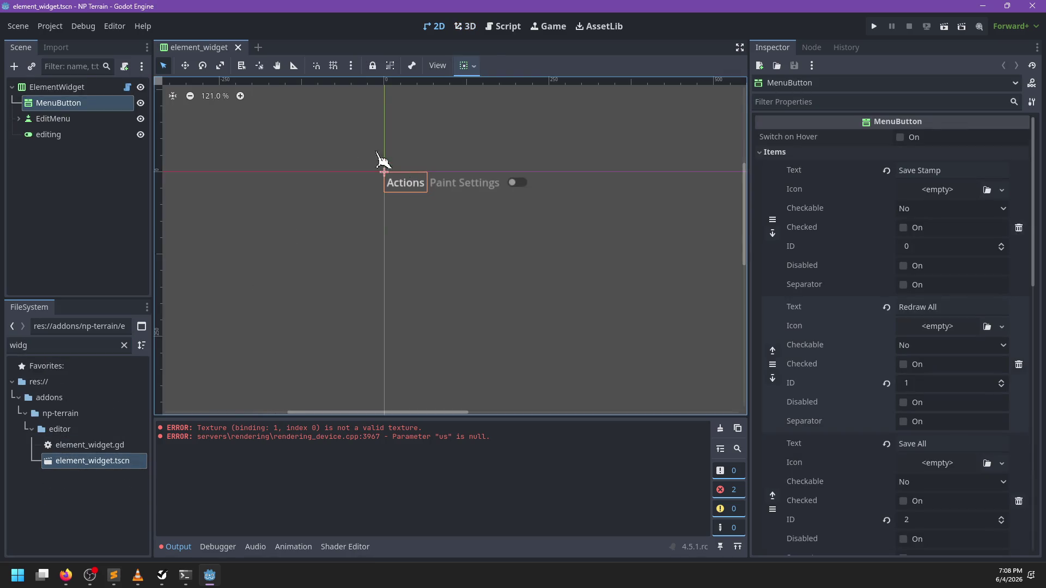
left_click(87, 136)
left_click(83, 110)
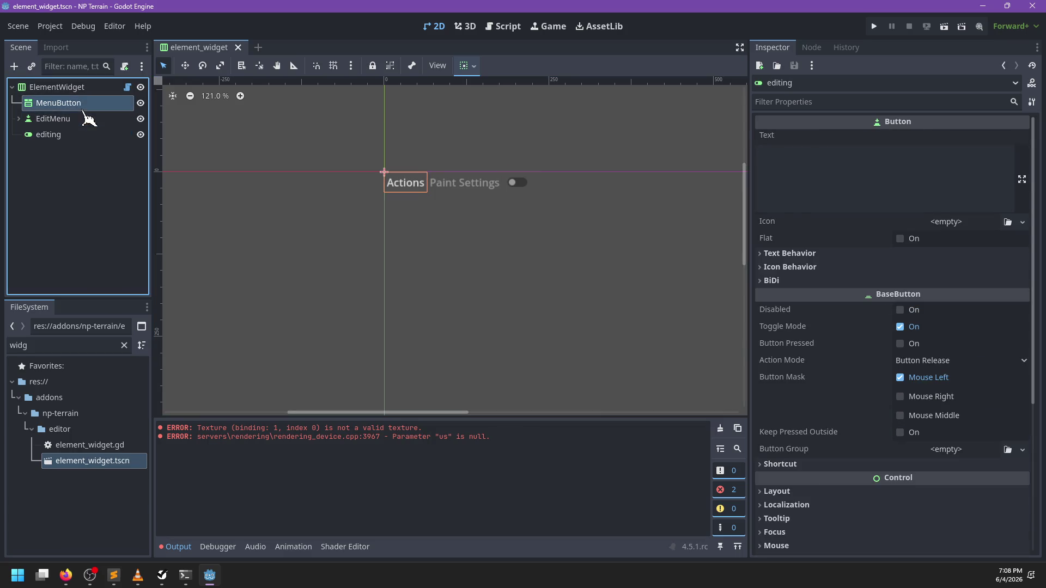
left_click(19, 118)
left_click(56, 139)
left_click(136, 136)
left_click_drag(409, 286, 382, 259)
- Add a Label under VBoxContainer with its text set to 'Raw Mode'
left_click(61, 152)
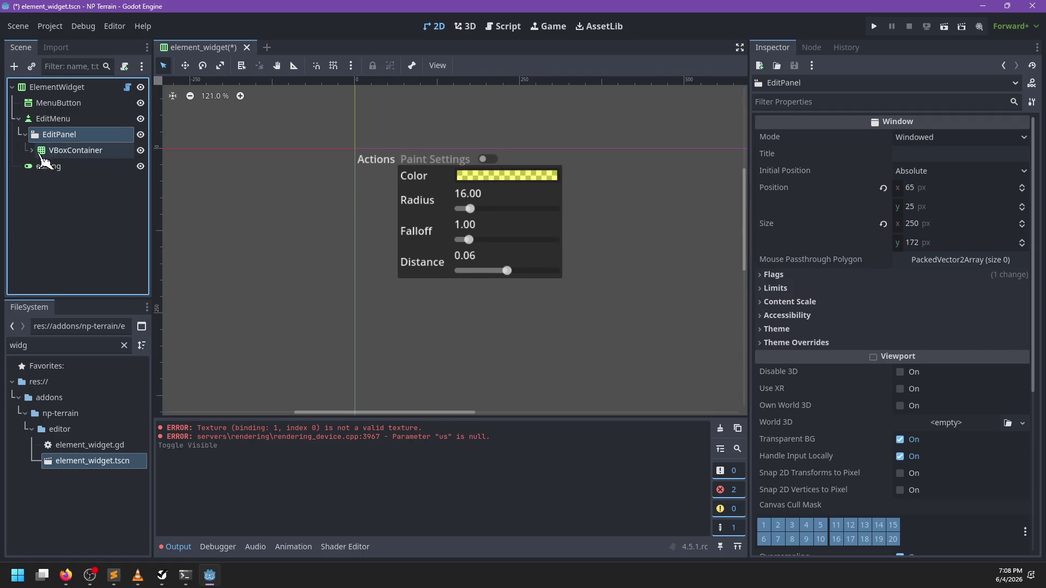
key("ctrl+a")
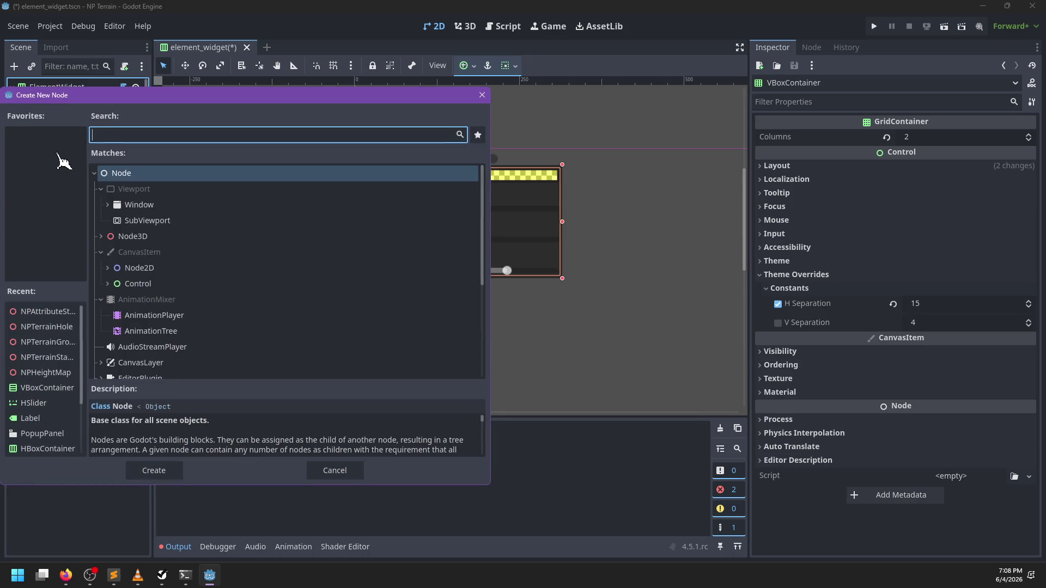
type("Label")
key("Return")
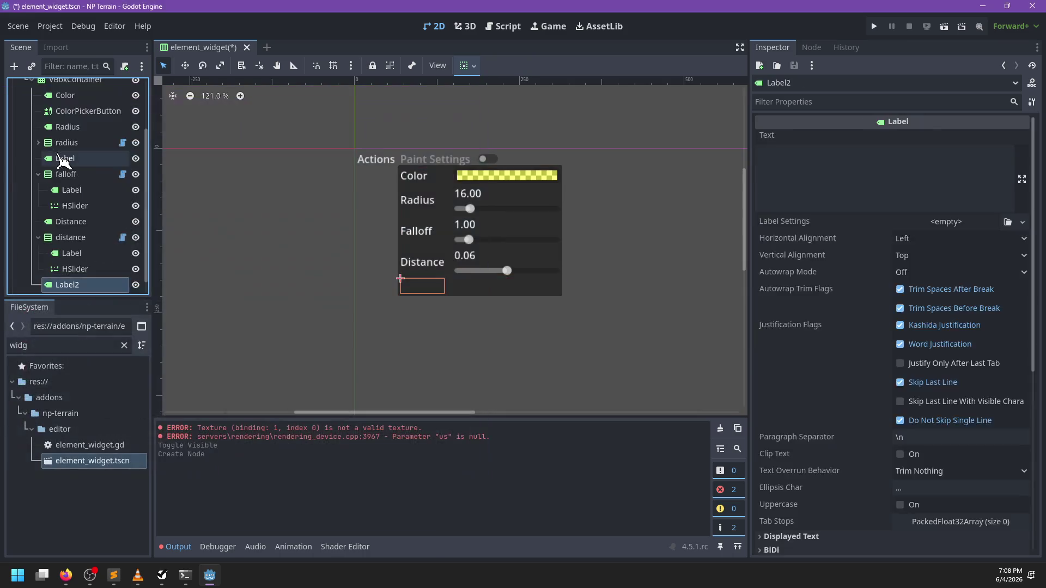
double_click(98, 282)
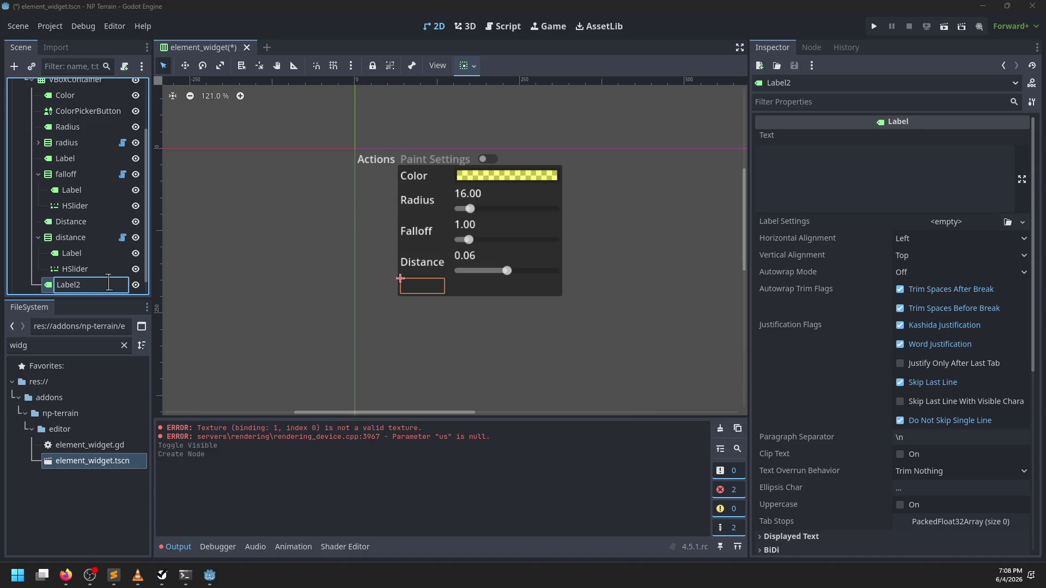
left_click(859, 177)
type("Raw Mo")
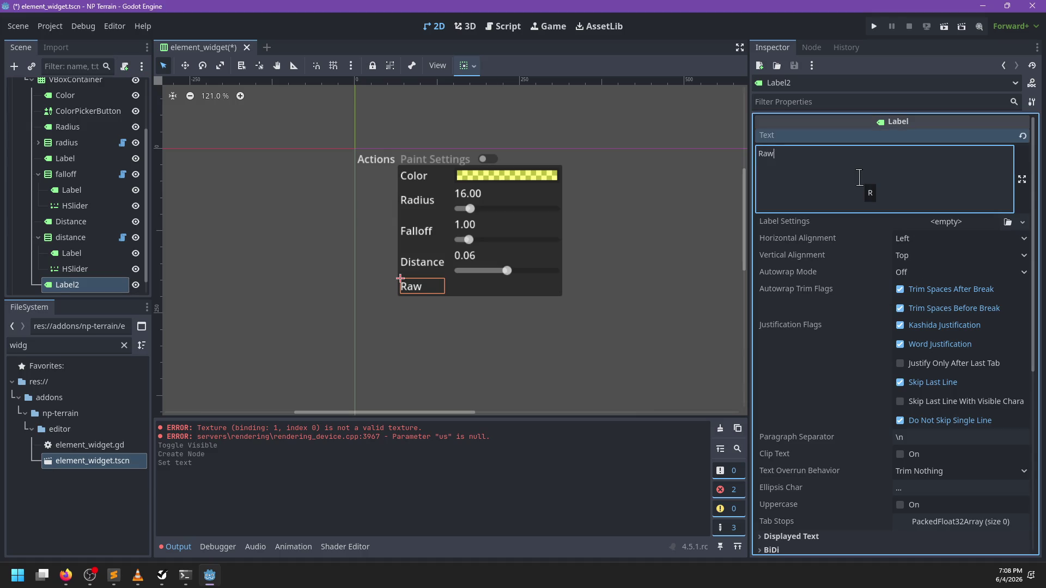
type("de")
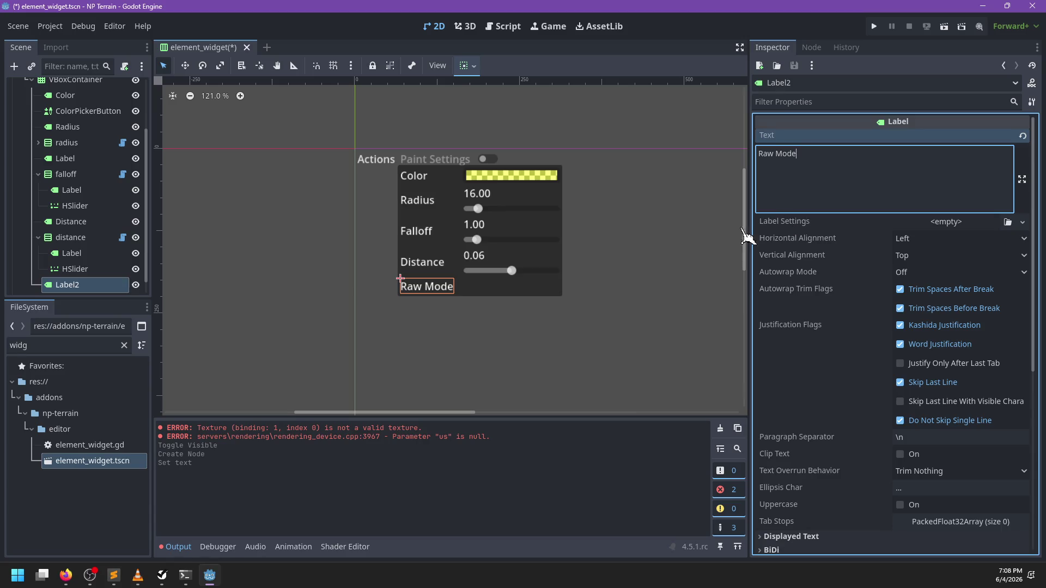
scroll(119, 269, "down", 1)
left_click(81, 222)
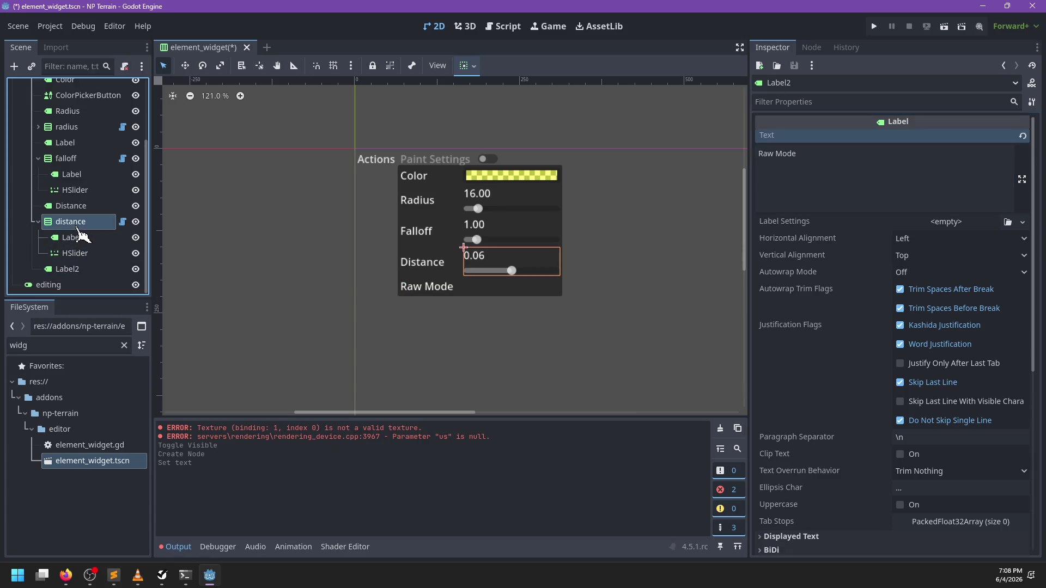
scroll(93, 248, "up", 5)
left_click(68, 150)
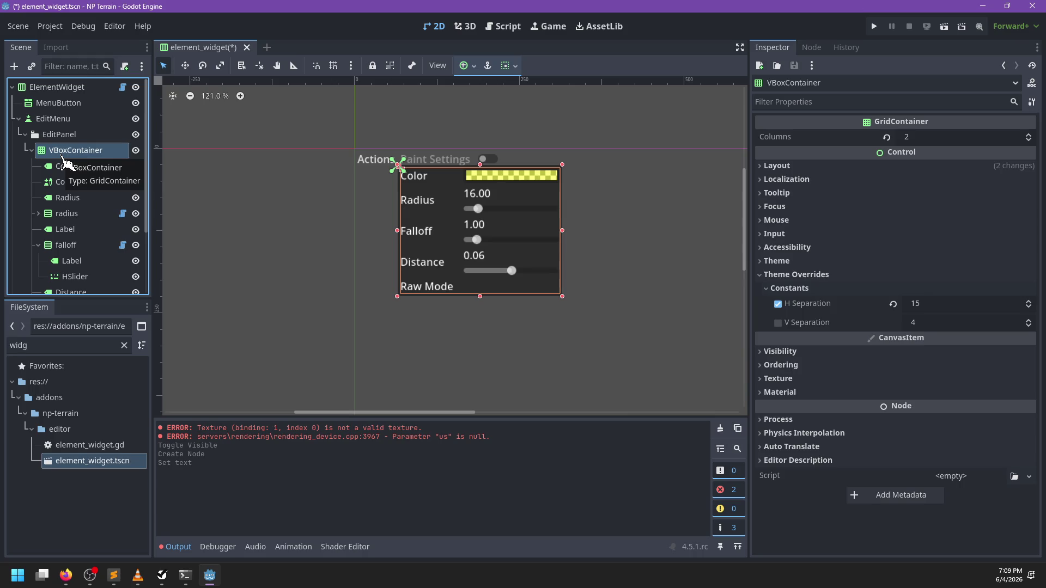
key("ctrl+a")
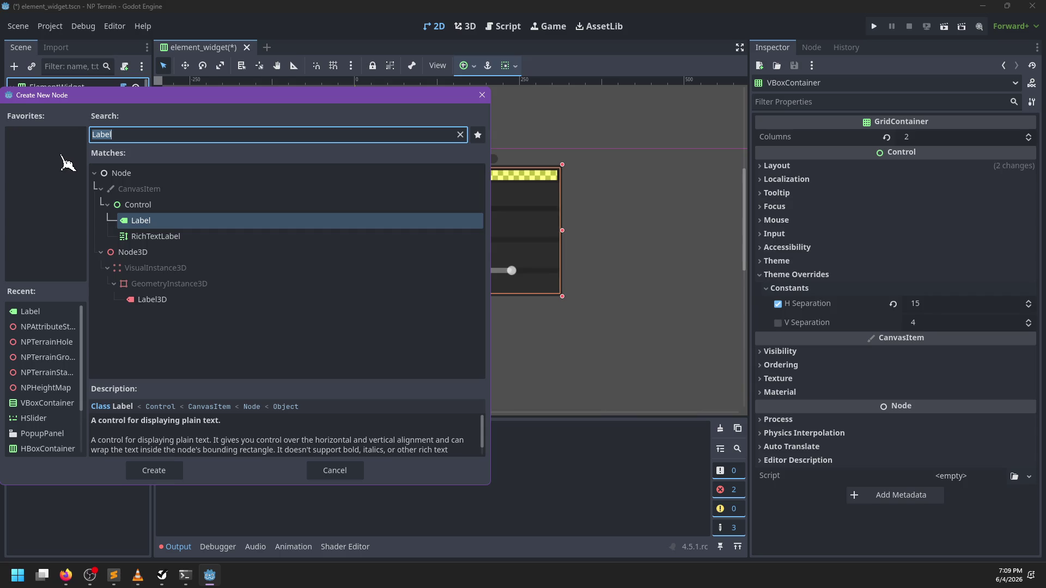
- Add an OptionButton node and give it four items
type("Combo")
key("BackSpace")
key("BackSpace")
key("BackSpace")
type("Option")
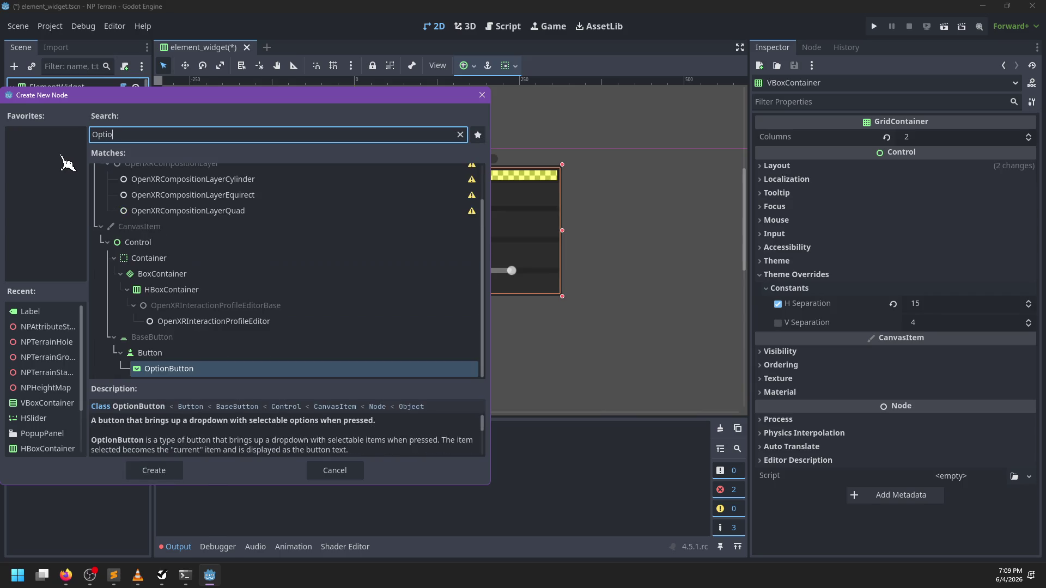
key("Return")
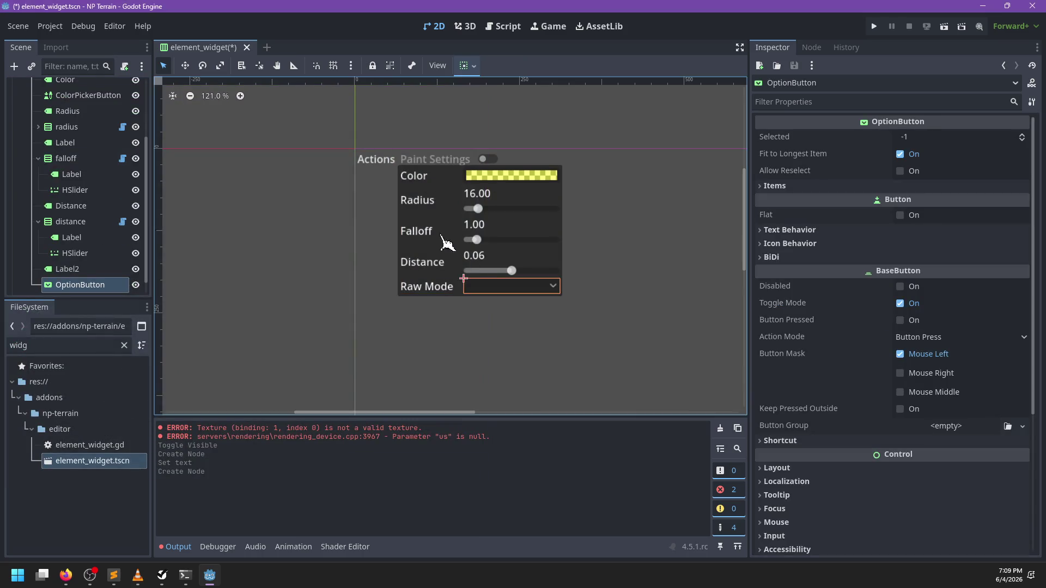
left_click(824, 187)
left_click(902, 203)
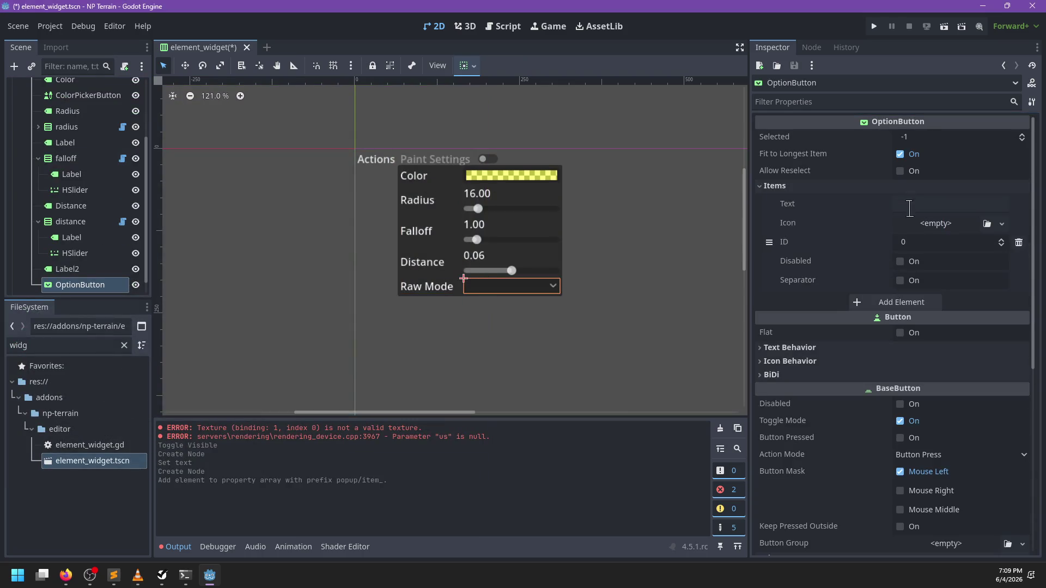
left_click(899, 302)
left_click(902, 400)
left_click(902, 499)
- Name the items Mix, Add, Min and Max, add a fifth named Erase, and save the scene
left_click(913, 205)
type("Mix")
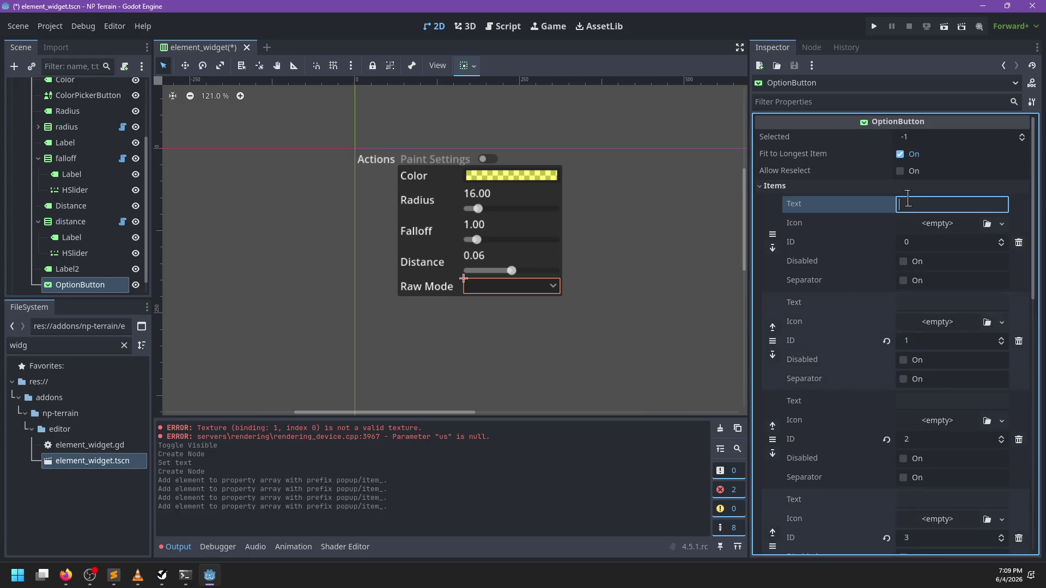
key("Return")
left_click(935, 303)
type("Add")
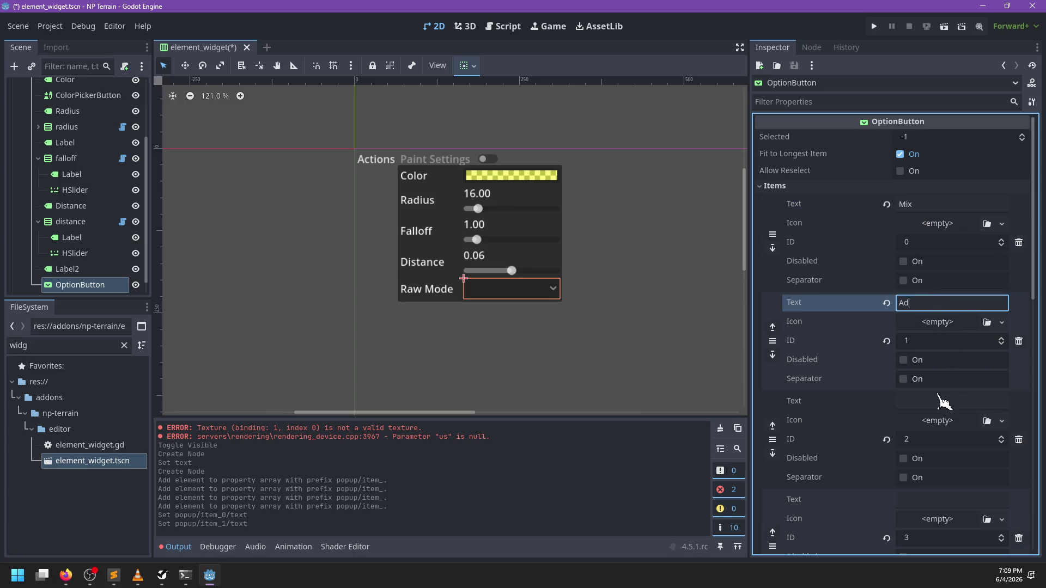
left_click(933, 401)
type("Min")
scroll(934, 422, "down", 4)
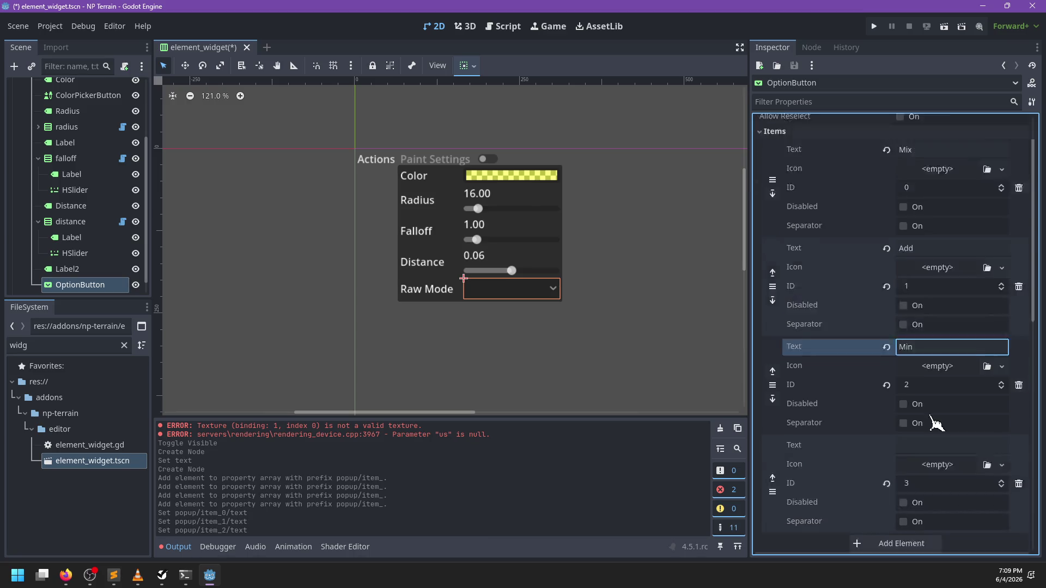
left_click(927, 390)
type("Max")
left_click(925, 488)
left_click(924, 488)
type("Erase")
key("ctrl+s")
left_click(503, 27)
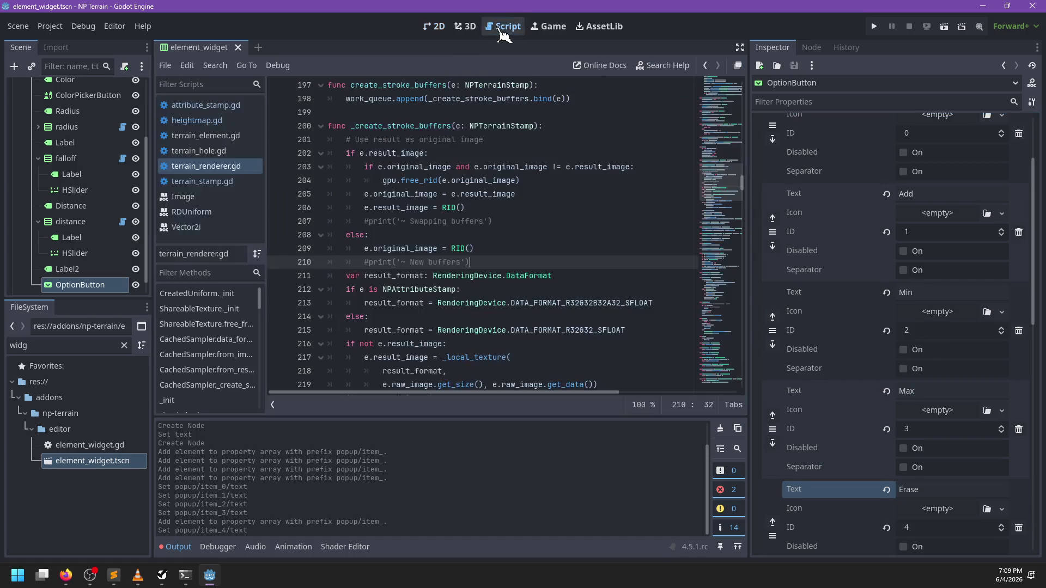
- Look through the heightmap.gd and terrain_element.gd scripts
left_click(229, 121)
scroll(553, 216, "up", 4)
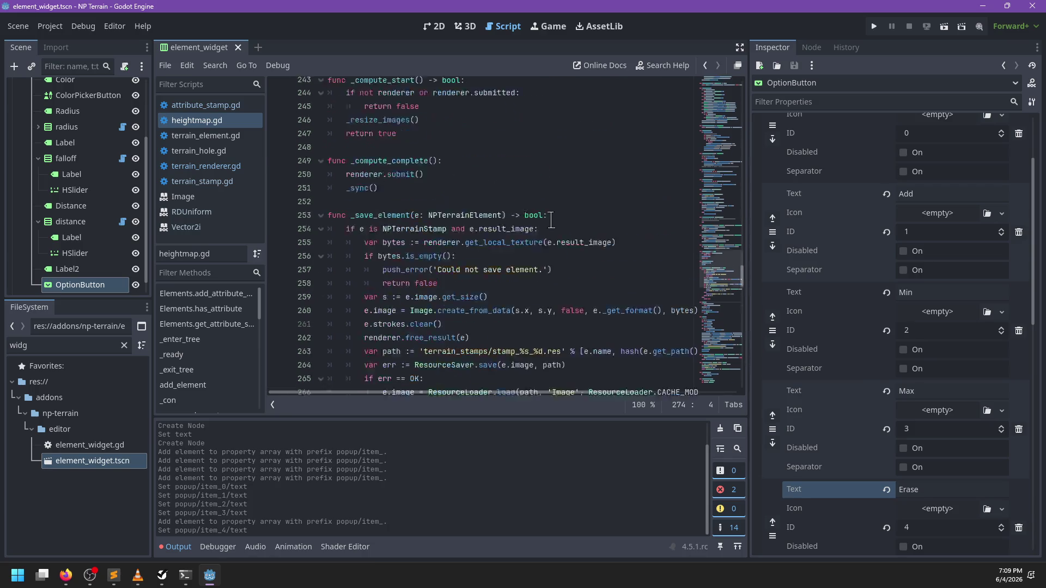
left_click(214, 145)
scroll(485, 218, "up", 10)
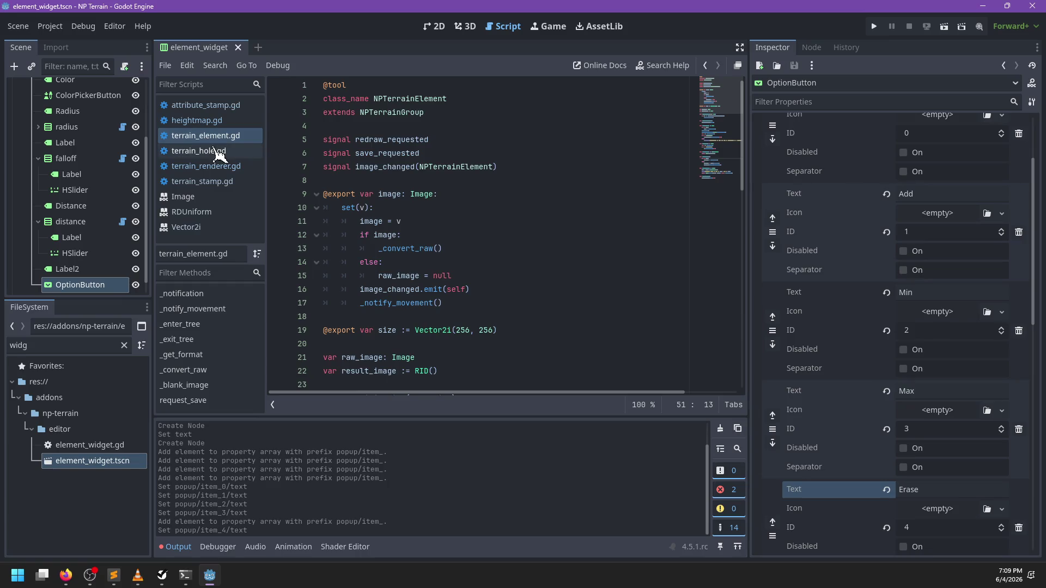
- Add Erase after Max in np_terrain_plugin.gd's BlendMode enum and save the script
double_click(94, 345)
type("plugin")
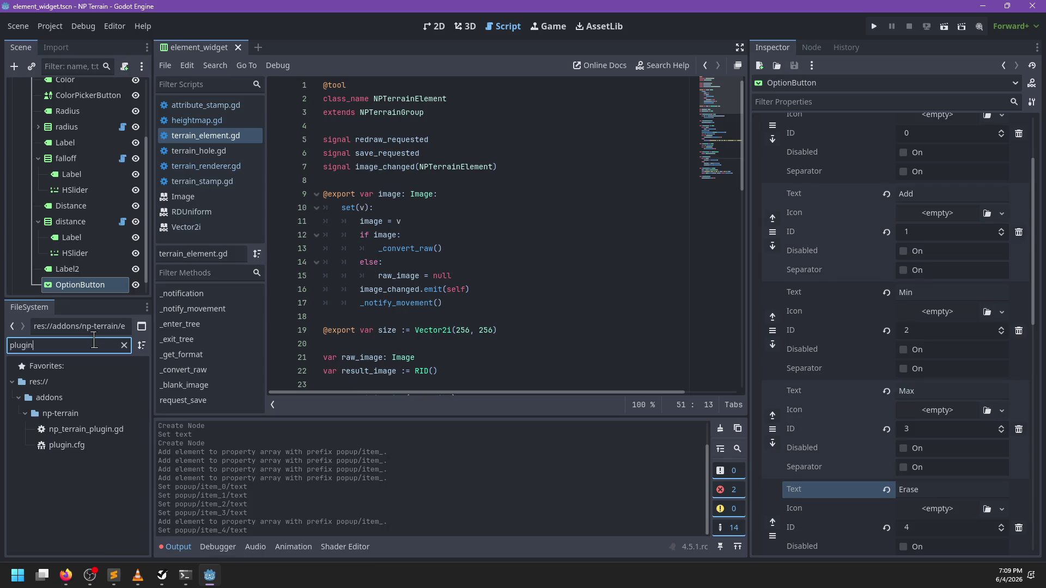
double_click(104, 431)
scroll(483, 203, "up", 3)
left_click(398, 195)
key("Return")
type("Erase")
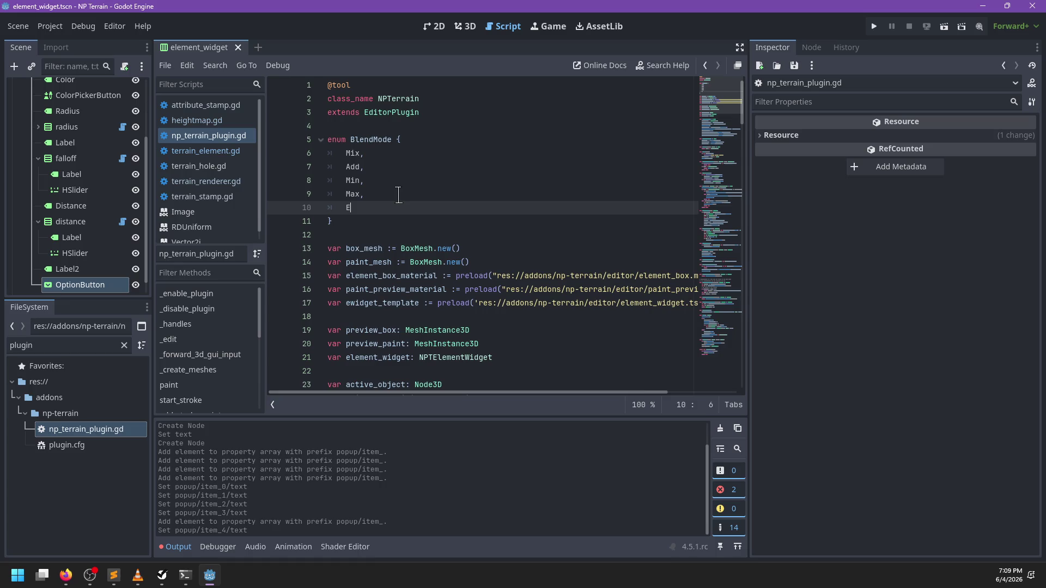
key("ctrl+s")
- Open the image_mix_rgba.glsl shader in Sublime Text
left_click(113, 575)
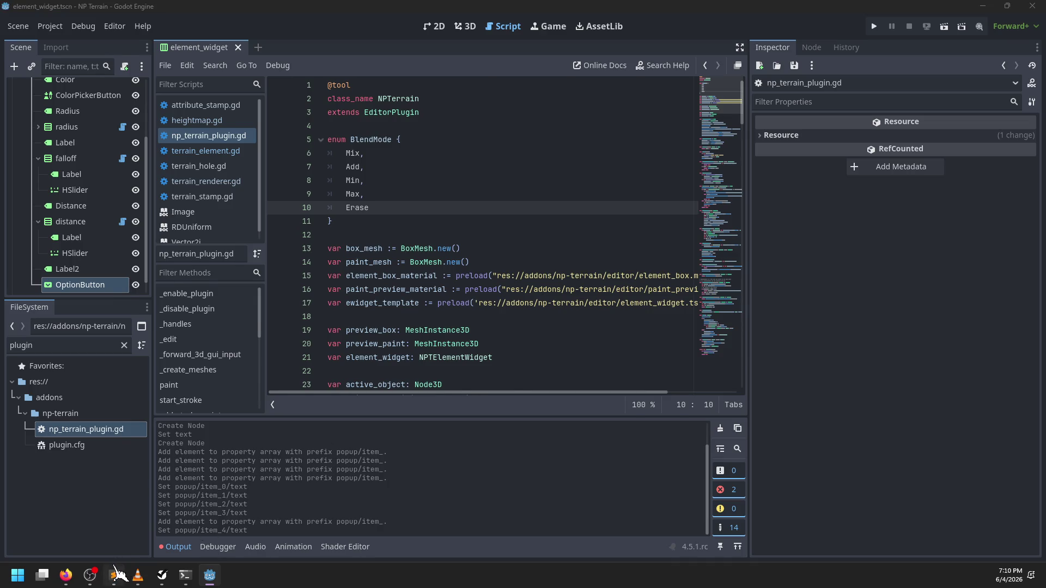
scroll(449, 74, "up", 3)
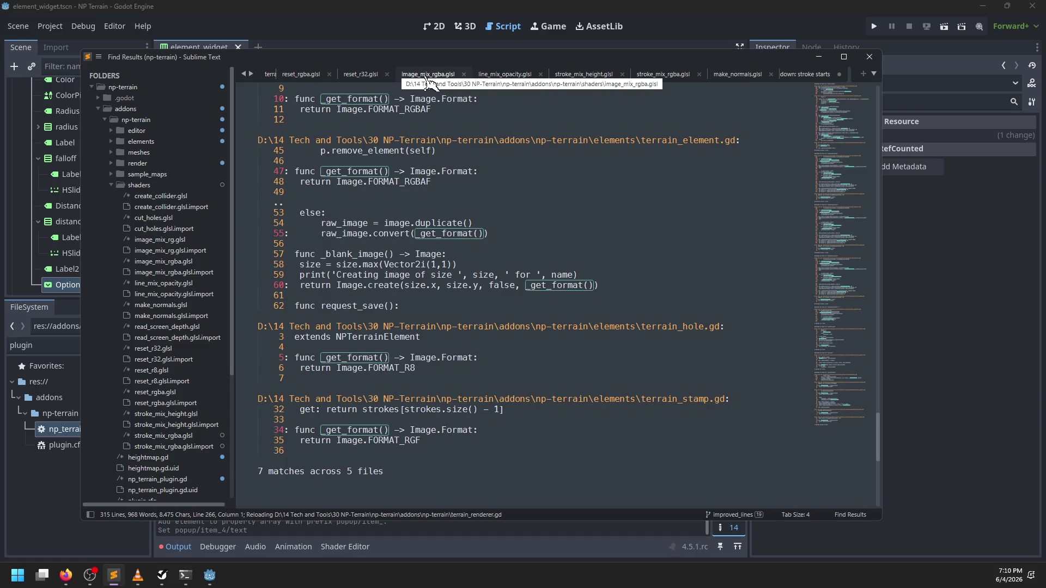
left_click(427, 74)
scroll(413, 365, "down", 4)
scroll(413, 365, "down", 20)
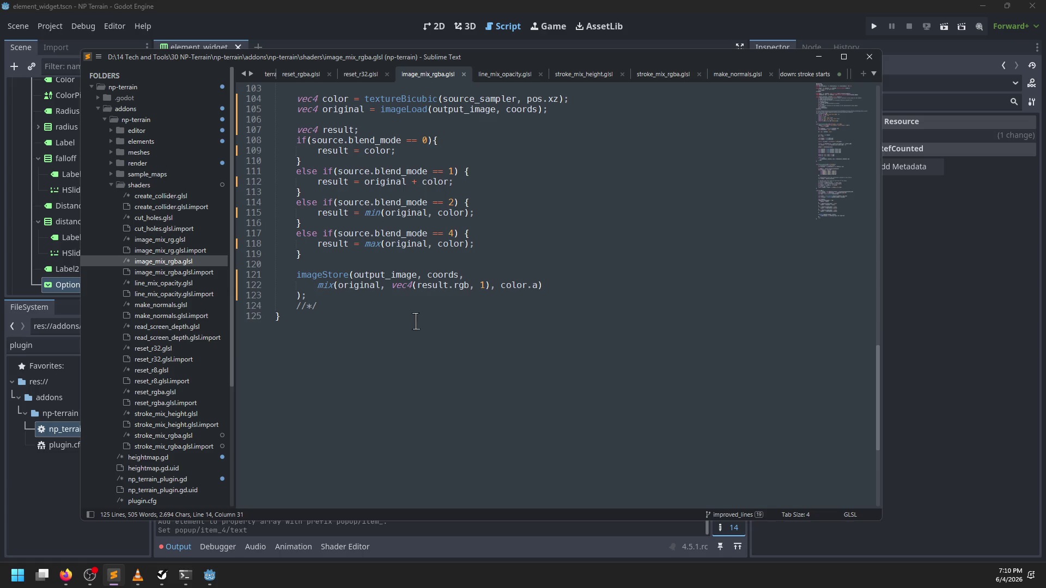
- Change the Max check on line 117 of image_mix_rgba.glsl from 4 to 3 and save
left_click(329, 255)
scroll(533, 250, "up", 2)
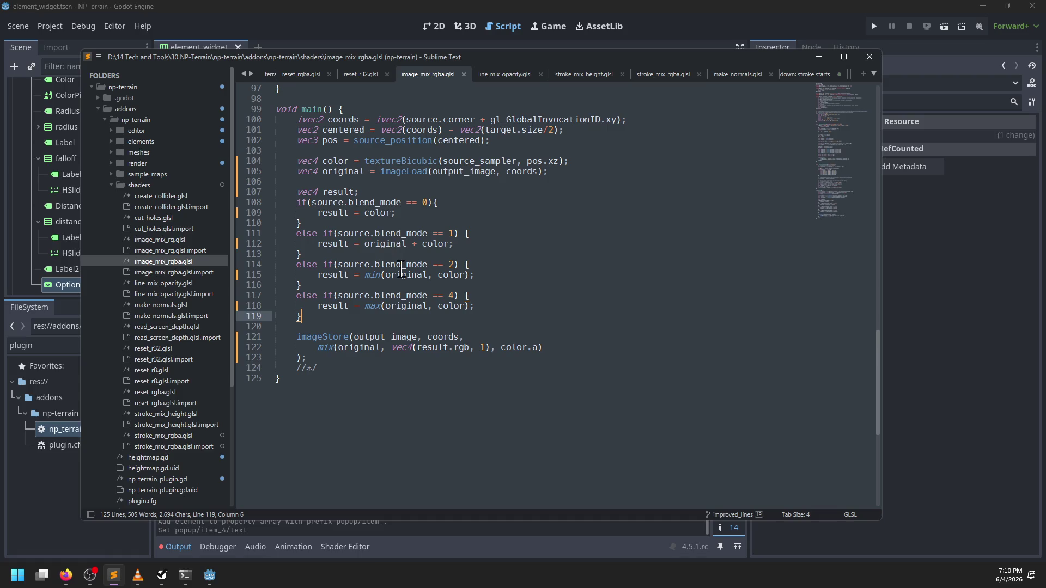
left_click(449, 294)
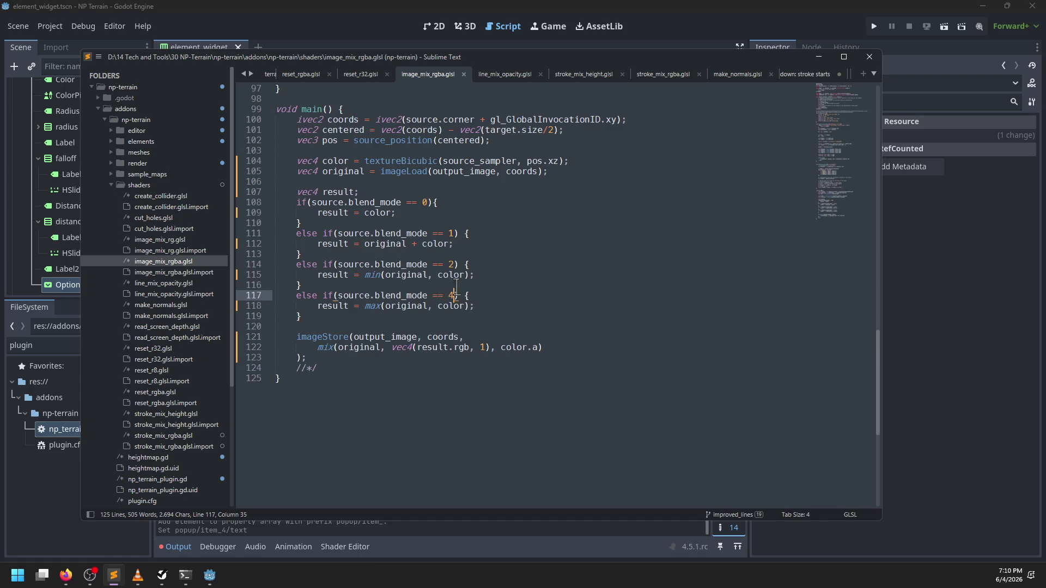
left_click(318, 9)
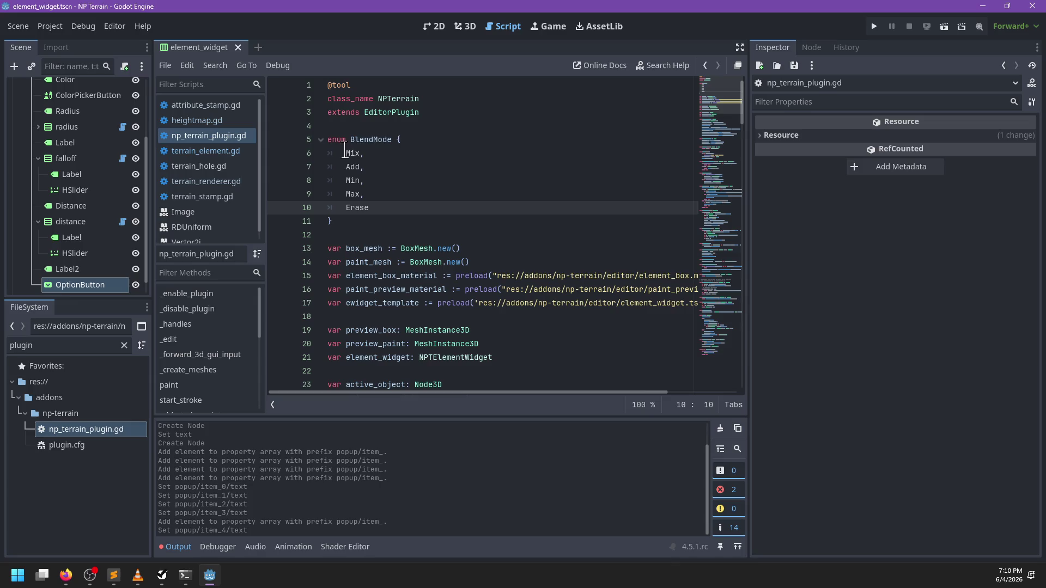
key("alt+Tab")
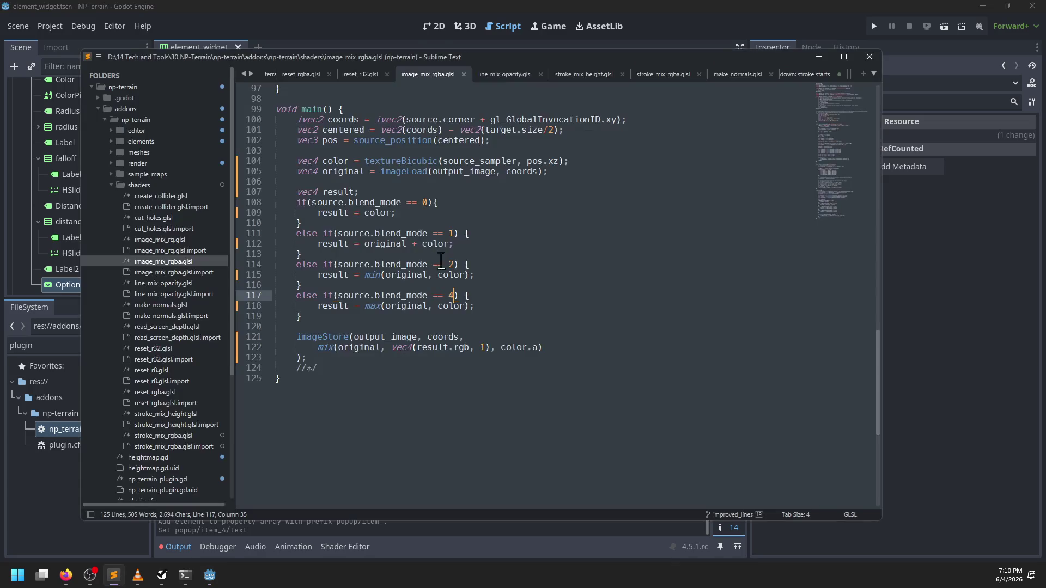
key("BackSpace")
type("3")
key("ctrl+s")
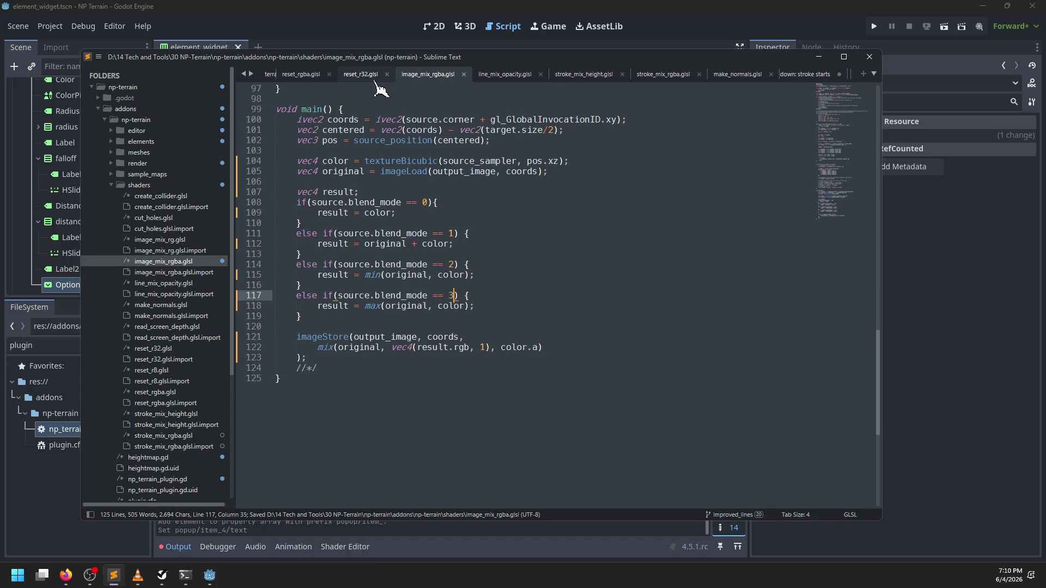
- Make the same 4-to-3 Max check change in image_mix_rg.glsl and save it
left_click(301, 74)
scroll(393, 77, "up", 3)
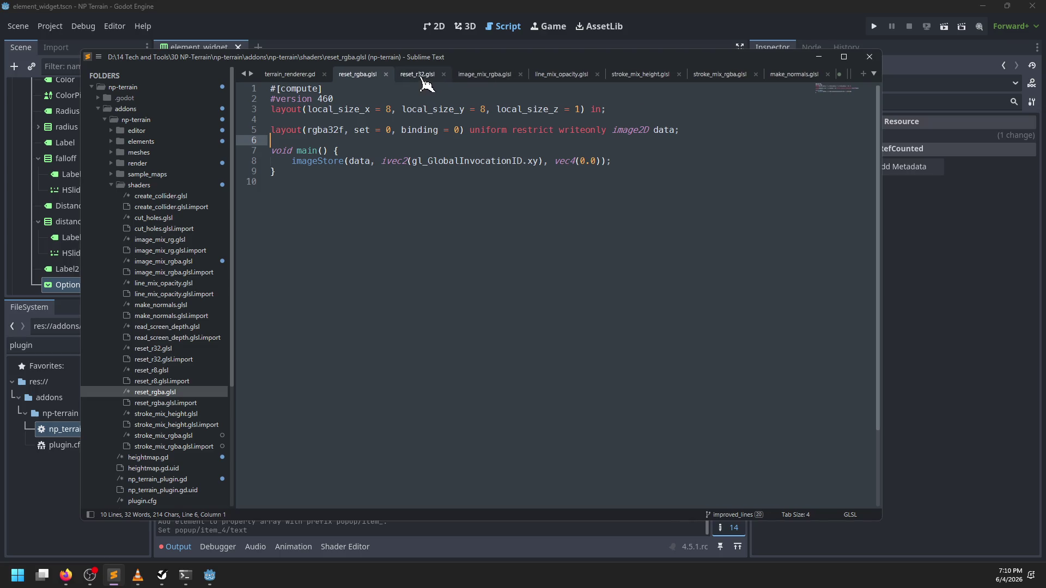
scroll(654, 76, "down", 3)
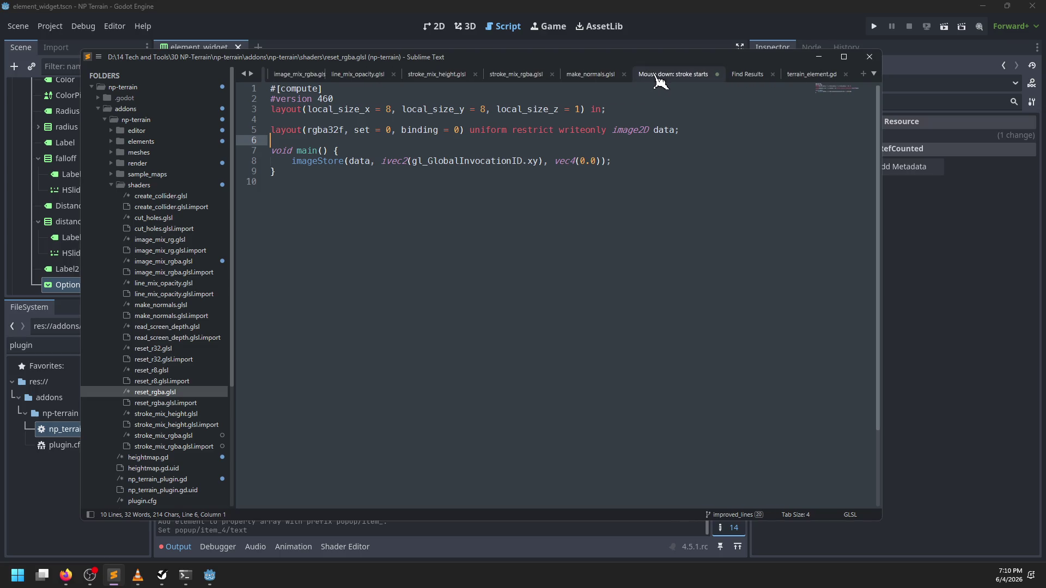
scroll(654, 76, "up", 3)
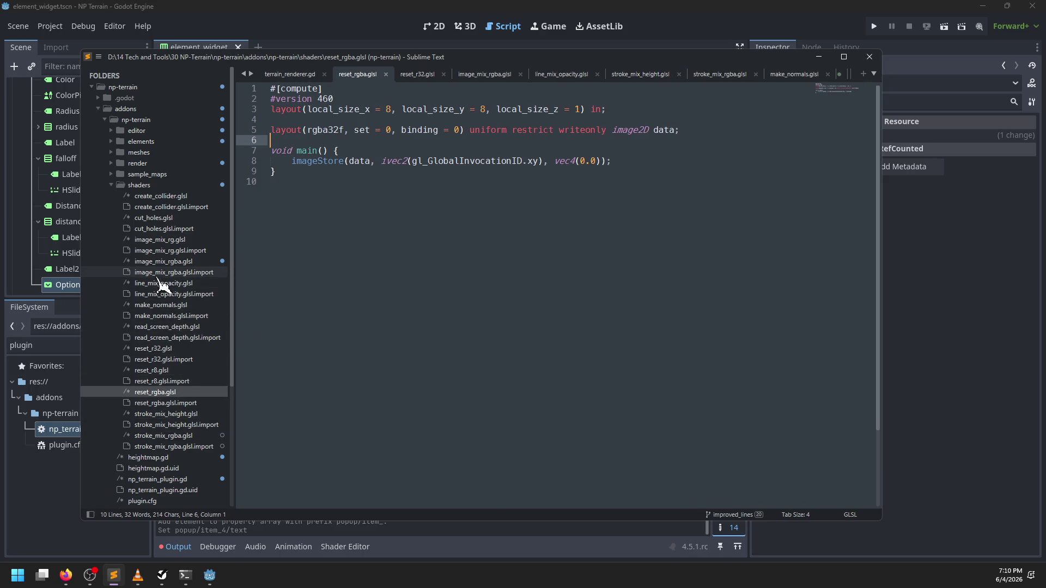
left_click(163, 240)
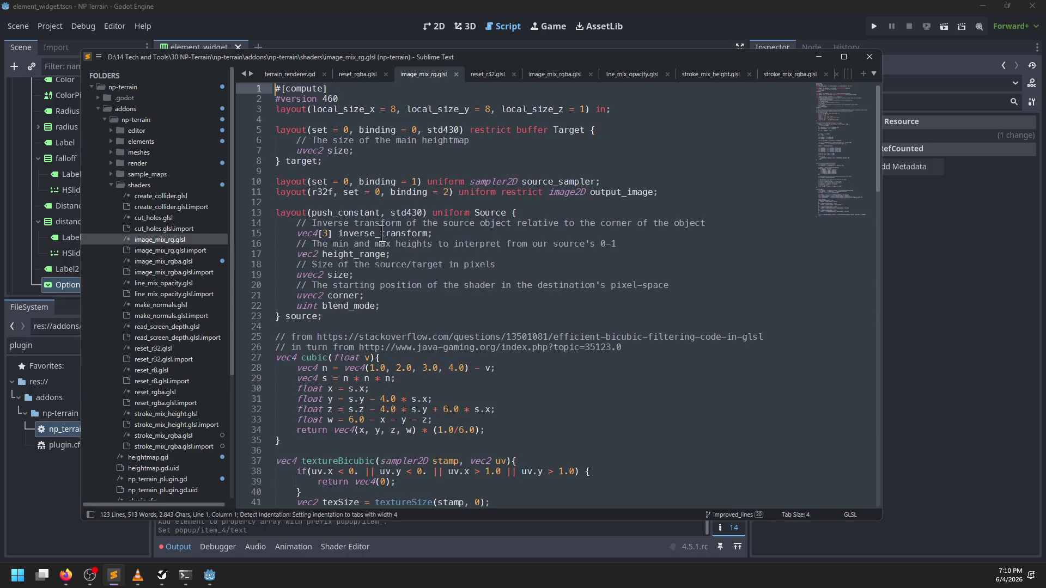
scroll(387, 259, "down", 20)
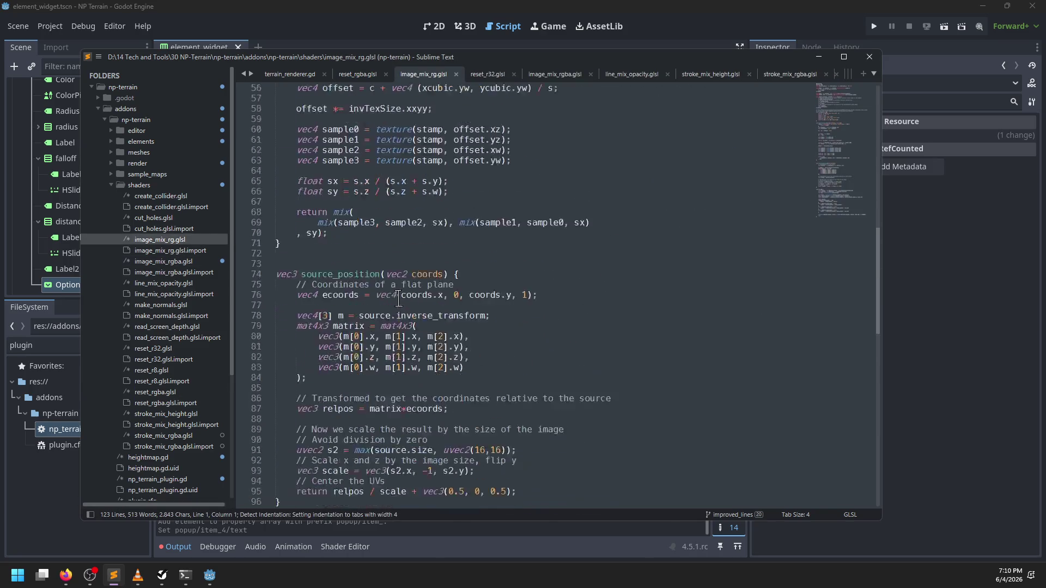
left_click(454, 326)
key("BackSpace")
type("3) {")
key("ctrl+s")
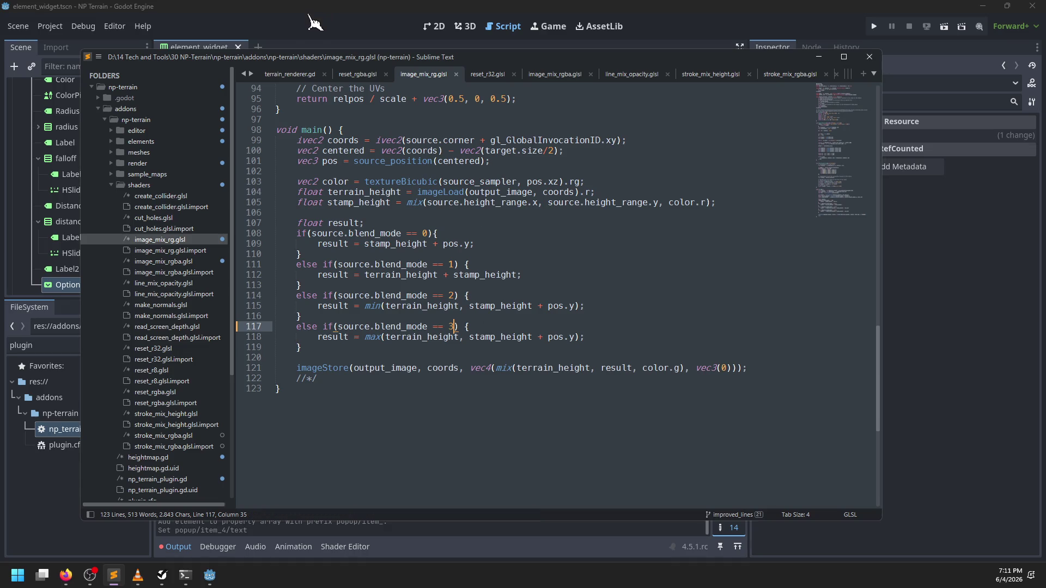
left_click(323, 25)
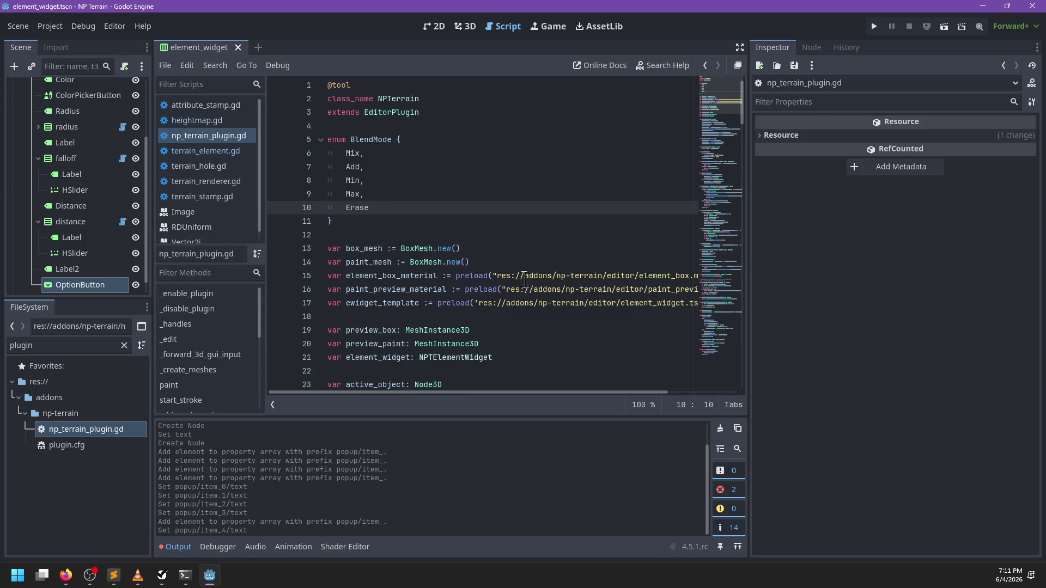
- Reopen test2.tscn by filtering for 'test', and view it in 3D
double_click(111, 349)
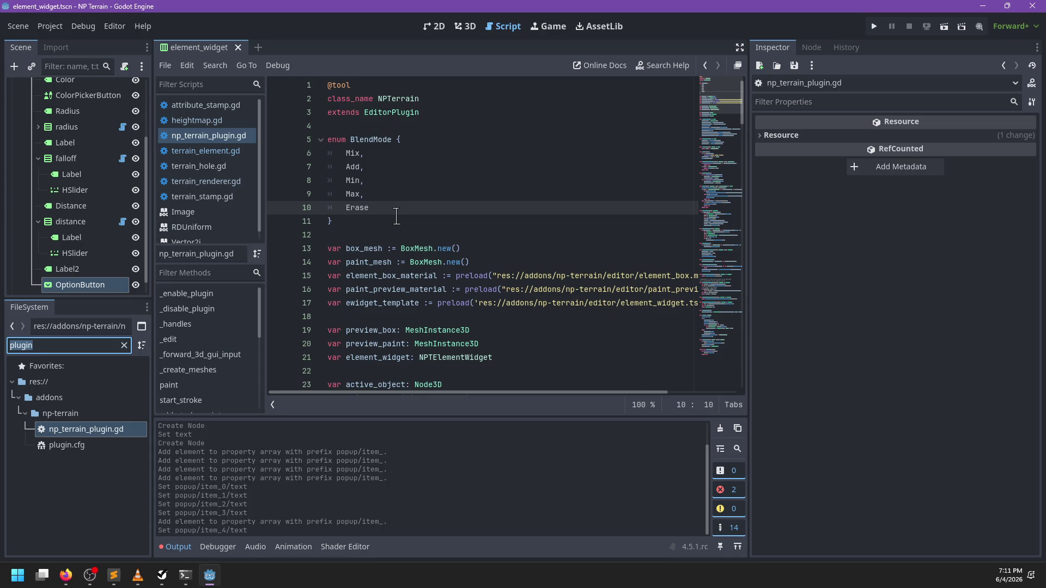
type("te")
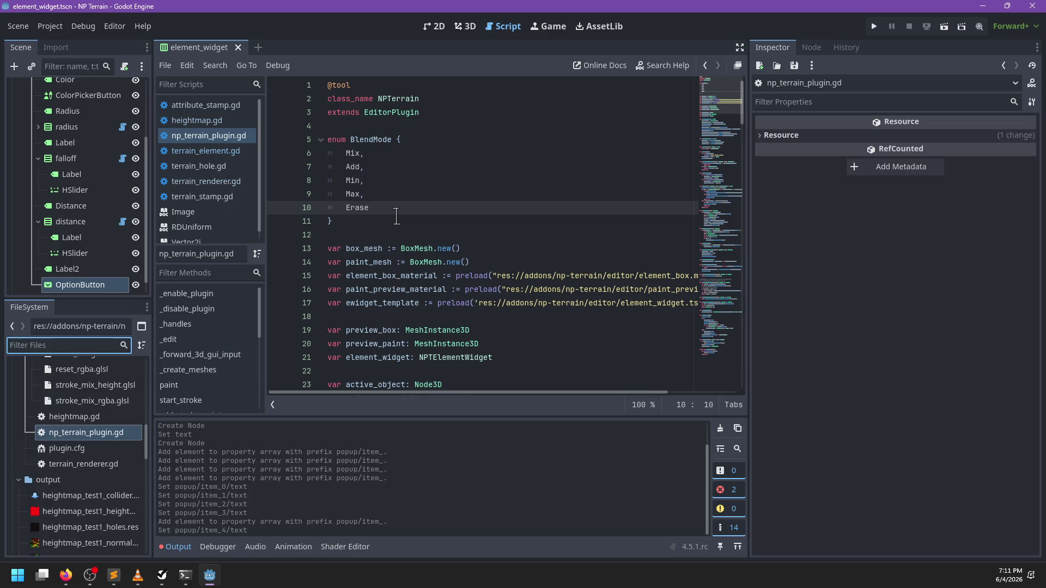
type("st")
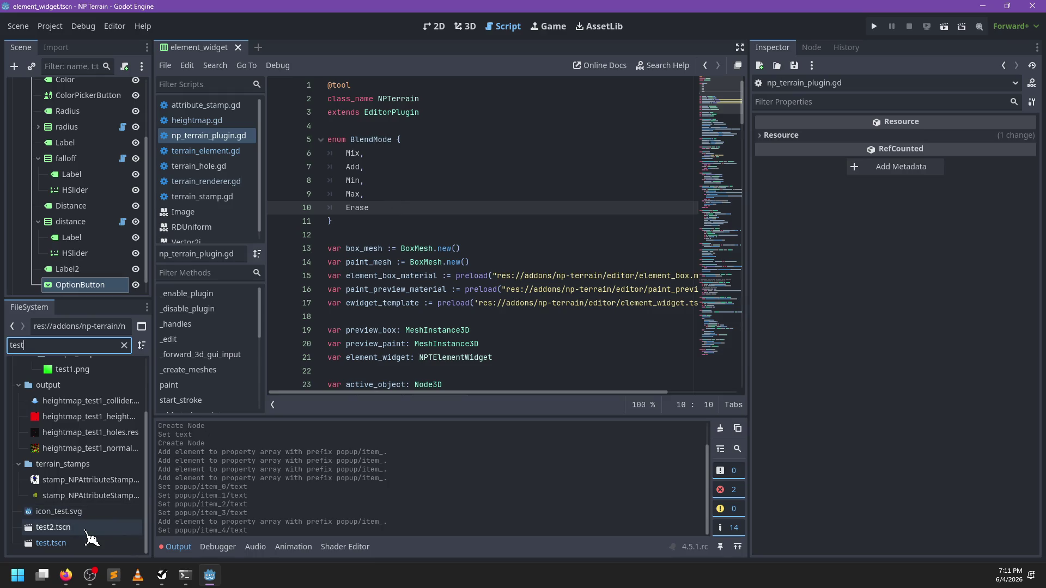
double_click(84, 532)
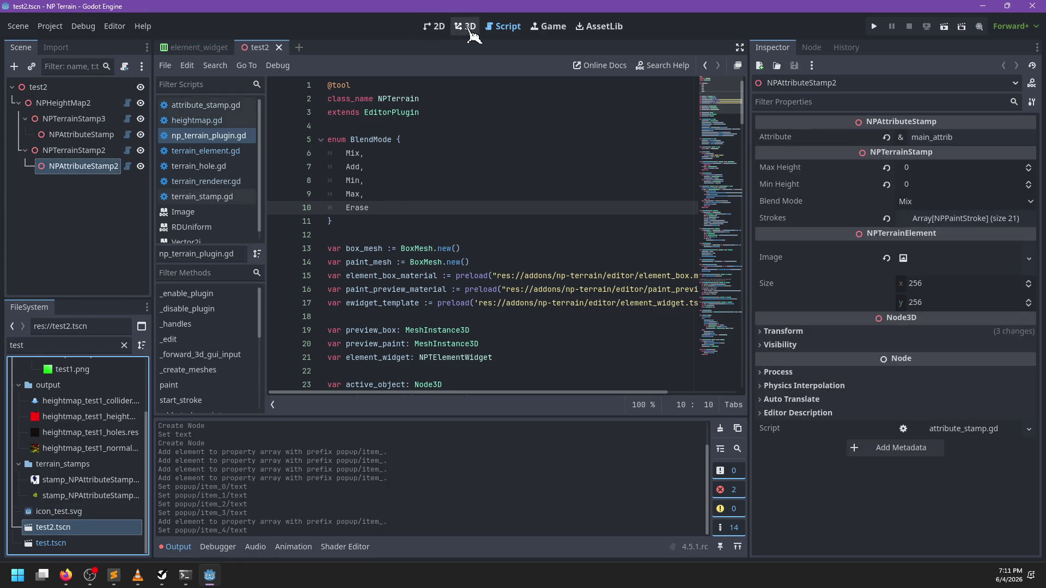
left_click(466, 26)
left_click_drag(177, 188, 490, 268)
- Inspect the stamp's Strokes and Image properties, then select NPAttributeStamp
left_click(967, 218)
left_click(967, 218)
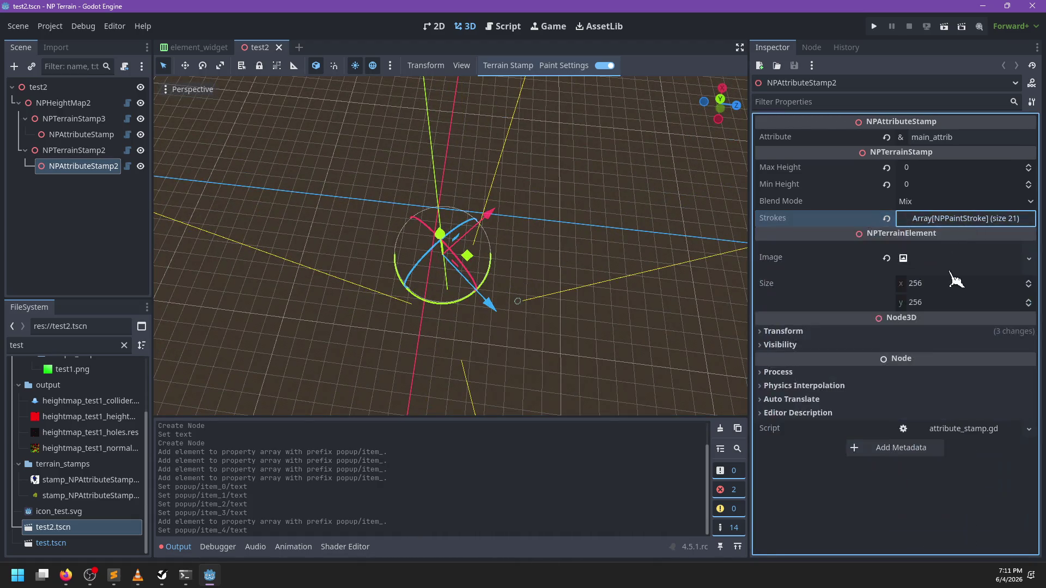
left_click(953, 259)
left_click(951, 271)
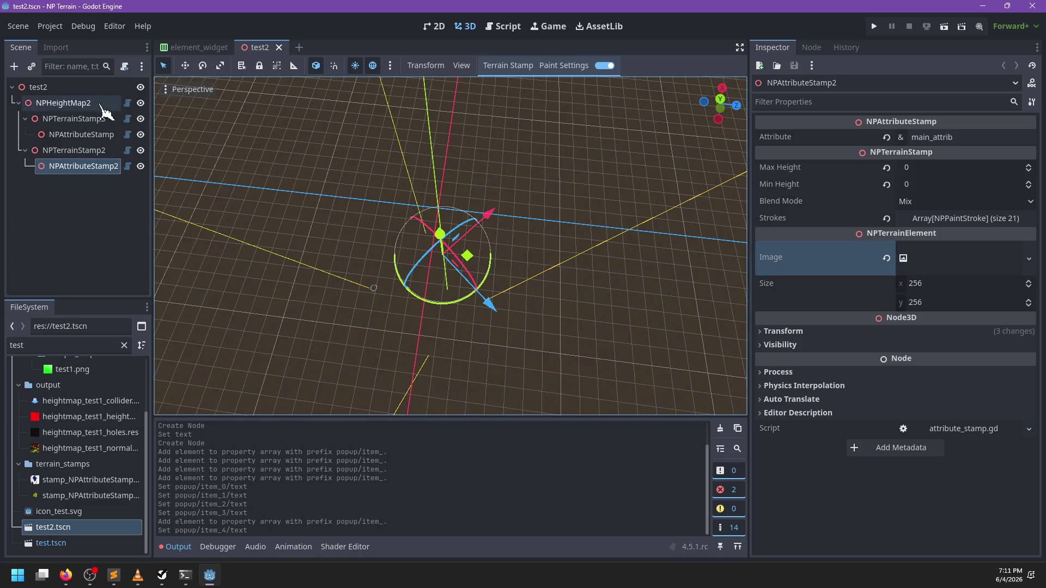
left_click(82, 151)
left_click(76, 135)
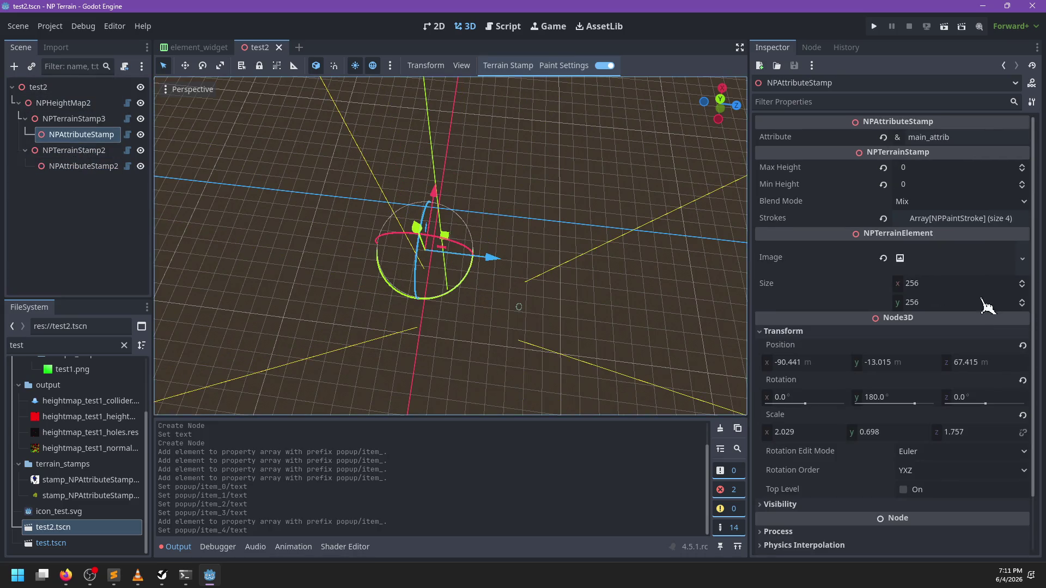
- Assign the NPAttributeStamp image file, found by filtering 'npatt', to the stamp's Image property
double_click(87, 347)
type("main")
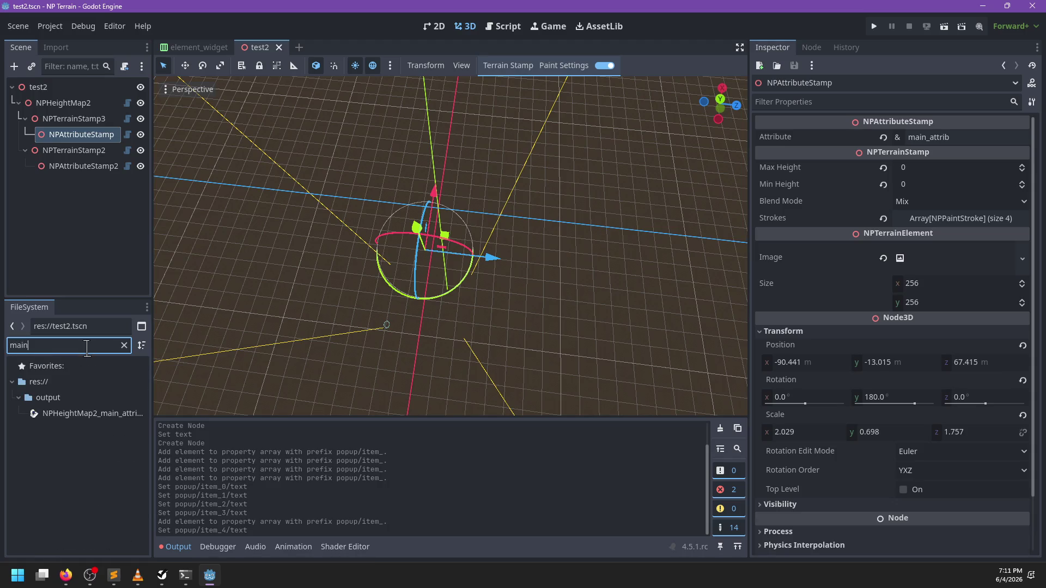
key("BackSpace")
key("BackSpace")
key("BackSpace")
type("npatt")
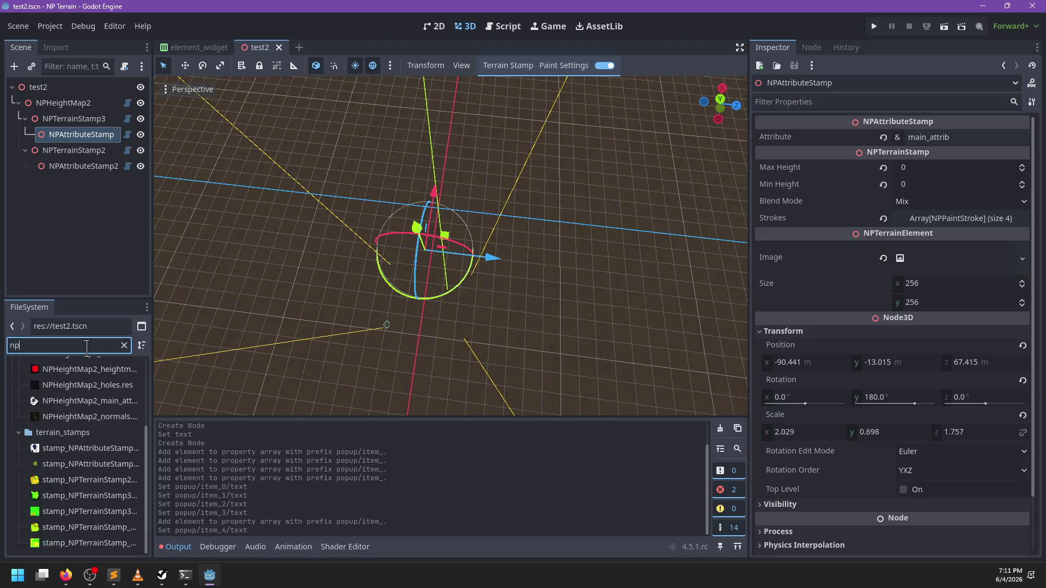
left_click(97, 430)
mouse_move(98, 431)
left_mouse_down()
mouse_move(1008, 214)
mouse_move(899, 271)
mouse_move(905, 261)
left_mouse_up()
- Assign the saved stamp_NPAttributeStamp2 file as NPAttributeStamp2's Image and save test2
left_click(70, 167)
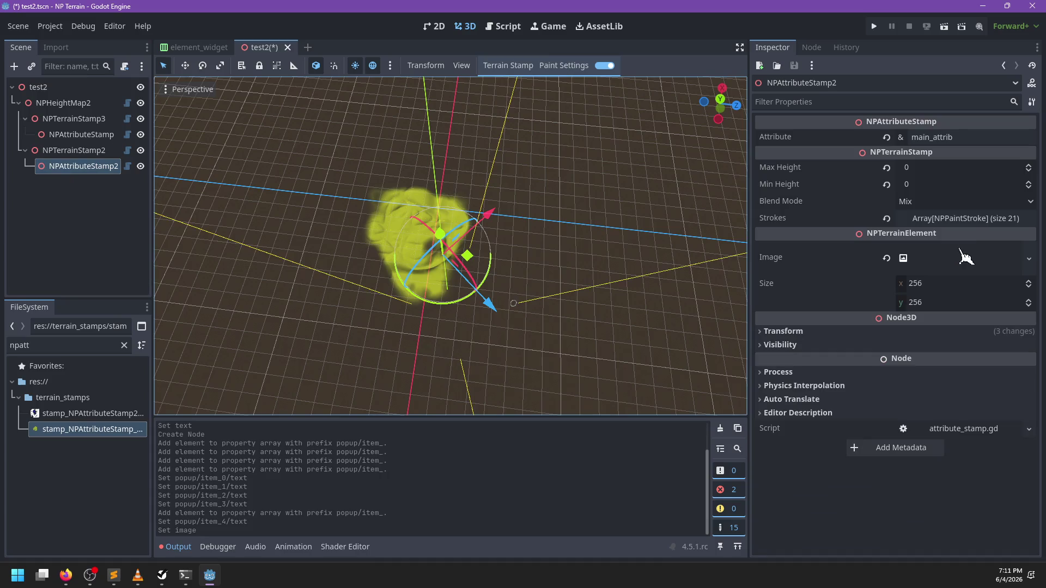
mouse_move(52, 414)
left_mouse_down()
mouse_move(982, 317)
mouse_move(965, 264)
left_mouse_up()
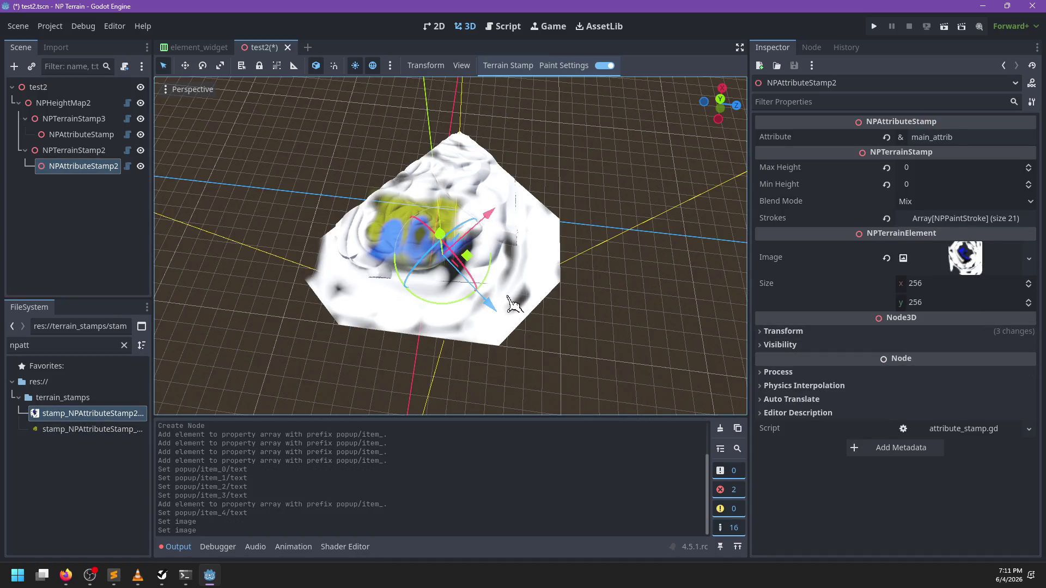
key("ctrl+s")
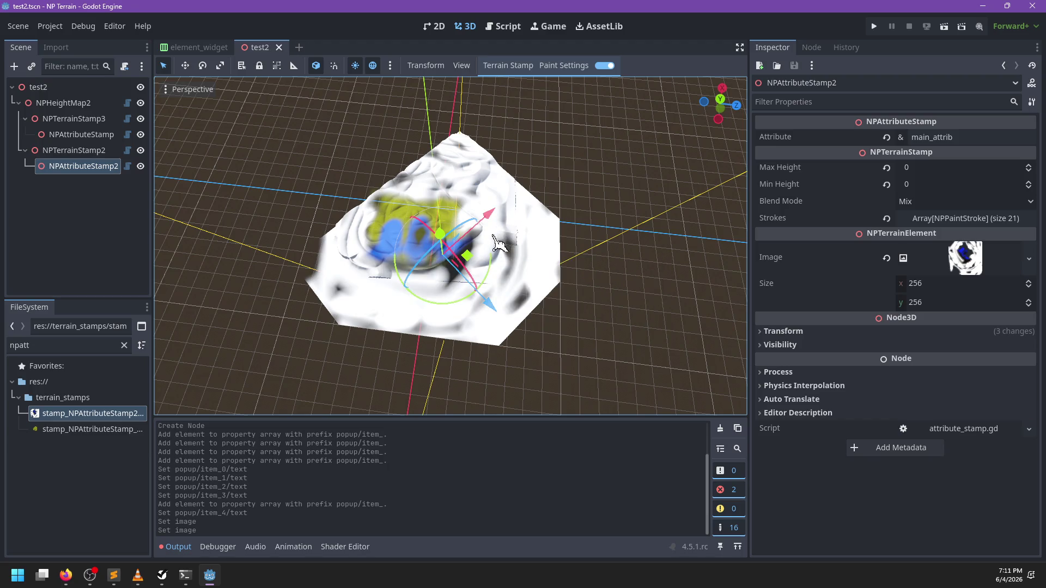
- Close test2, then reopen test2.tscn through the FileSystem filter 'test2'
left_click(288, 48)
double_click(82, 344)
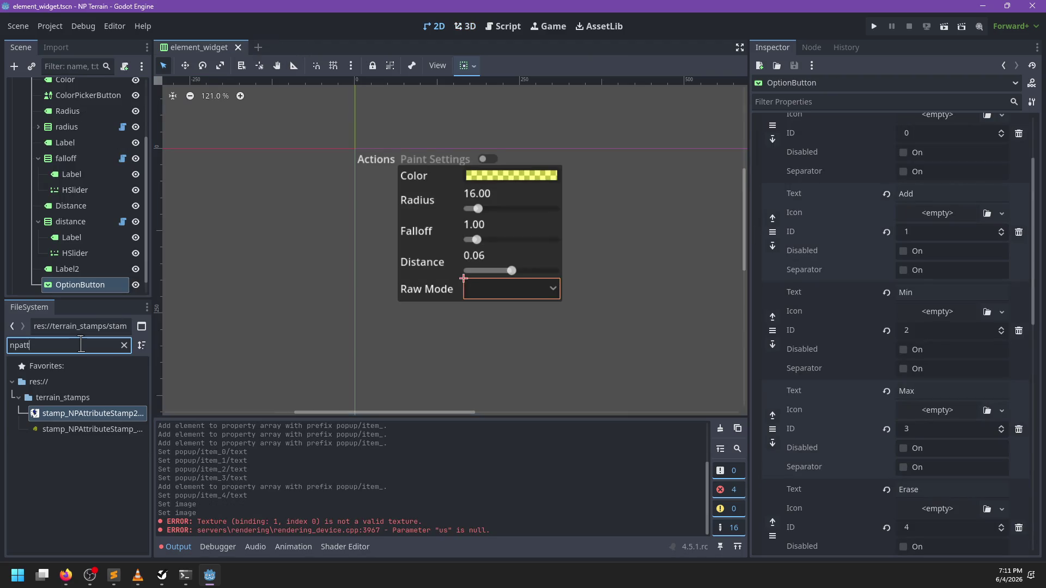
type("test2")
double_click(62, 402)
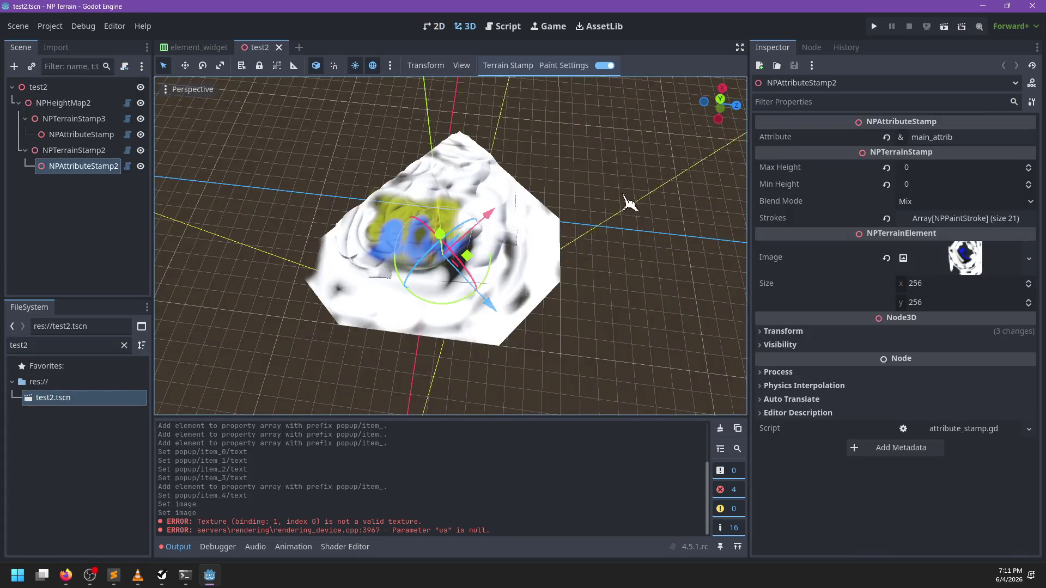
scroll(561, 299, "up", 3)
scroll(510, 315, "down", 2)
left_click_drag(510, 315, 470, 324)
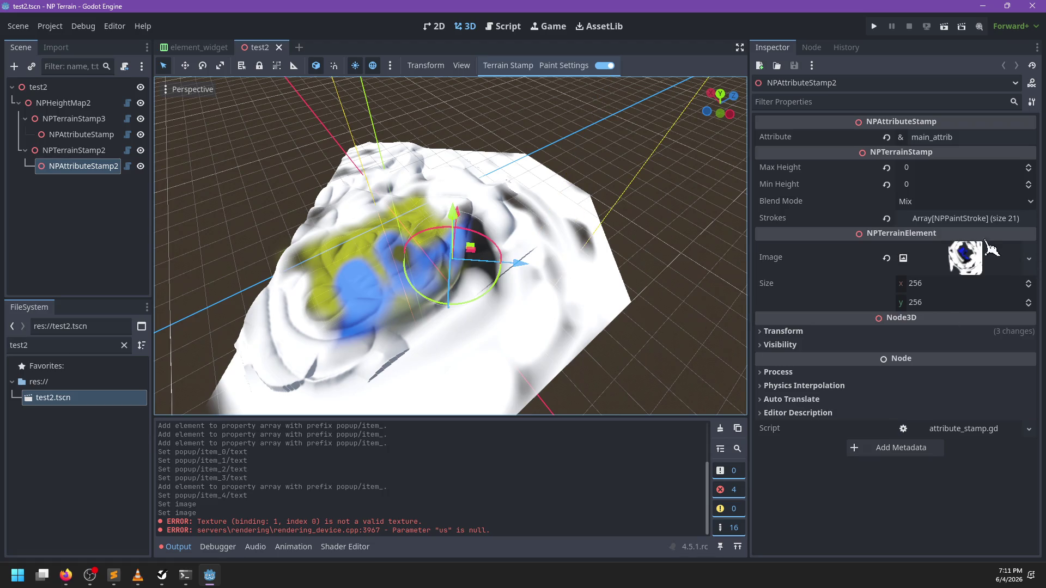
- Check NPAttributeStamp2's strokes list, then save NPAttributeStamp's stamp image
left_click(508, 65)
left_click(498, 82)
left_click(948, 218)
left_click(948, 219)
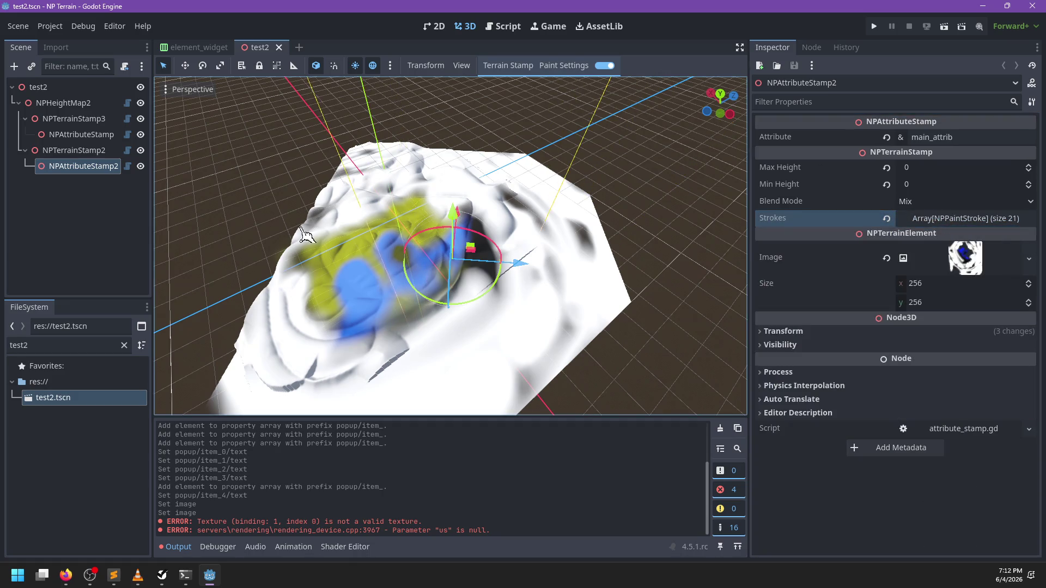
left_click(82, 134)
left_click(506, 65)
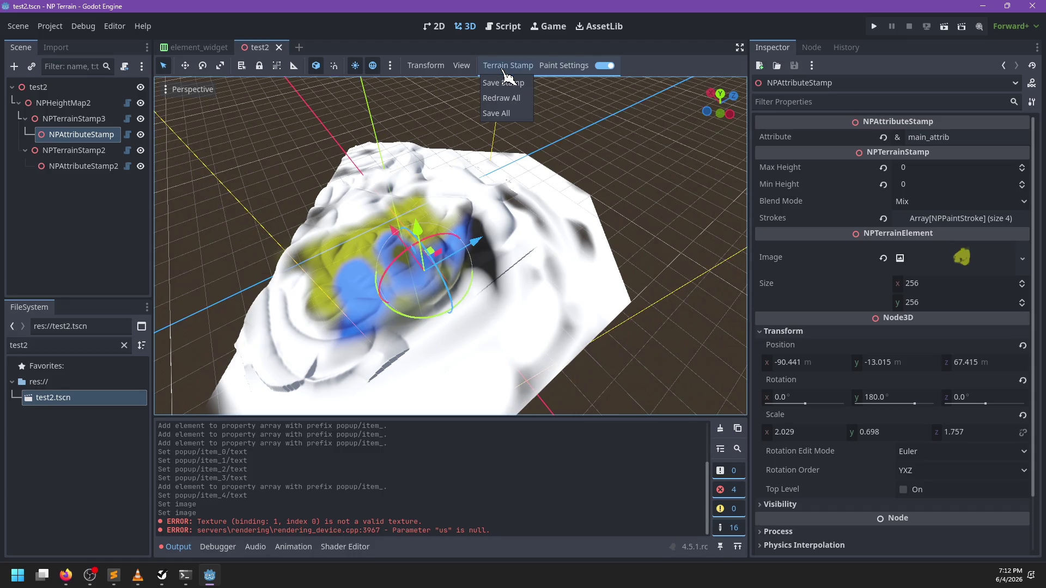
left_click(507, 83)
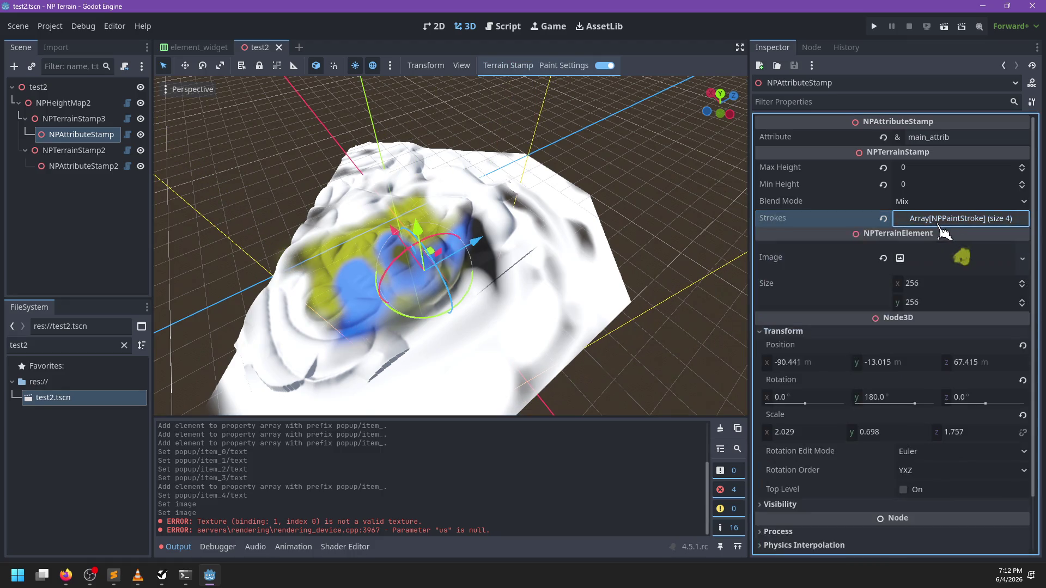
- Switch to heightmap.gd and search it for 'print(' calls
left_click(127, 103)
left_click(445, 236)
key("ctrl+f")
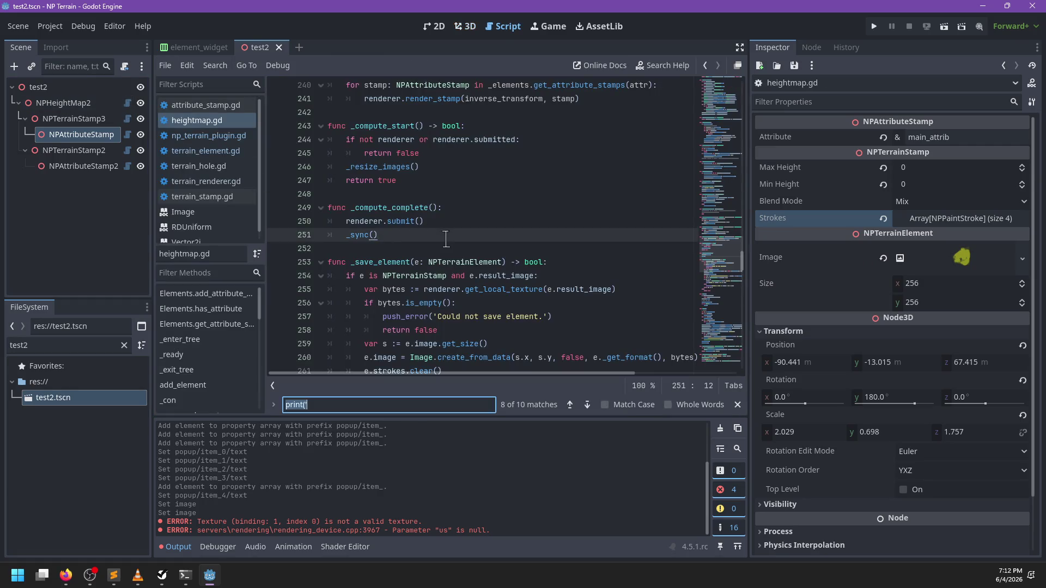
- In heightmap.gd, add an e.strokes line after the save error report in _save_element
key("Escape")
scroll(430, 250, "down", 5)
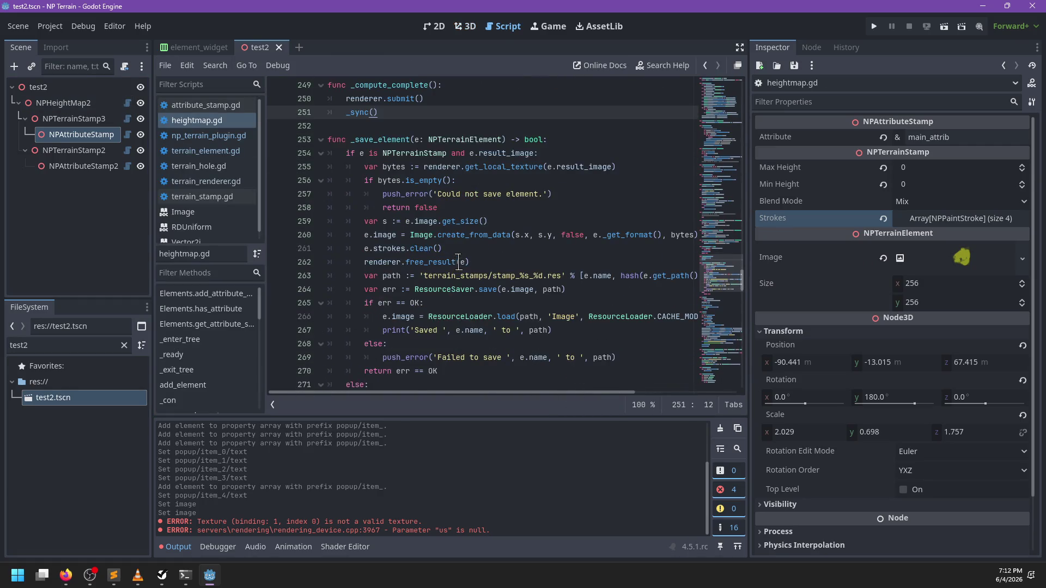
left_click(640, 274)
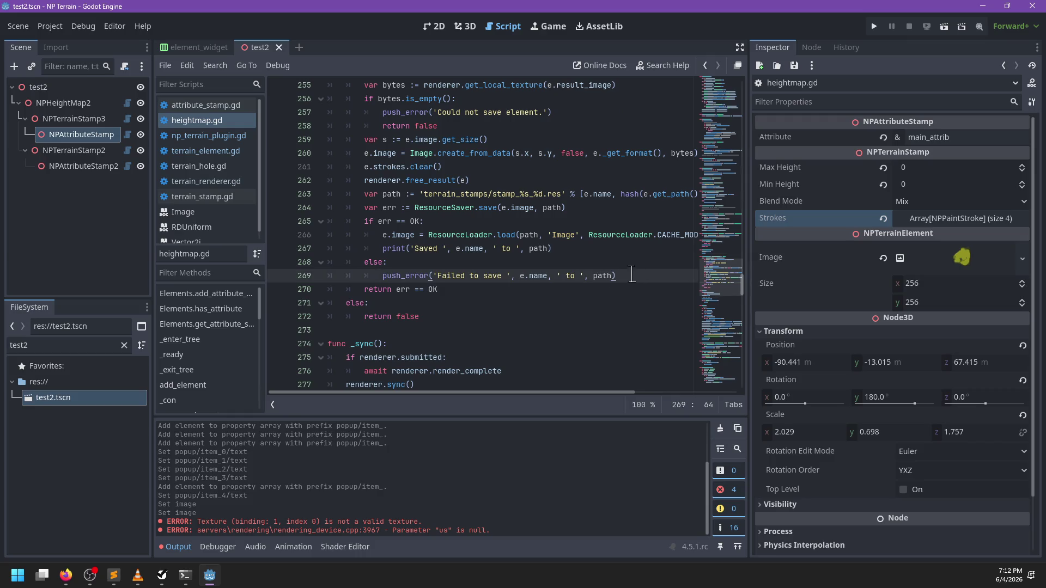
key("Return")
type("stamp")
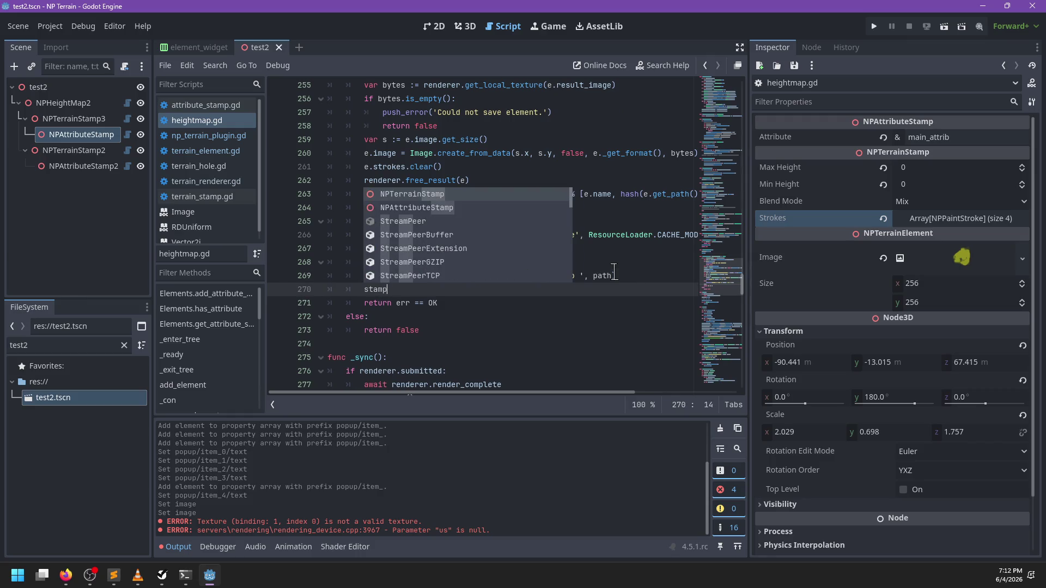
key("BackSpace")
key("BackSpace")
key("BackSpace")
type("e.strokes")
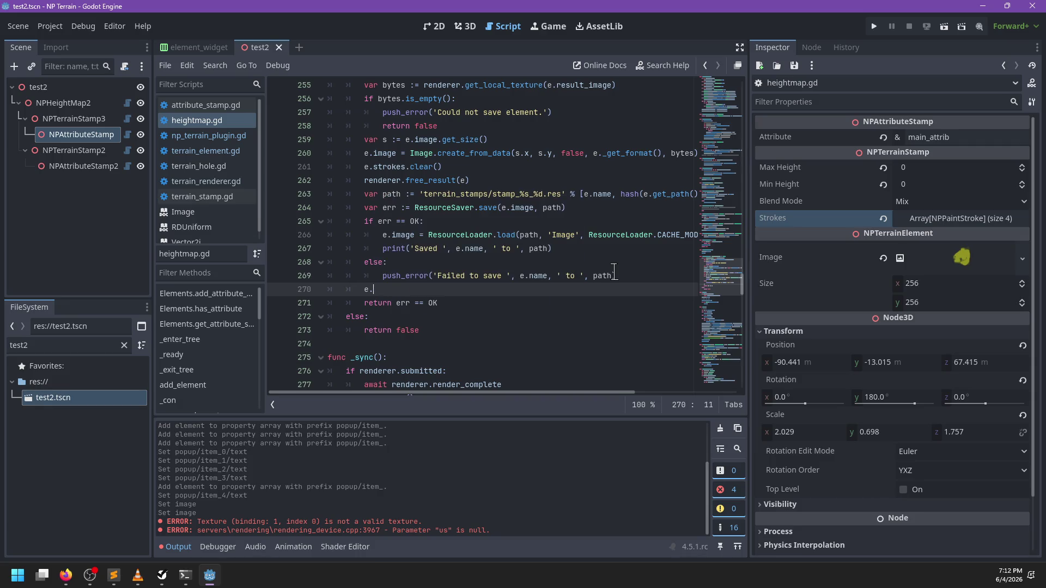
key("BackSpace")
- Tidy the blank lines around the strokes code on line 261 and save
scroll(553, 224, "up", 1)
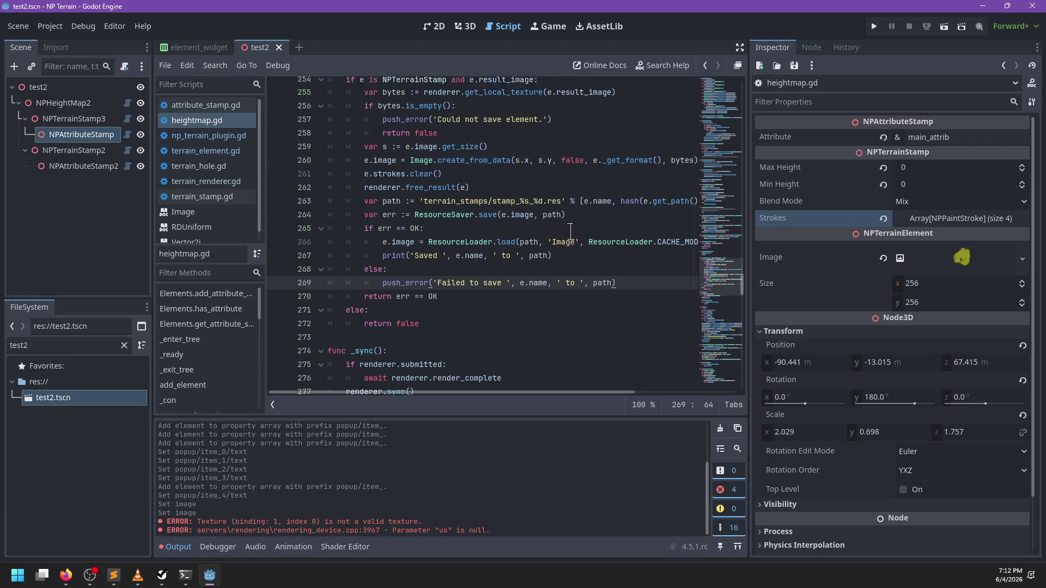
key("Return")
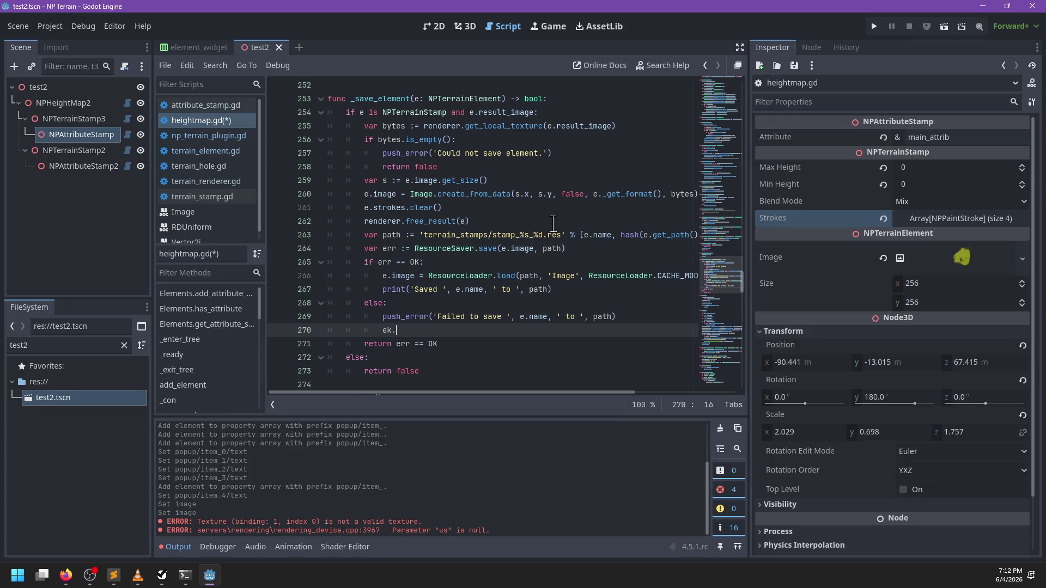
key("BackSpace")
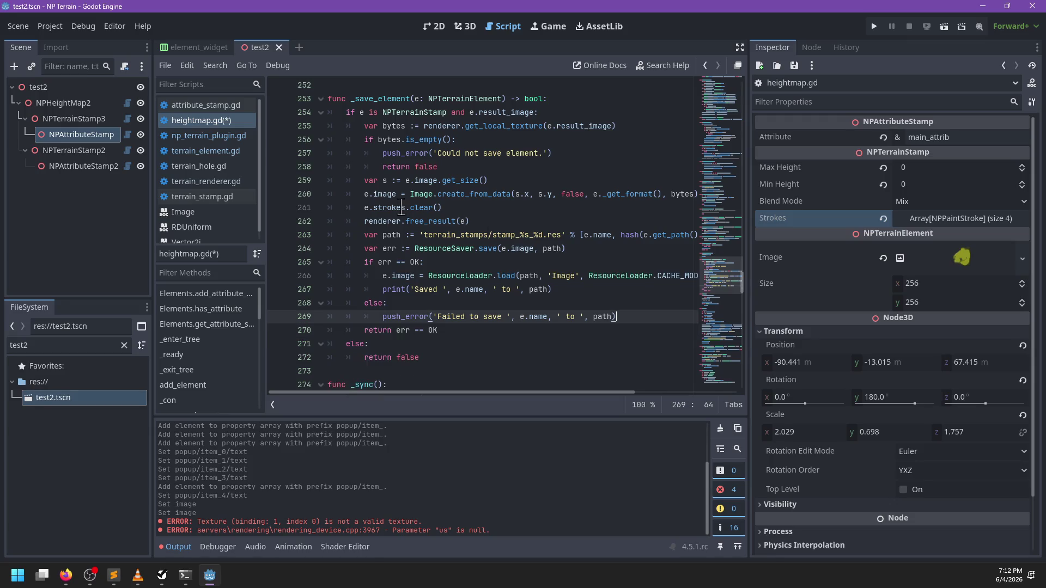
double_click(393, 206)
left_click(482, 212)
key("ctrl+s")
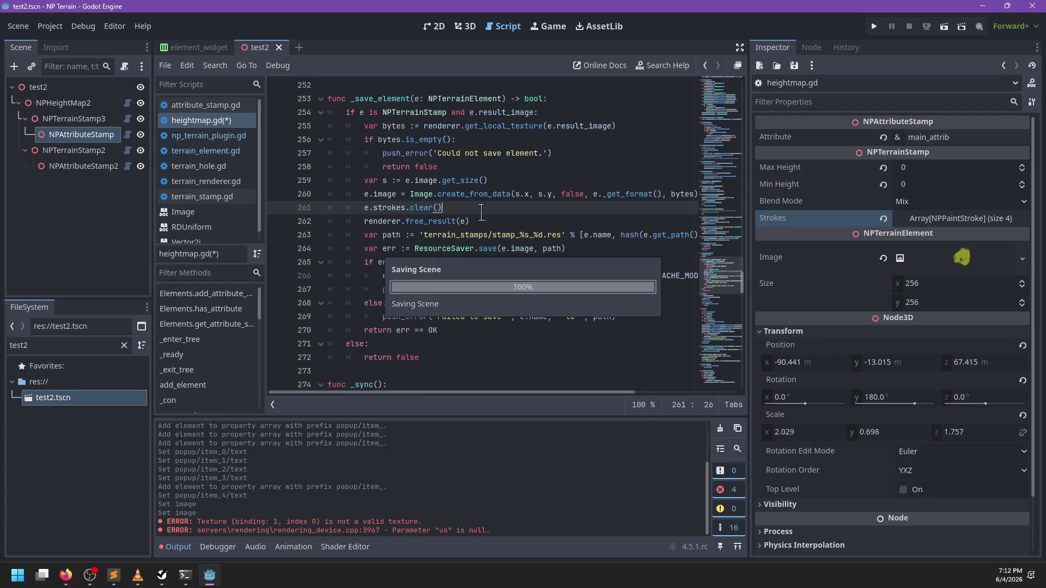
- Back in the 3D terrain view, check NPAttributeStamp's strokes list and select NPAttributeStamp2
left_click(466, 26)
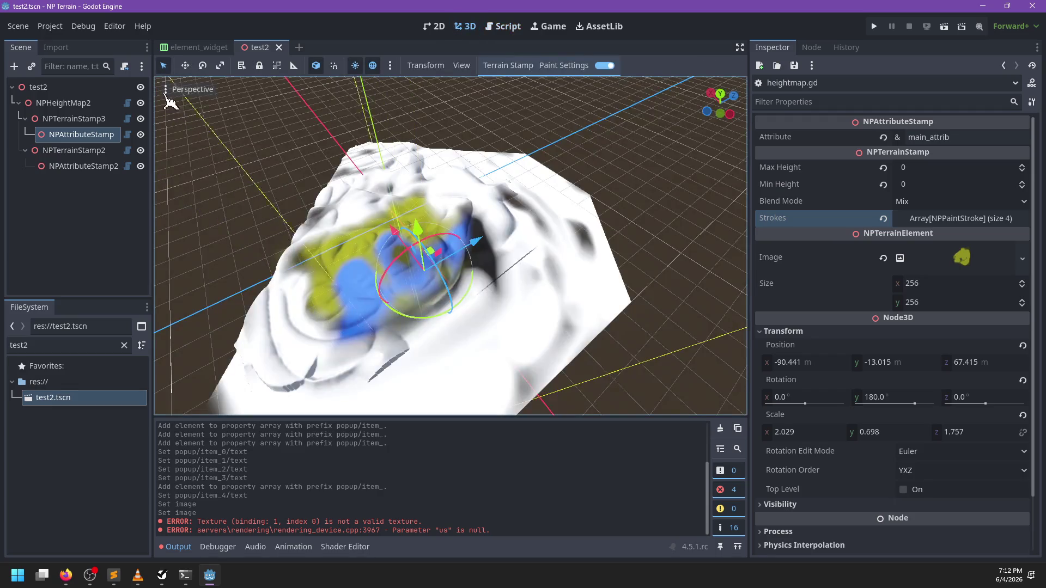
left_click(509, 65)
left_click(510, 110)
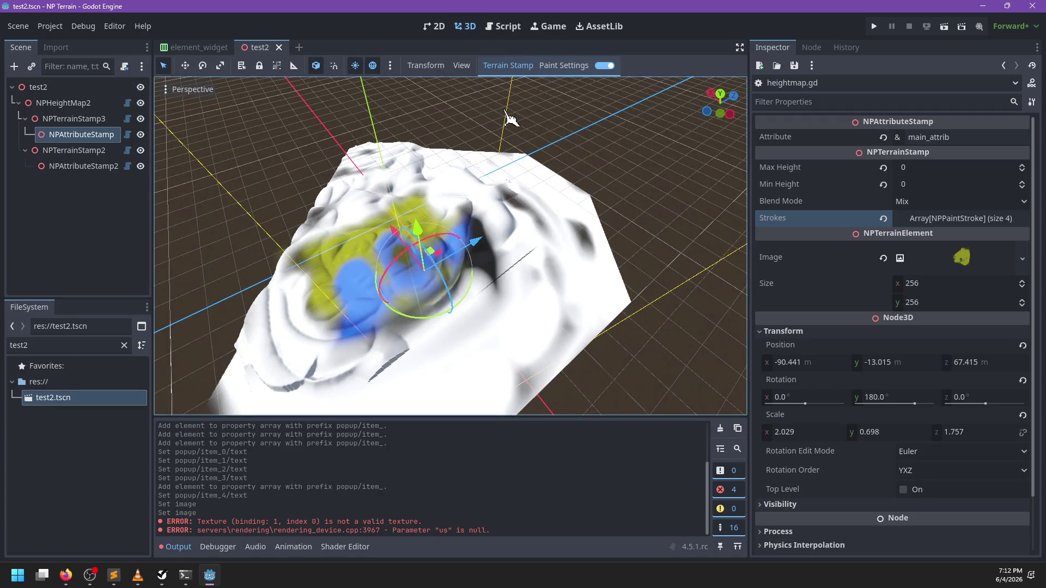
left_click(945, 224)
left_click(945, 224)
left_click(82, 167)
- Revert Strokes to empty on NPAttributeStamp2 and NPAttributeStamp, then save test2
left_click(957, 219)
left_click(958, 218)
left_click(886, 219)
left_click(496, 180)
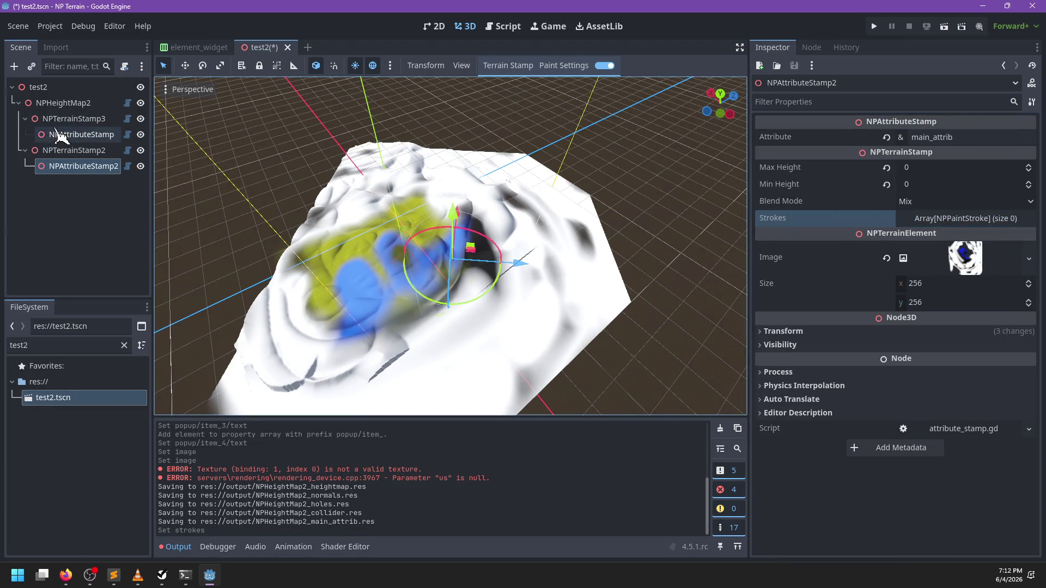
left_click(883, 218)
key("ctrl+s")
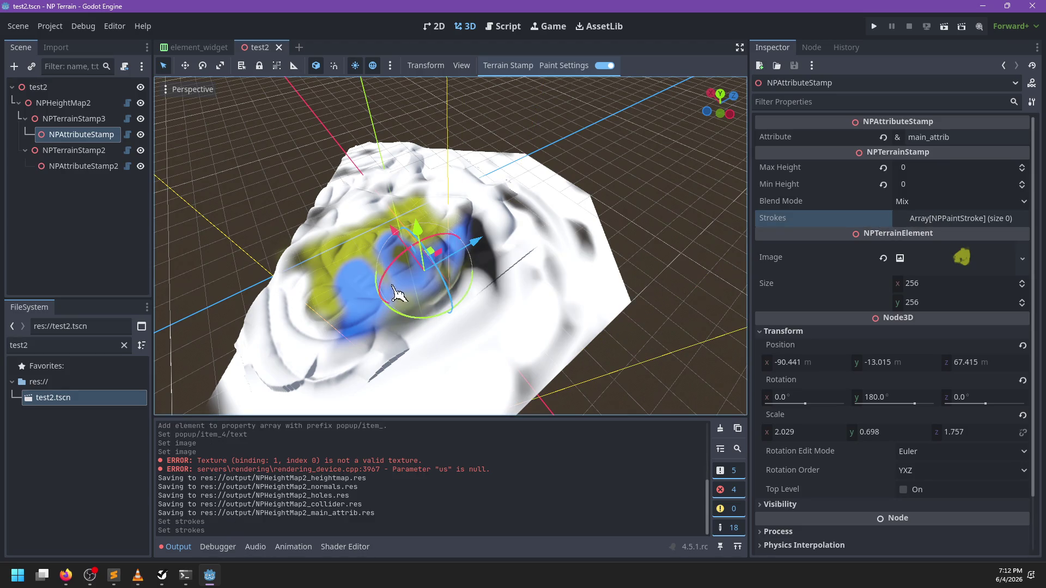
- Orbit and zoom around the terrain to inspect the remaining yellow-and-blue paint
mouse_move(543, 314)
left_mouse_down()
mouse_move(523, 284)
mouse_move(510, 206)
mouse_move(280, 95)
left_mouse_up()
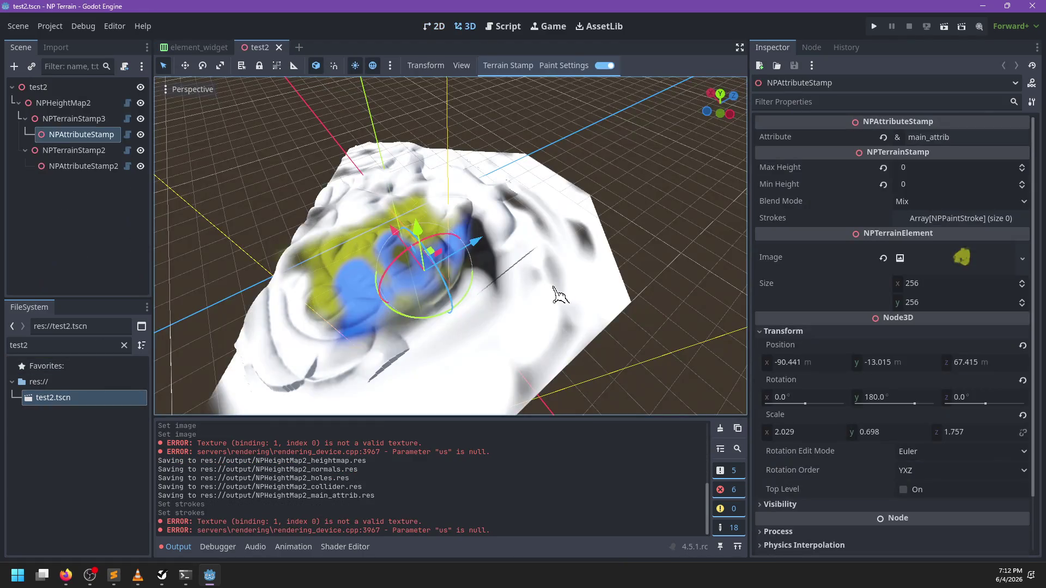
left_click_drag(628, 308, 554, 322)
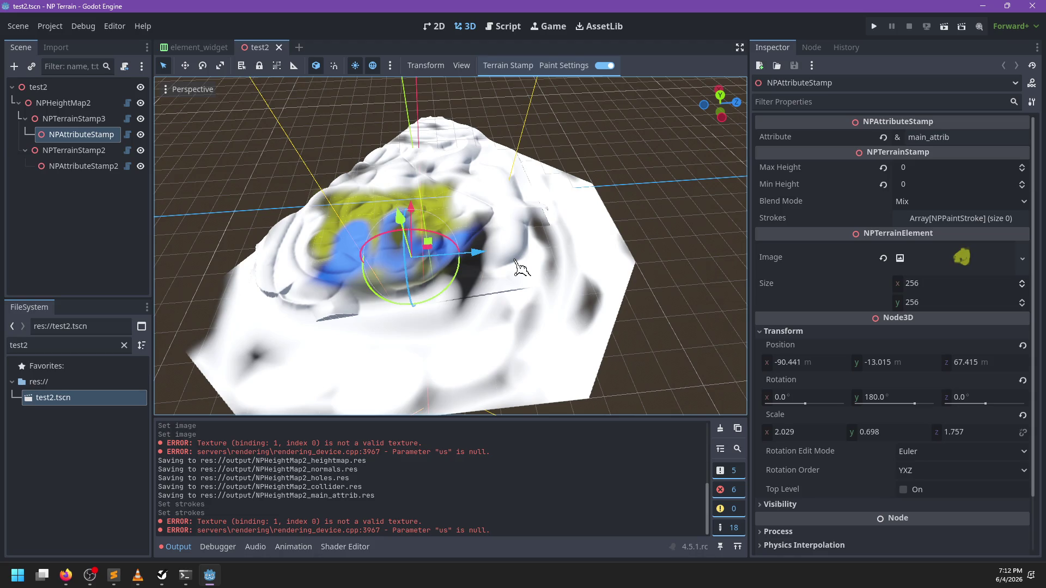
scroll(542, 233, "up", 5)
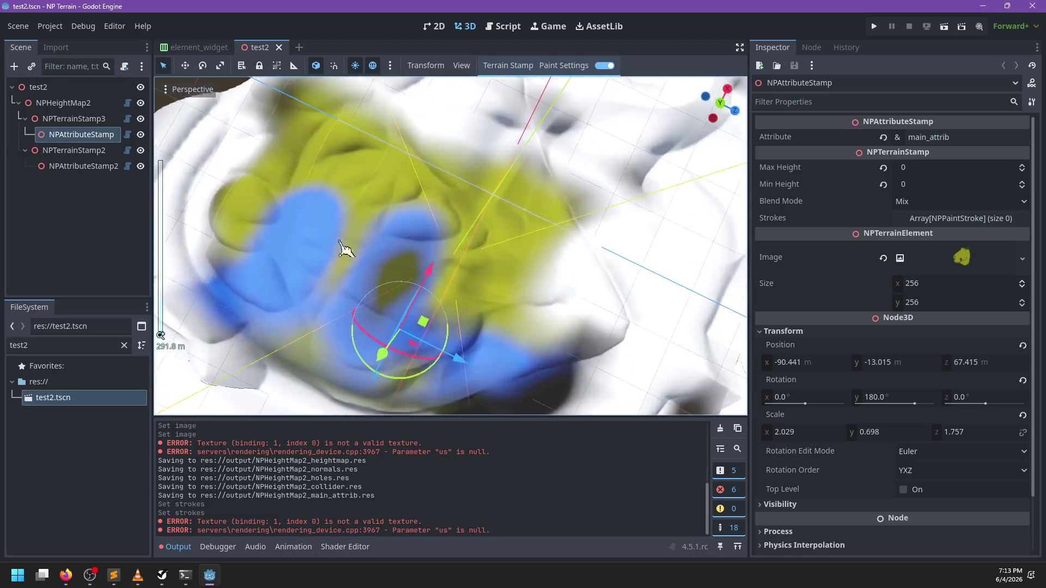
scroll(464, 167, "down", 3)
mouse_move(463, 168)
left_mouse_down()
mouse_move(444, 238)
mouse_move(543, 255)
mouse_move(437, 215)
mouse_move(602, 215)
mouse_move(509, 217)
mouse_move(532, 251)
mouse_move(525, 264)
mouse_move(324, 218)
mouse_move(490, 262)
left_mouse_up()
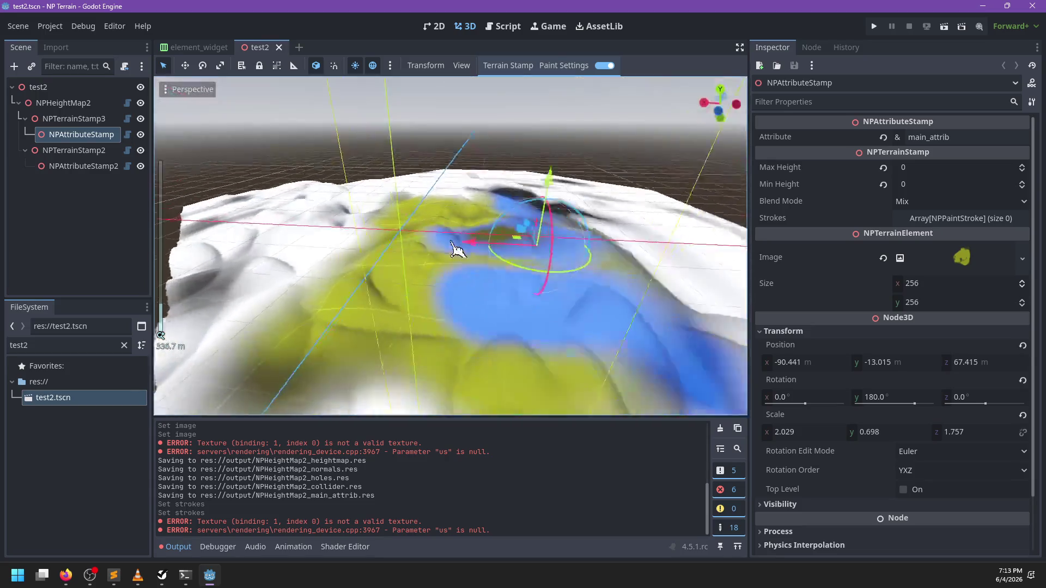
scroll(543, 254, "down", 3)
scroll(509, 216, "up", 5)
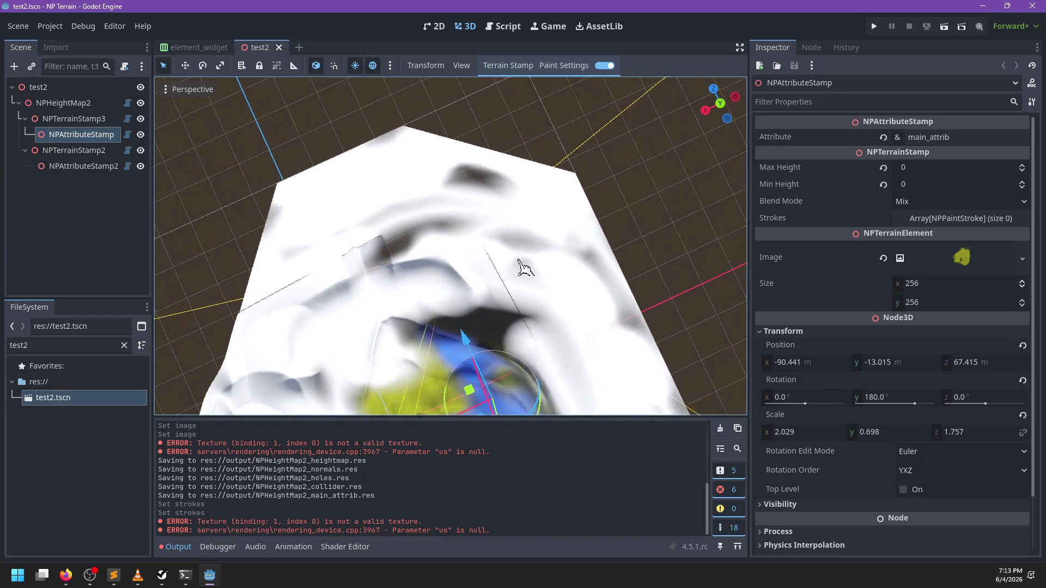
scroll(469, 292, "up", 1)
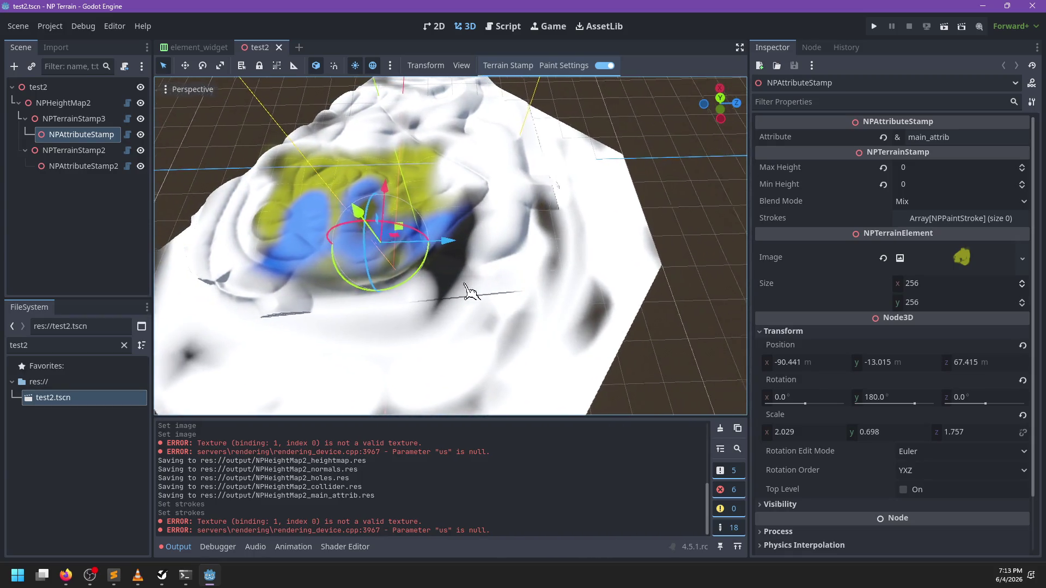
scroll(469, 292, "up", 2)
left_click(502, 27)
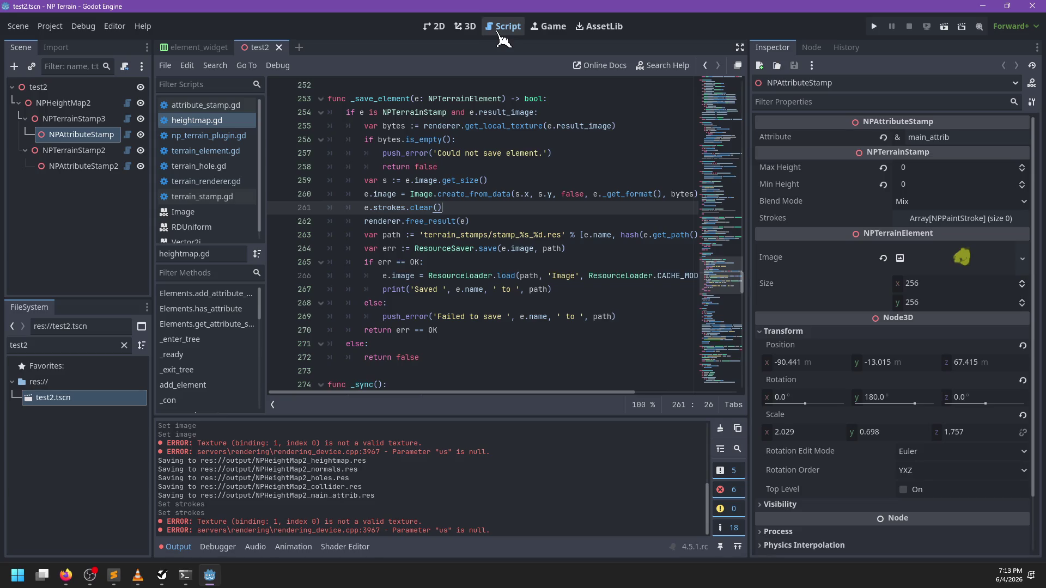
left_click(465, 26)
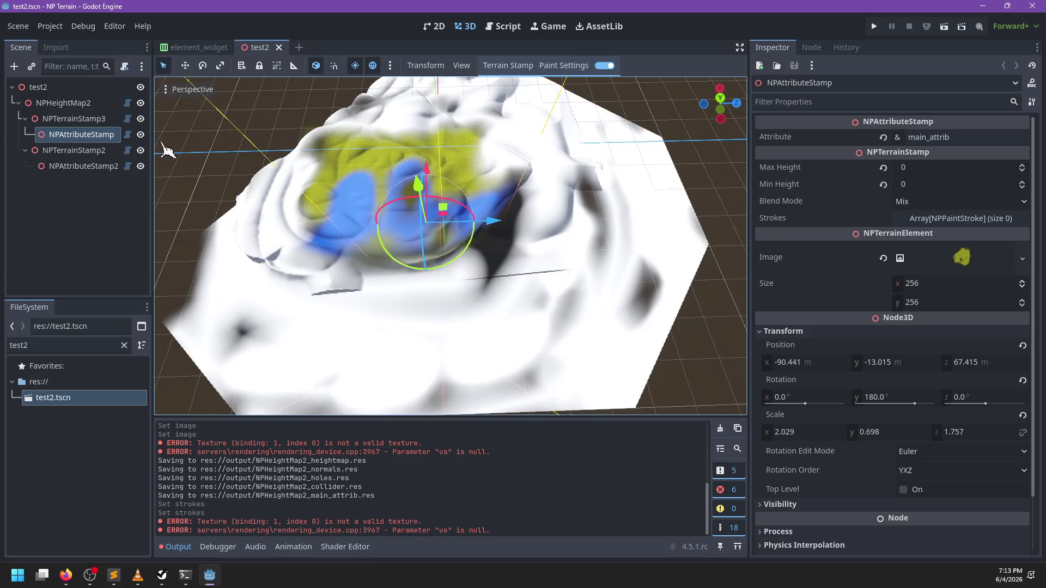
- Set NPTerrainStamp3's blend mode to Max and turn off paint settings
left_click(76, 118)
scroll(545, 266, "down", 5)
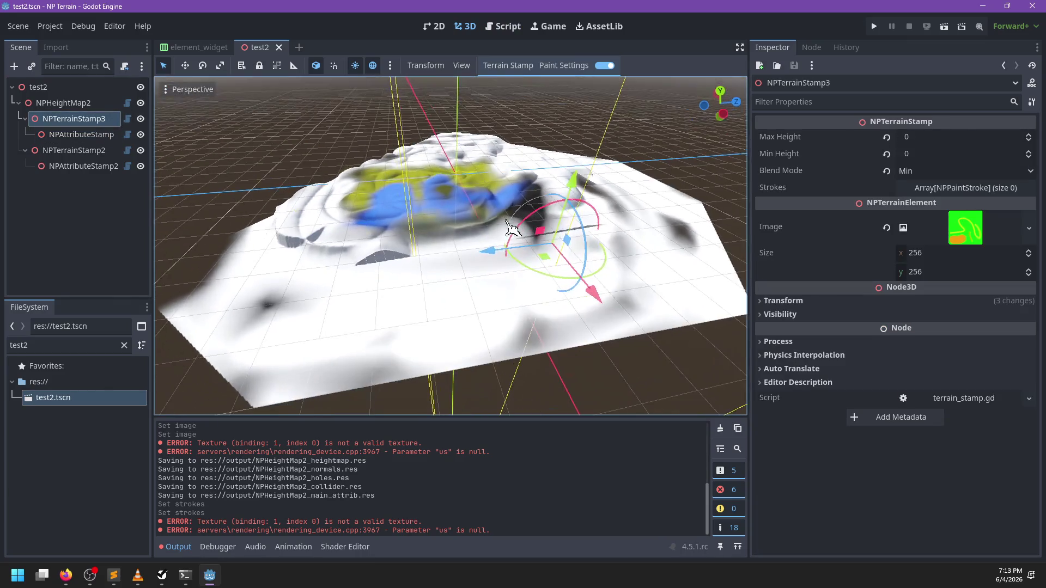
left_click(919, 173)
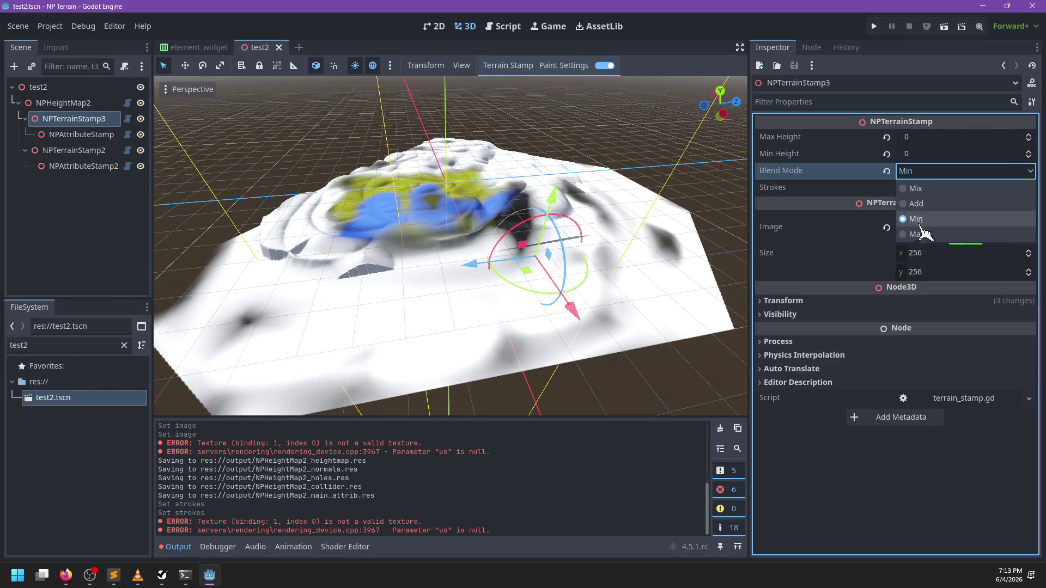
left_click(925, 243)
left_click_drag(717, 252, 444, 284)
left_click(604, 66)
- Move NPTerrainStamp3 across the terrain and rotate it with the gizmo
mouse_move(490, 243)
left_mouse_down()
mouse_move(487, 180)
mouse_move(569, 249)
mouse_move(560, 233)
mouse_move(420, 210)
mouse_move(537, 230)
left_mouse_up()
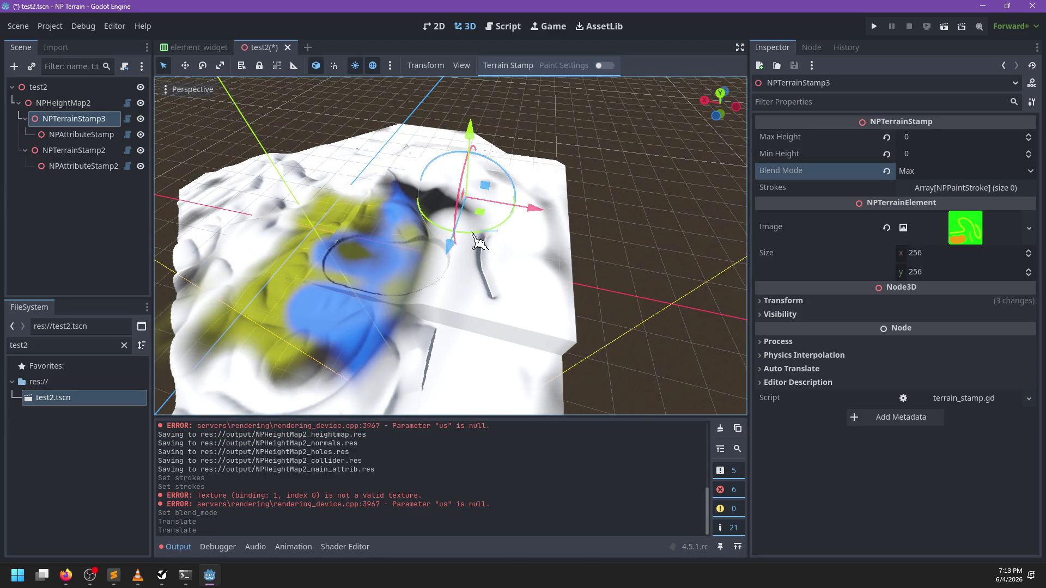
left_click(506, 228)
left_click(82, 134)
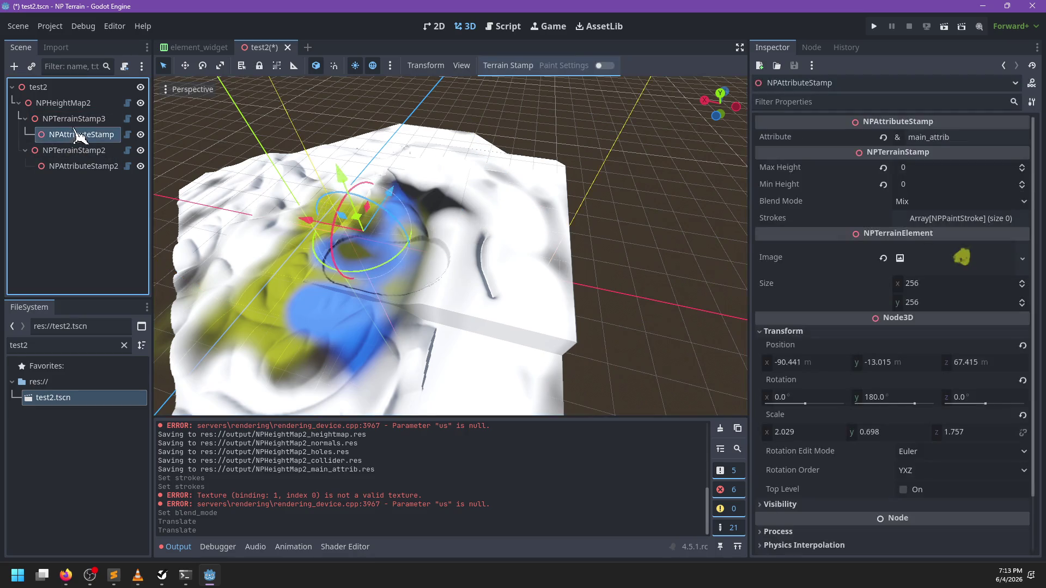
left_click(73, 118)
mouse_move(478, 232)
left_mouse_down()
mouse_move(416, 234)
mouse_move(435, 250)
mouse_move(459, 222)
mouse_move(367, 257)
mouse_move(373, 234)
mouse_move(428, 204)
left_mouse_up()
scroll(427, 204, "up", 2)
left_click_drag(329, 86, 329, 105)
scroll(460, 231, "up", 2)
- From a low side view, raise the stamp vertically and slide it horizontally
mouse_move(460, 229)
left_mouse_down()
mouse_move(381, 234)
mouse_move(486, 175)
mouse_move(501, 131)
mouse_move(526, 154)
mouse_move(451, 163)
mouse_move(392, 217)
mouse_move(398, 237)
mouse_move(416, 229)
mouse_move(420, 134)
mouse_move(402, 137)
left_mouse_up()
scroll(402, 137, "down", 2)
left_click_drag(414, 247, 408, 147)
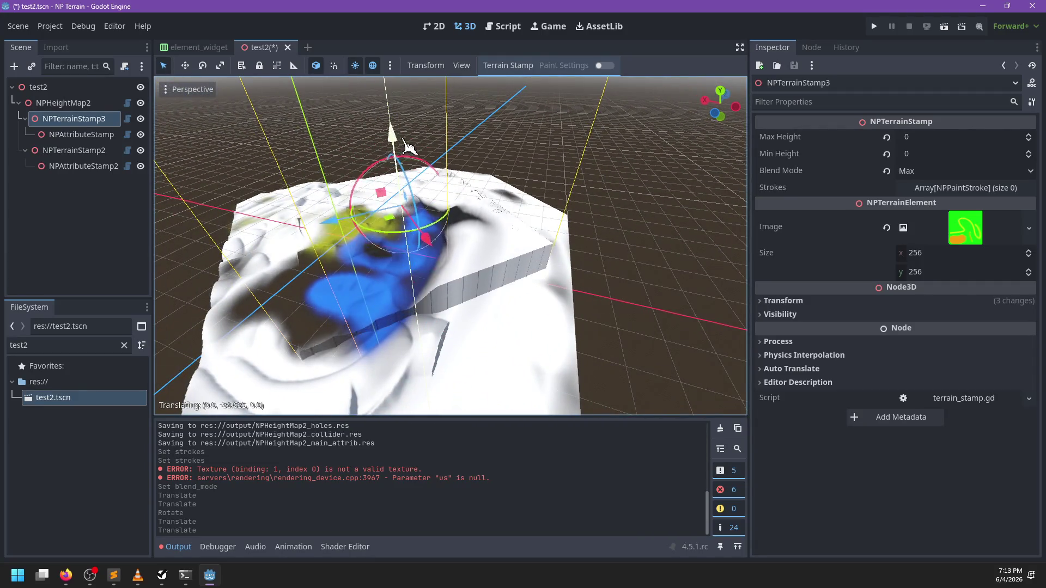
left_click_drag(418, 203, 415, 171)
mouse_move(422, 261)
left_mouse_down()
mouse_move(427, 273)
mouse_move(450, 255)
mouse_move(528, 280)
left_mouse_up()
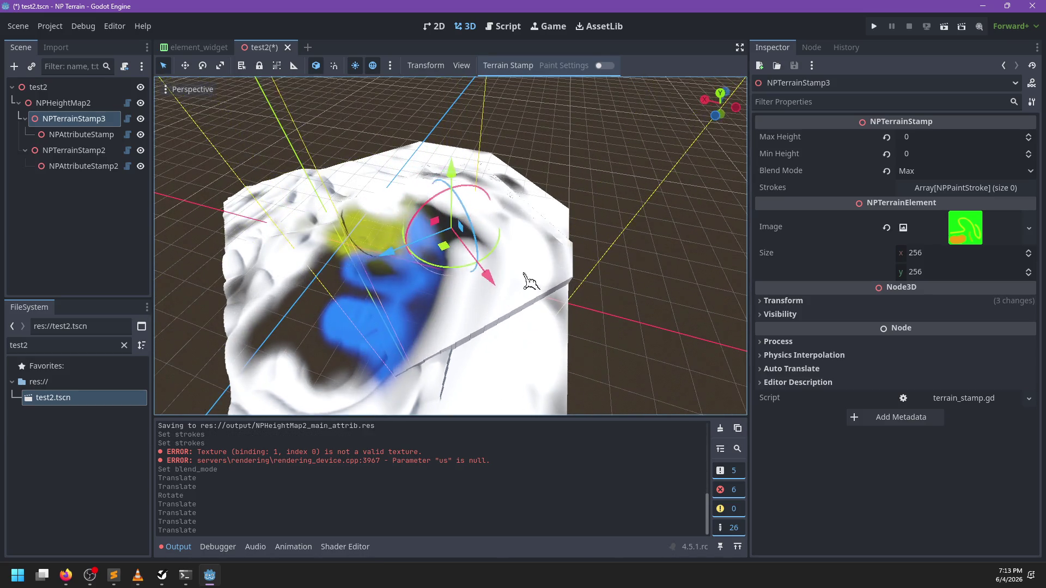
- Save test2, preview the stamp's Image property, and close the test2 scene
key("ctrl+s")
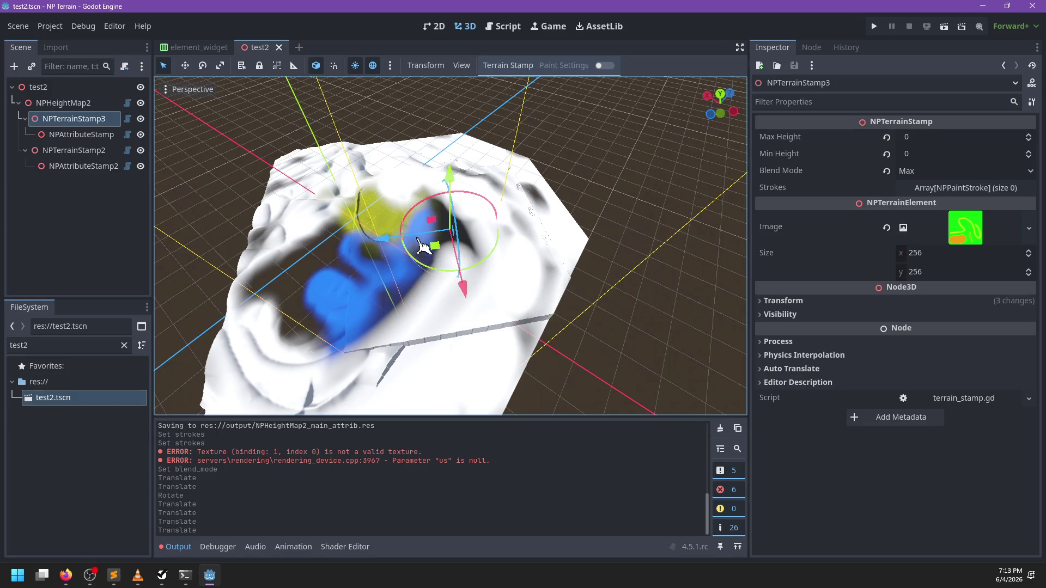
left_click(981, 231)
left_click(984, 235)
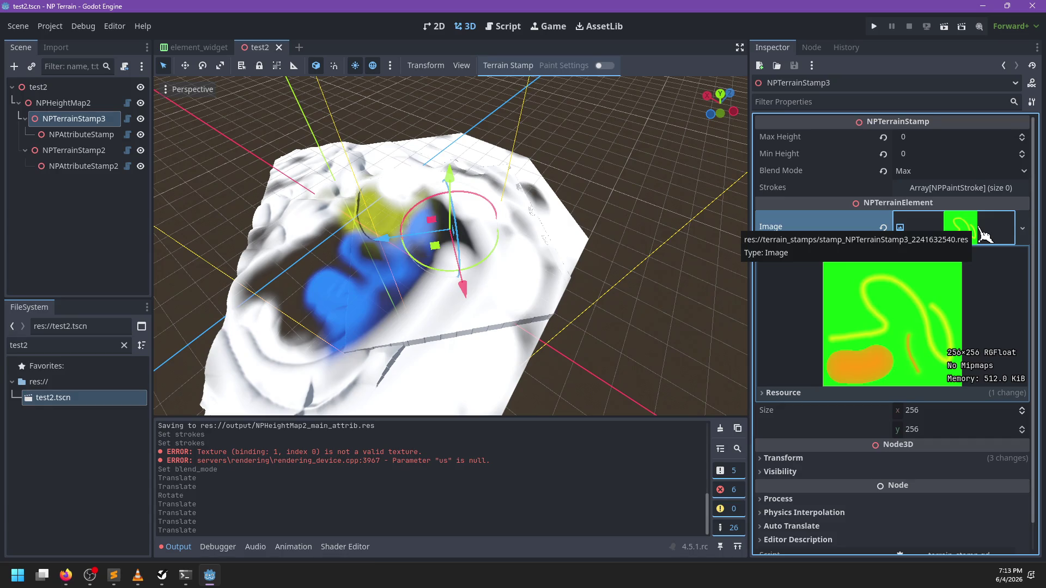
left_click(279, 47)
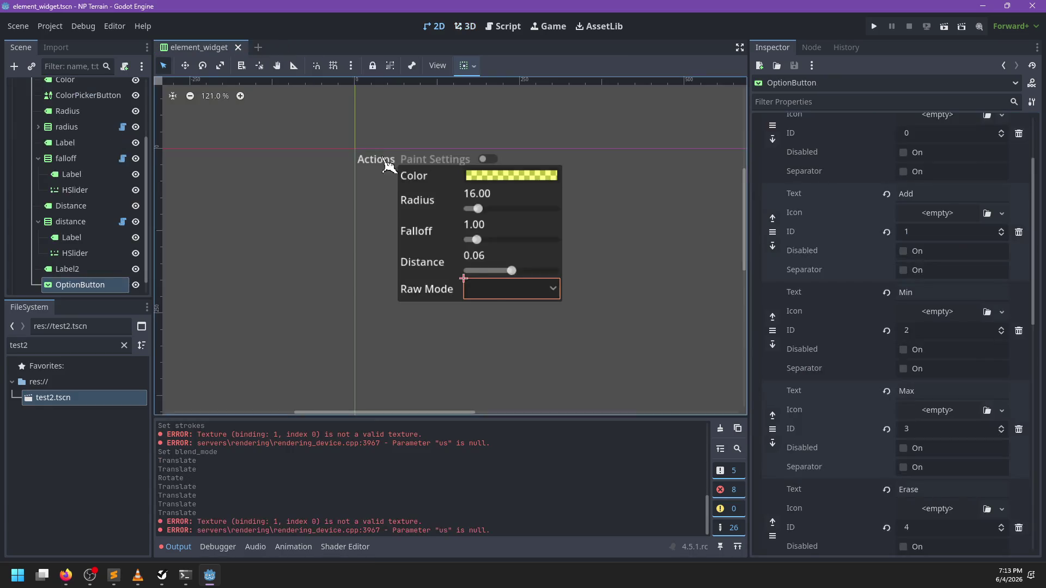
- Add 'else if (source.blend_mode == 5)' setting result to 0.0 after the max branch, then save
key("alt+Tab")
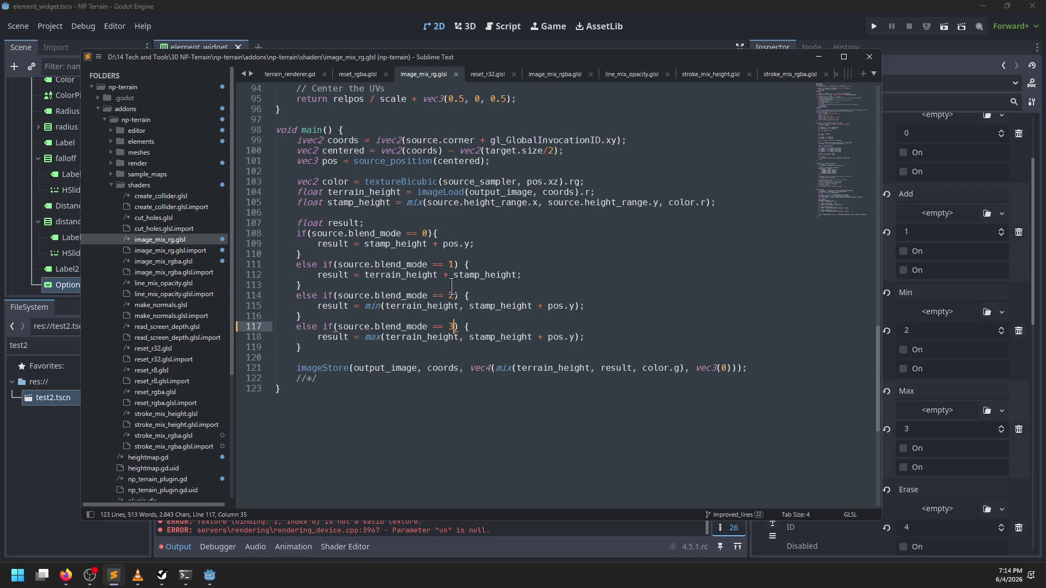
key("Down")
key("Down")
key("Return")
type("else if (source.blend_mode == ")
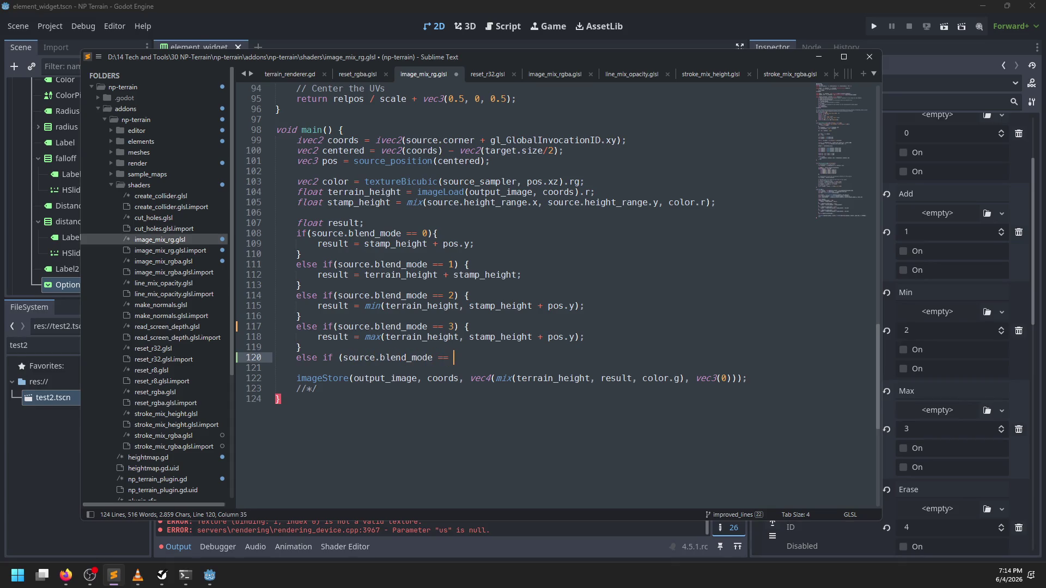
type("5) {")
key("Return")
type("result = 0.5")
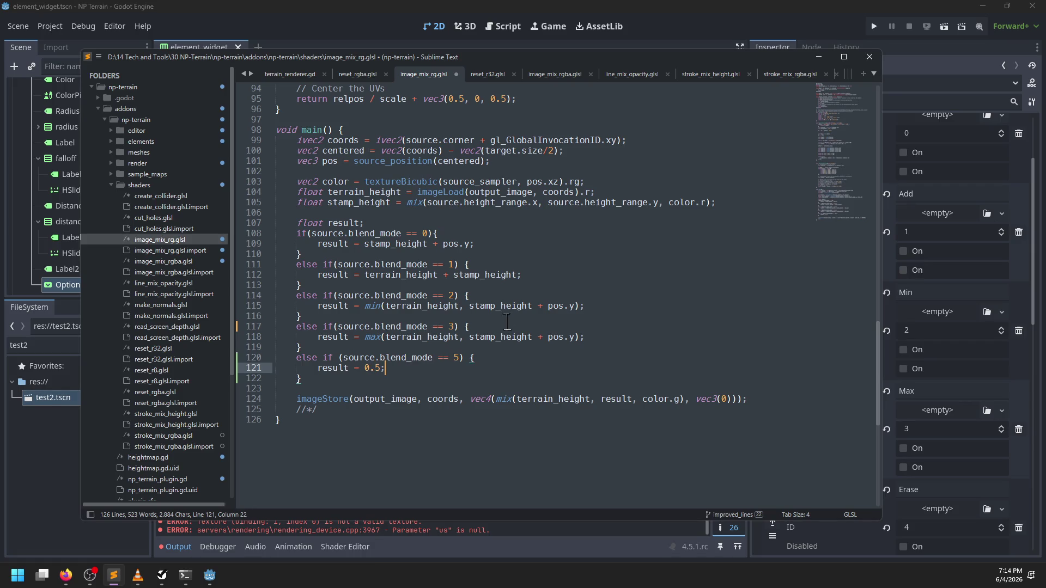
type("mix(")
key("shift+Left")
key("shift+Left")
key("shift+Left")
key("shift+Left")
key("shift+Left")
key("shift+Left")
type("0")
key("ctrl+s")
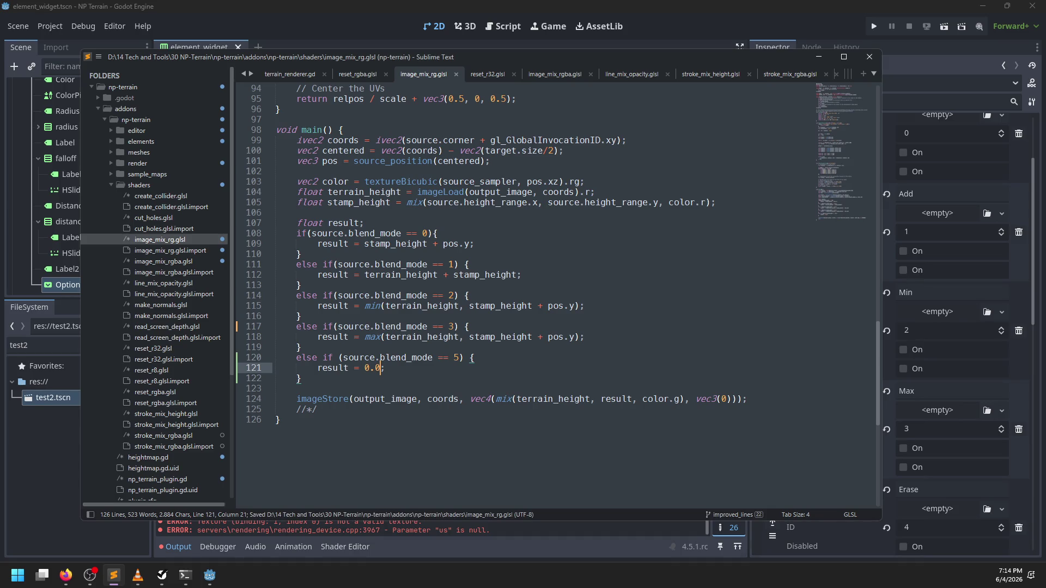
- Copy the new blend_mode 5 branch to the clipboard
key("Down")
key("shift+Up")
key("shift+Up")
key("shift+Up")
key("ctrl+c")
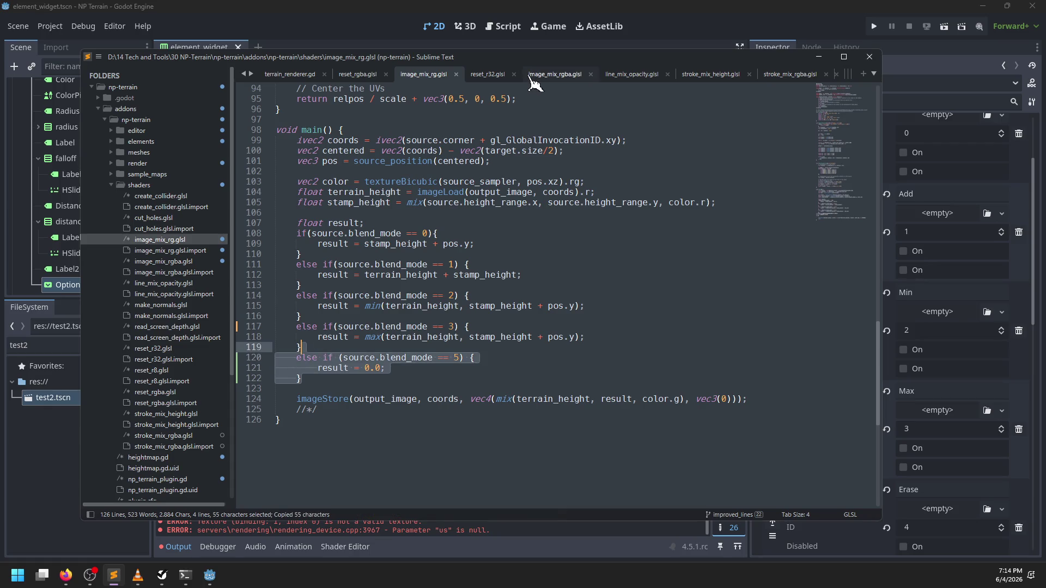
left_click(569, 79)
- Paste the blend_mode 5 branch after the max branch, with result vec4(original.rgb, 0), and save
left_click(315, 318)
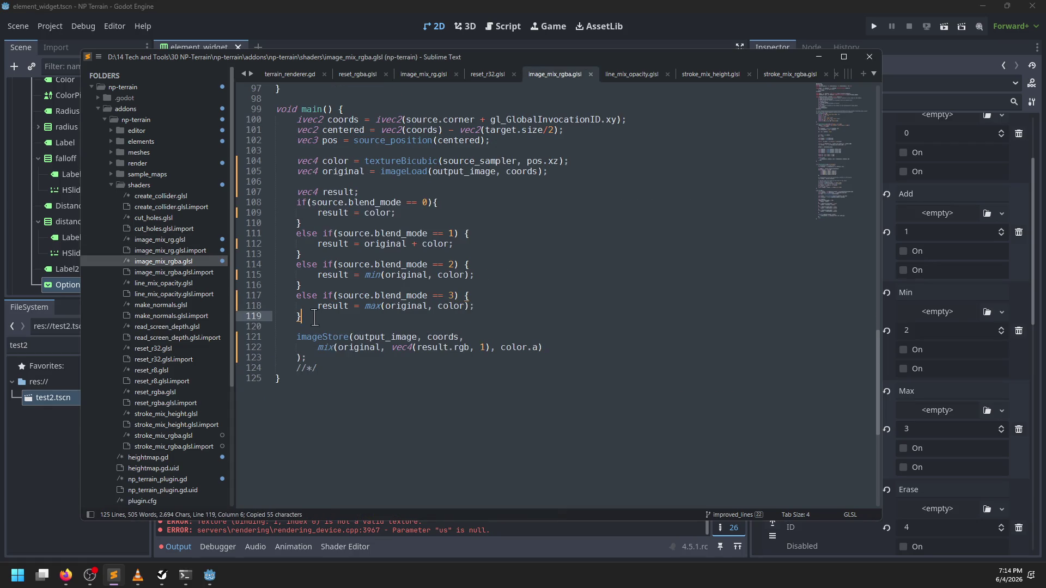
key("ctrl+v")
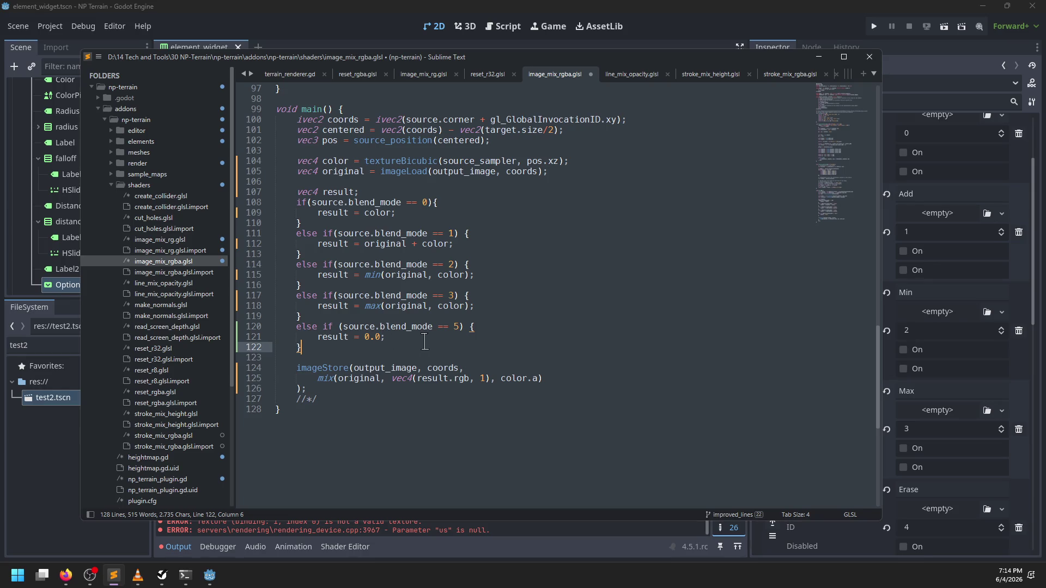
left_click_drag(380, 337, 364, 336)
type("vec4(original.")
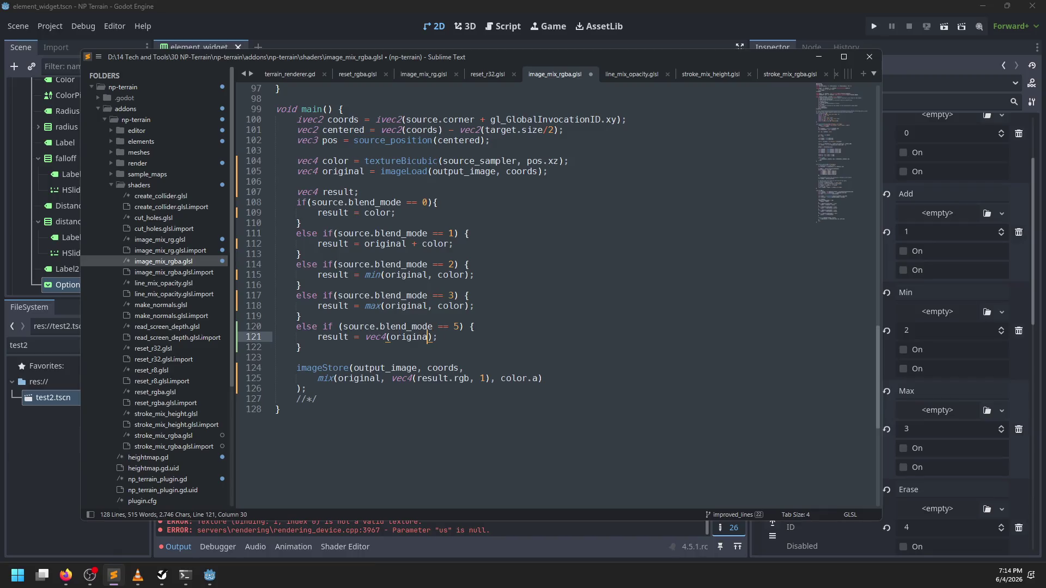
type("rgb,")
type(" 0")
left_click(444, 378)
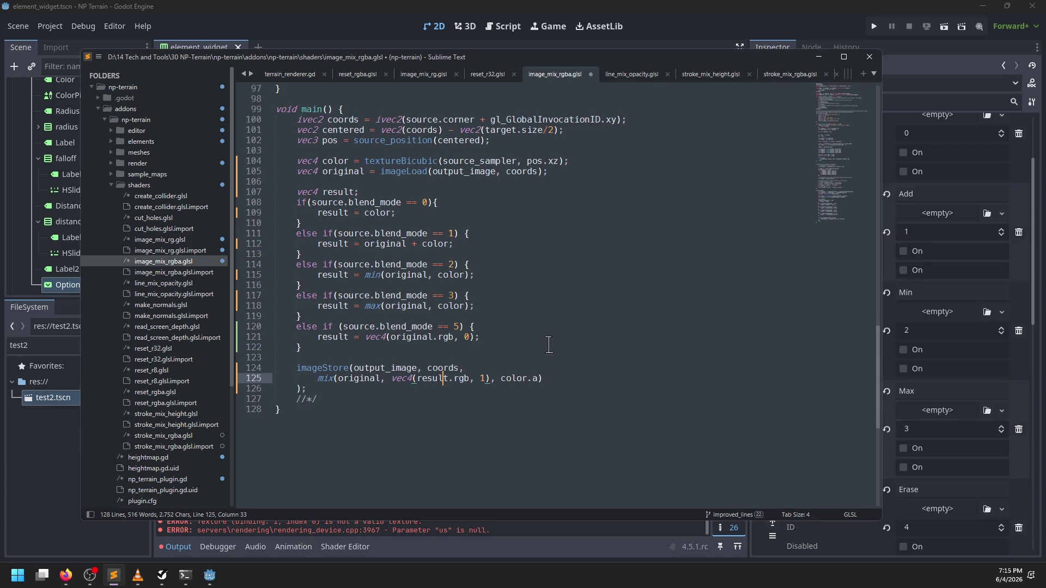
double_click(522, 378)
key("ctrl+Right")
left_click(506, 326)
key("ctrl+s")
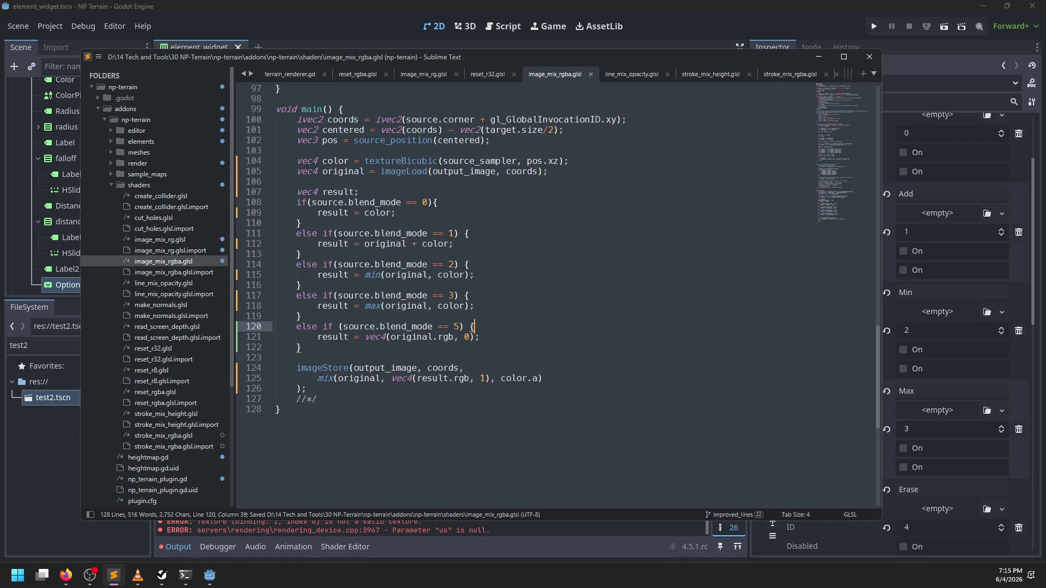
- Change the erase branch's result to original, save, and return to Godot
left_click_drag(364, 338, 475, 338)
type("origin")
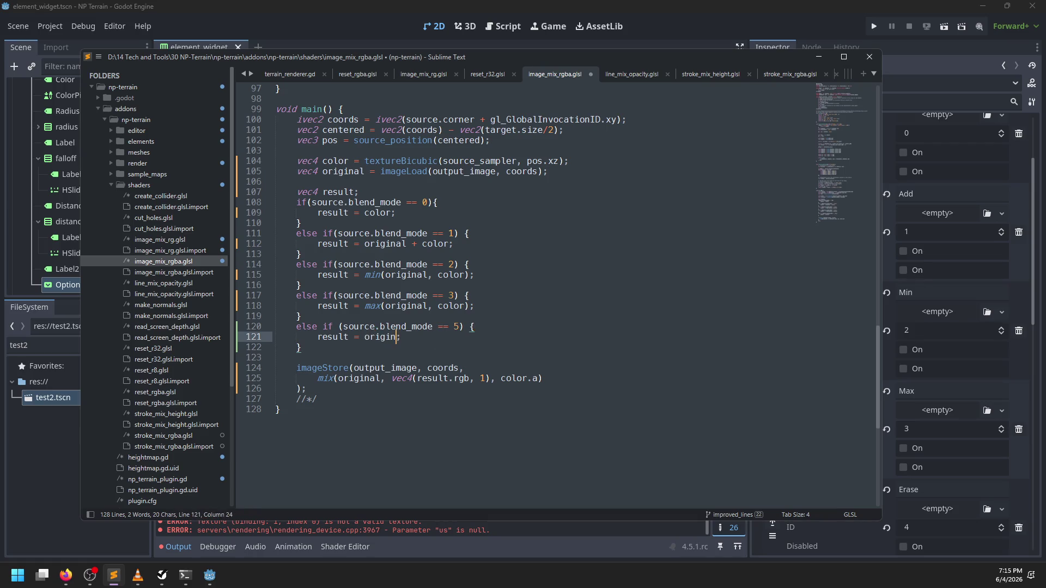
key("ctrl+s")
left_click(419, 9)
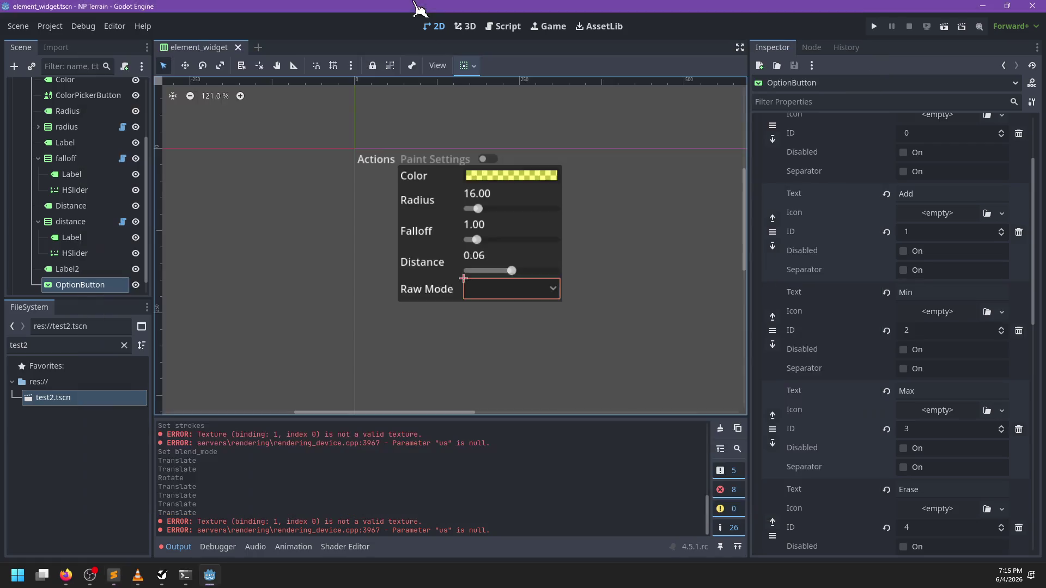
- Reopen test2.tscn, select NPAttributeStamp2, and Alt+Tab back to Sublime Text
double_click(82, 399)
left_click(95, 166)
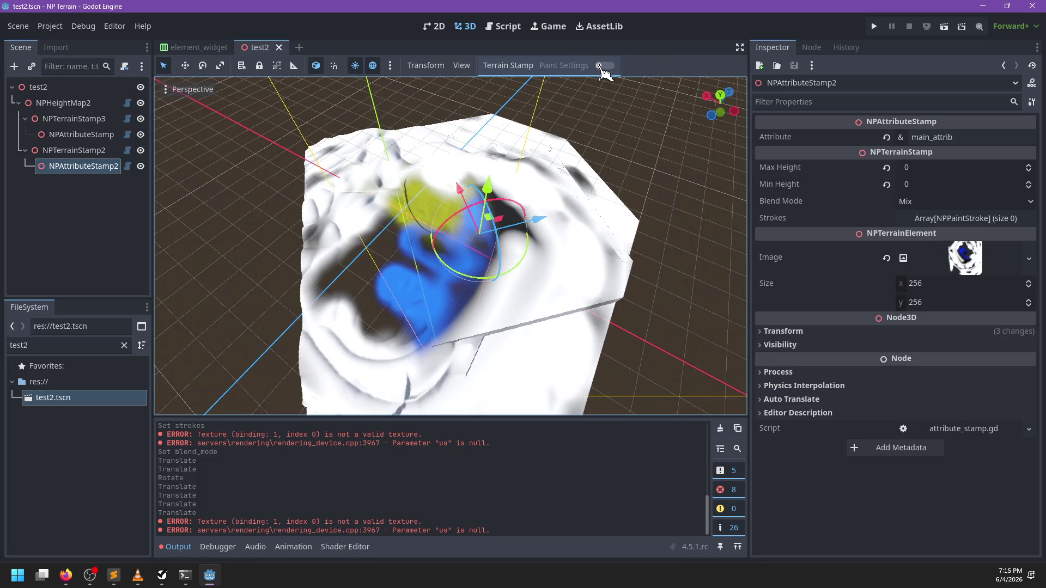
key("alt+Tab")
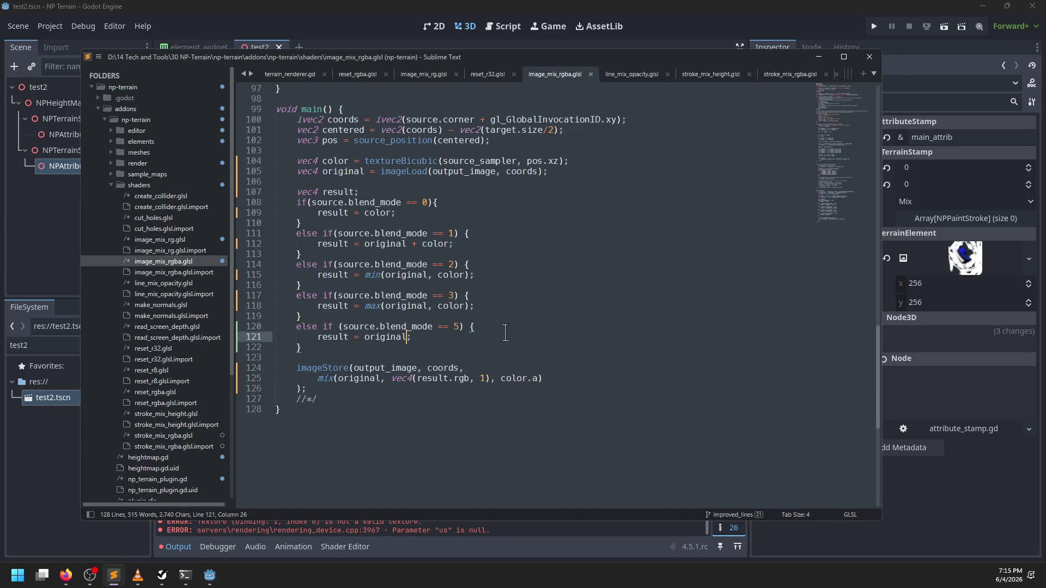
- Make the final mix call use result instead of the vec4 wrapper
key("Return")
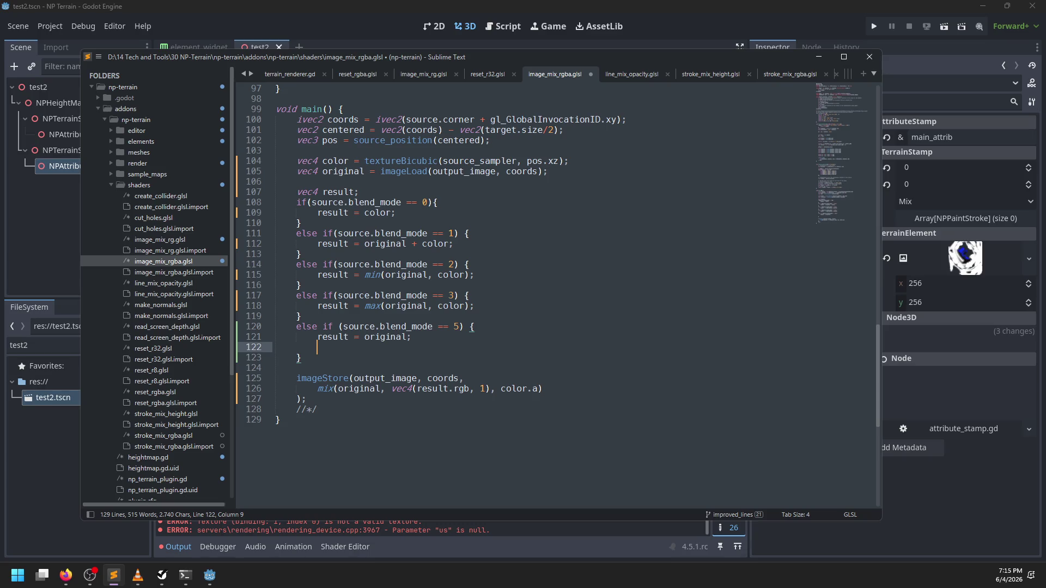
key("ctrl+z")
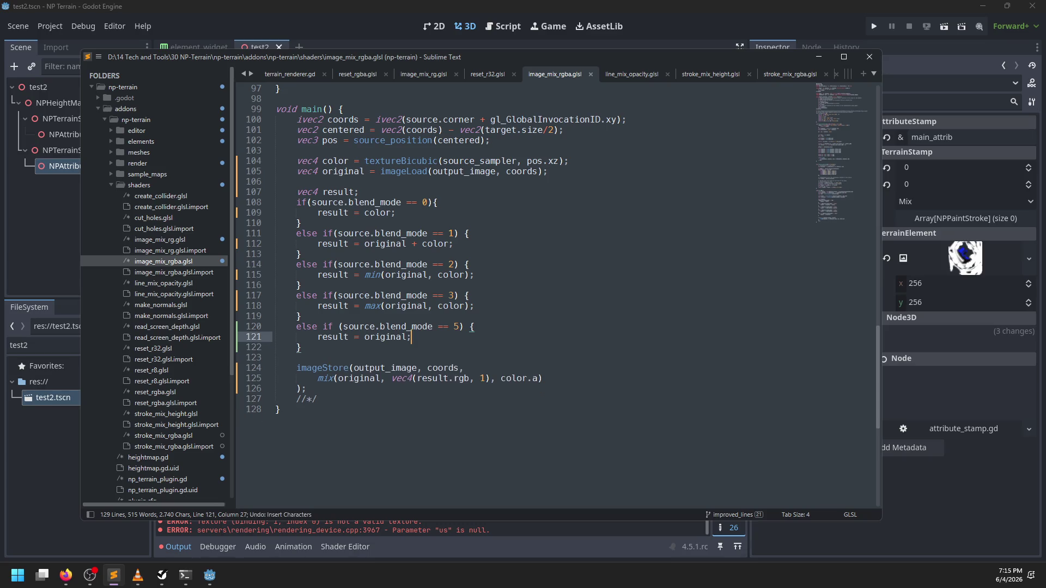
left_click_drag(489, 378, 396, 379)
type("reg")
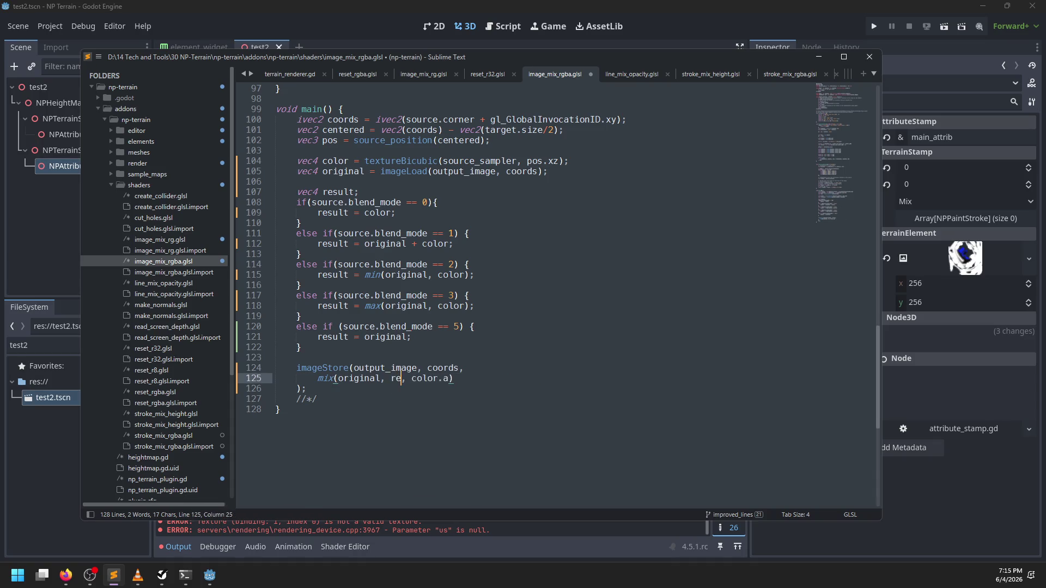
type("ult")
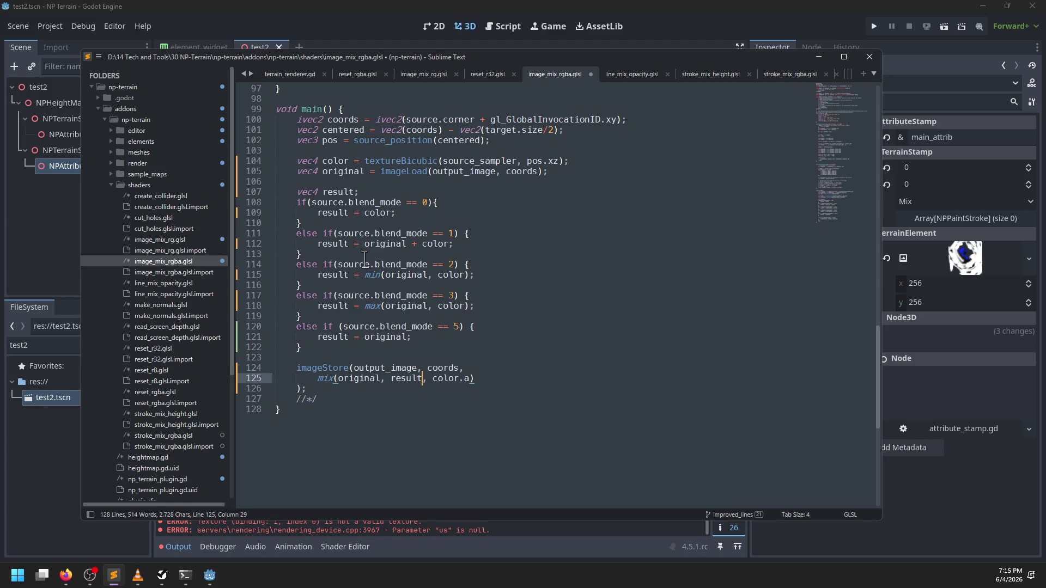
- Wrap the results on lines 109 and 112 in vec4(... .rgb, 1)
left_click(364, 243)
left_click(364, 212)
type("(")
key("Left")
type("vec4")
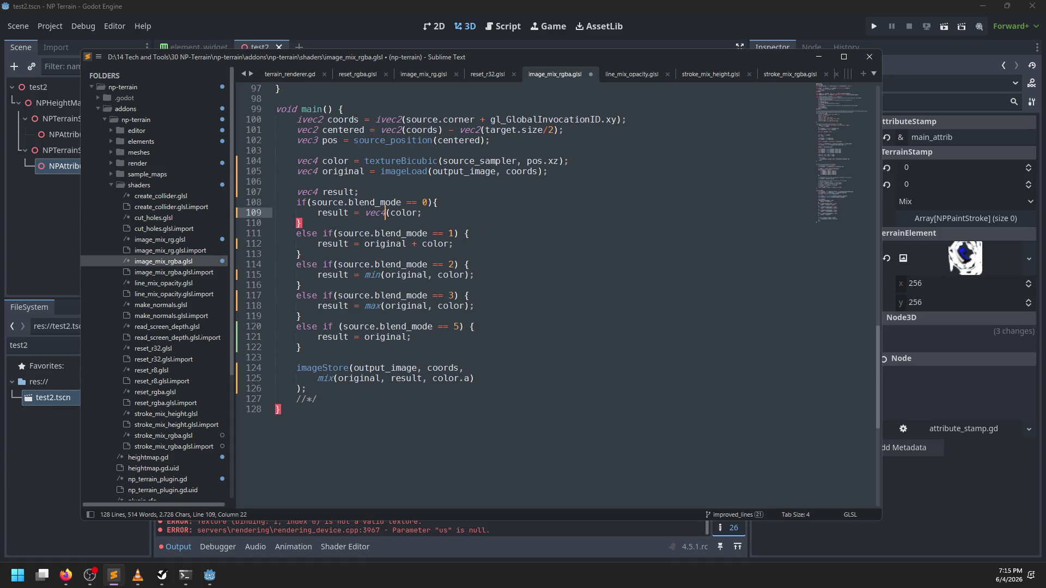
type(")")
type(".rgb,")
left_click(363, 243)
type("vec3(")
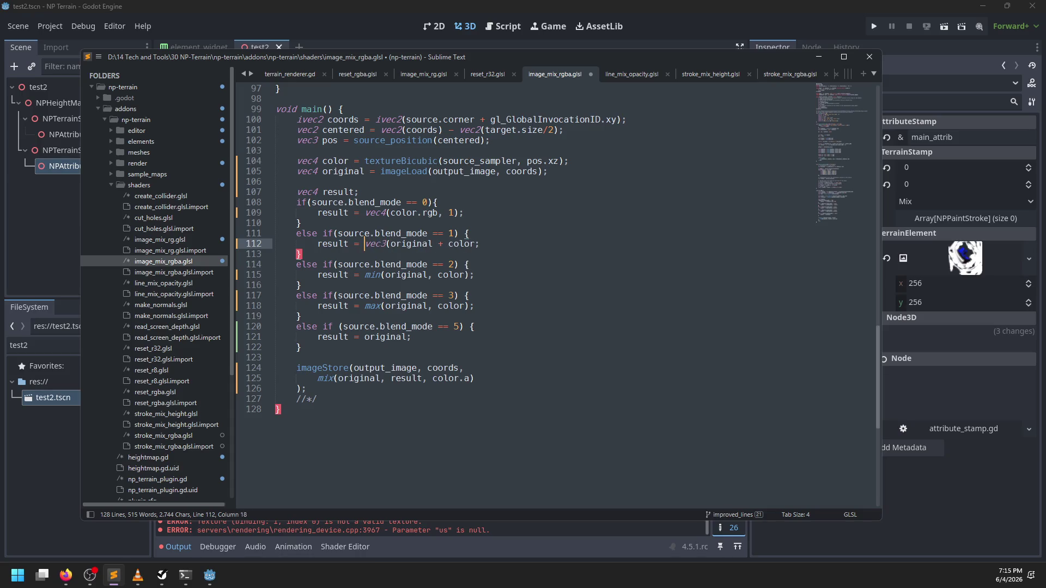
key("Delete")
key("Delete")
key("Delete")
type("vec4((")
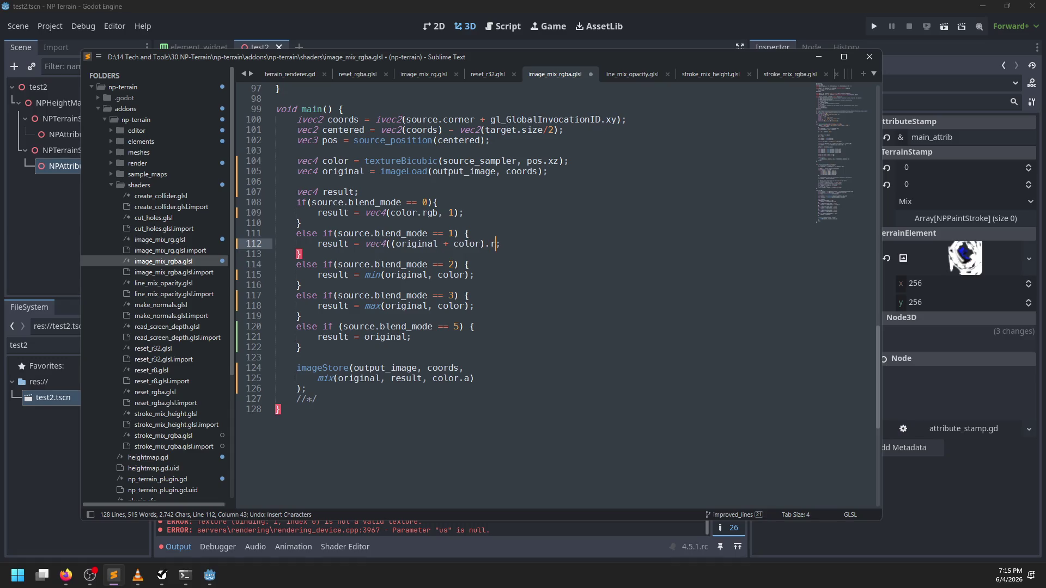
type(")")
- Wrap the min and max results in vec4, set erase to vec4(original, 0), save, and return to Godot
left_click(364, 275)
type("vec4(")
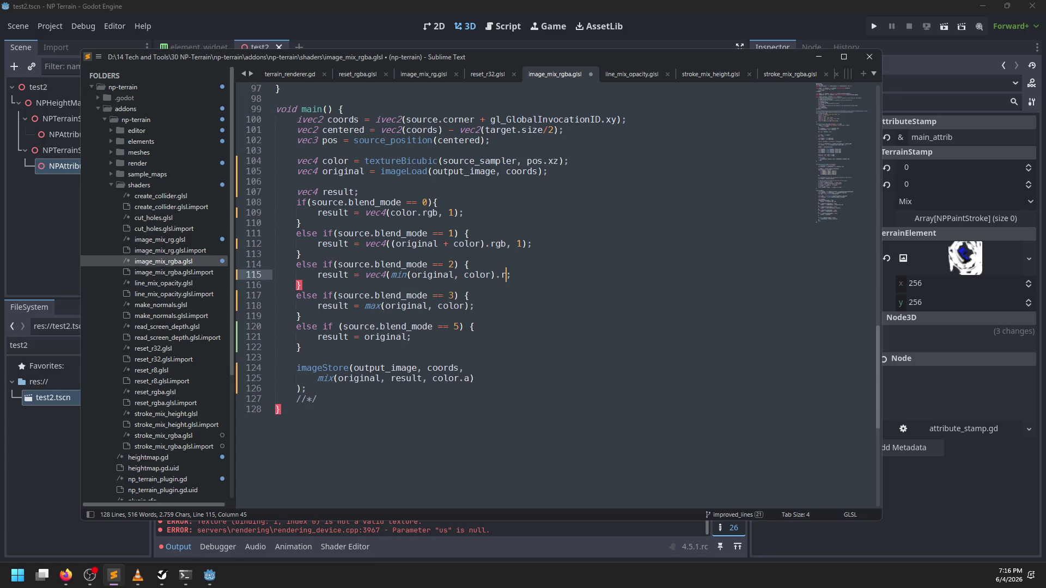
type(" 1)")
left_click(364, 306)
type("vec4")
type("(")
key("ctrl+Right")
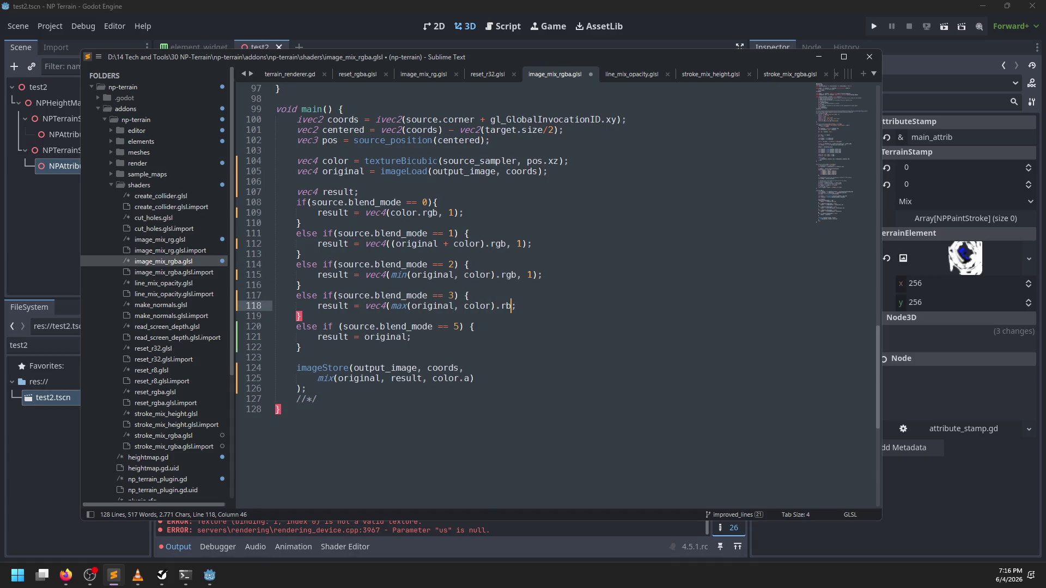
type("1)")
left_click(365, 338)
type("v")
type("ec4(original")
type(", 0)")
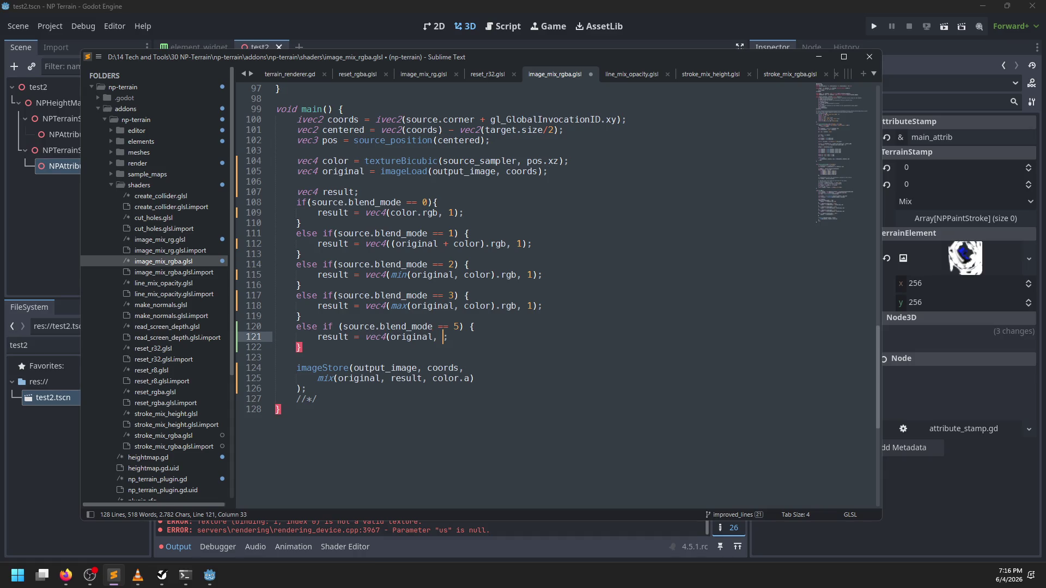
key("ctrl+s")
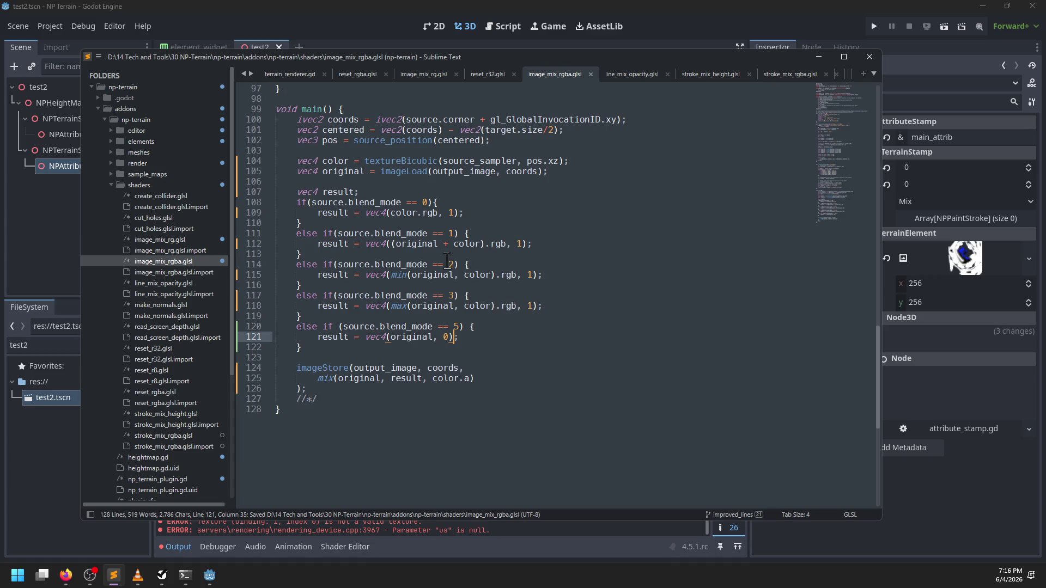
left_click(371, 6)
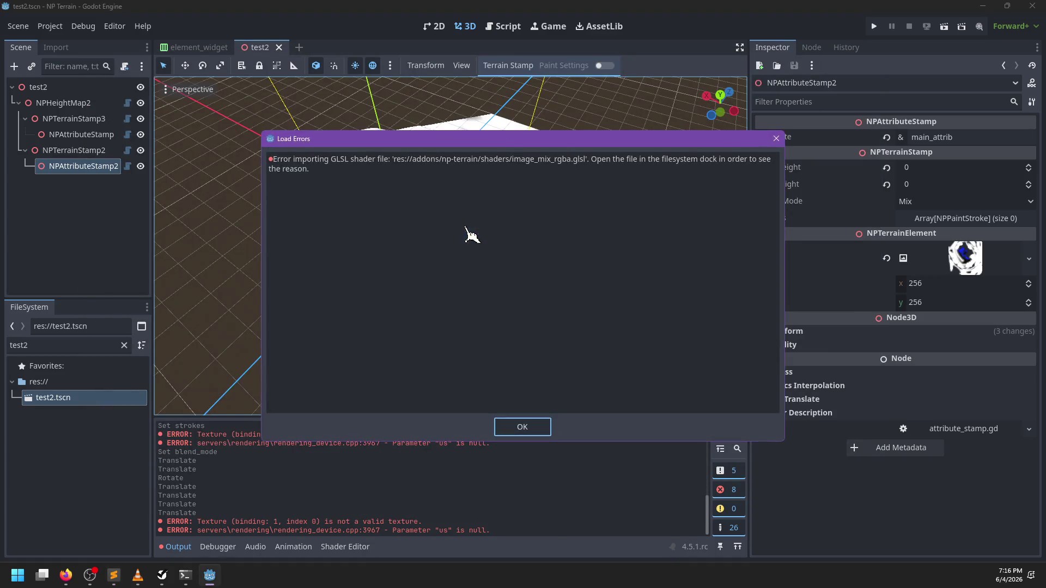
- Dismiss the shader error, filter files by 'glsl' and open image_mix_rgba.glsl to see its compile errors
left_click(512, 426)
double_click(63, 344)
type("glsl")
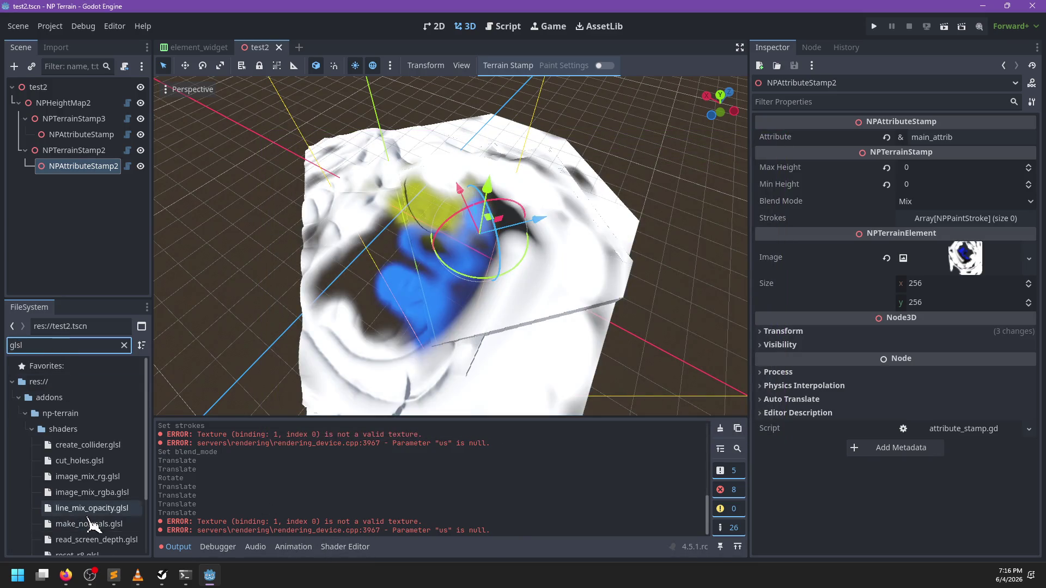
scroll(94, 507, "down", 5)
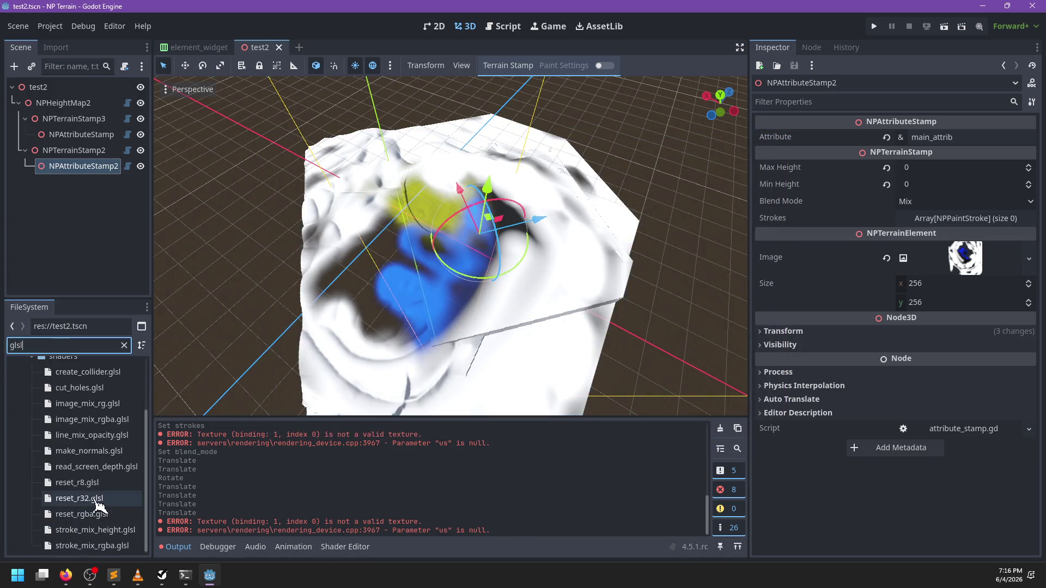
double_click(100, 420)
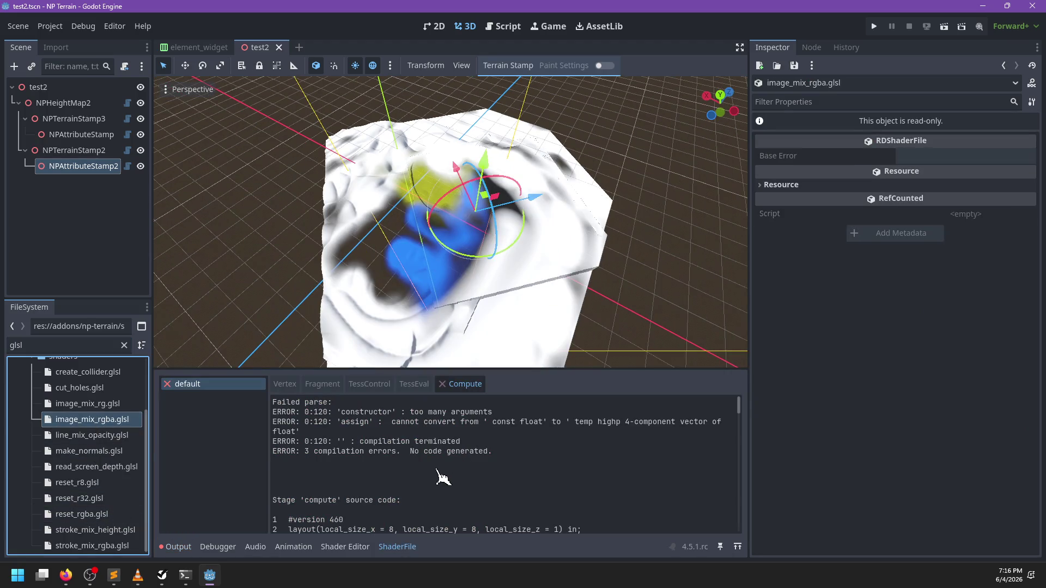
- In Sublime, change line 121 to vec4(original.rgb, 0), save it, then select NPAttributeStamp2 in Godot
key("alt+Tab")
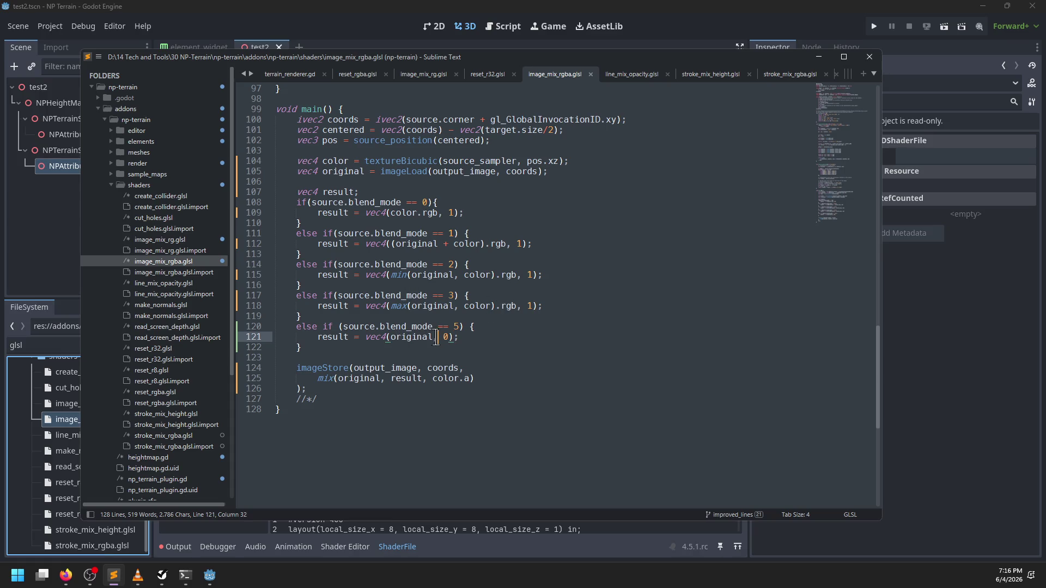
key("ctrl+s")
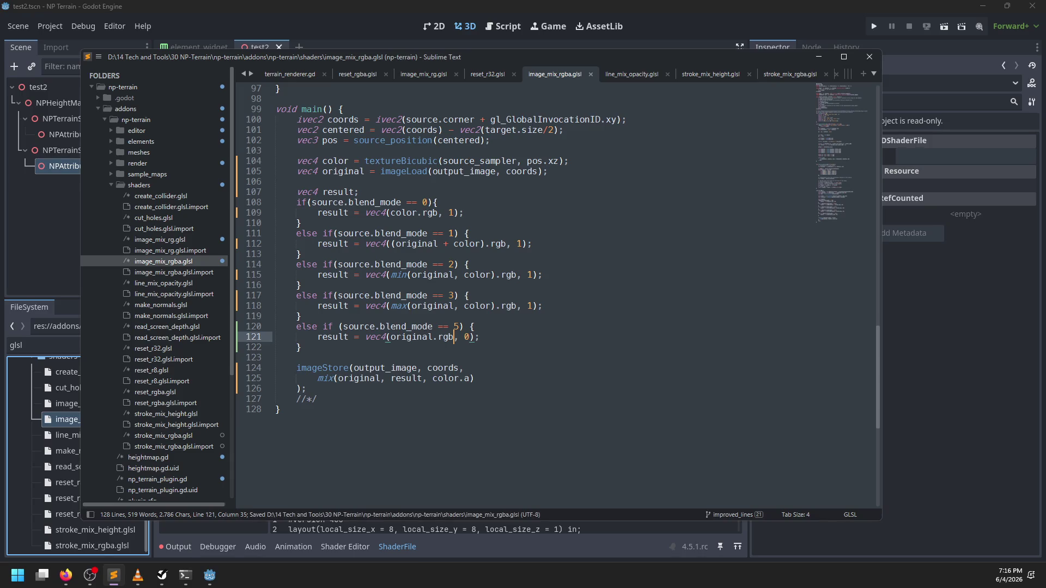
key("alt+Tab")
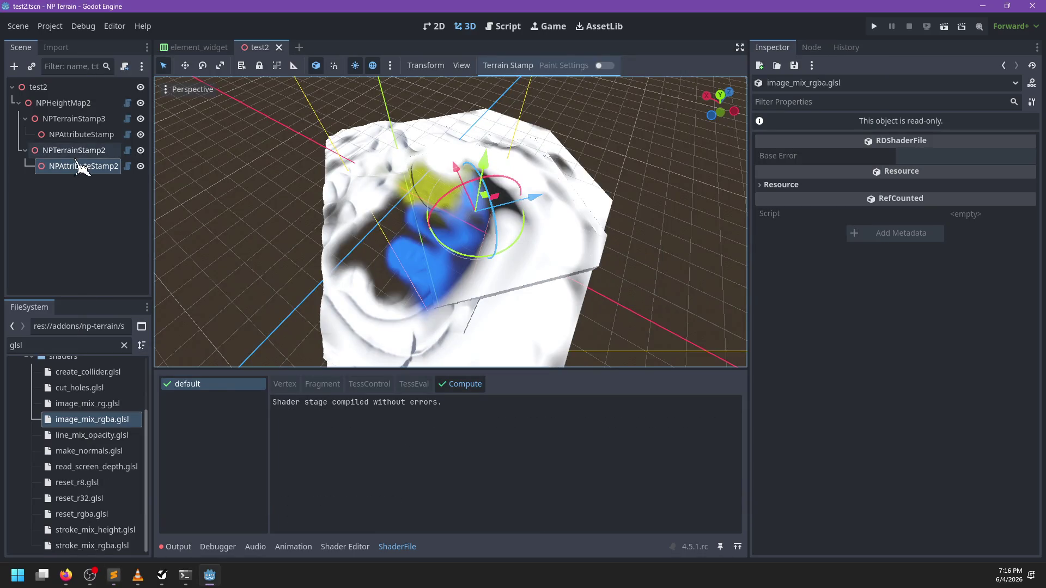
left_click(81, 166)
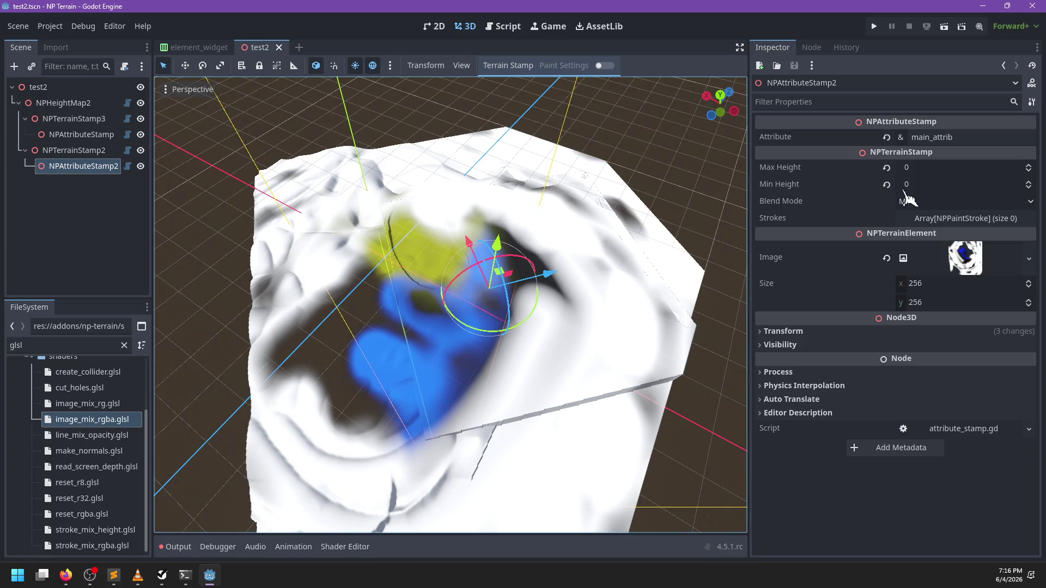
- Check NPAttributeStamp2's blend modes, leave it on Mix, and close all open scenes
left_click(928, 201)
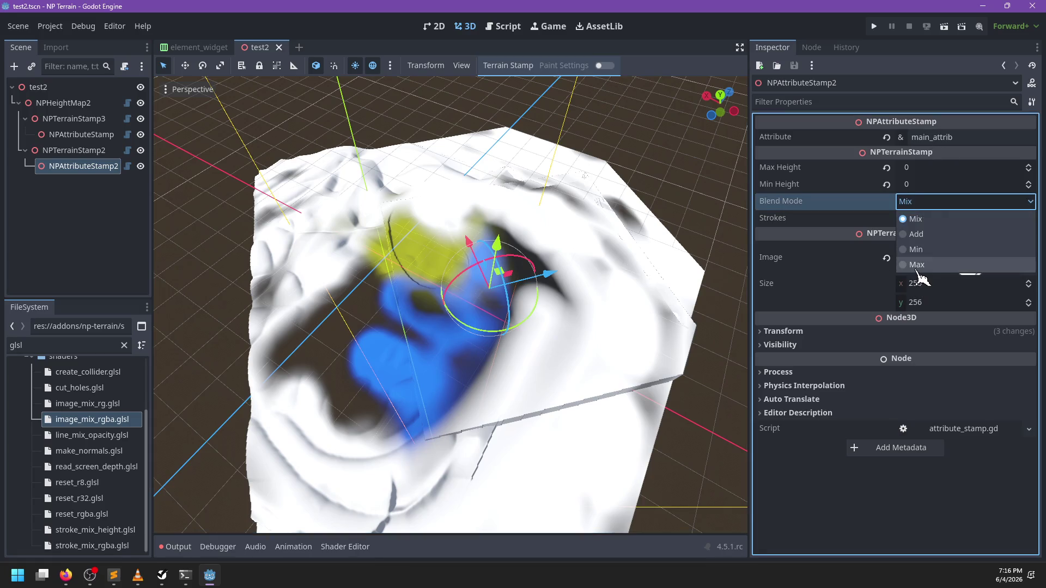
left_click(841, 244)
right_click(265, 48)
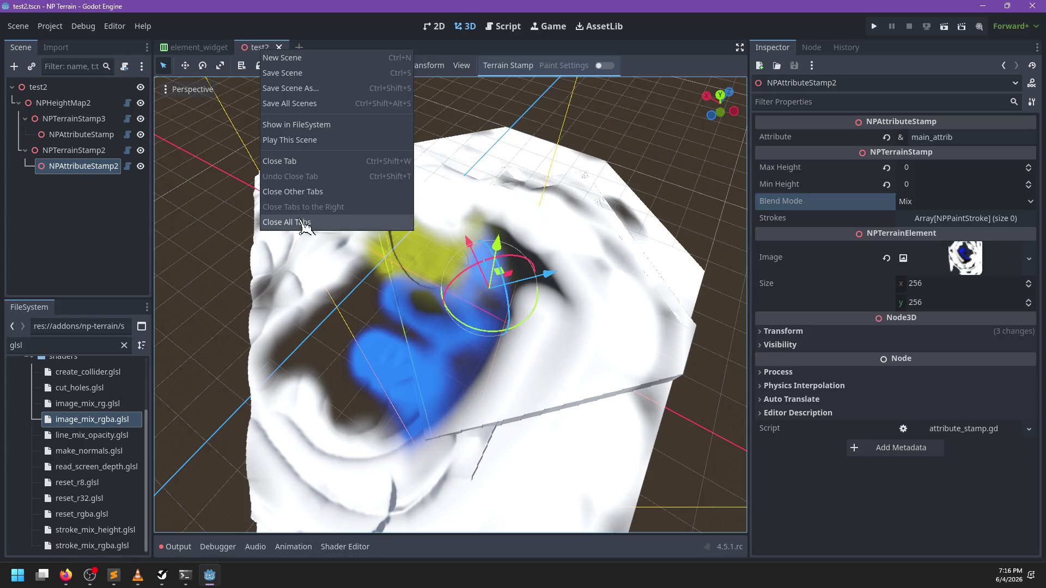
left_click(305, 224)
- Filter files by 'test', reopen test2, and check NPTerrainStamp3's blend modes, leaving Max
scroll(122, 457, "down", 1)
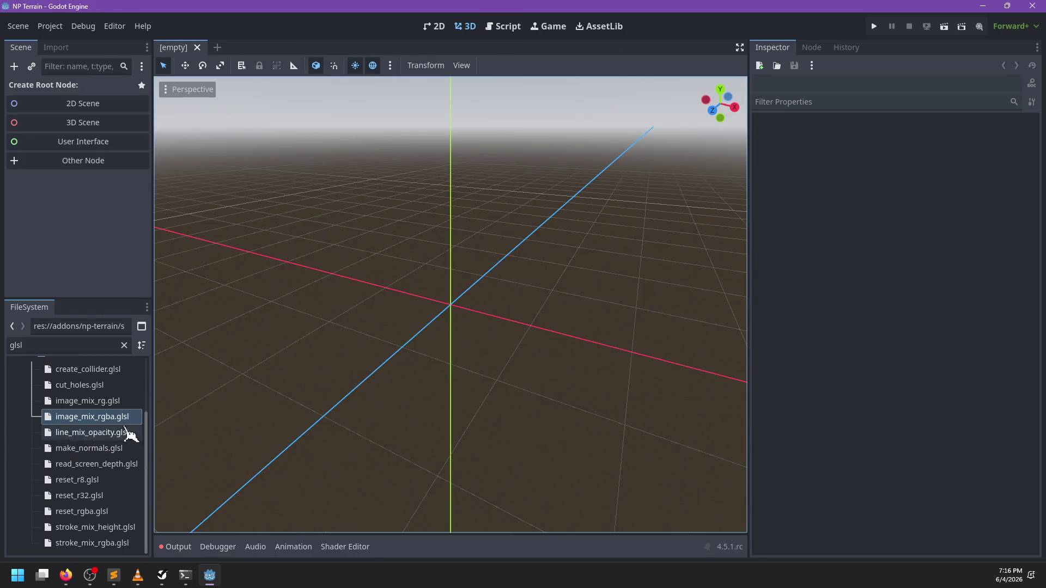
double_click(65, 346)
type("test")
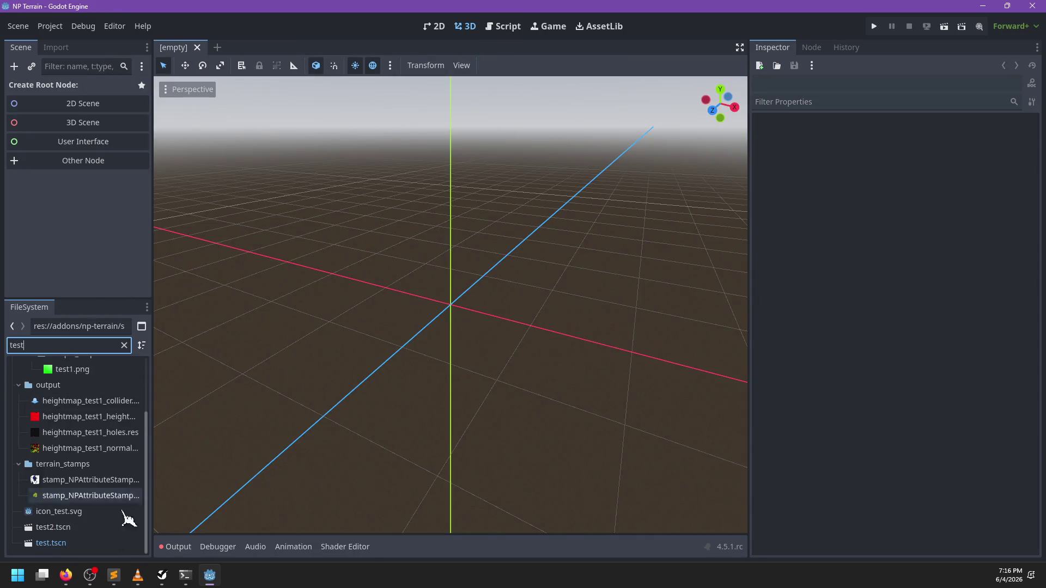
double_click(55, 527)
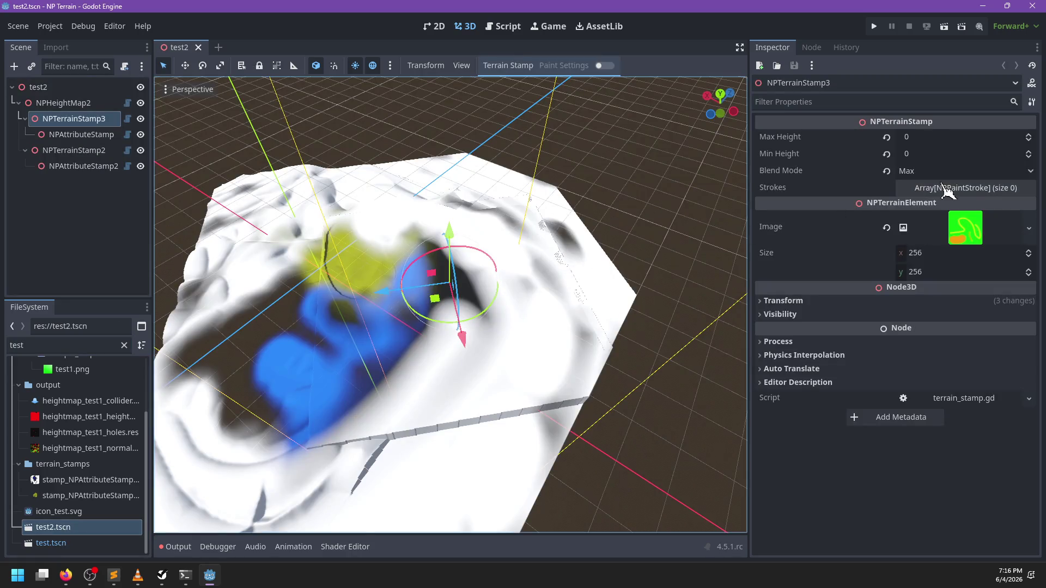
left_click(933, 172)
left_click(455, 206)
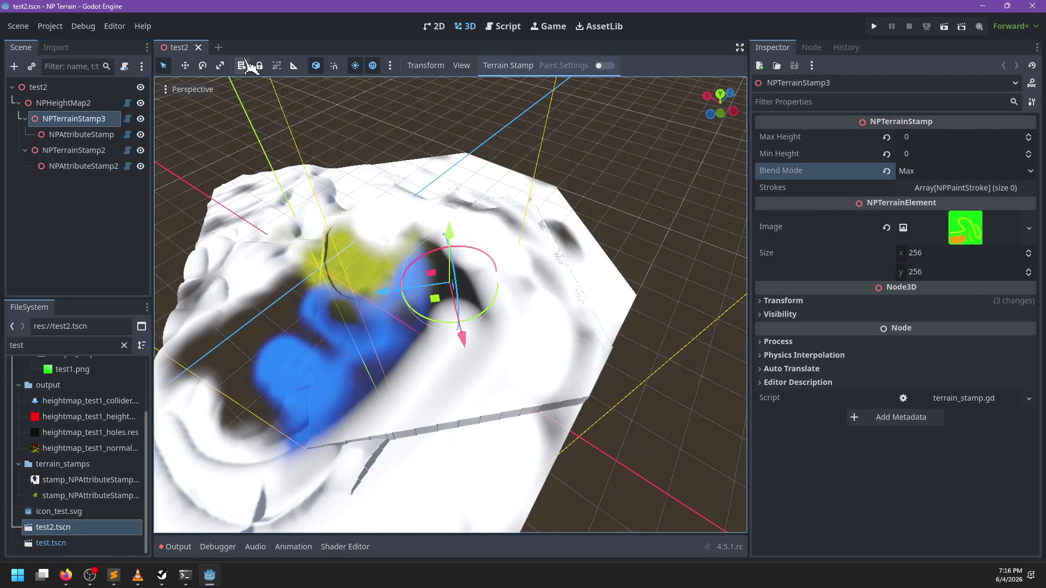
left_click(961, 170)
left_click(962, 170)
- Close test2 and open the terrain_element.gd script via the file filter
left_click(199, 48)
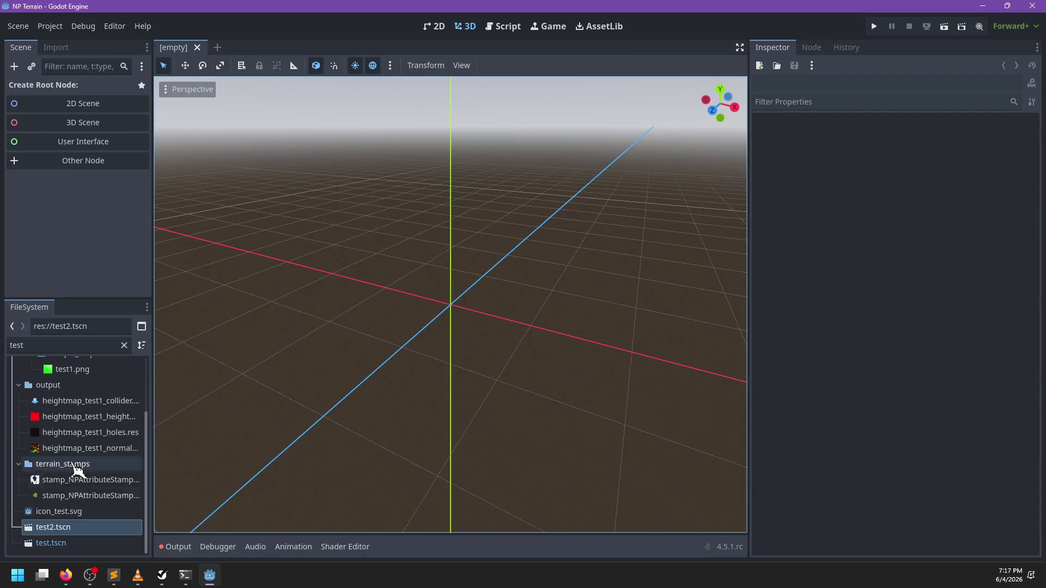
double_click(69, 349)
type("stamp")
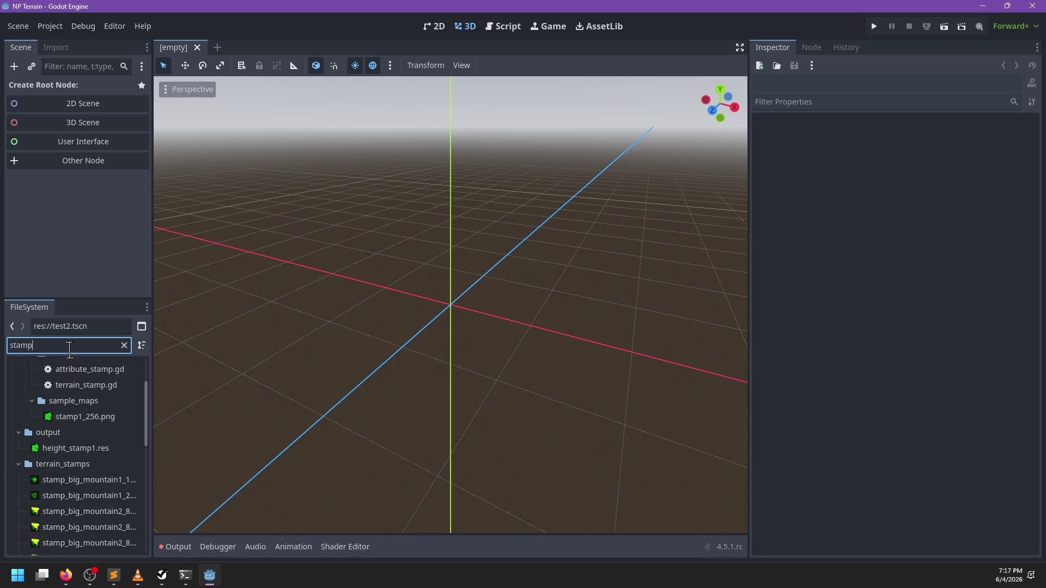
double_click(65, 349)
type("element")
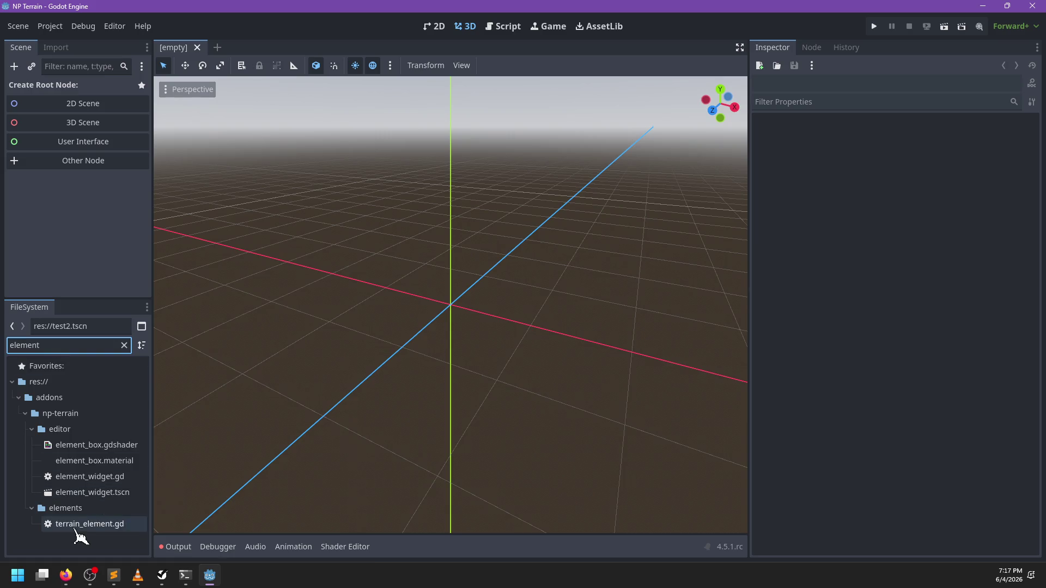
double_click(54, 525)
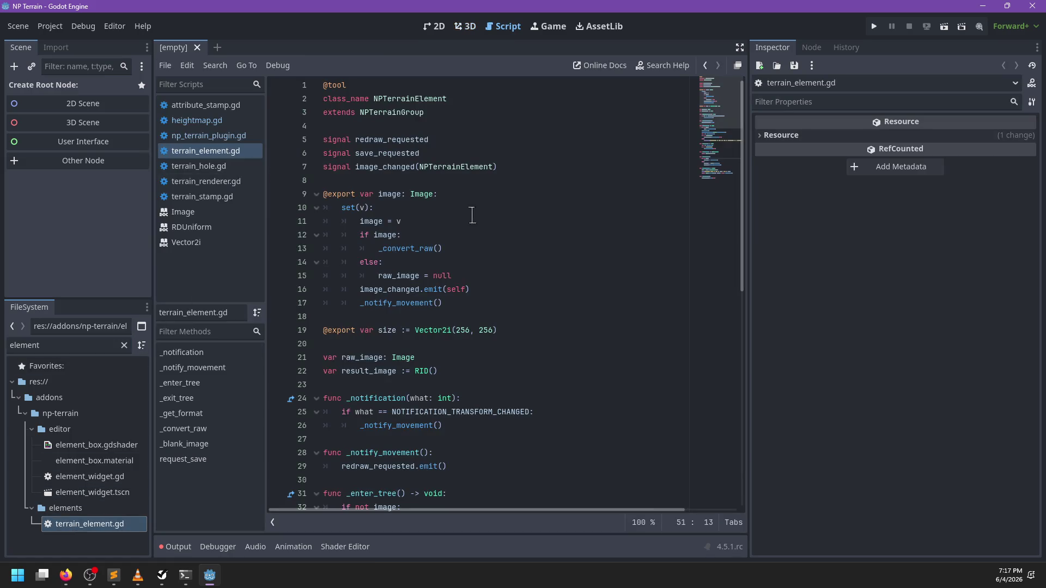
scroll(462, 220, "down", 1)
scroll(463, 220, "down", 4)
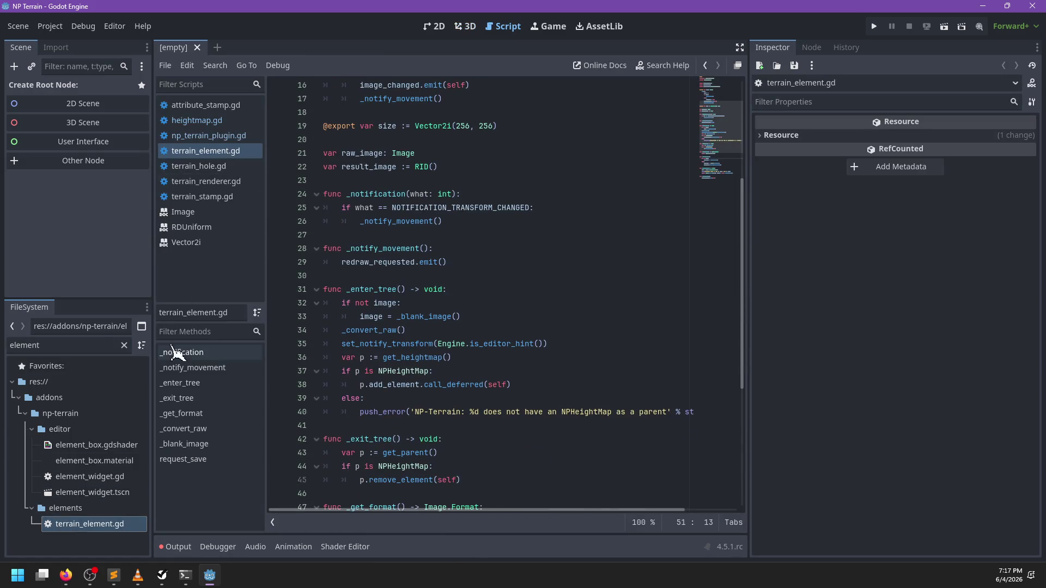
- Open terrain_stamp.gd and inspect the blend_mode property and the Erase entry in the BlendMode enum
double_click(82, 345)
type("stamp")
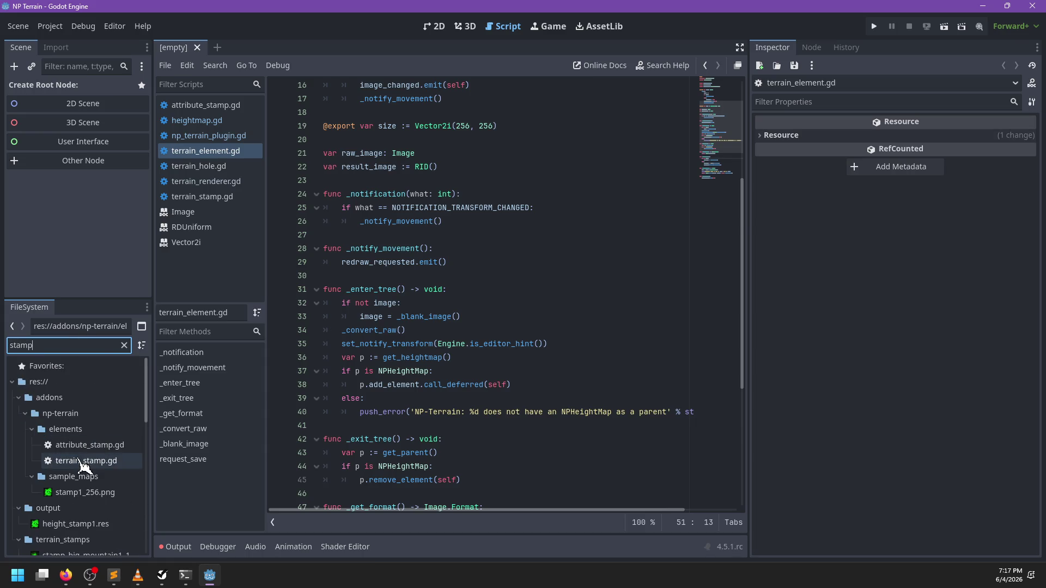
double_click(82, 461)
scroll(557, 229, "up", 5)
left_click(540, 240)
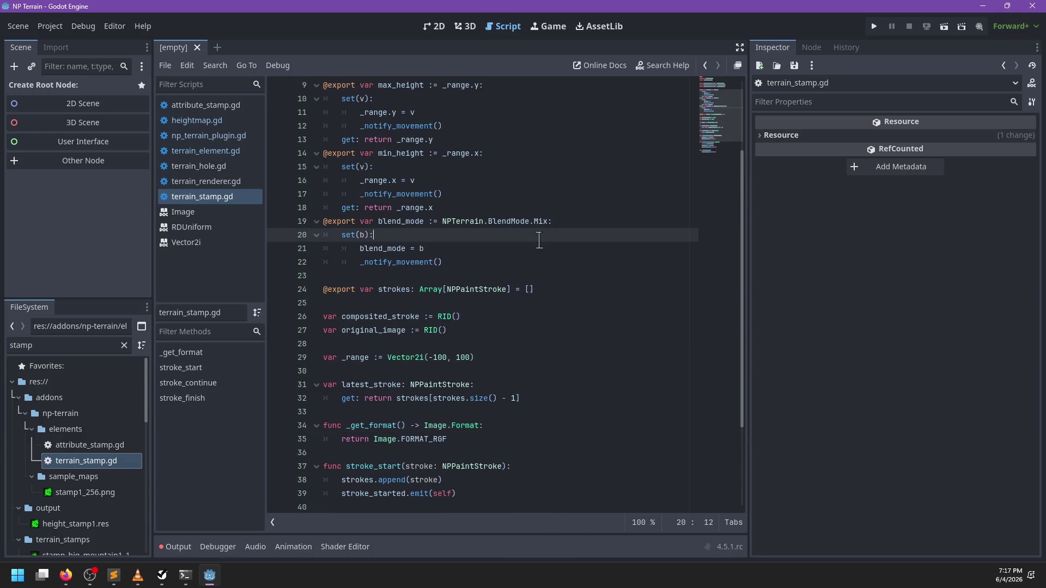
scroll(484, 298, "up", 3)
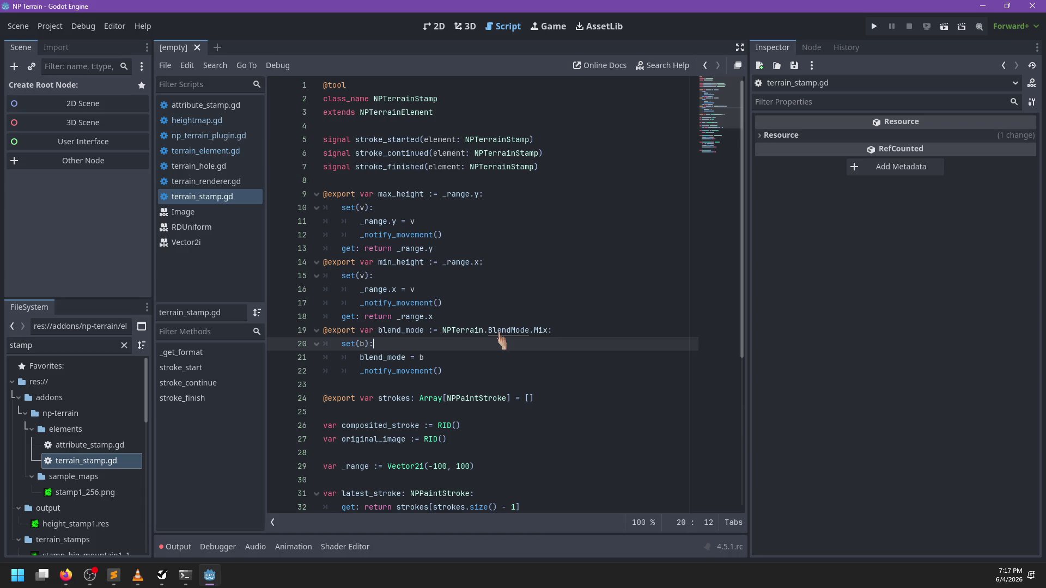
left_click(499, 332, "ctrl")
left_click(386, 207)
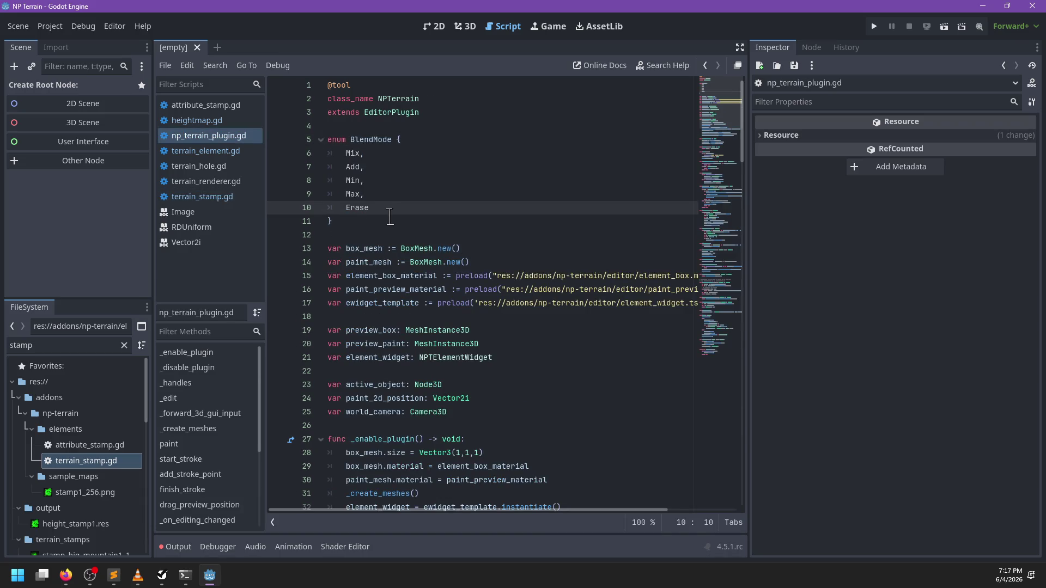
- Look at the Plugins list in Project Settings, then return to the 3D view
left_click(43, 28)
left_click(54, 42)
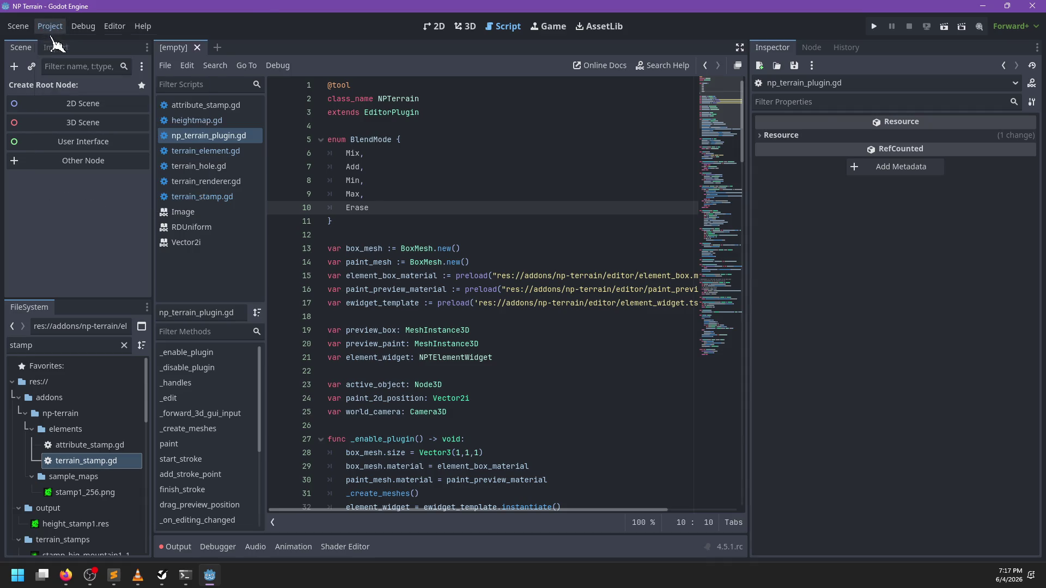
left_click(536, 473)
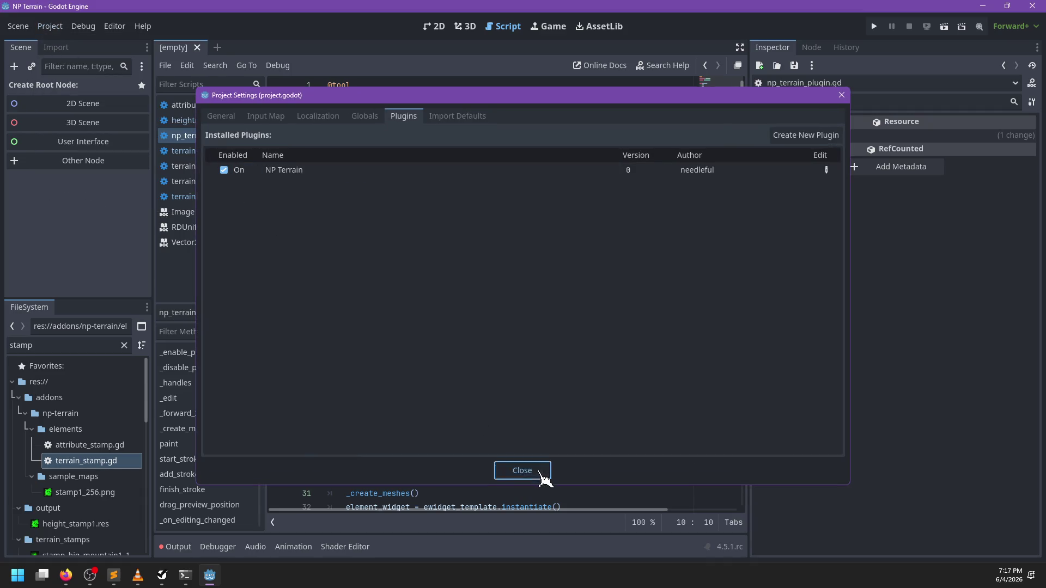
left_click(464, 27)
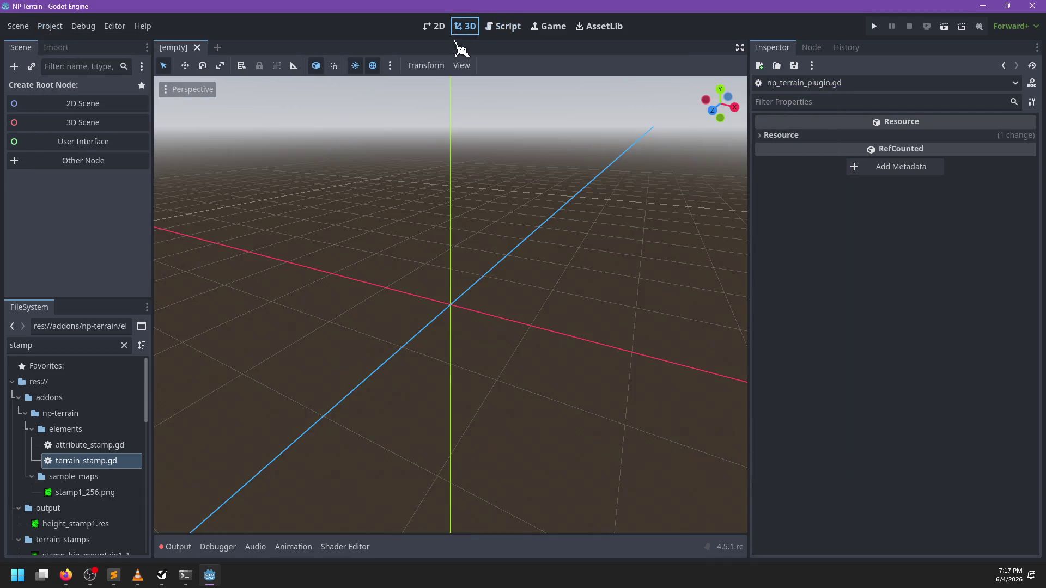
- Clear the Output log, reopen test2, and check NPTerrainStamp3's blend modes for Erase, leaving Max
double_click(57, 344)
type("test2")
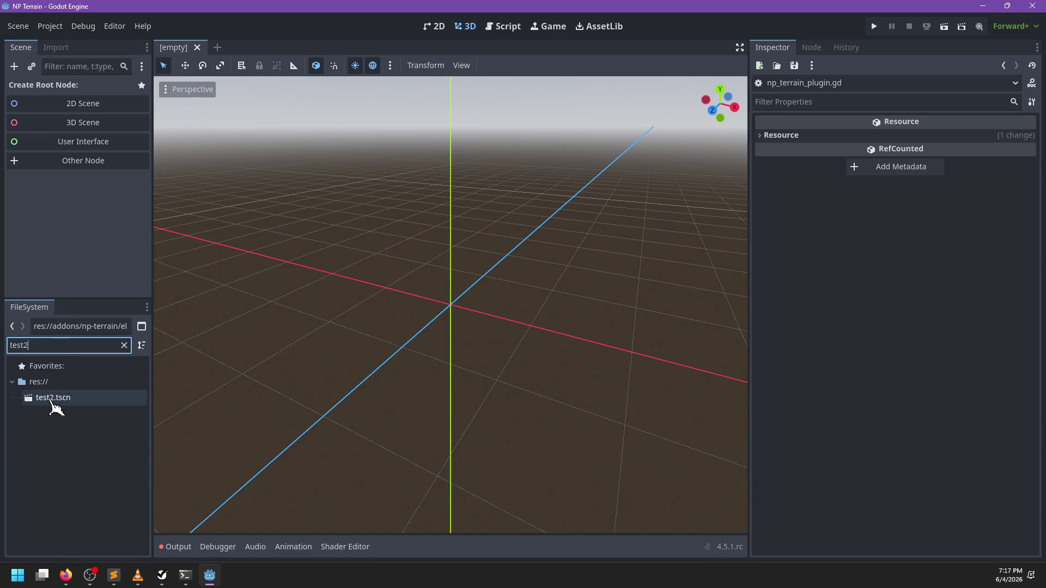
left_click(187, 548)
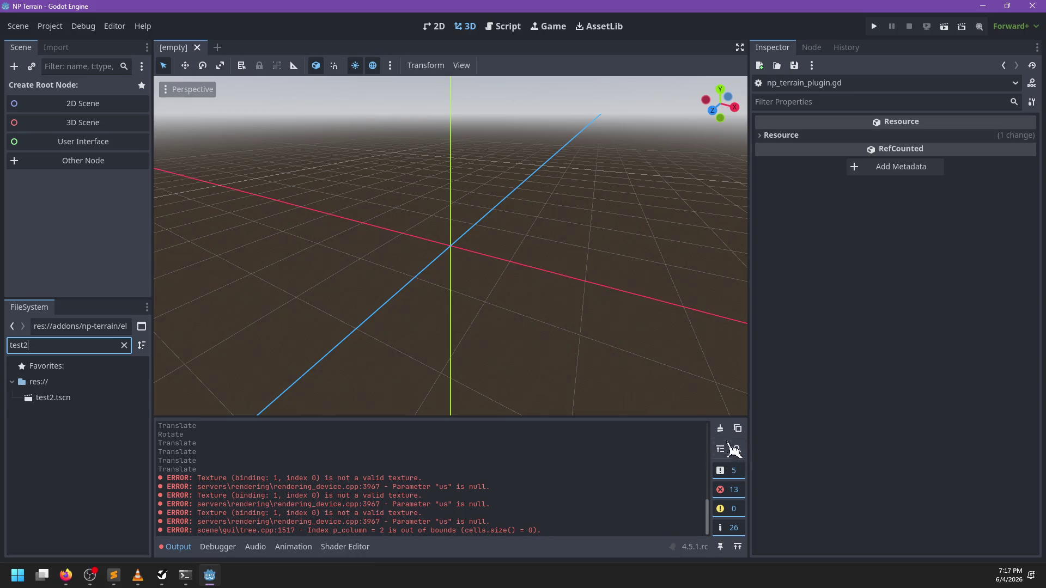
left_click(720, 429)
double_click(51, 398)
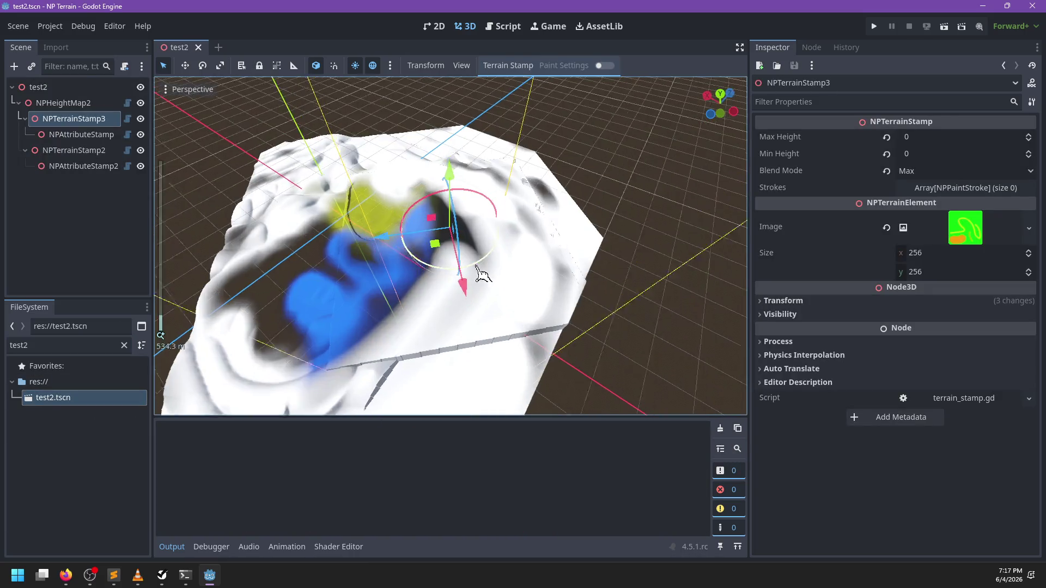
left_click(920, 173)
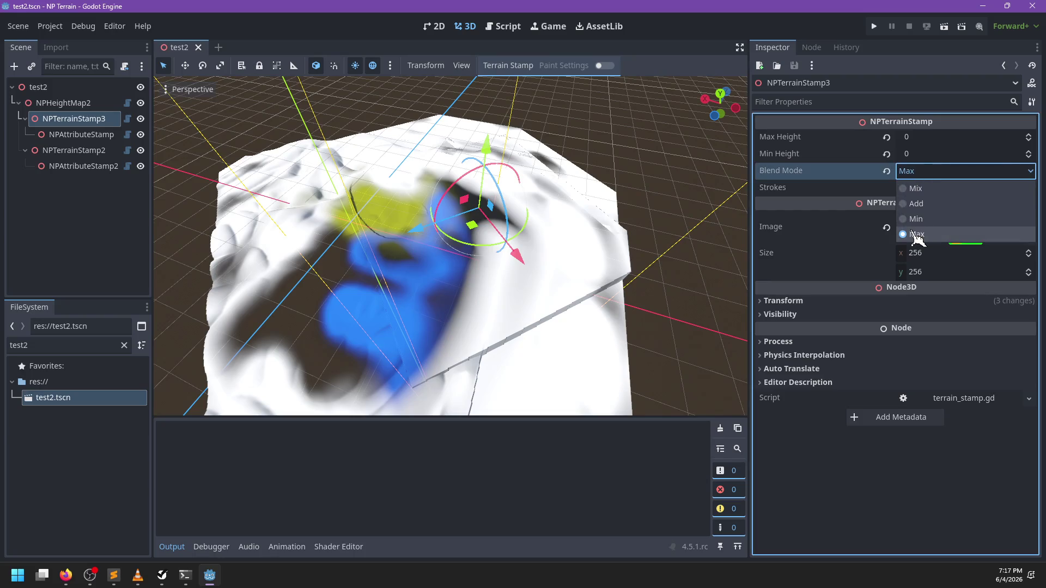
left_click(917, 235)
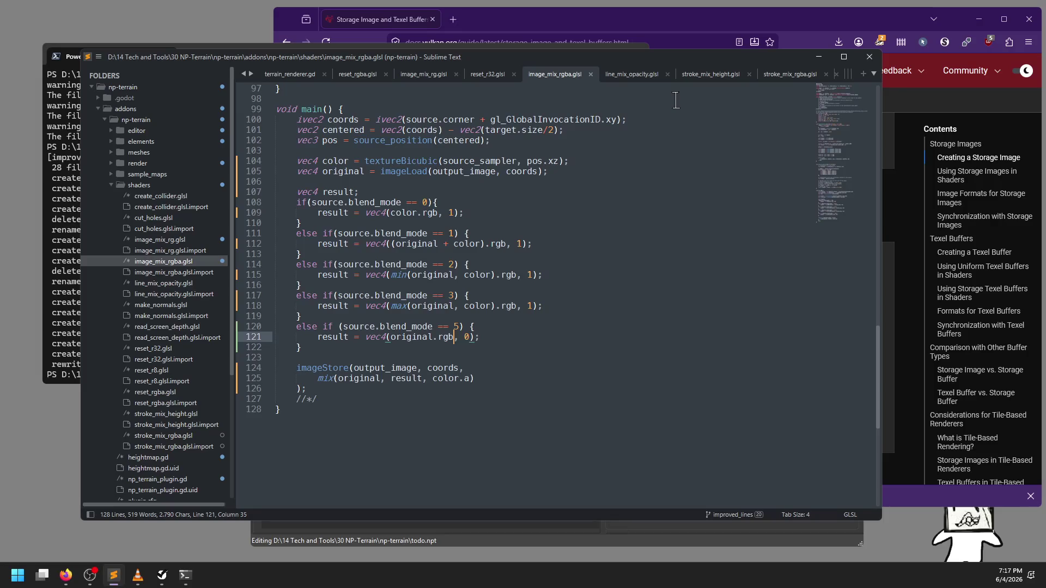
- Relaunch NP Terrain from the Project Manager and toggle the NP Terrain plugin under Project Settings > Plugins
key("super")
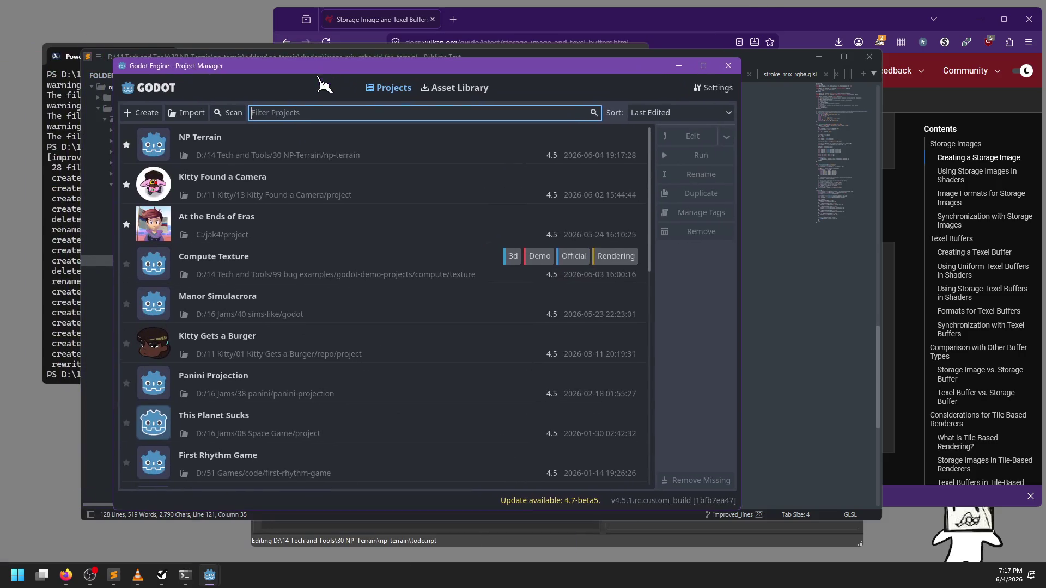
double_click(254, 163)
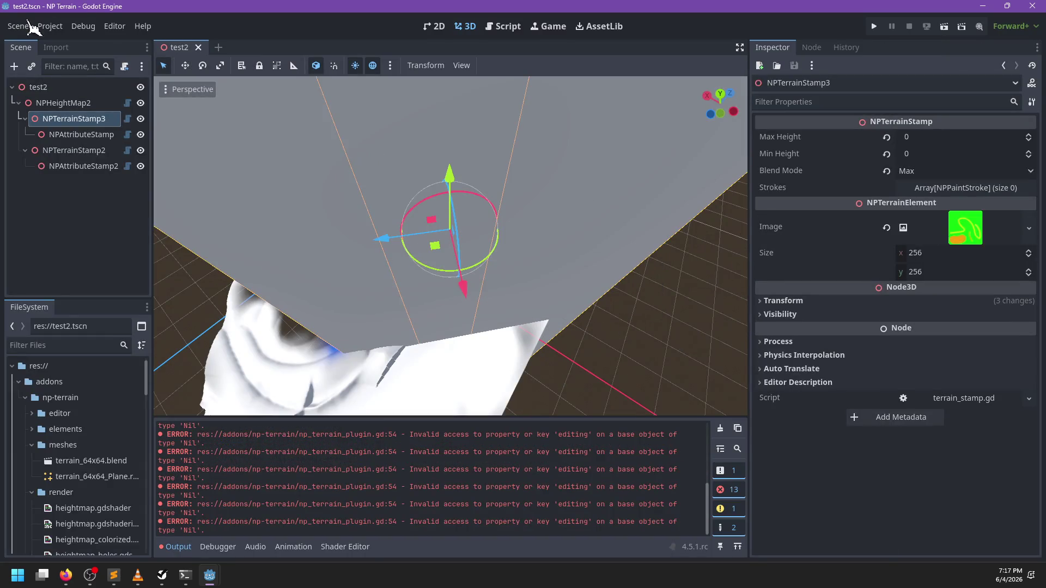
left_click(50, 26)
left_click(60, 39)
left_click(403, 116)
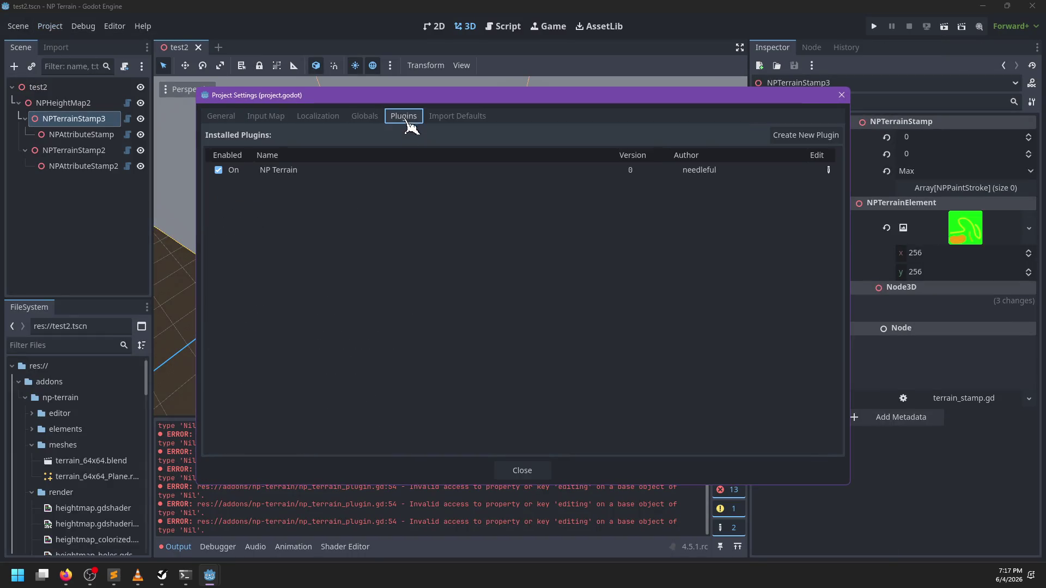
left_click(223, 170)
left_click(523, 471)
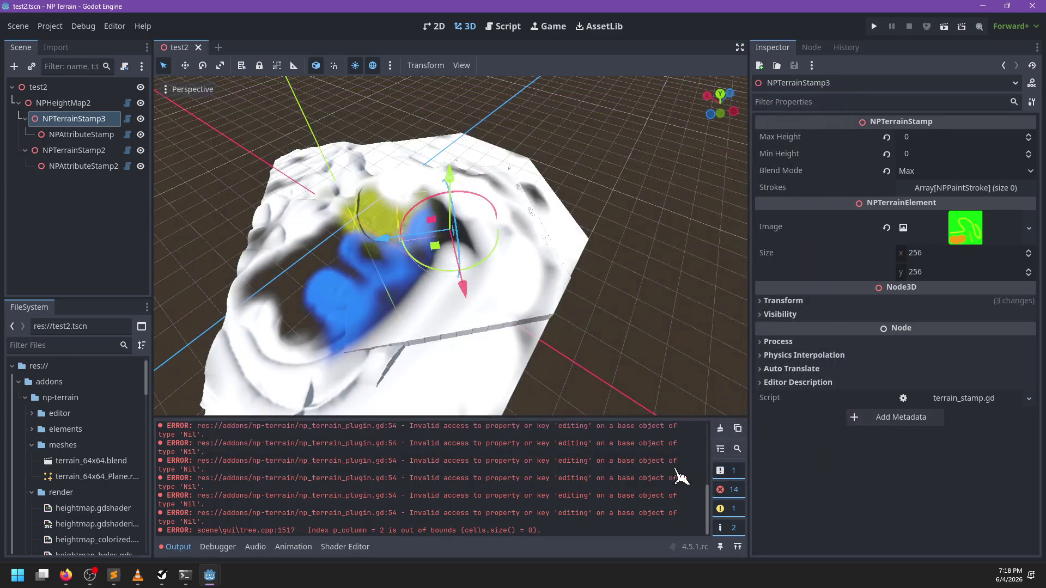
- Clear the Output log, set NPTerrainStamp3 to Erase, move it, then set it back to Max
left_click(720, 430)
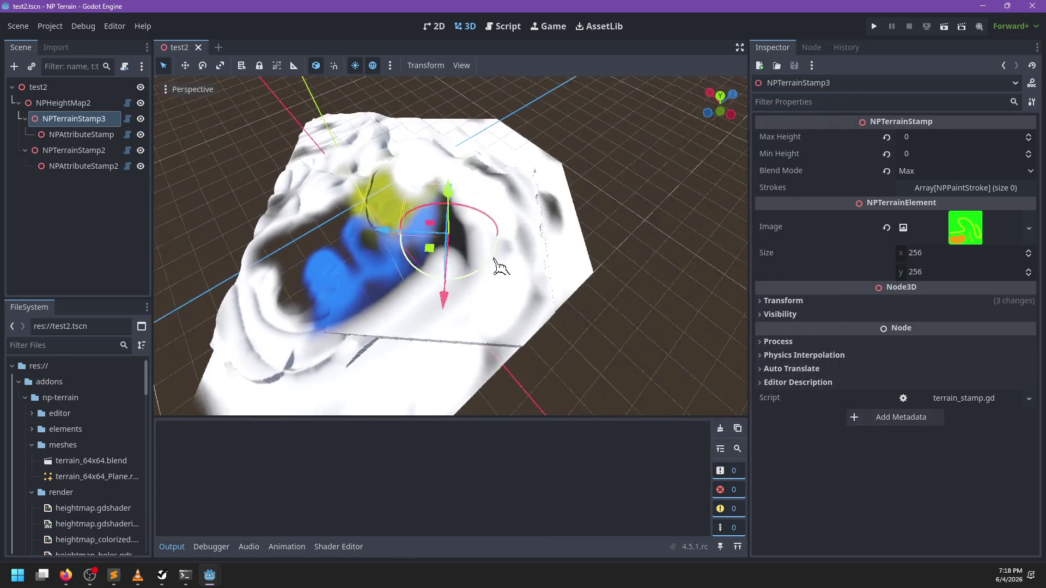
scroll(540, 253, "up", 3)
scroll(467, 297, "up", 4)
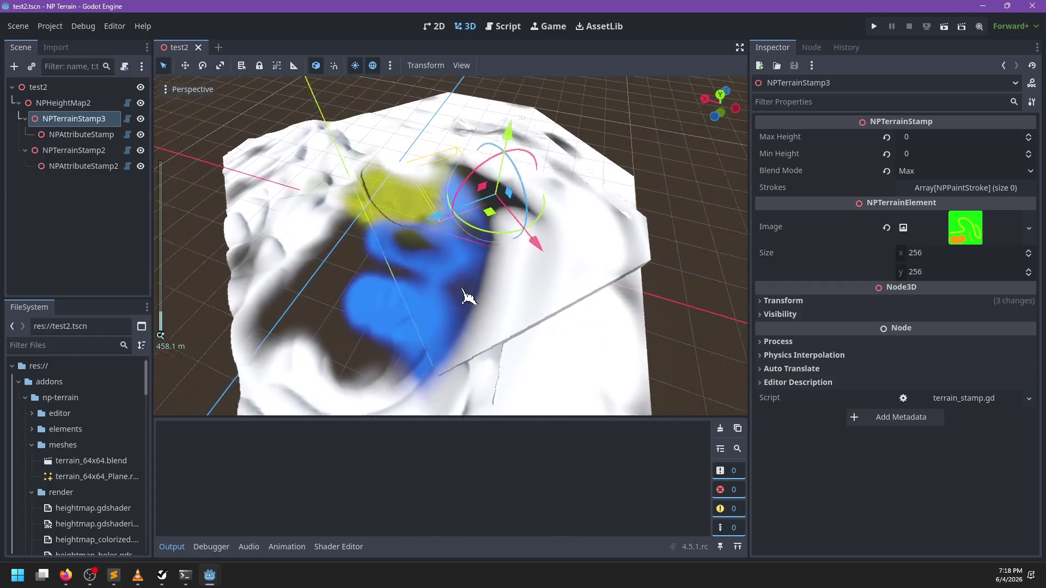
scroll(466, 294, "up", 2)
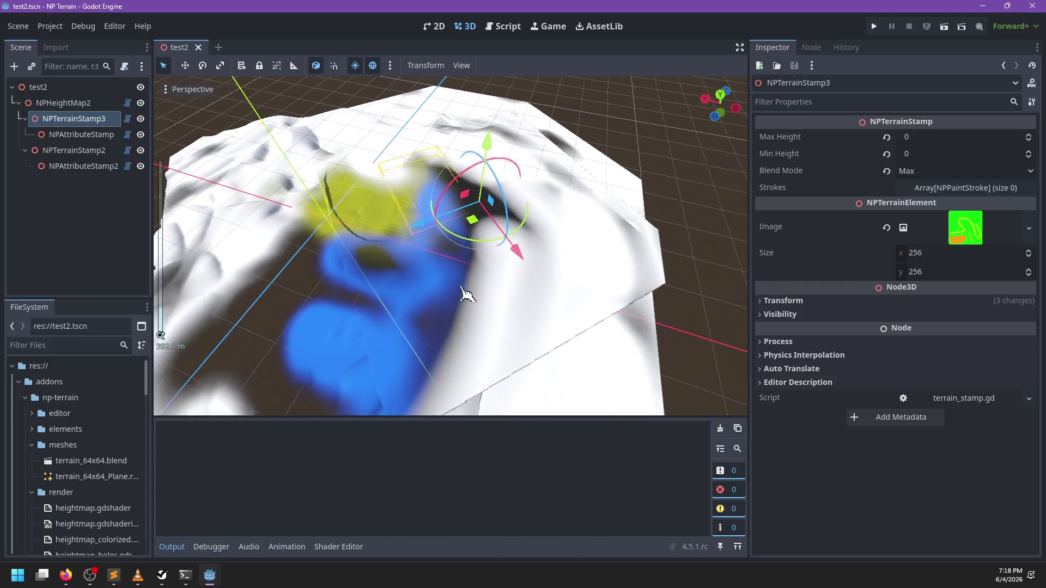
left_click(933, 172)
left_click(919, 250)
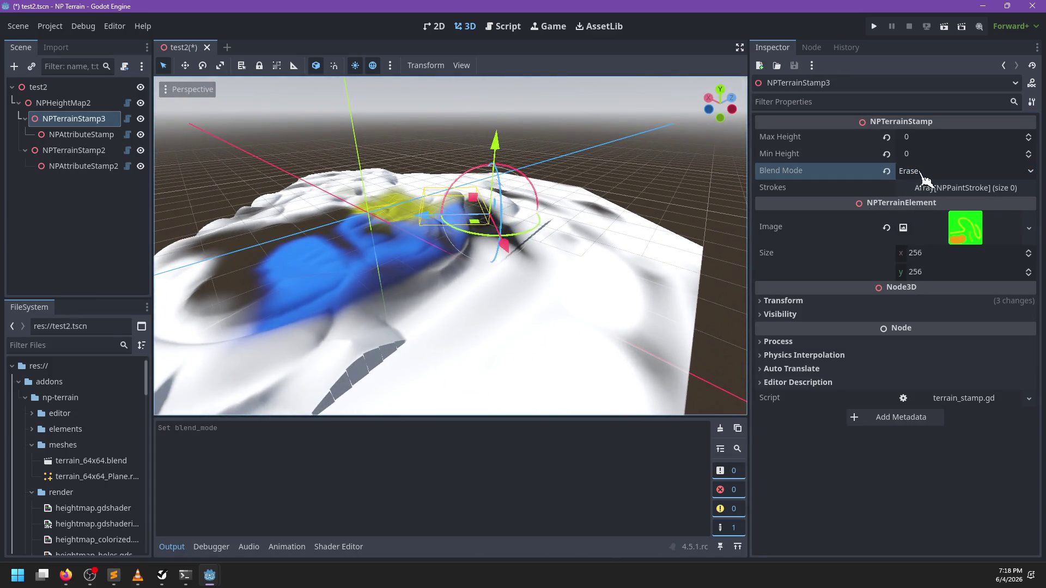
mouse_move(466, 262)
left_mouse_down()
mouse_move(476, 278)
mouse_move(493, 275)
left_mouse_up()
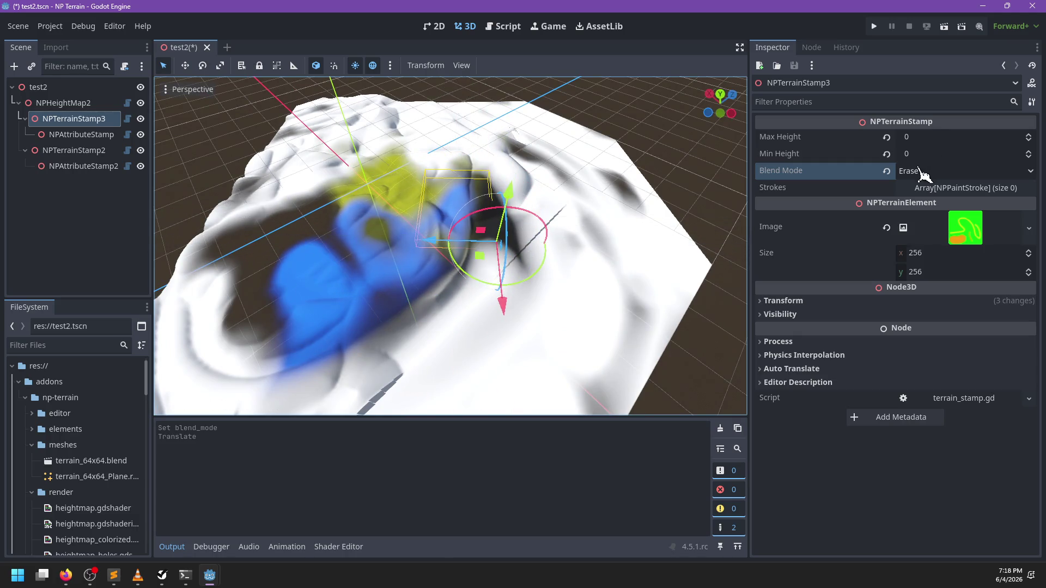
left_click(925, 171)
left_click(926, 235)
- Review the reset_r32.glsl and image_mix_rg.glsl shaders in Sublime, then return to Godot
key("alt+Tab")
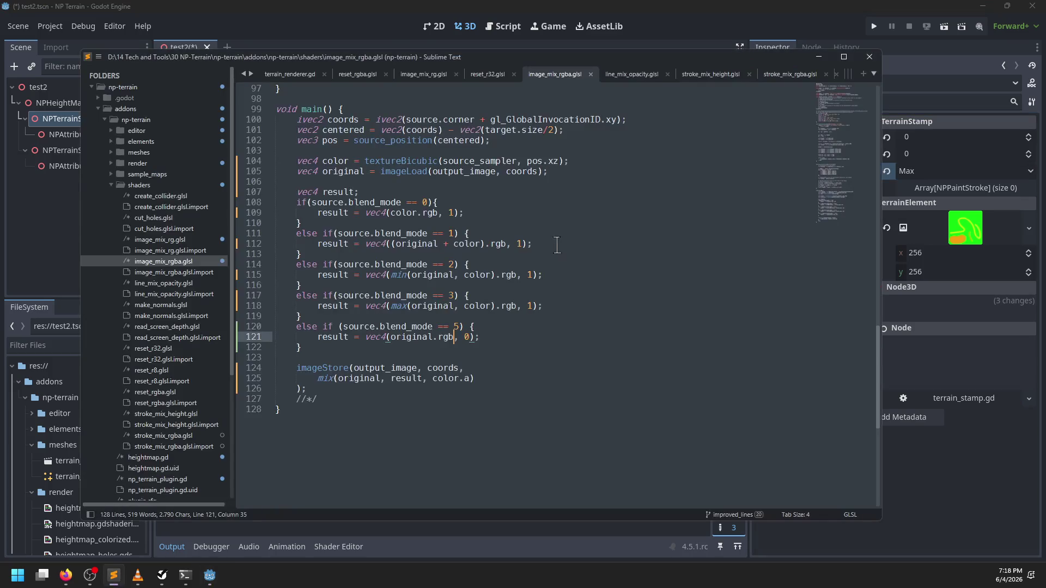
left_click(488, 82)
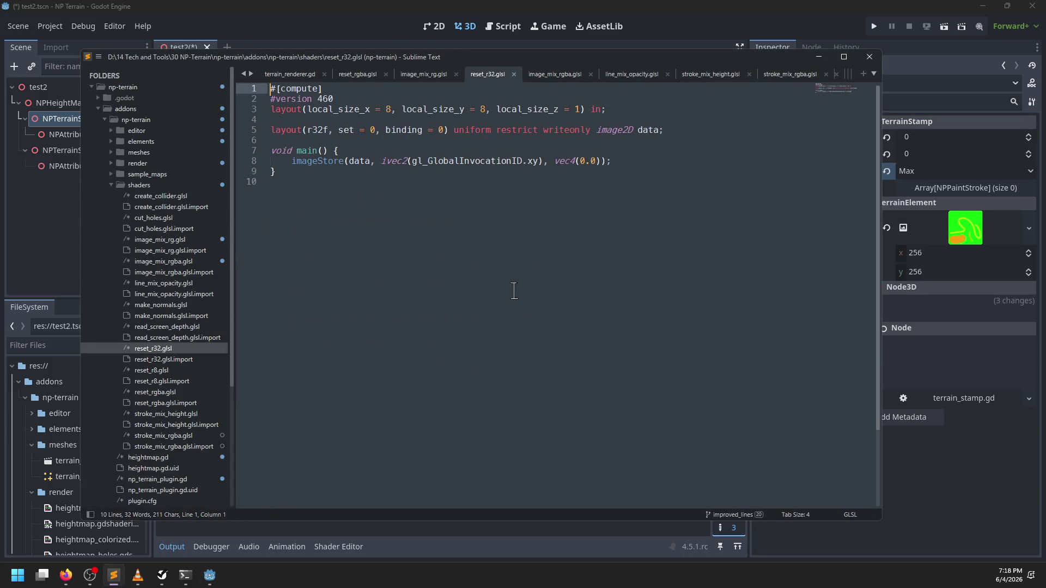
left_click(442, 81)
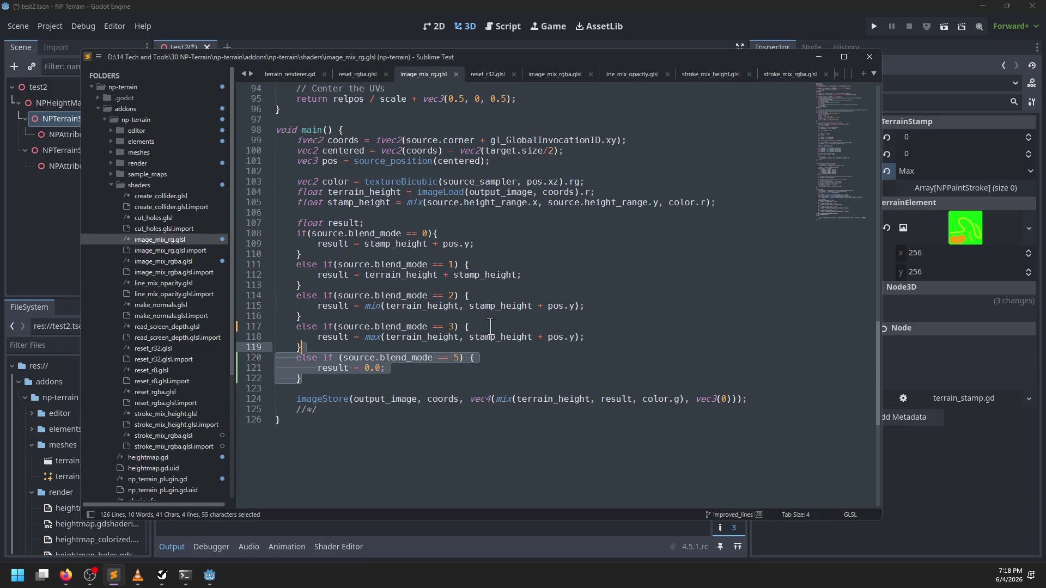
left_click(392, 368)
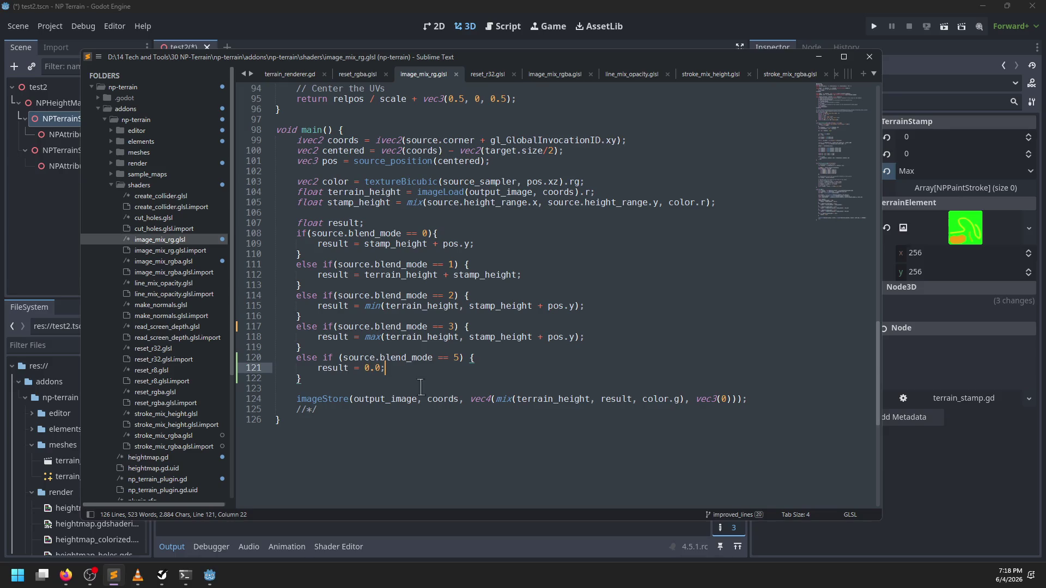
left_click(410, 8)
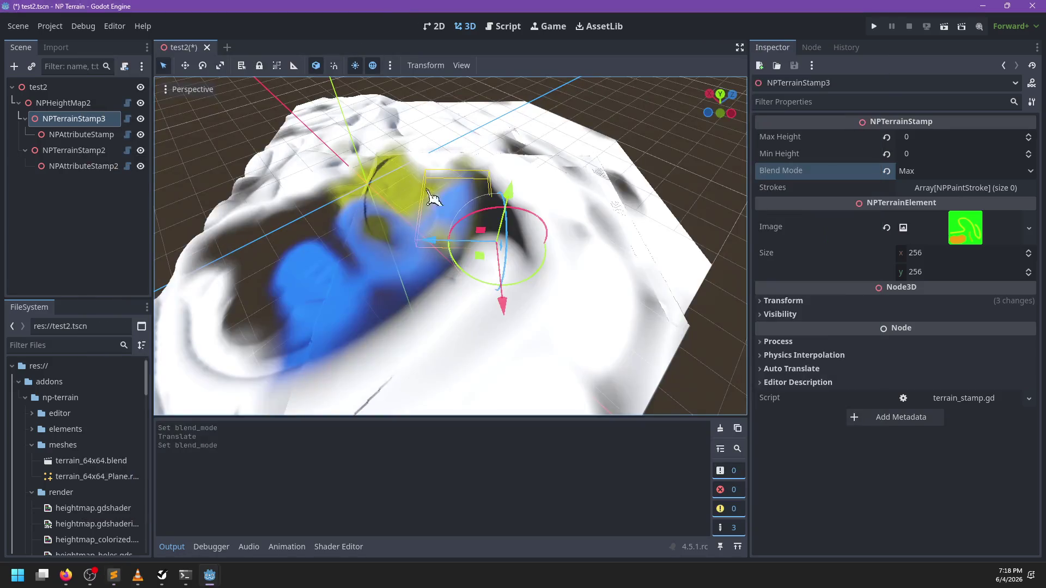
- Move NPTerrainStamp3 to several spots, switching it to Erase and back to Max along the way
mouse_move(495, 266)
left_mouse_down()
mouse_move(463, 261)
mouse_move(460, 248)
mouse_move(666, 240)
left_mouse_up()
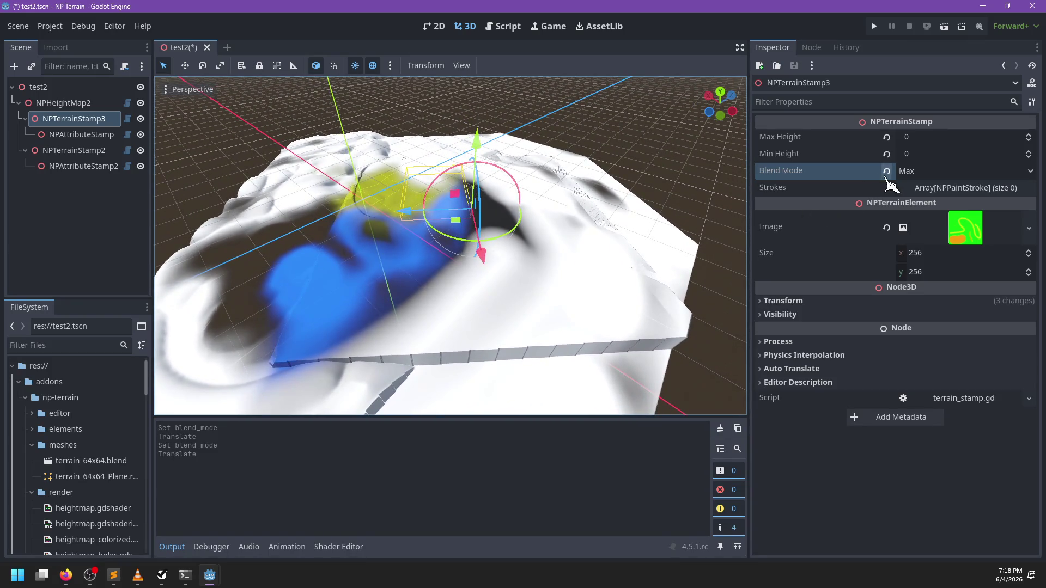
left_click(921, 171)
left_click(908, 251)
mouse_move(471, 143)
left_mouse_down()
mouse_move(457, 196)
mouse_move(424, 220)
mouse_move(460, 286)
mouse_move(496, 205)
mouse_move(422, 349)
mouse_move(485, 260)
left_mouse_up()
left_click(922, 171)
left_click(928, 236)
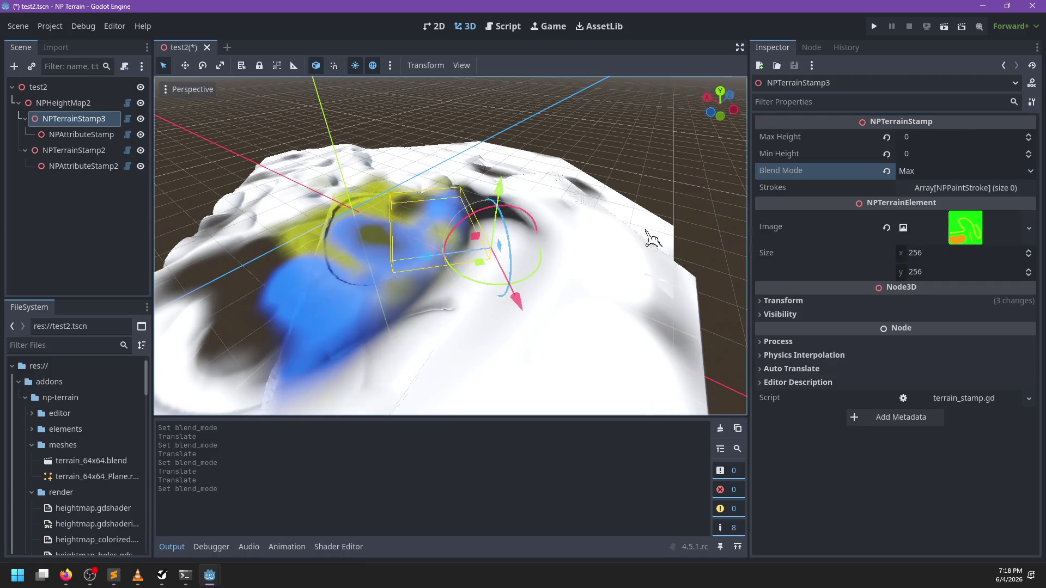
left_click_drag(443, 300, 452, 218)
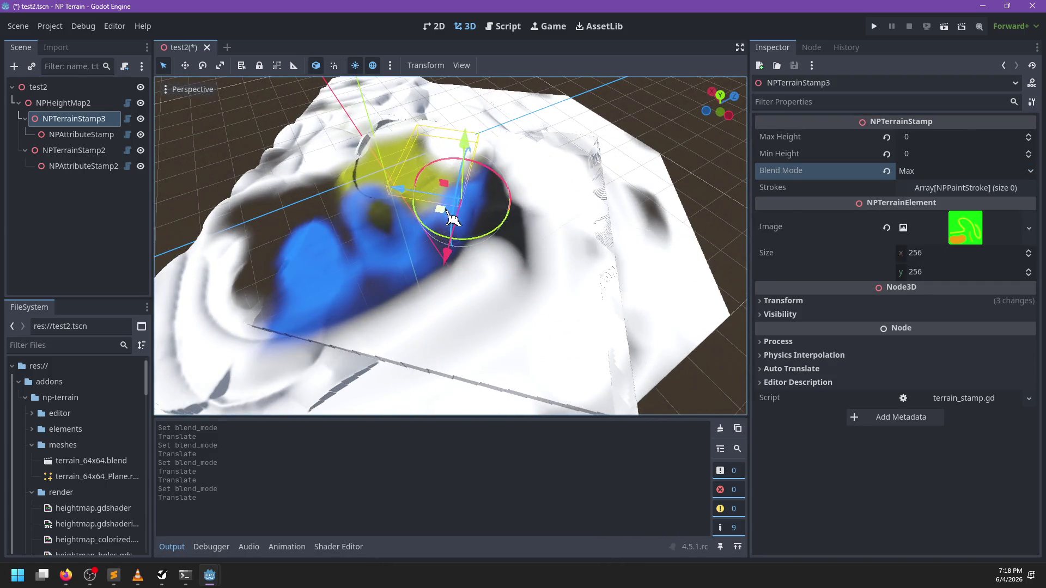
- Check the shader source in Sublime, then select NPAttributeStamp and NPAttributeStamp2 in the Scene tree
key("alt+Tab")
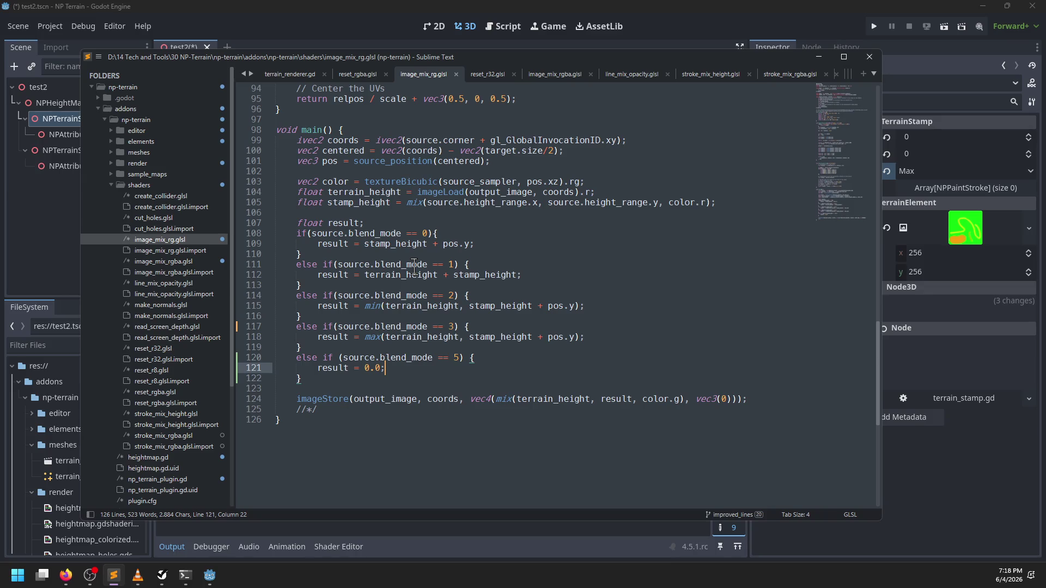
key("alt+Tab")
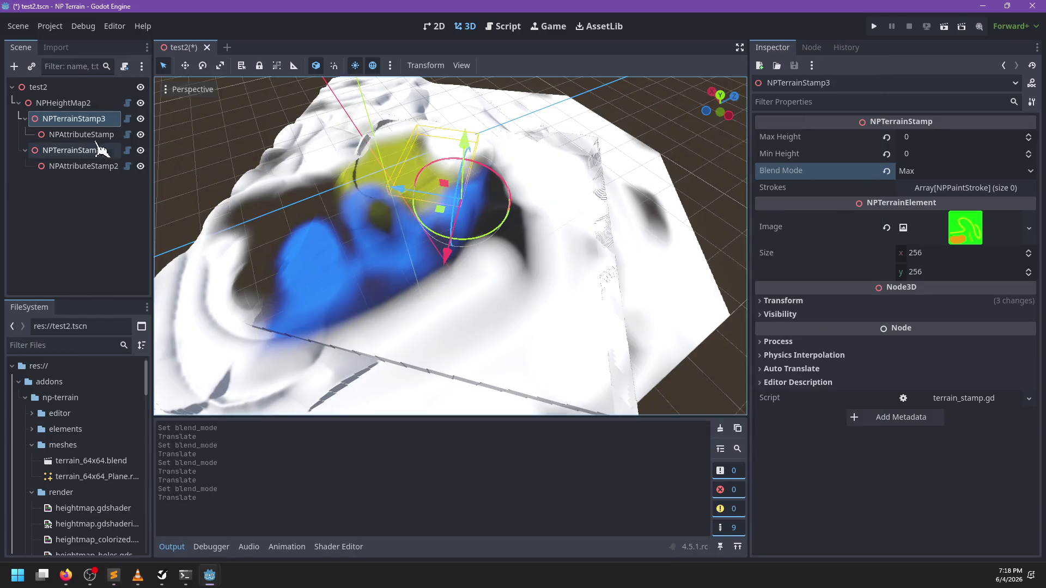
left_click(81, 134)
left_click(76, 166)
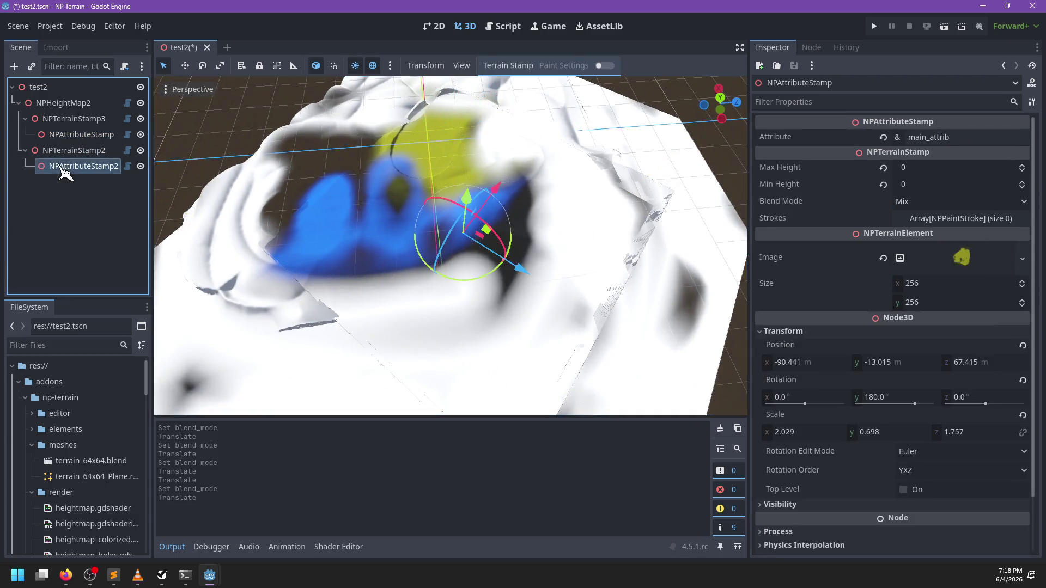
- Try Erase on NPAttributeStamp2, switch it to Max, and set NPAttributeStamp to Erase
left_click(929, 202)
left_click(920, 280)
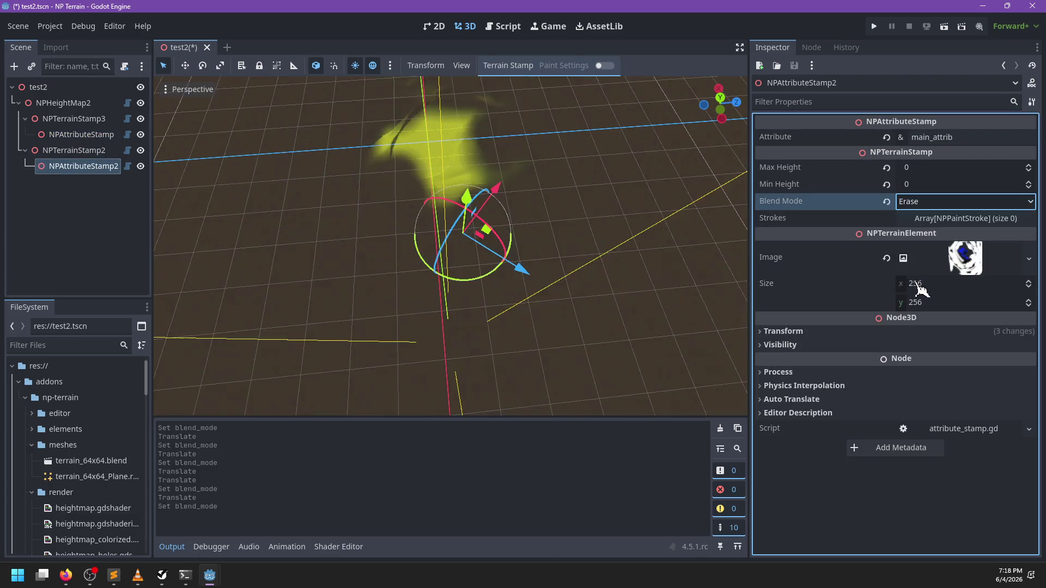
scroll(393, 218, "down", 2)
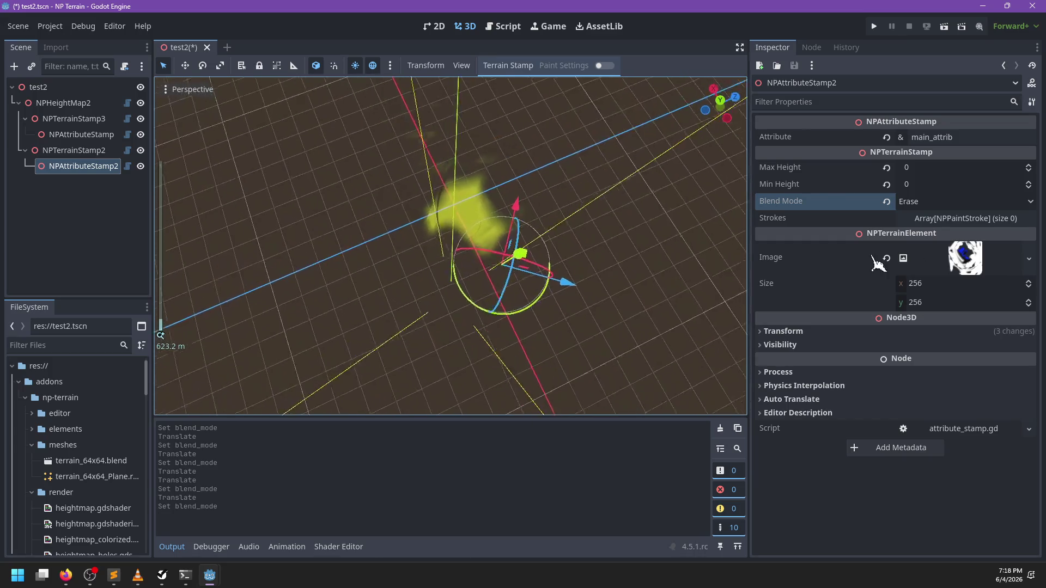
left_click(929, 201)
left_click(925, 270)
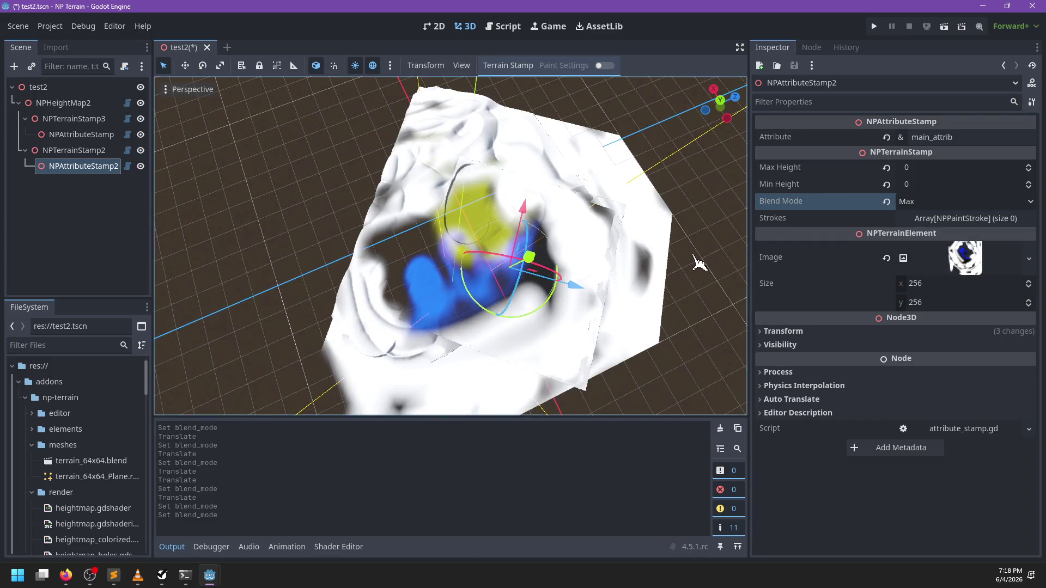
left_click(81, 134)
left_click(926, 202)
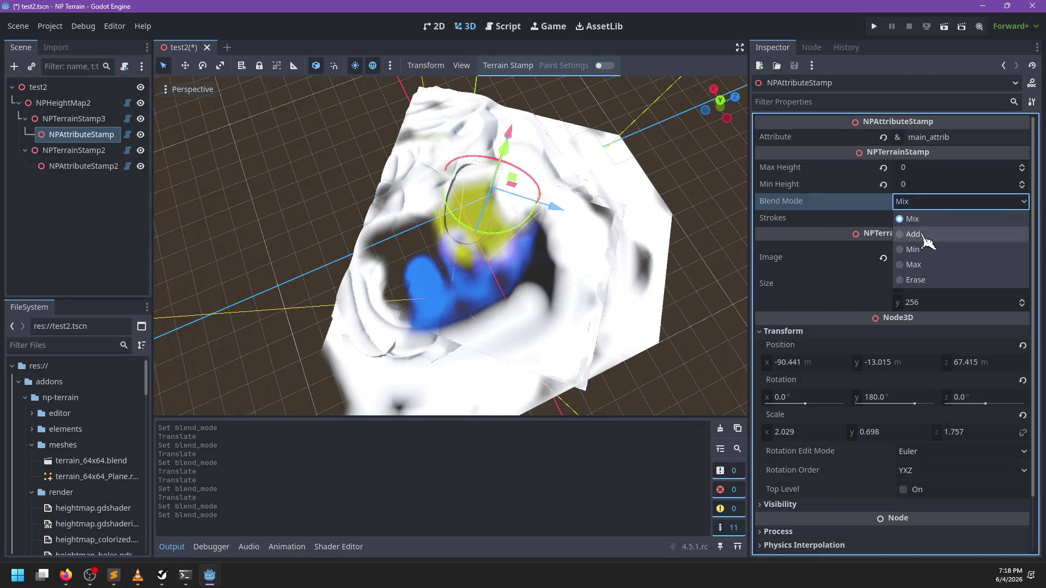
left_click(915, 280)
- Move NPTerrainStamp2 above NPTerrainStamp3 in the hierarchy, then reposition NPAttributeStamp on the terrain
mouse_move(643, 305)
left_mouse_down()
mouse_move(520, 278)
mouse_move(489, 307)
left_mouse_up()
left_click_drag(77, 151, 71, 115)
left_click(82, 134)
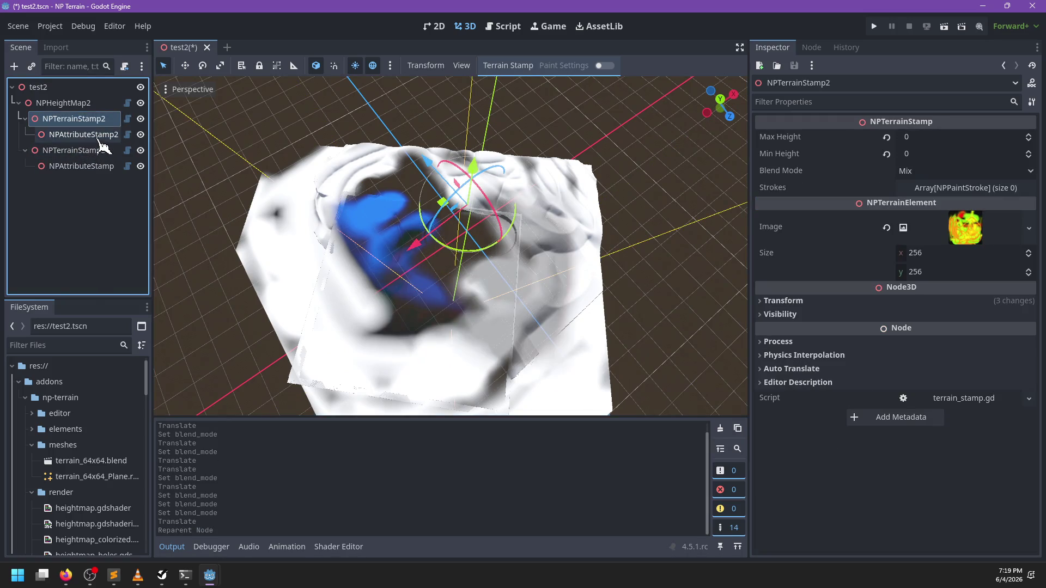
left_click(489, 280)
mouse_move(496, 314)
left_mouse_down()
mouse_move(453, 350)
mouse_move(398, 295)
mouse_move(437, 345)
mouse_move(462, 268)
mouse_move(406, 295)
mouse_move(392, 289)
mouse_move(556, 175)
mouse_move(502, 229)
mouse_move(340, 245)
left_mouse_up()
left_click(962, 257)
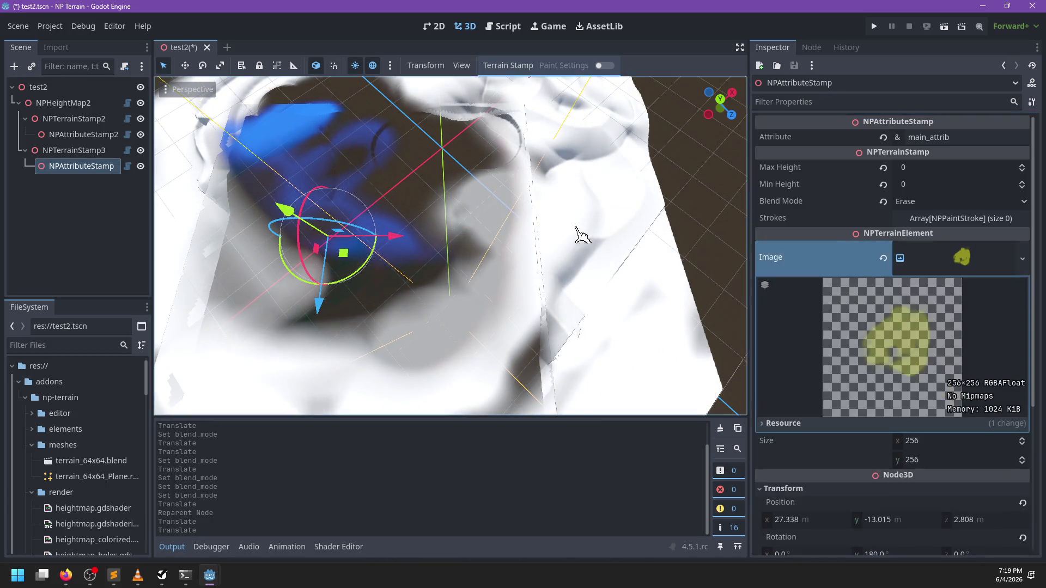
- Set the paint colour to 000000 and paint an erase stroke over the blue region
left_click(604, 65)
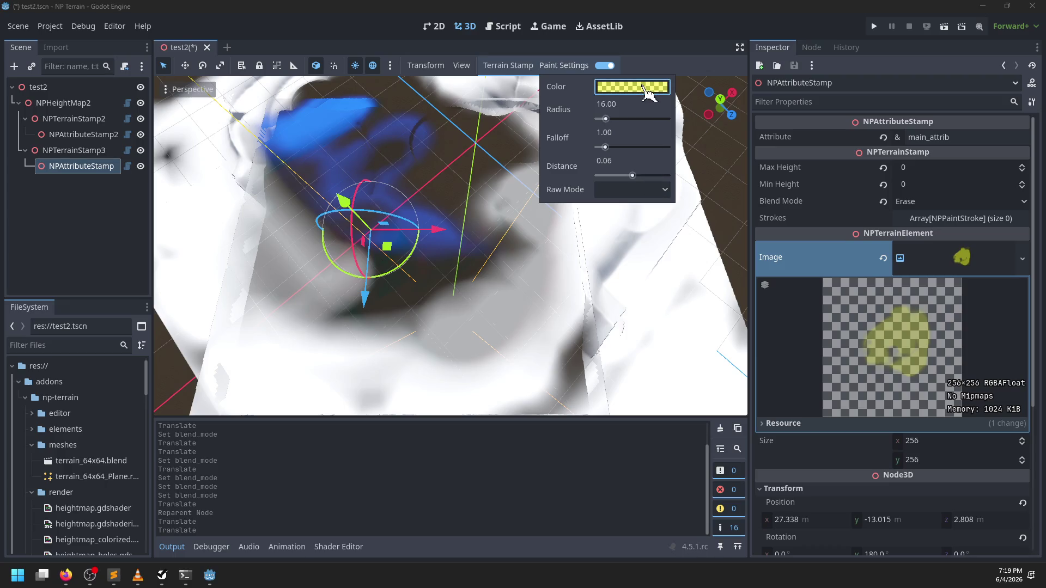
left_click(649, 93)
double_click(627, 380)
type("000000")
key("Return")
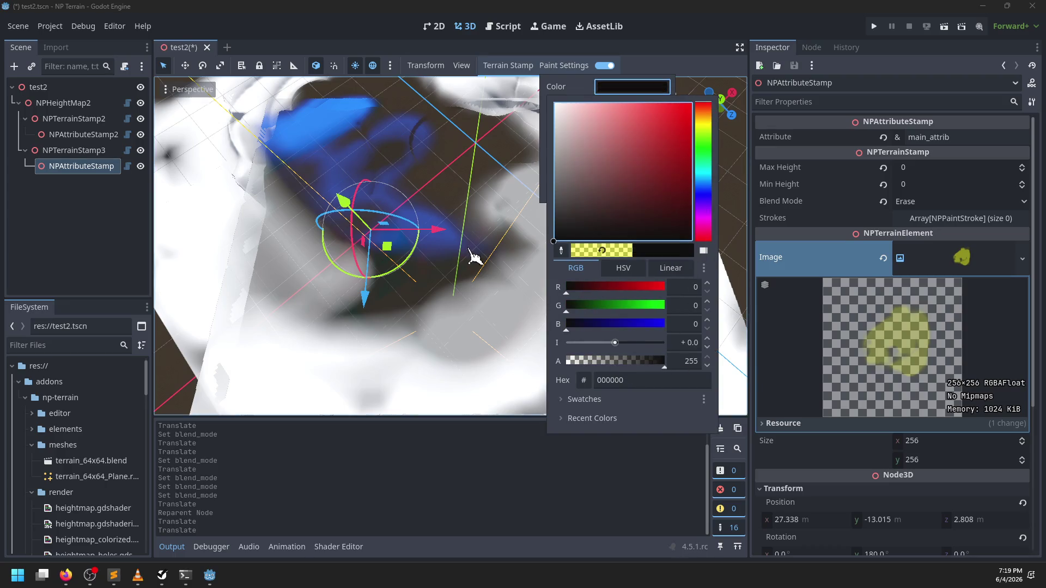
left_click(474, 257)
mouse_move(467, 175)
left_mouse_down()
mouse_move(439, 381)
mouse_move(490, 296)
mouse_move(519, 273)
mouse_move(489, 210)
left_mouse_up()
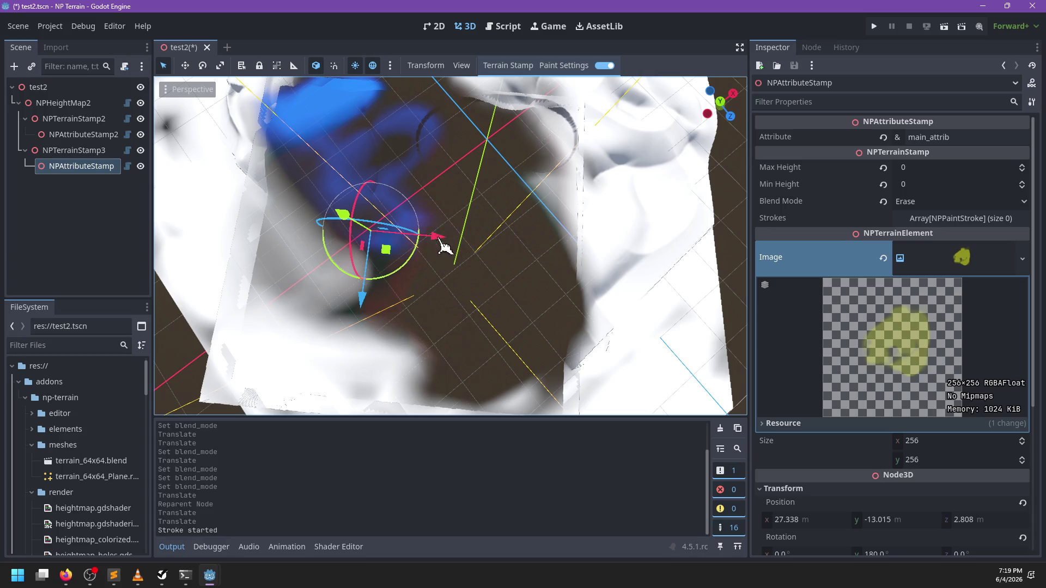
mouse_move(401, 252)
left_mouse_down()
mouse_move(374, 152)
mouse_move(391, 223)
mouse_move(549, 205)
mouse_move(558, 268)
mouse_move(596, 215)
mouse_move(598, 173)
mouse_move(577, 147)
mouse_move(518, 175)
left_mouse_up()
- From a low view, change the raw mode option in the paint settings
mouse_move(491, 247)
left_mouse_down()
mouse_move(542, 290)
mouse_move(467, 196)
mouse_move(408, 259)
mouse_move(461, 248)
mouse_move(432, 261)
mouse_move(534, 261)
mouse_move(486, 253)
left_mouse_up()
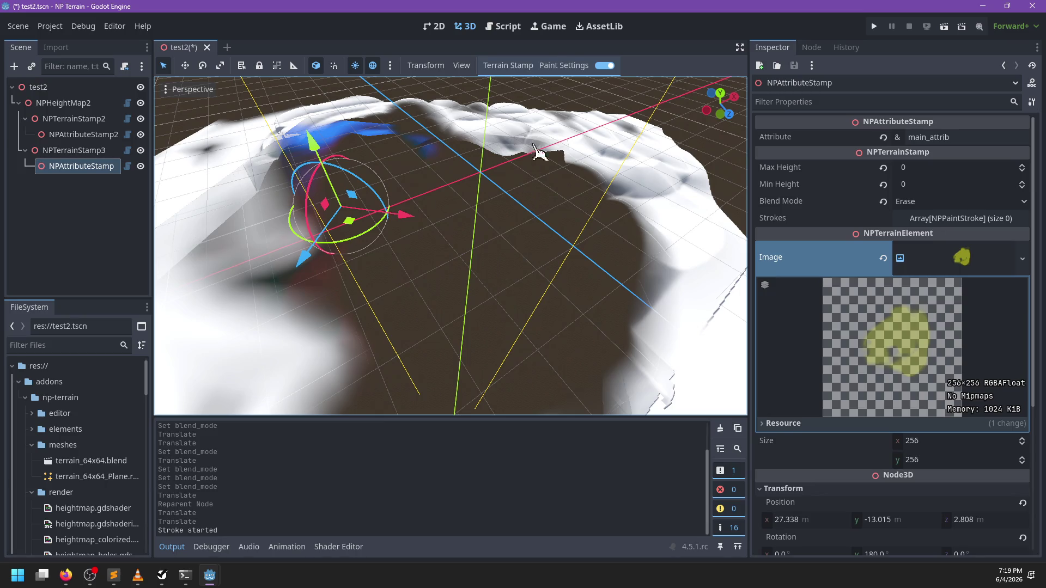
left_click(557, 66)
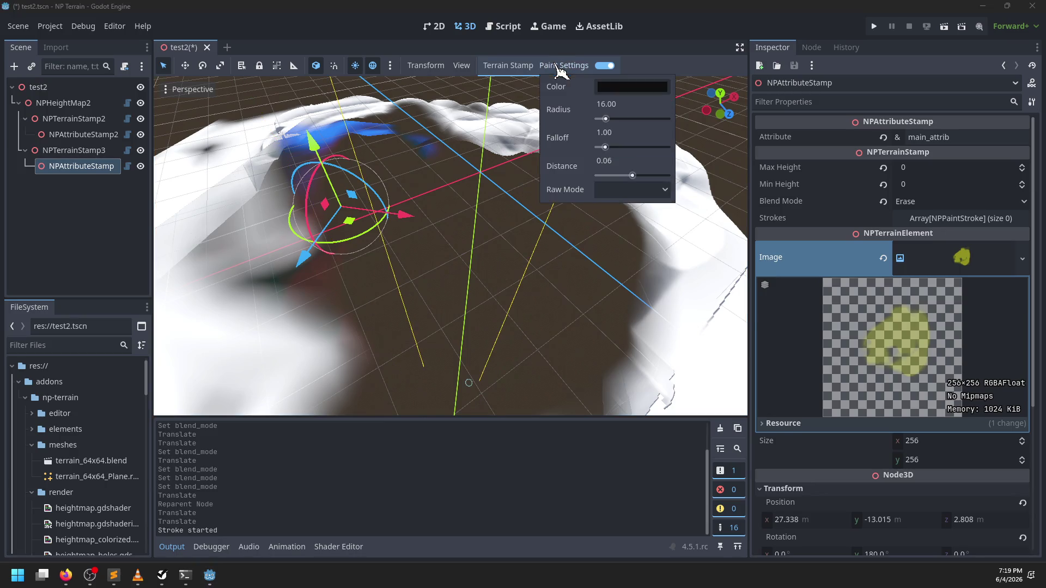
left_click(632, 194)
left_click(631, 206)
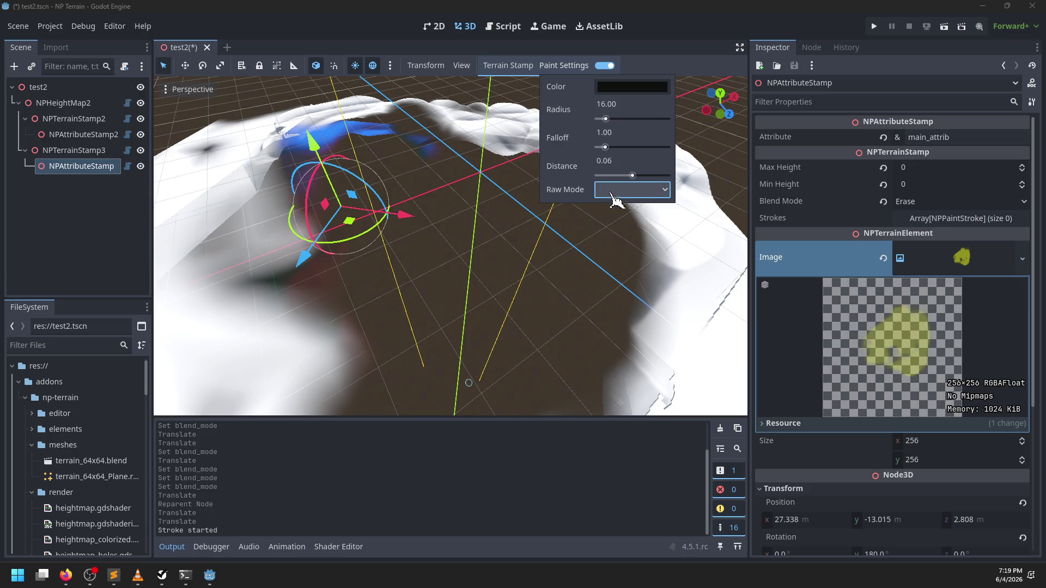
left_click(579, 72)
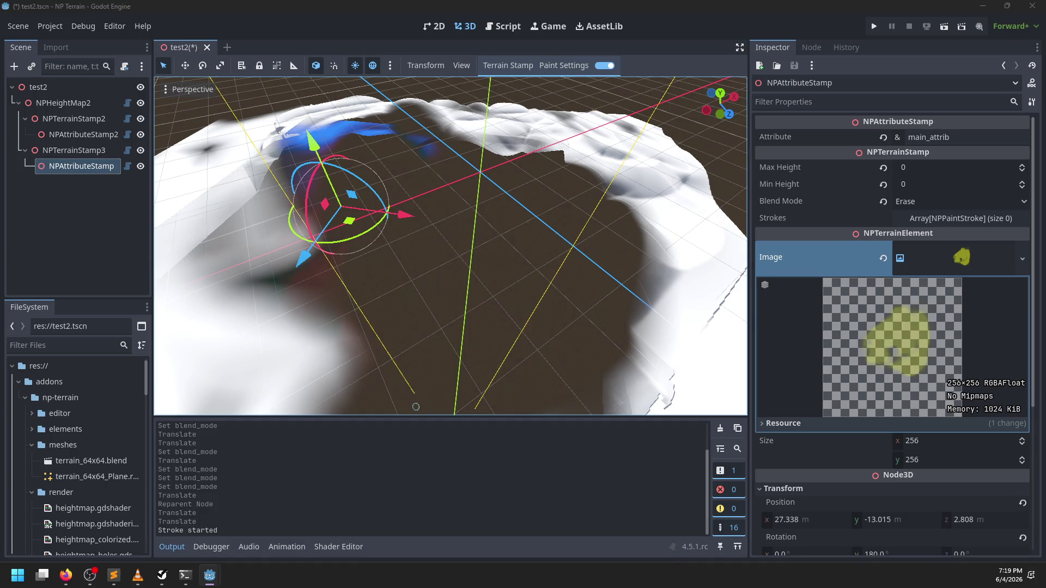
- From a more top-down view, paint further erase strokes, then turn terrain painting off
scroll(331, 187, "down", 5)
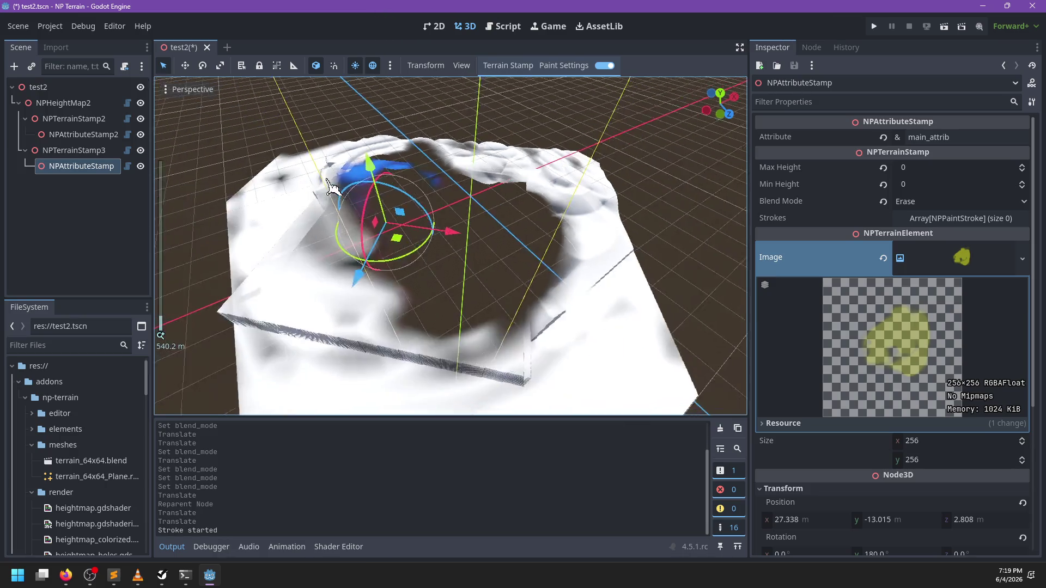
left_click_drag(330, 187, 81, 168)
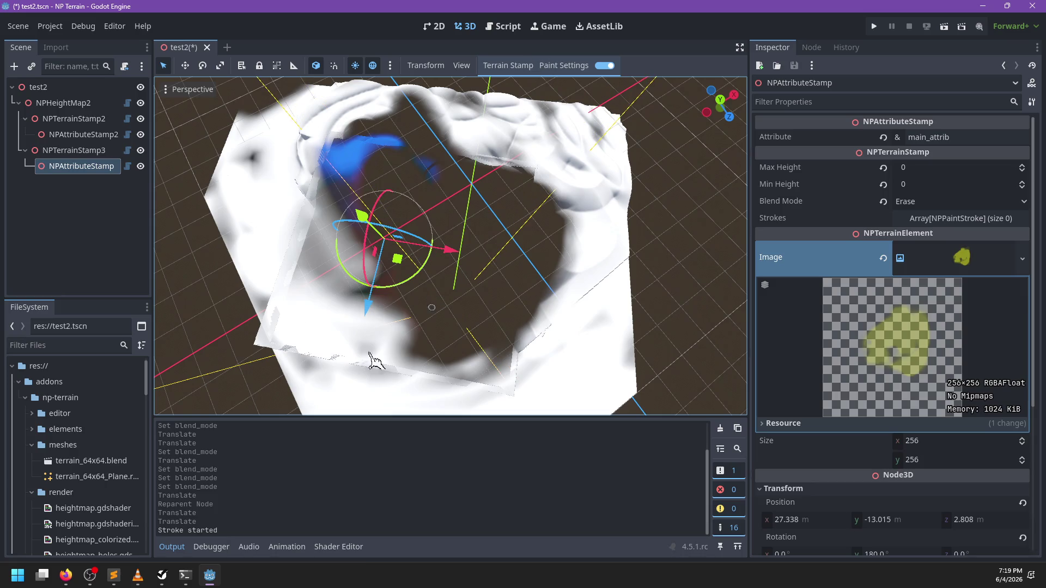
left_click_drag(478, 308, 486, 271)
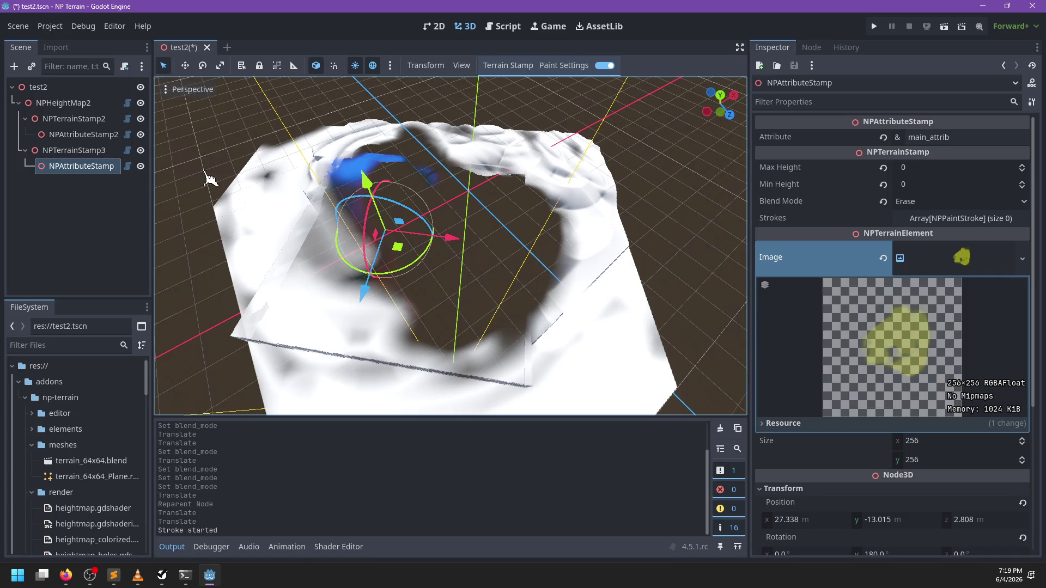
left_click(82, 167)
left_click(404, 256)
left_click(604, 65)
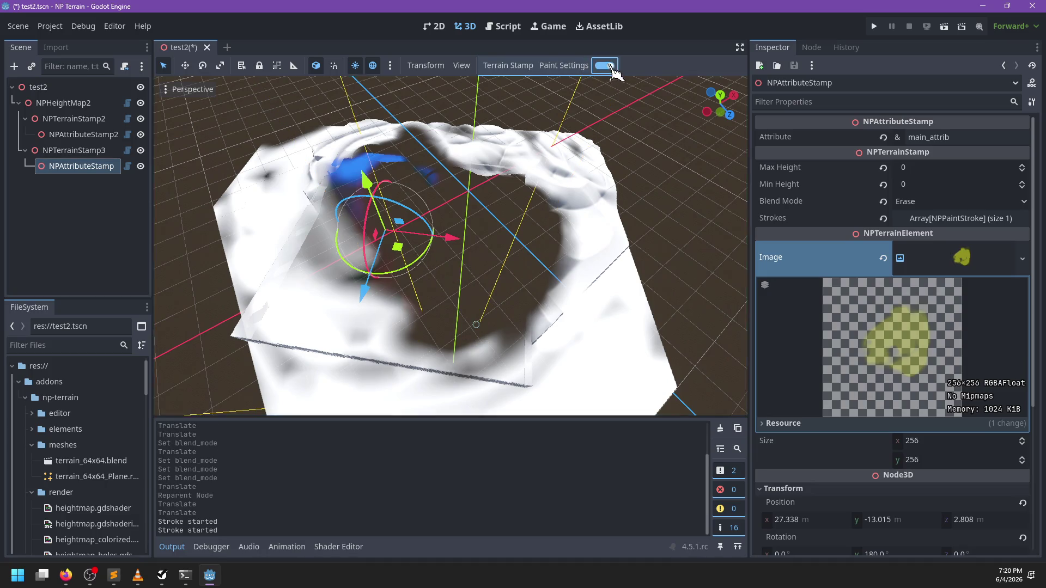
- Duplicate the attribute stamp, place the copy below NPAttributeStamp, set it to Add, and move it
mouse_move(415, 249)
left_mouse_down()
mouse_move(479, 273)
mouse_move(509, 253)
mouse_move(497, 367)
mouse_move(588, 267)
mouse_move(551, 150)
mouse_move(280, 158)
mouse_move(203, 263)
mouse_move(413, 322)
mouse_move(479, 296)
mouse_move(425, 299)
mouse_move(495, 345)
mouse_move(548, 194)
mouse_move(350, 175)
left_mouse_up()
key("ctrl+d")
left_click_drag(81, 185, 49, 166)
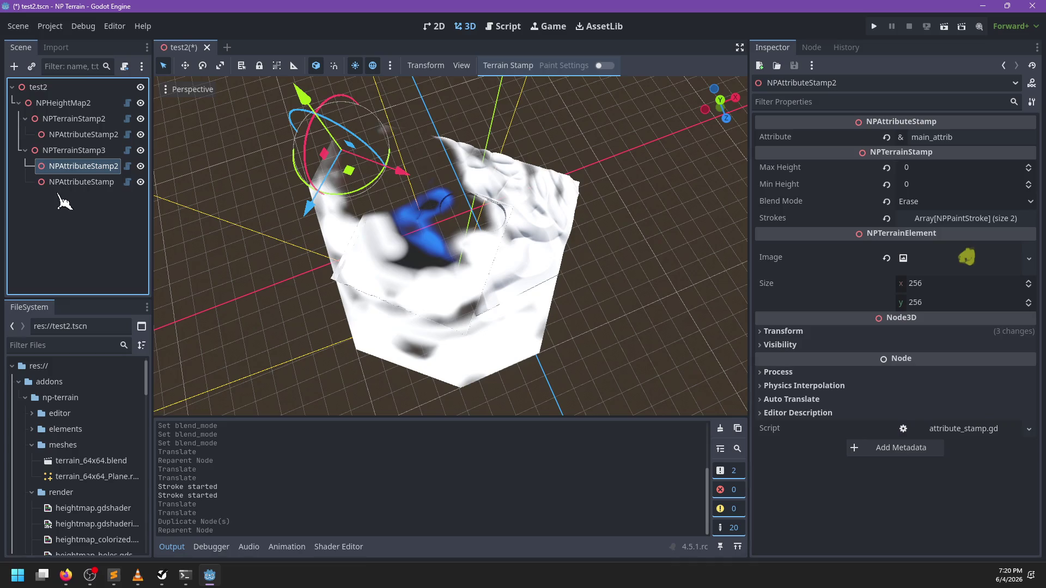
left_click_drag(85, 197, 82, 195)
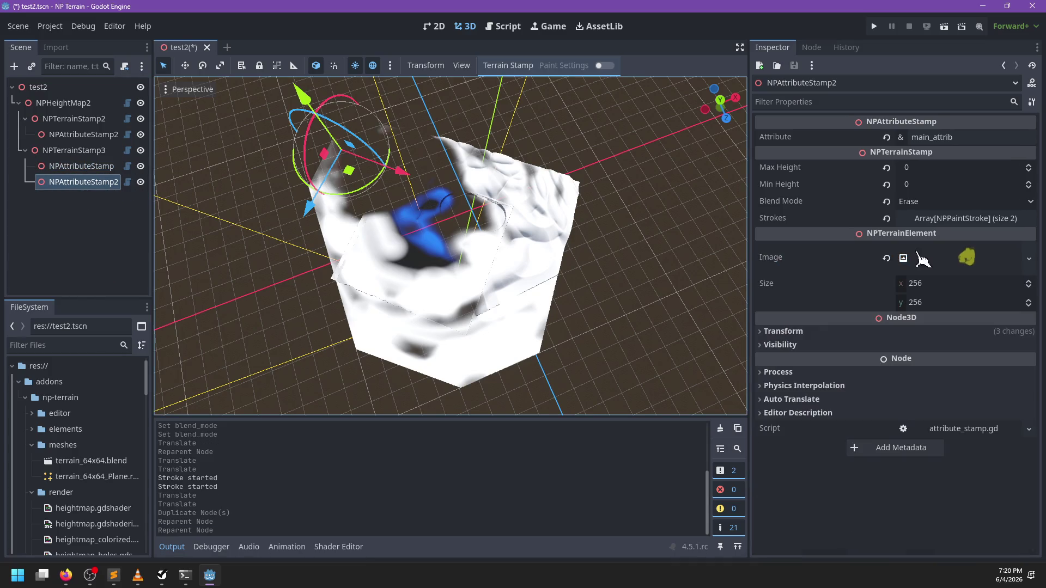
left_click(925, 201)
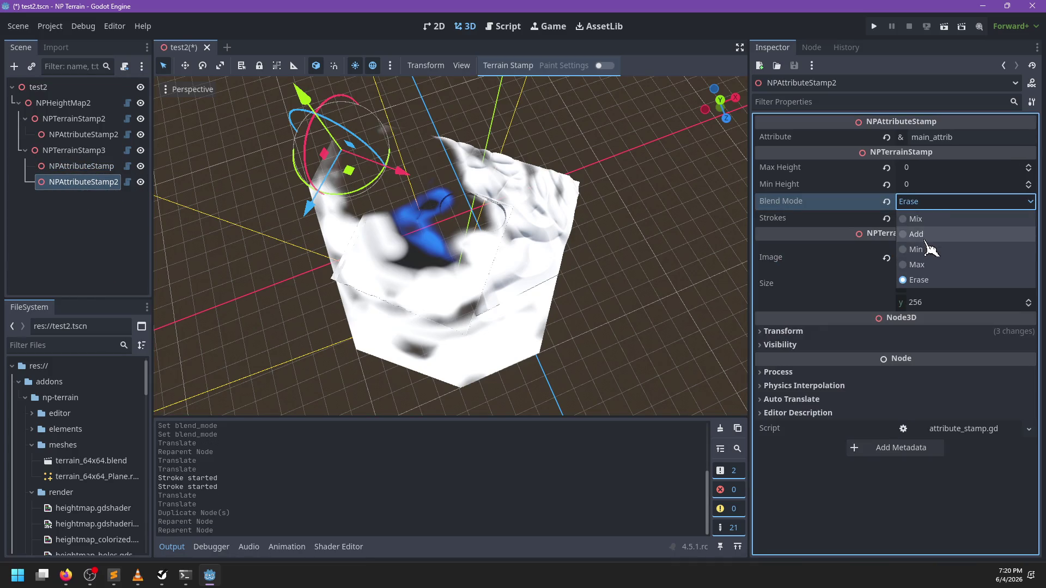
left_click(926, 235)
mouse_move(342, 177)
left_mouse_down()
mouse_move(397, 300)
mouse_move(499, 316)
mouse_move(490, 314)
mouse_move(563, 183)
mouse_move(477, 124)
mouse_move(465, 222)
mouse_move(361, 276)
mouse_move(603, 198)
mouse_move(478, 240)
mouse_move(443, 303)
mouse_move(509, 294)
mouse_move(459, 308)
mouse_move(467, 233)
mouse_move(490, 226)
mouse_move(490, 240)
mouse_move(436, 224)
left_mouse_up()
- Rotate NPTerrainStamp3 about 95 degrees onto the painted area and save the scene
scroll(545, 245, "down", 5)
left_click(87, 151)
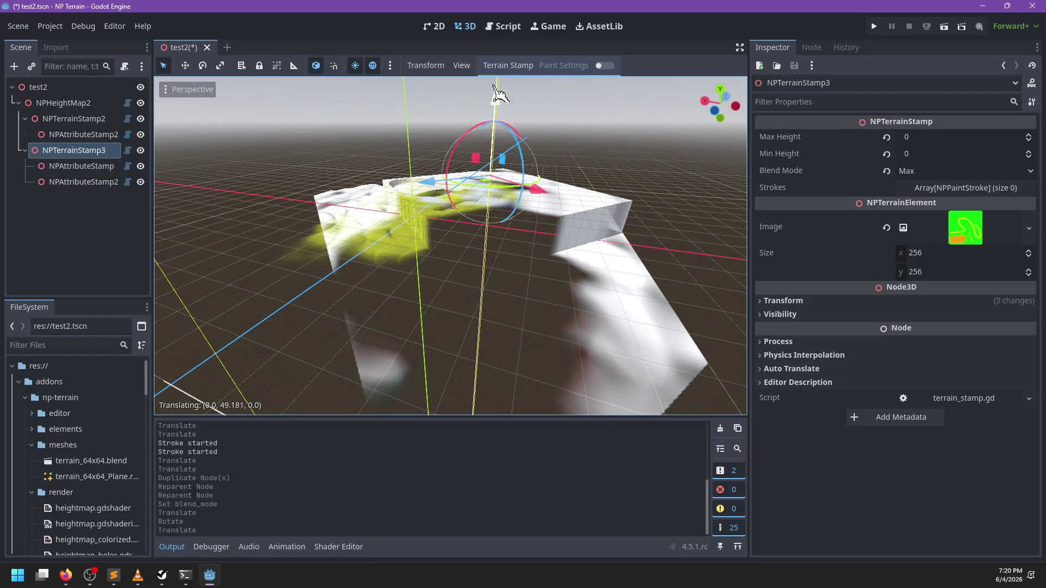
mouse_move(511, 236)
left_mouse_down()
mouse_move(463, 256)
mouse_move(410, 248)
mouse_move(427, 354)
mouse_move(510, 338)
mouse_move(469, 284)
mouse_move(427, 322)
left_mouse_up()
key("ctrl+s")
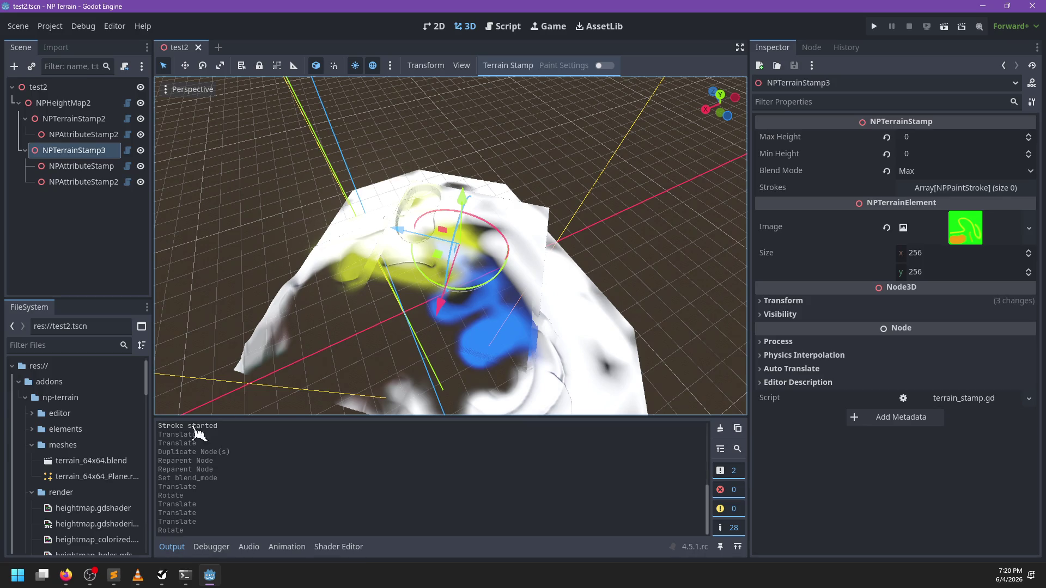
- In Sublime Text, open stroke_mix_height.glsl and stroke_mix_rgba.glsl, placing the caret at line 6
left_click(115, 582)
scroll(500, 186, "up", 20)
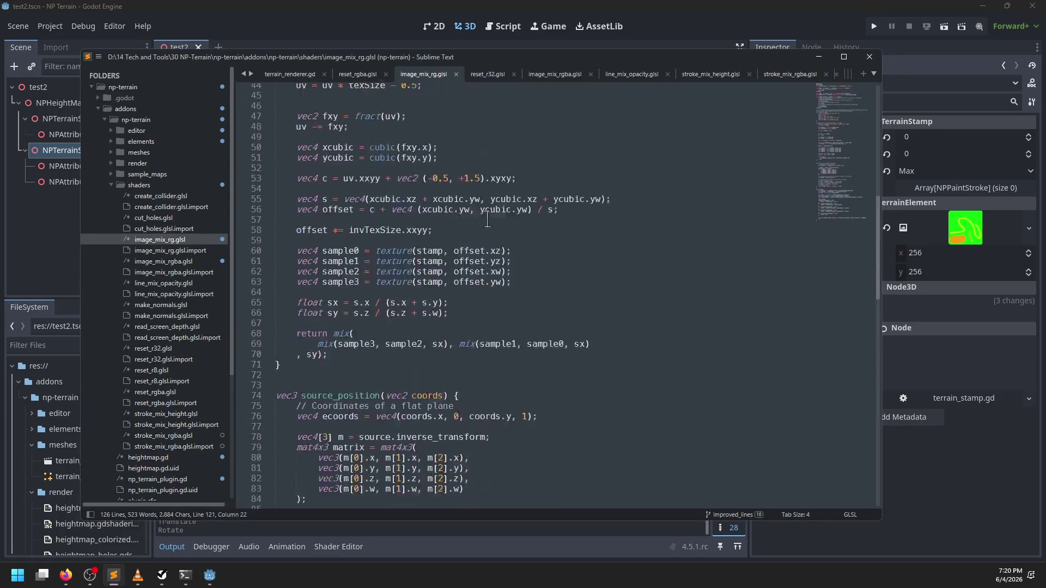
left_click(707, 79)
left_click(790, 76)
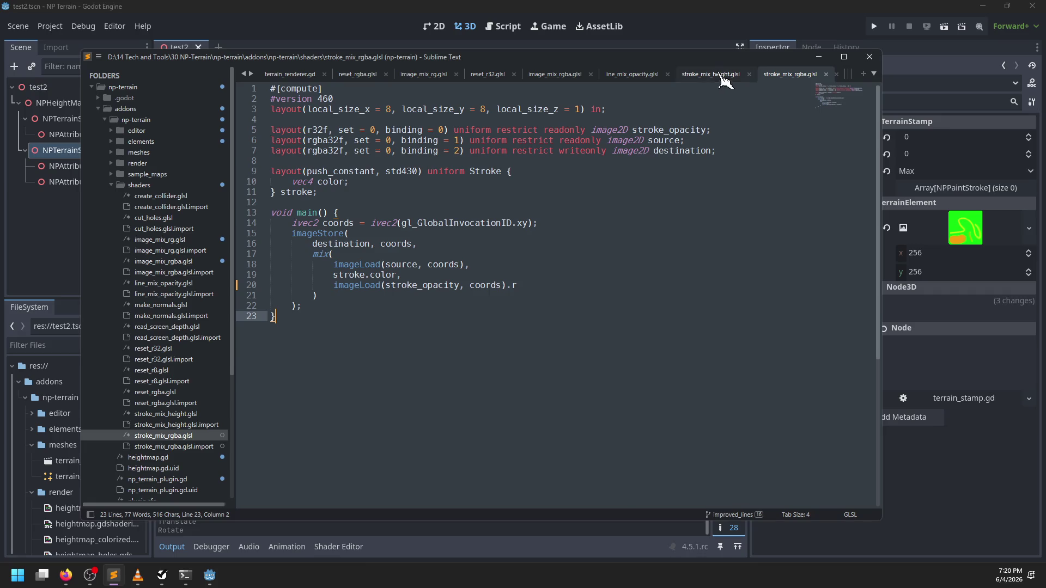
left_click(715, 76)
left_click(709, 137)
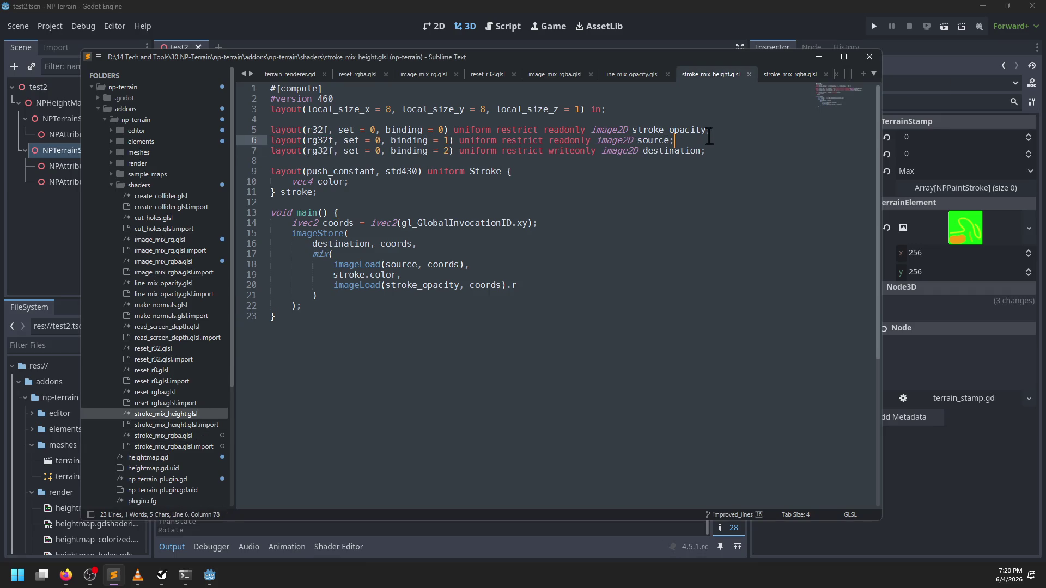
- Compare stroke_mix_height.glsl with stroke_mix_rgba.glsl and make_normals.glsl, then return to Godot's plugin script
left_click(784, 74)
left_click(548, 77)
left_click(624, 77)
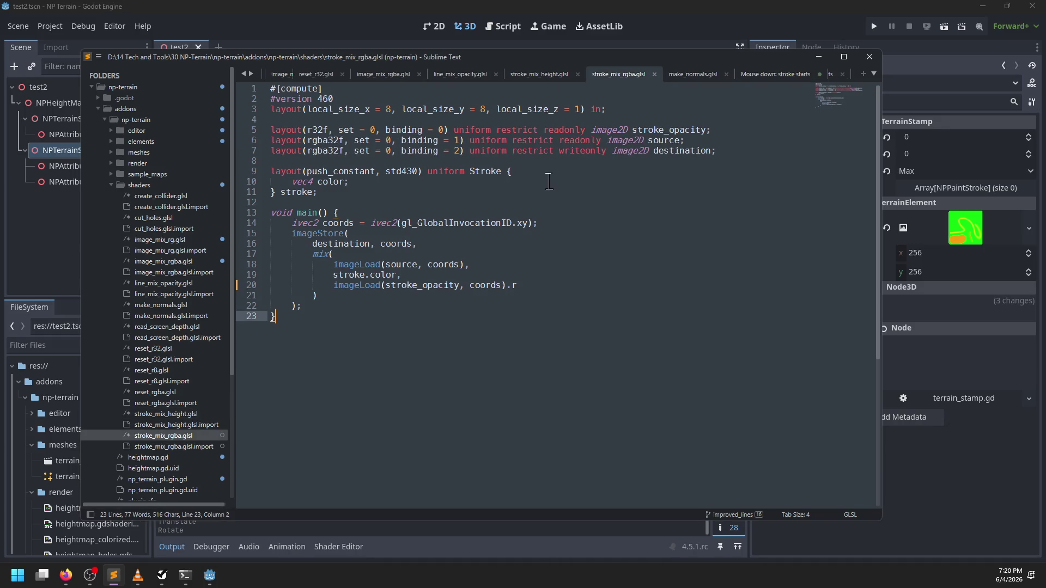
left_click(670, 75)
left_click(629, 76)
left_click(545, 81)
left_click(624, 76)
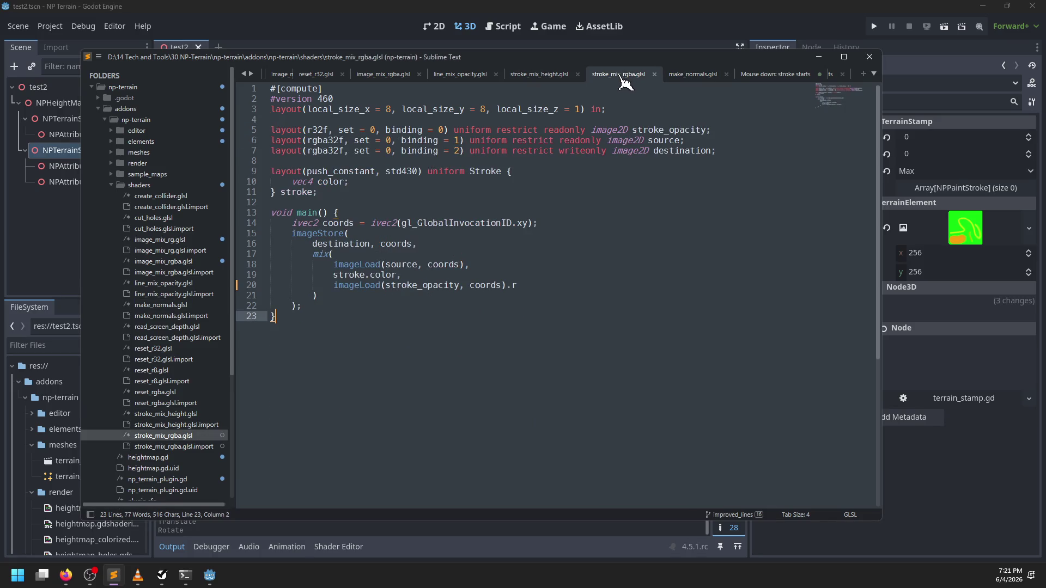
left_click(556, 79)
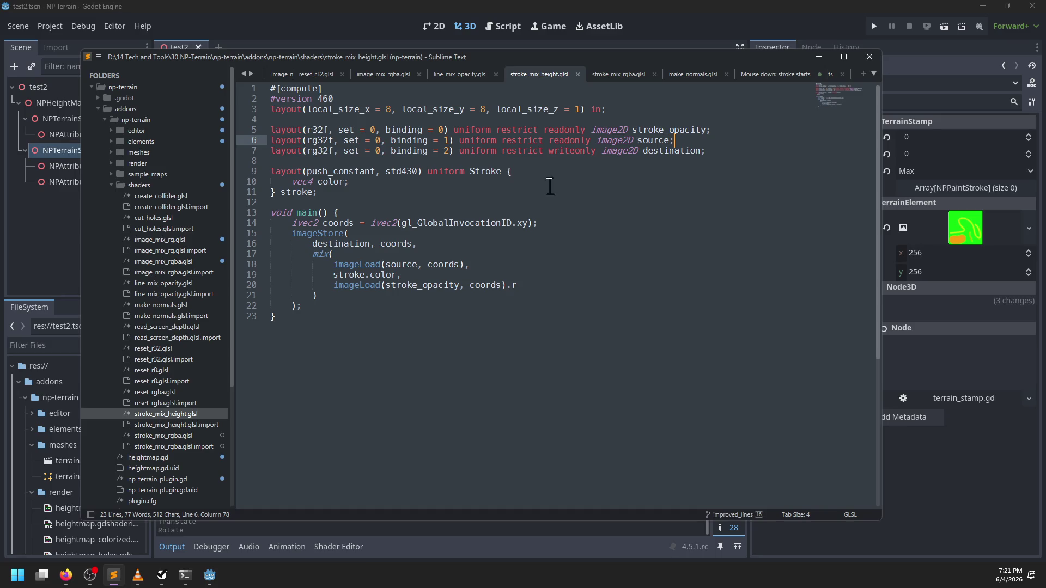
left_click(504, 27)
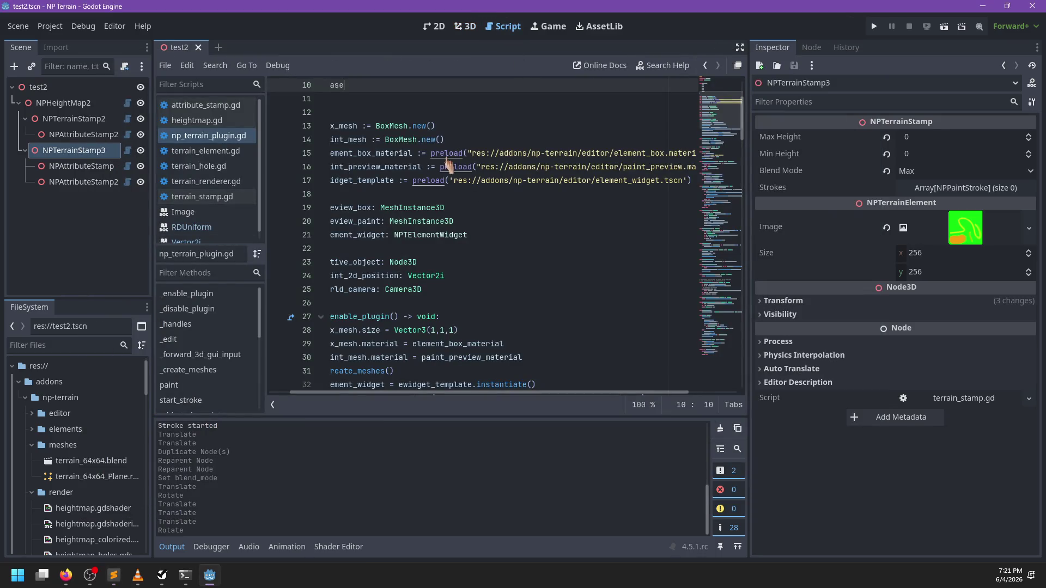
- Search for '.g', then search terrain_renderer.gd for 'glsl' to find the shader loads
left_click(515, 262)
key("ctrl+f")
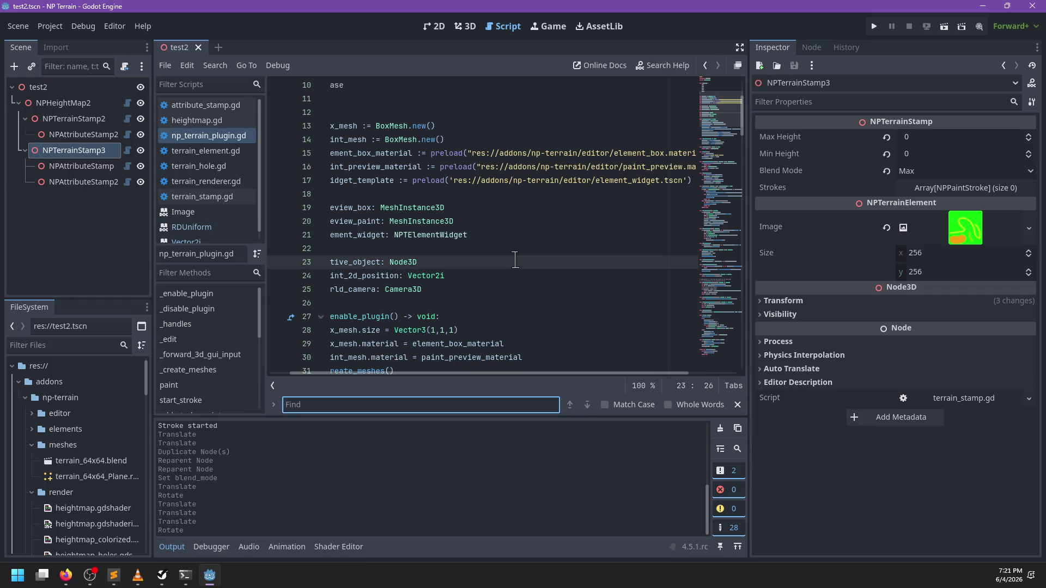
type(".gsk")
key("Escape")
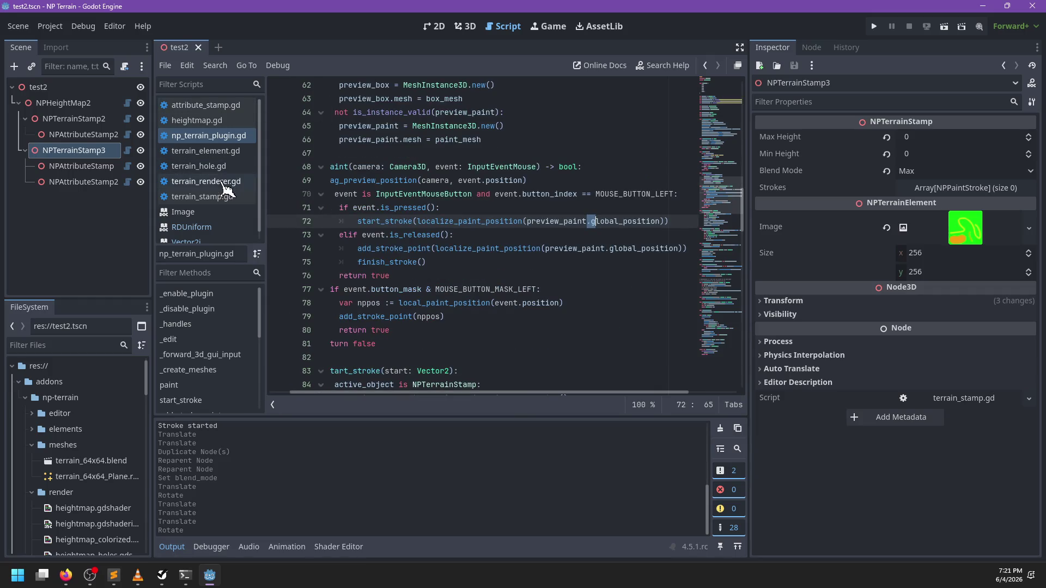
left_click(226, 189)
key("ctrl+f")
type("glsl")
key("Escape")
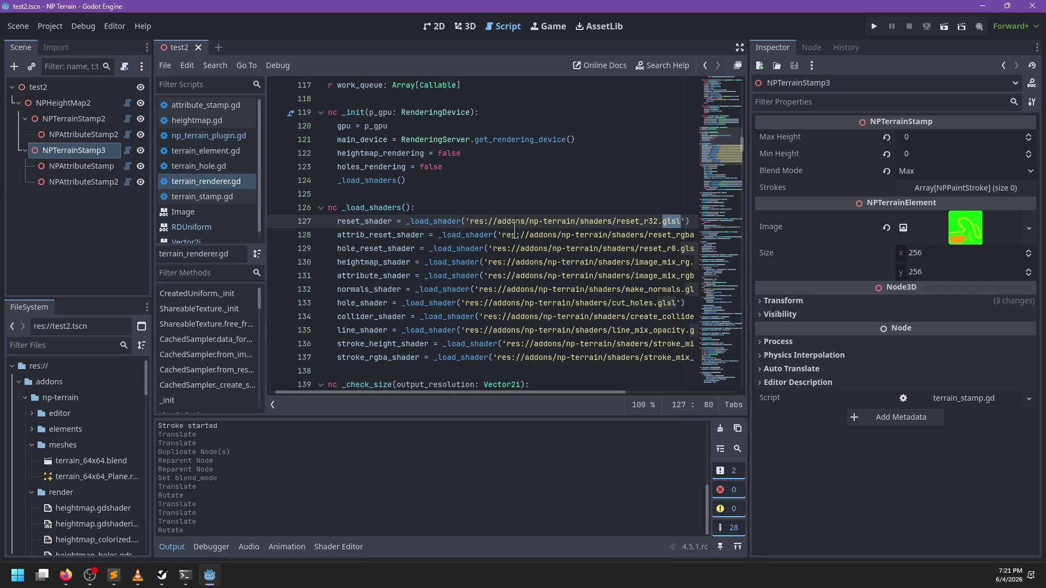
- Follow _load_shader to its definition and open the get_spirv documentation
left_click(466, 235, "ctrl")
scroll(466, 234, "down", 4)
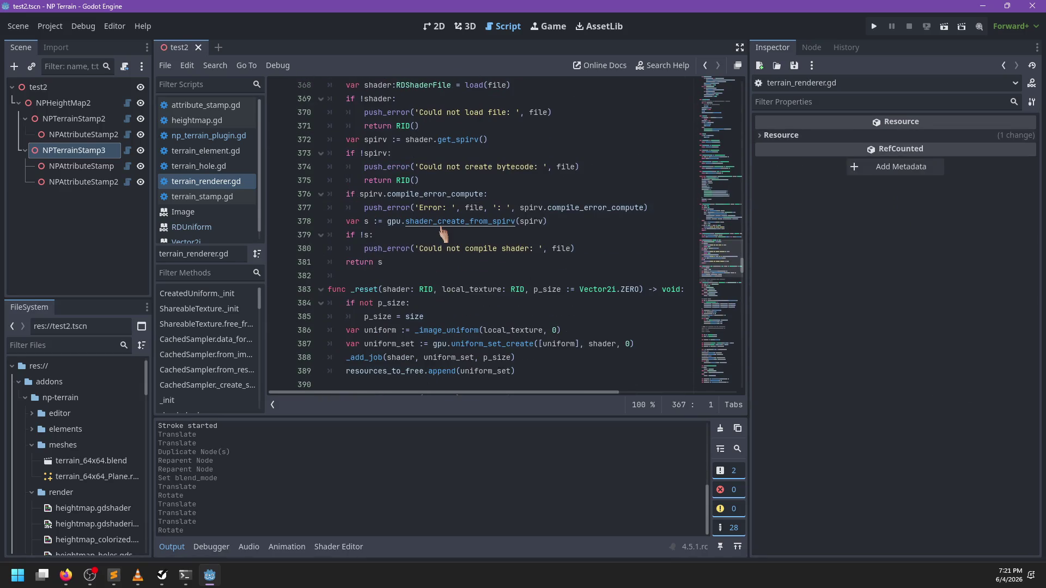
scroll(446, 229, "up", 2)
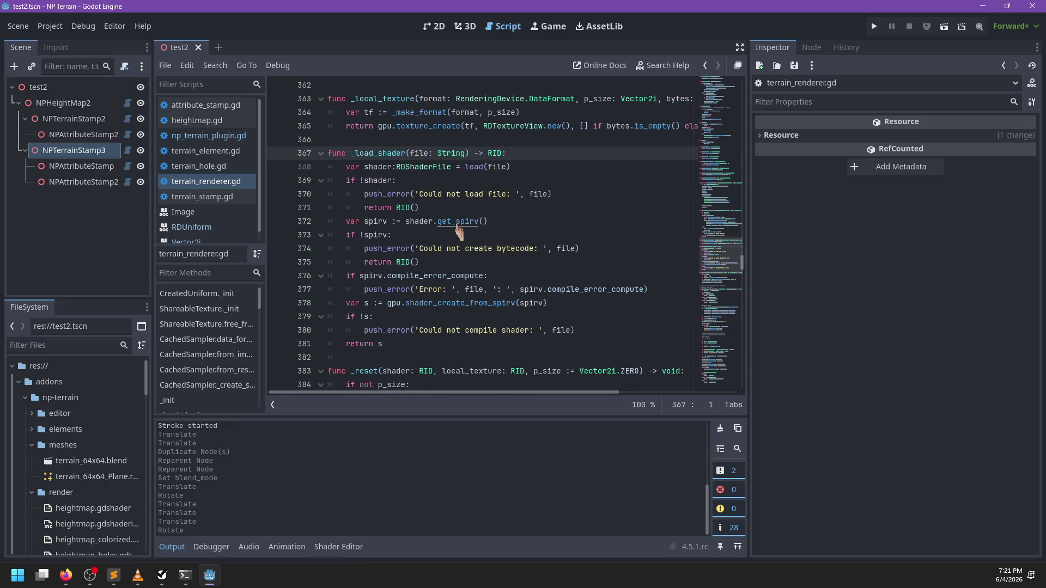
left_click(459, 223, "ctrl")
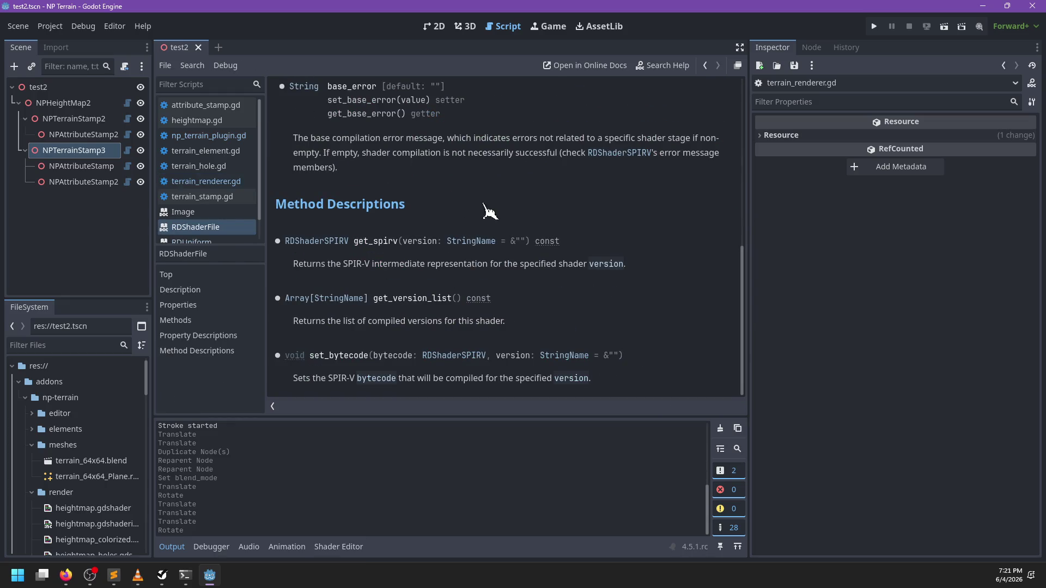
scroll(487, 209, "up", 5)
scroll(487, 209, "up", 3)
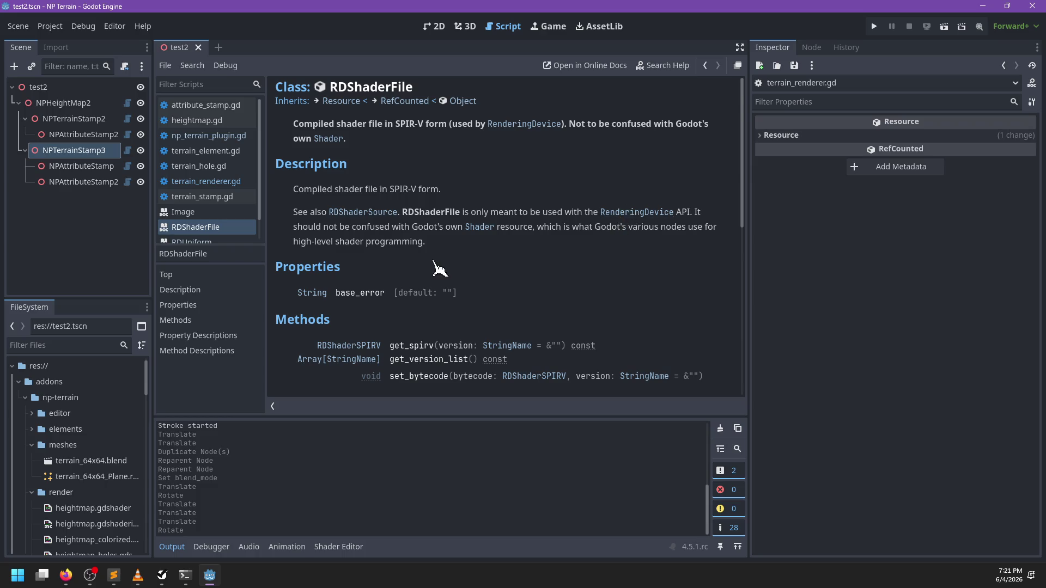
scroll(440, 268, "down", 2)
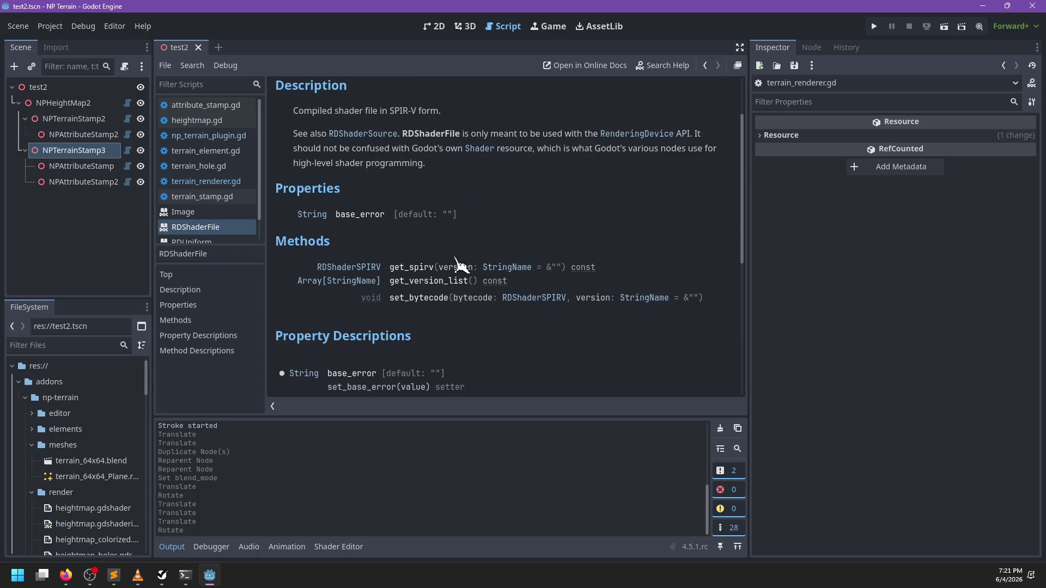
- Read the RDShaderFile get_version_list description, then return to Sublime Text
left_click(400, 284)
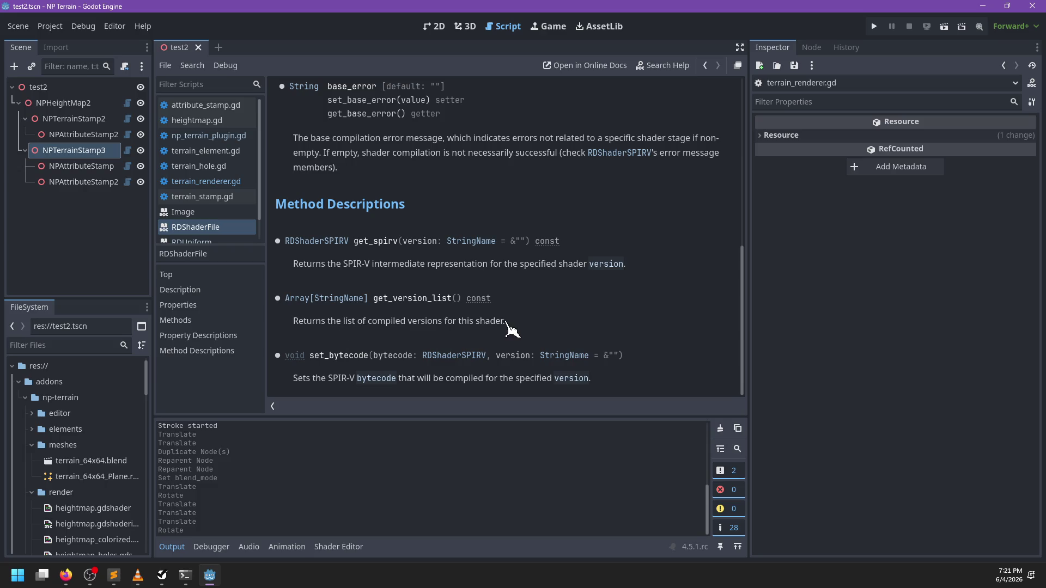
scroll(510, 329, "up", 4)
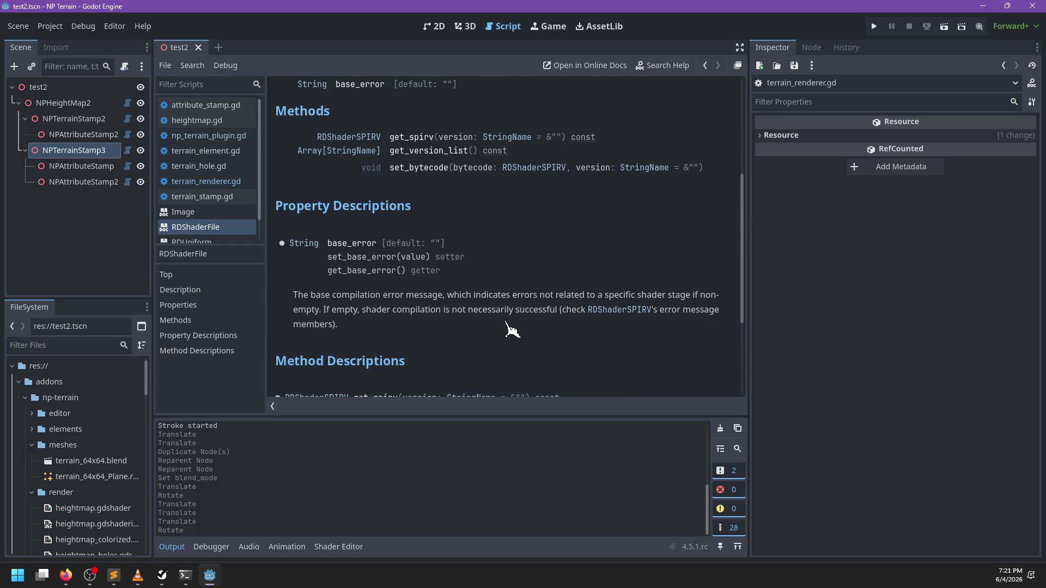
scroll(511, 329, "up", 5)
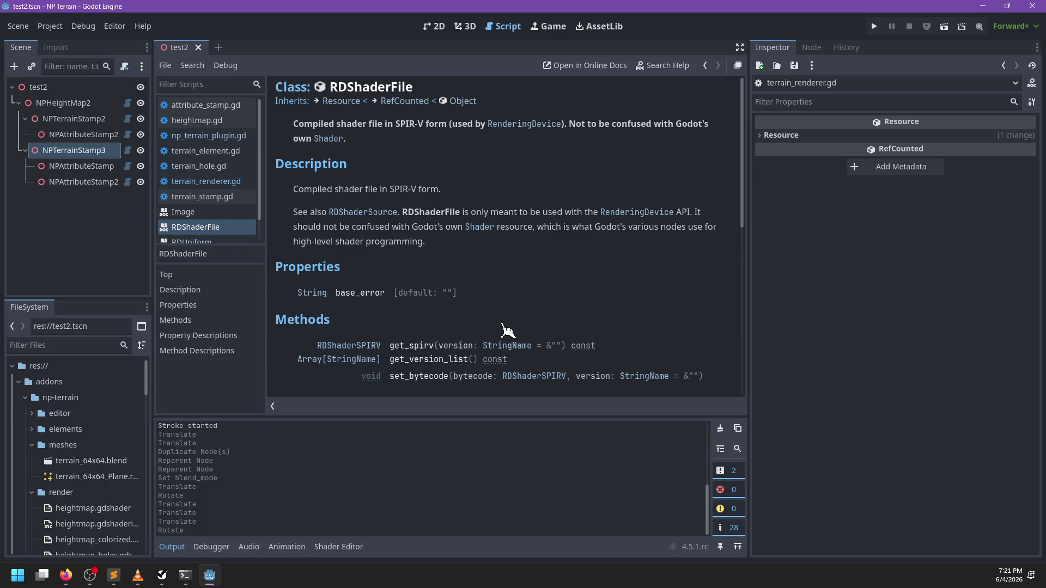
key("alt+Tab")
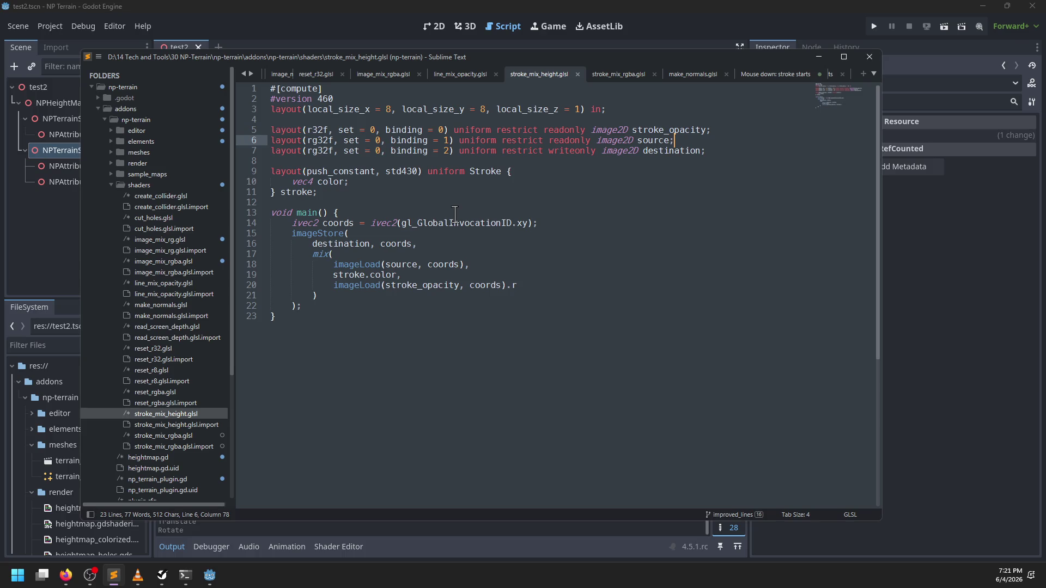
- In stroke_mix_rgba.glsl, declare a result variable on line 15, mix with result, and save
left_click(604, 75)
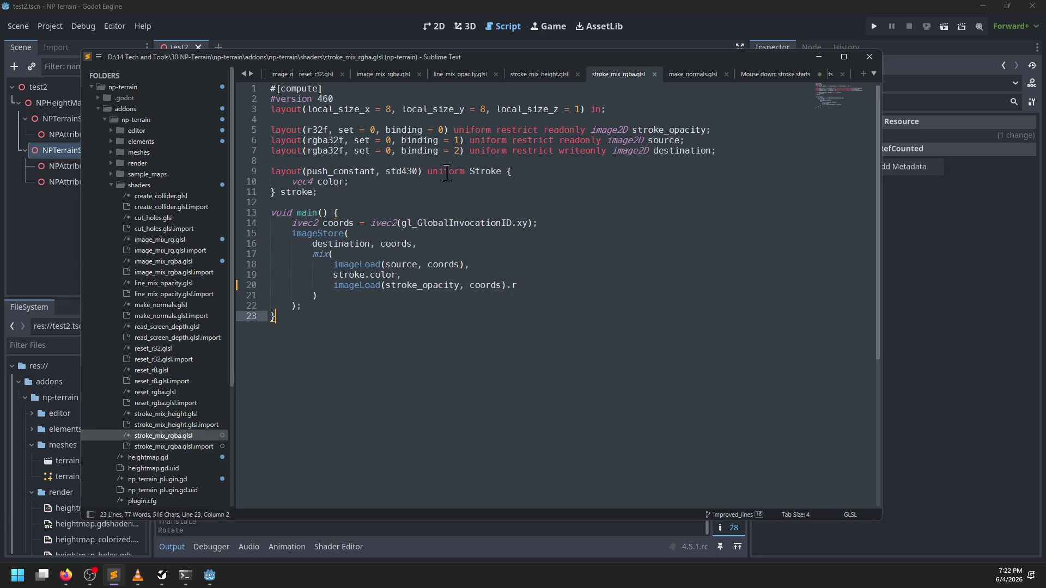
left_click(576, 218)
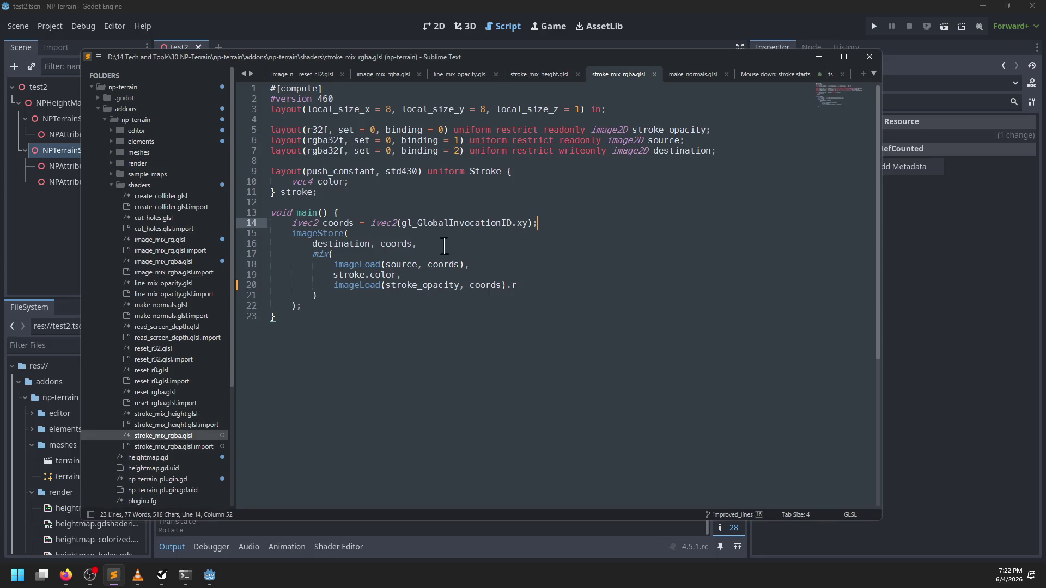
key("Return")
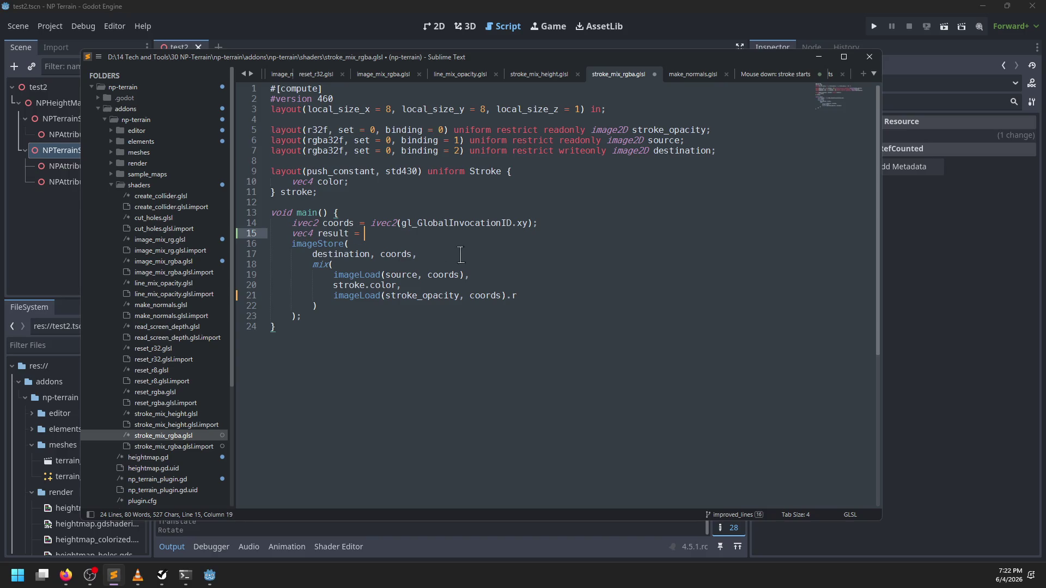
mouse_move(464, 275)
left_mouse_down()
mouse_move(340, 284)
mouse_move(335, 275)
left_mouse_up()
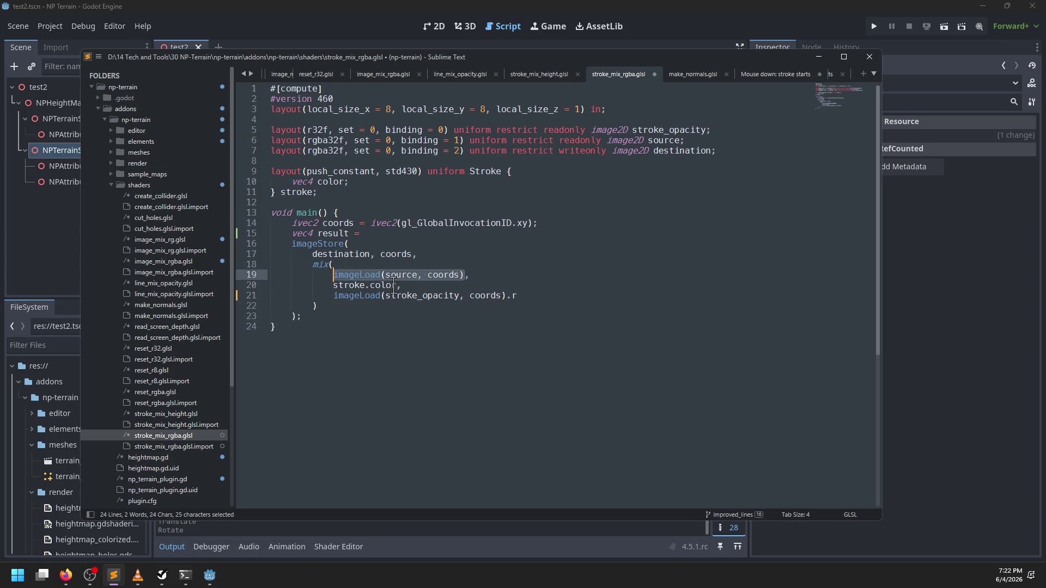
left_click(383, 234)
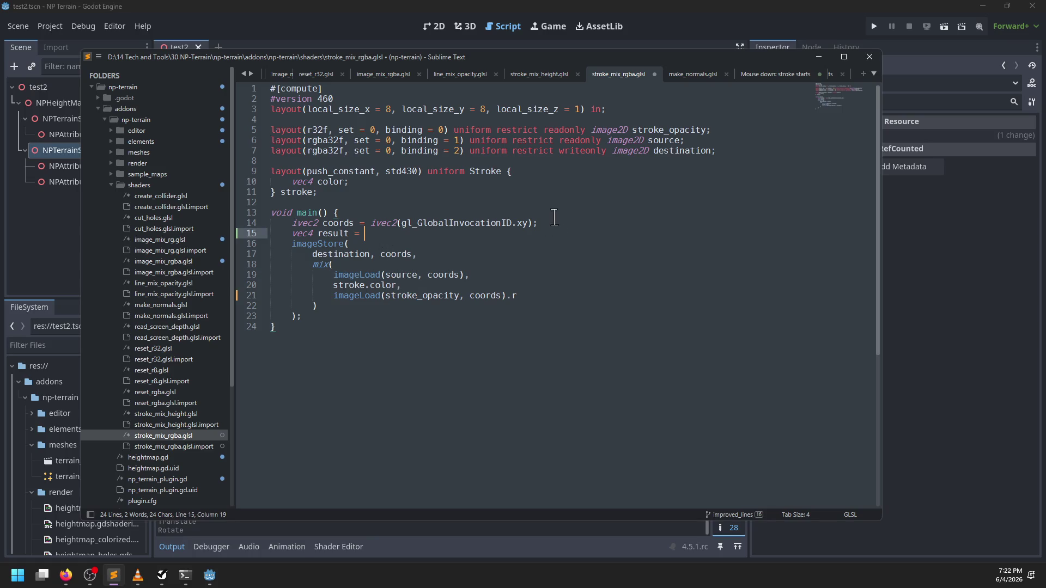
type("roke.color;")
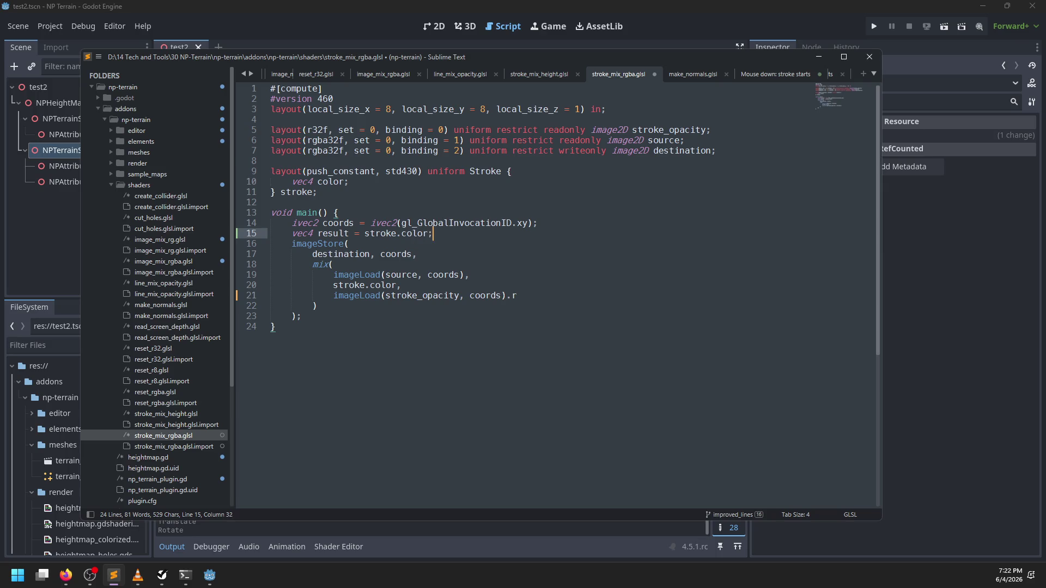
key("Return")
left_click_drag(396, 297, 333, 297)
type("result,")
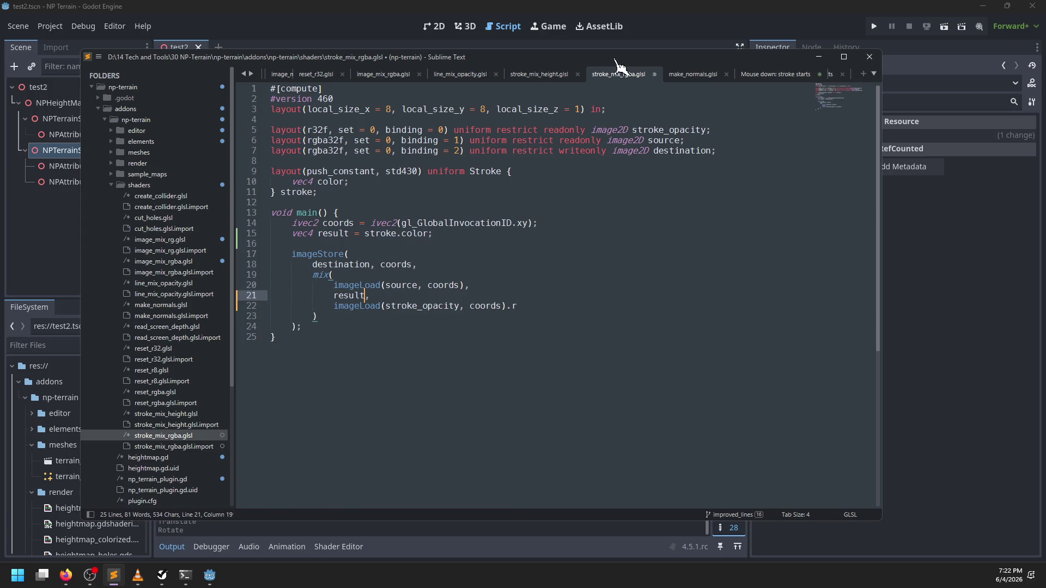
key("ctrl+s")
- Add 'vec4 result = stroke.color;' to stroke_mix_height.glsl, use result in mix(), and save
left_click(539, 74)
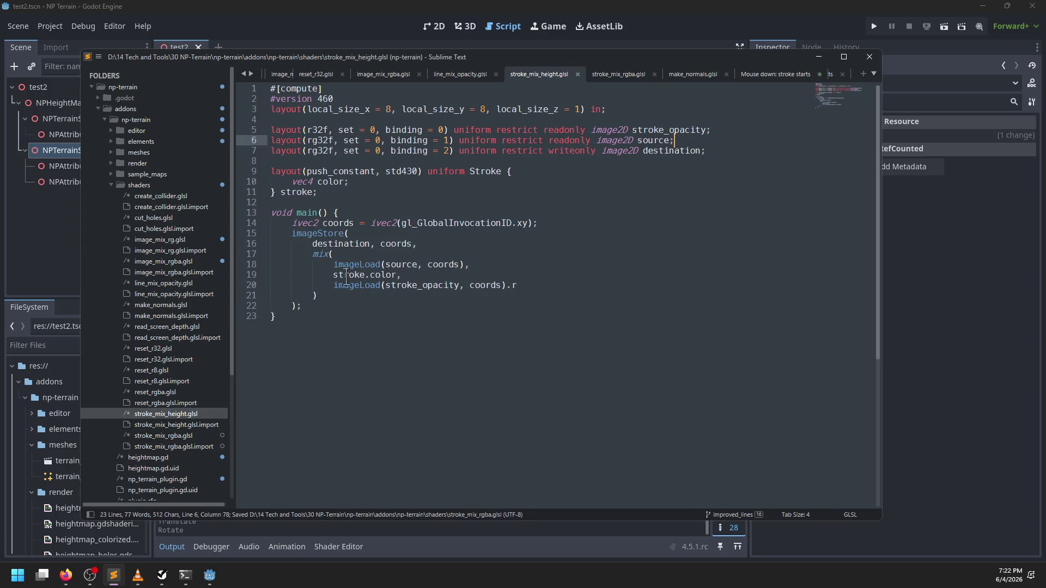
left_click(582, 222)
key("Return")
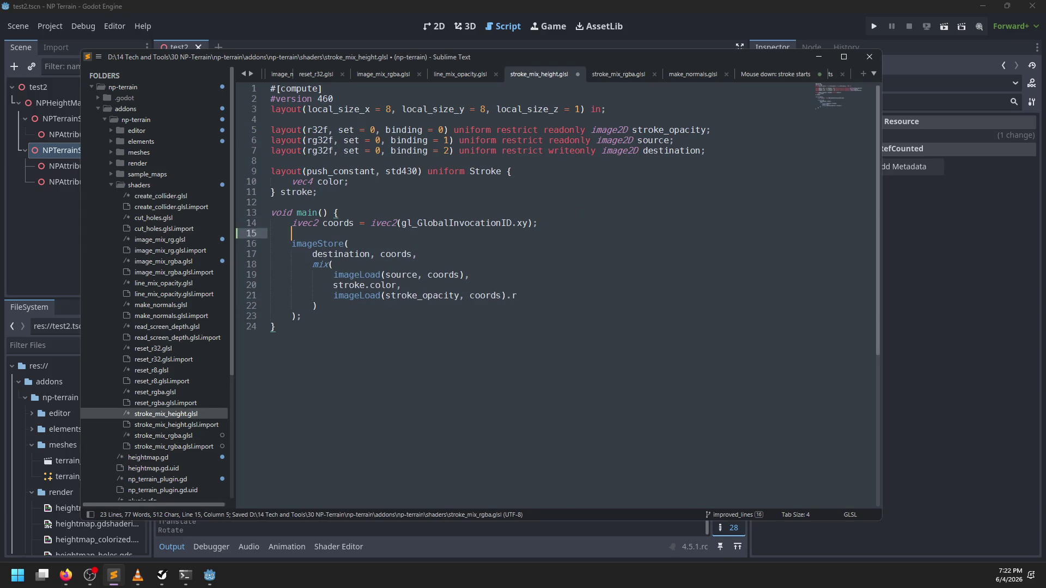
type("3")
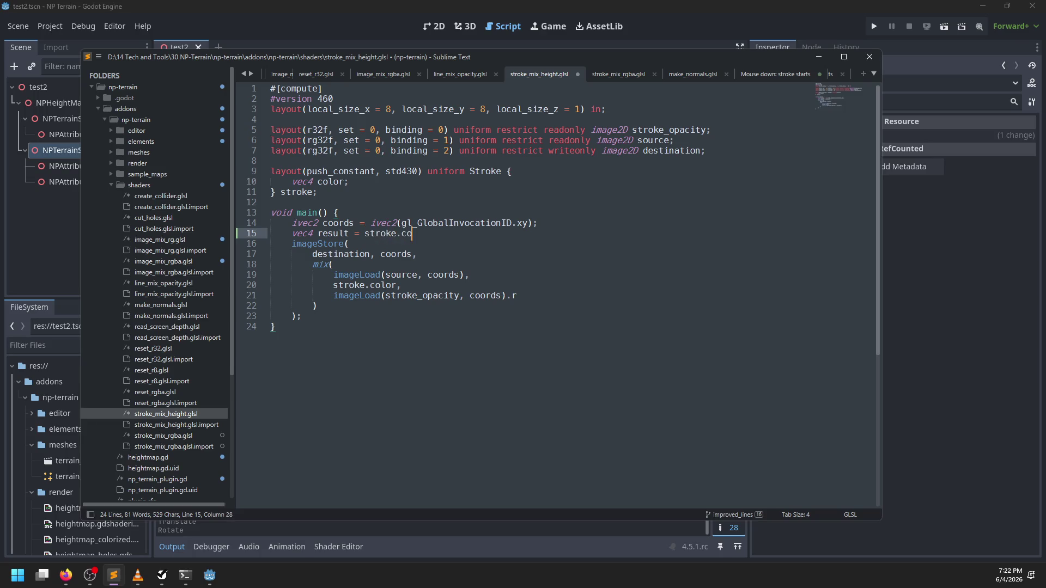
left_click(396, 286)
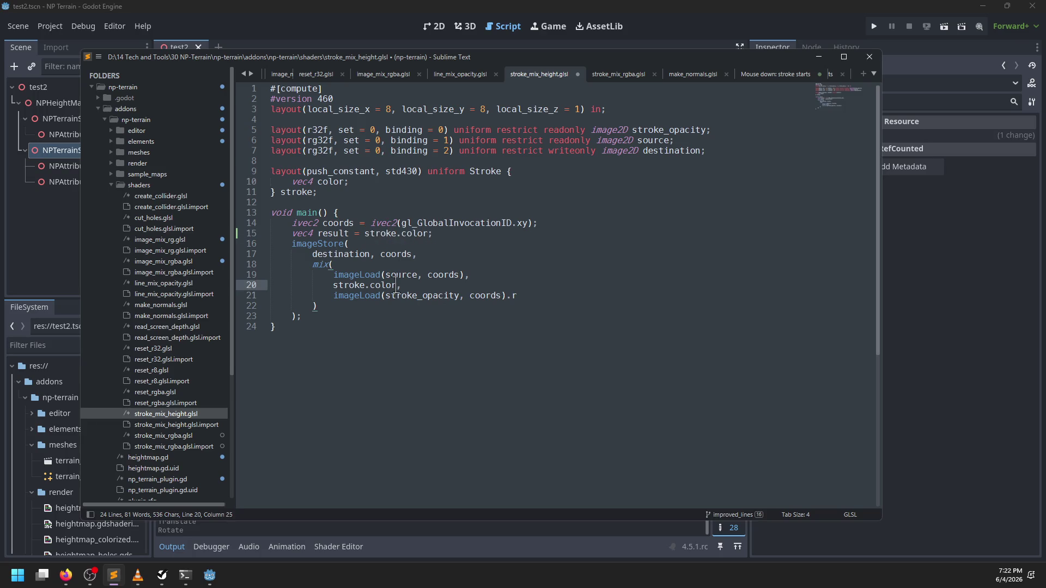
key("BackSpace")
key("BackSpace")
key("BackSpace")
key("ctrl+s")
left_click(310, 7)
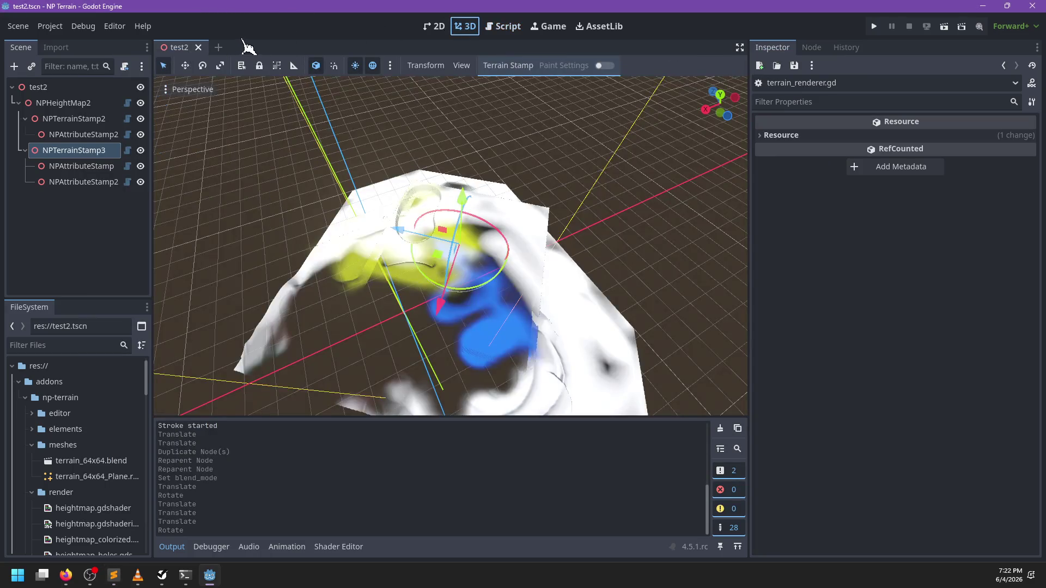
- Close and reopen test2.tscn, then select NPAttributeStamp2
left_click(198, 47)
scroll(103, 480, "down", 10)
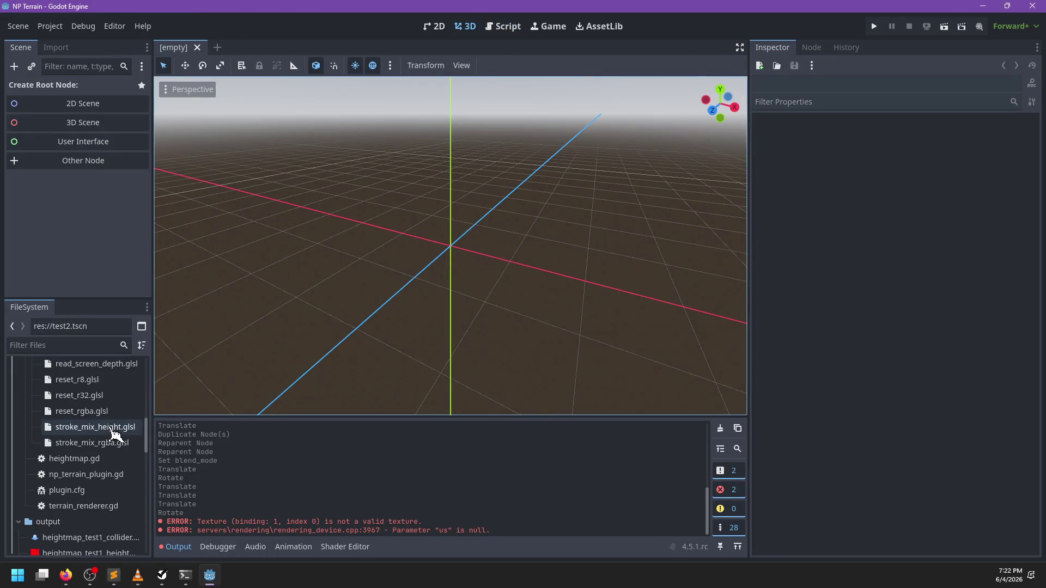
scroll(147, 491, "down", 5)
scroll(82, 523, "down", 5)
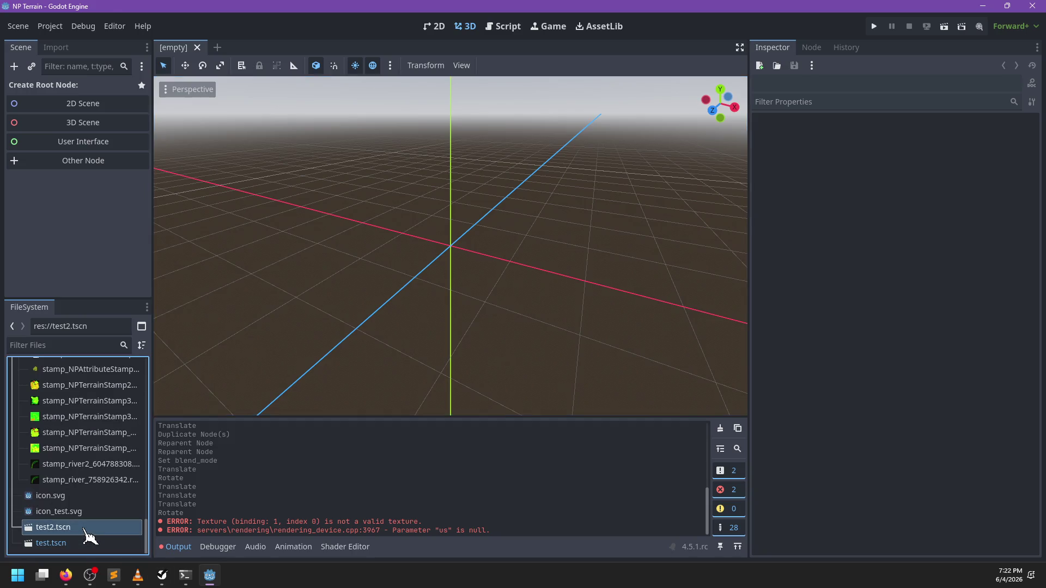
double_click(82, 527)
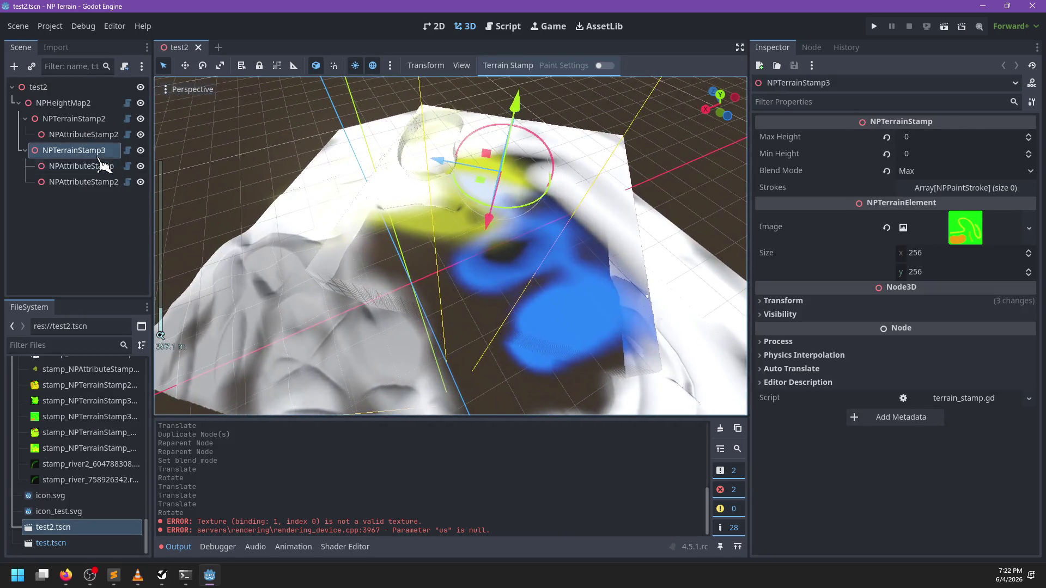
left_click(76, 167)
mouse_move(278, 251)
left_mouse_down()
mouse_move(451, 294)
mouse_move(345, 257)
left_mouse_up()
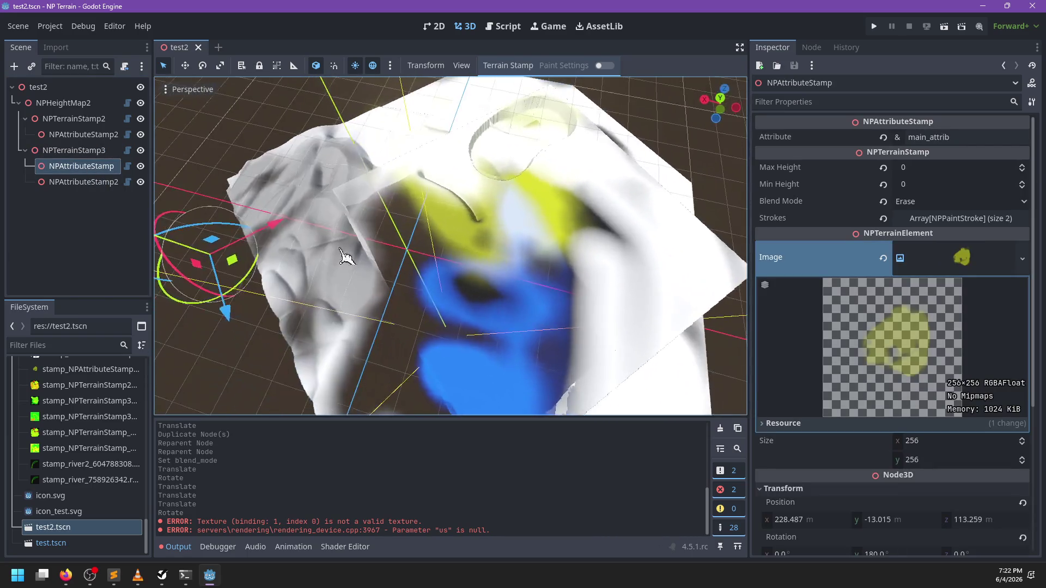
left_click(83, 182)
- Enable stamp painting, set the brush colour to red, and paint a stroke across the terrain
left_click(604, 66)
scroll(517, 286, "up", 3)
left_click_drag(517, 286, 381, 261)
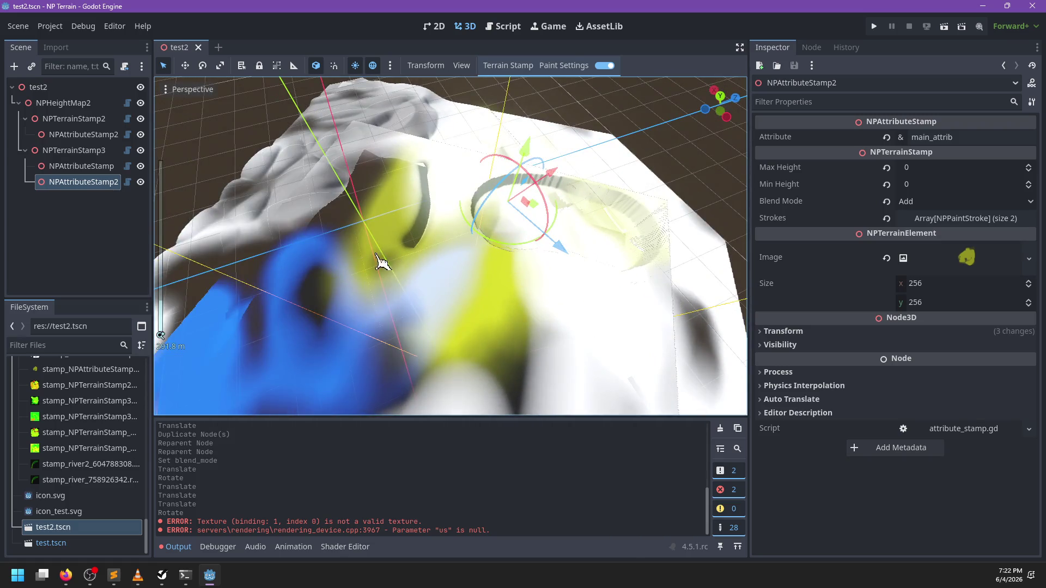
left_click_drag(201, 254, 354, 218)
left_click(564, 66)
left_click(623, 89)
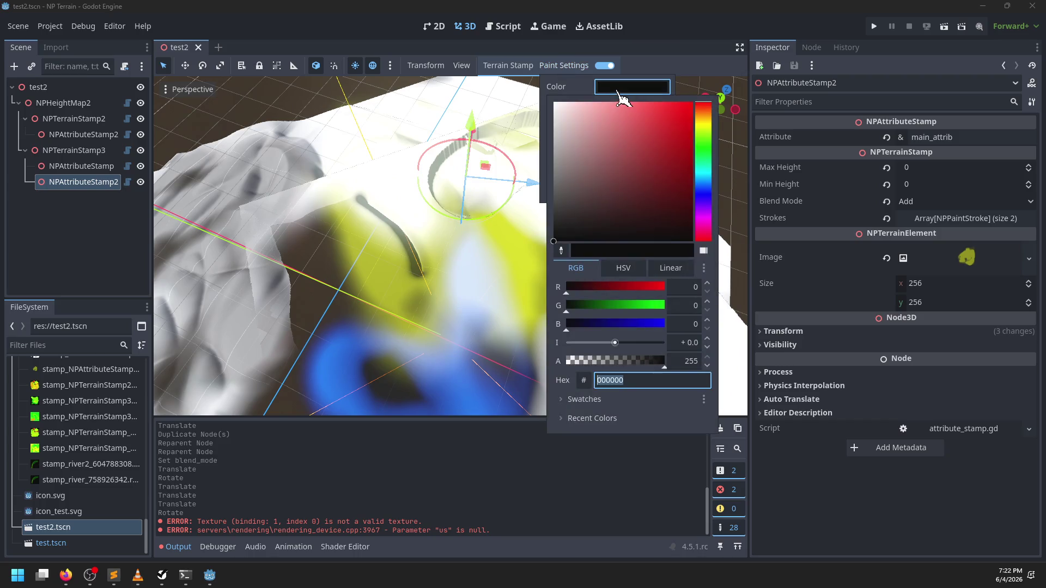
left_click(685, 158)
left_click(401, 273)
mouse_move(402, 273)
left_mouse_down()
mouse_move(381, 338)
mouse_move(329, 306)
mouse_move(346, 205)
mouse_move(320, 280)
mouse_move(467, 297)
mouse_move(473, 336)
left_mouse_up()
scroll(509, 260, "down", 5)
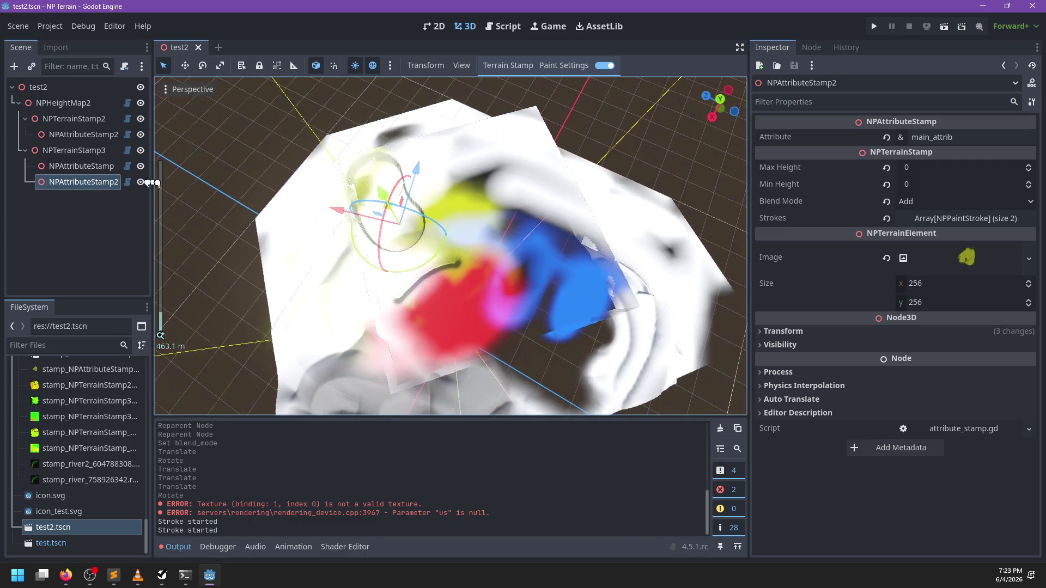
- Select NPTerrainStamp3, set a yellow brush colour, and paint two strokes over the terrain
left_click(81, 150)
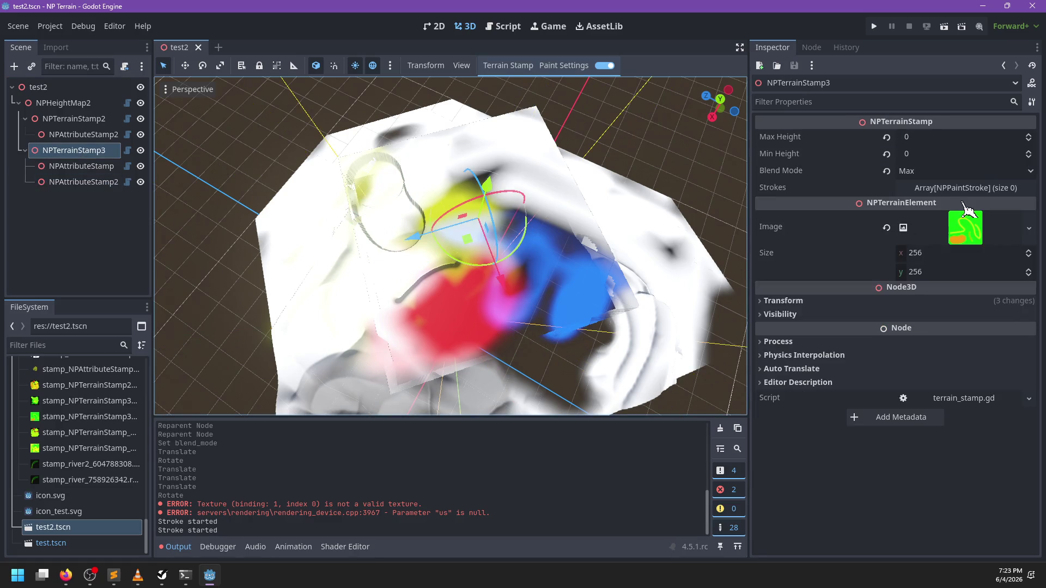
left_click(582, 66)
left_click(581, 66)
left_click(583, 66)
left_click(621, 89)
left_click_drag(706, 155, 707, 131)
left_click(443, 251)
mouse_move(442, 252)
left_mouse_down()
mouse_move(491, 311)
mouse_move(559, 305)
mouse_move(559, 297)
mouse_move(561, 315)
mouse_move(514, 280)
mouse_move(498, 218)
mouse_move(447, 169)
left_mouse_up()
mouse_move(579, 253)
left_mouse_down()
mouse_move(616, 350)
mouse_move(514, 292)
mouse_move(532, 355)
mouse_move(439, 322)
mouse_move(518, 292)
mouse_move(616, 325)
mouse_move(512, 285)
left_mouse_up()
- Darken the brush colour, enlarge radius and falloff, and paint a dark stroke
left_click(566, 66)
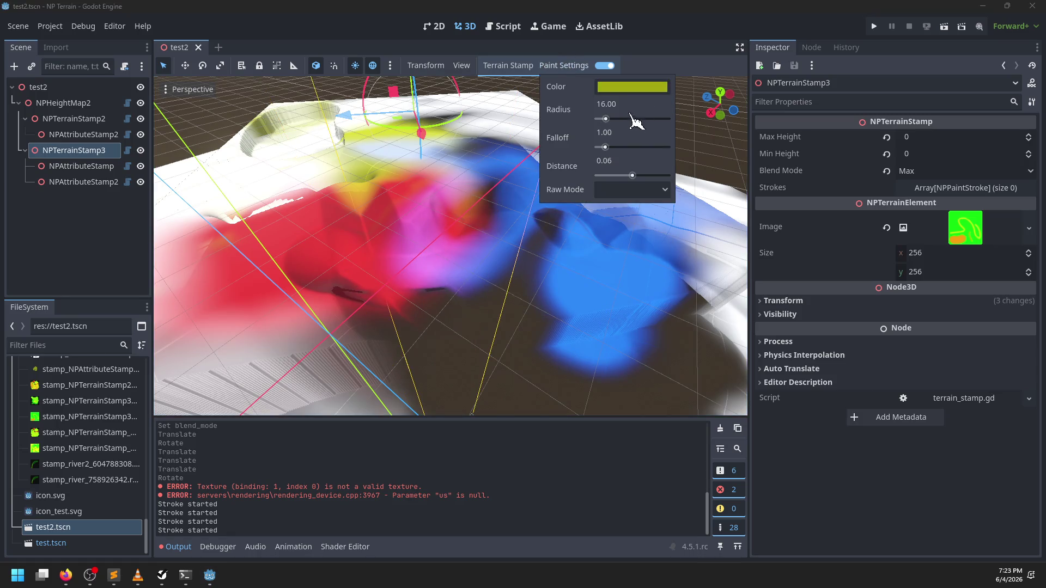
left_click(632, 86)
left_click_drag(703, 127, 695, 241)
mouse_move(416, 222)
left_mouse_down()
mouse_move(477, 279)
mouse_move(458, 256)
left_mouse_up()
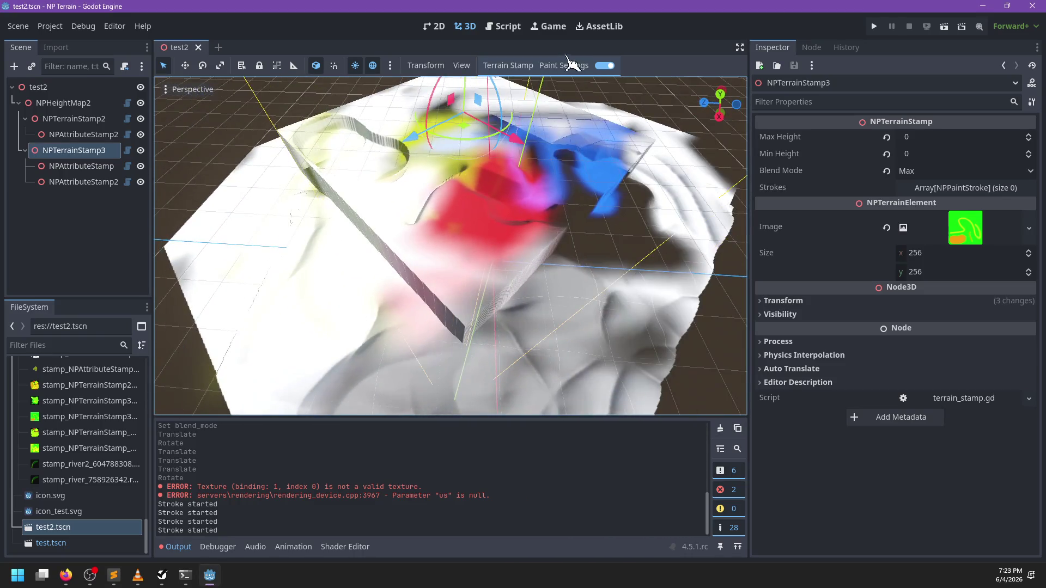
left_click(564, 66)
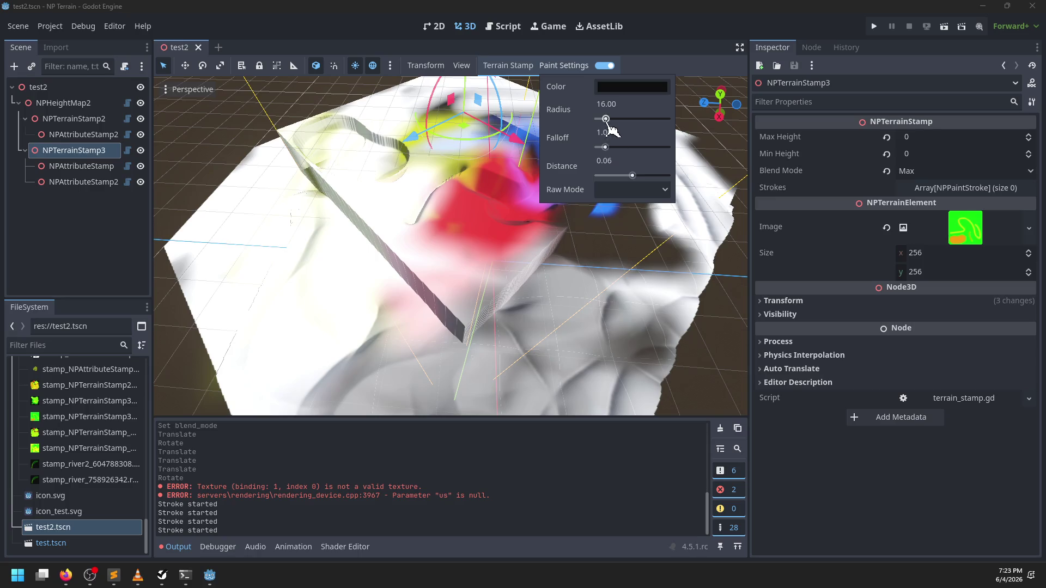
left_click_drag(603, 118, 608, 147)
mouse_move(498, 241)
left_mouse_down()
mouse_move(432, 366)
mouse_move(397, 276)
mouse_move(473, 359)
left_mouse_up()
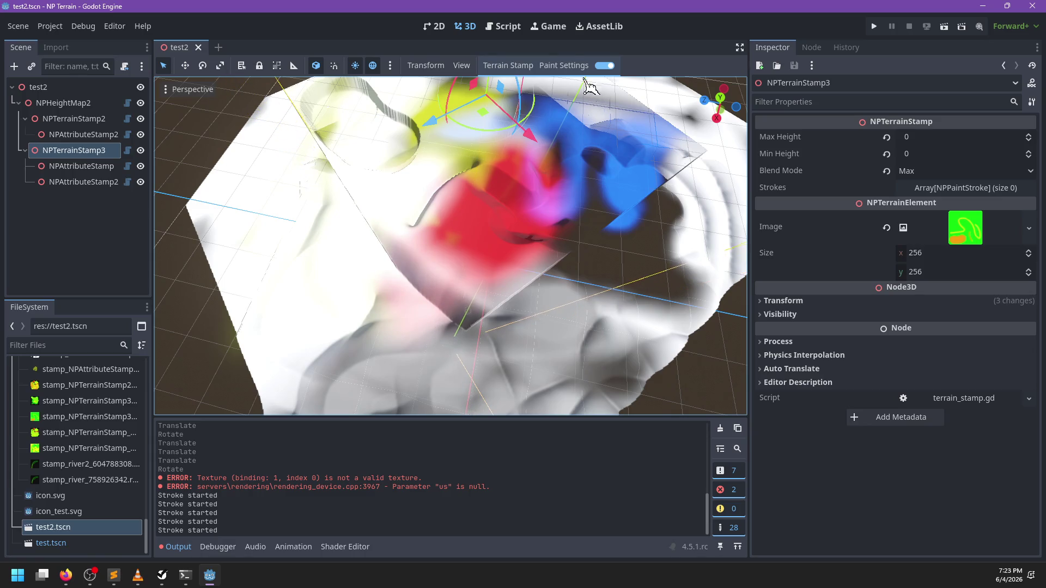
- Set the brush radius to 74.48 and the falloff to 0.54
left_click(564, 65)
left_click_drag(609, 119, 616, 120)
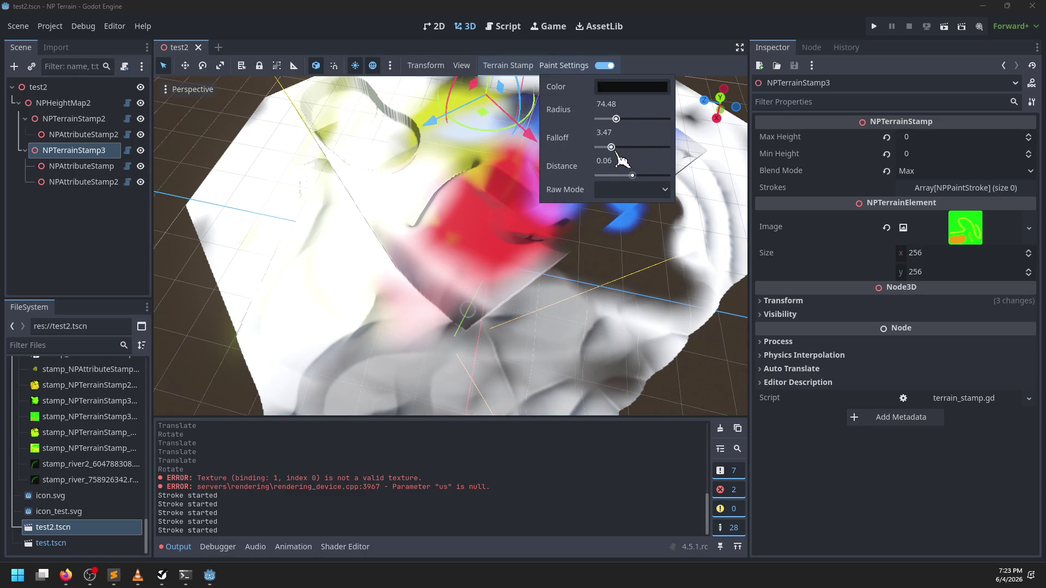
left_click(460, 311)
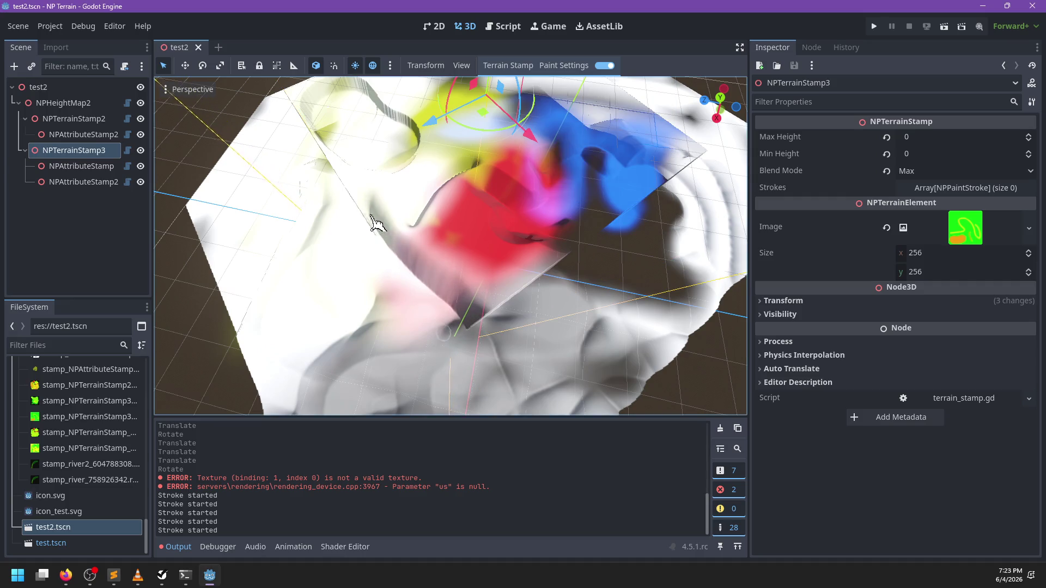
left_click(563, 66)
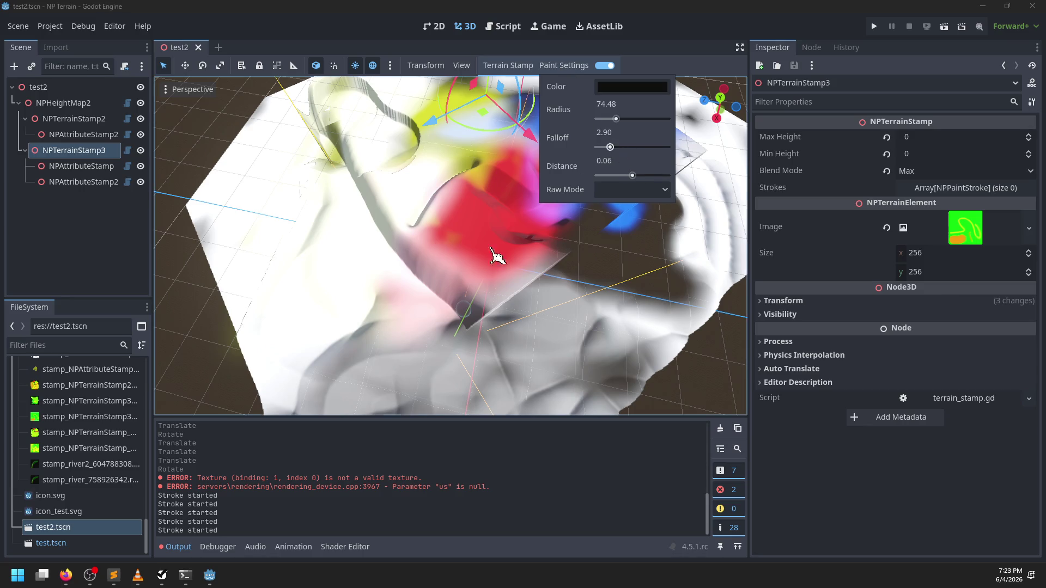
left_click(460, 316)
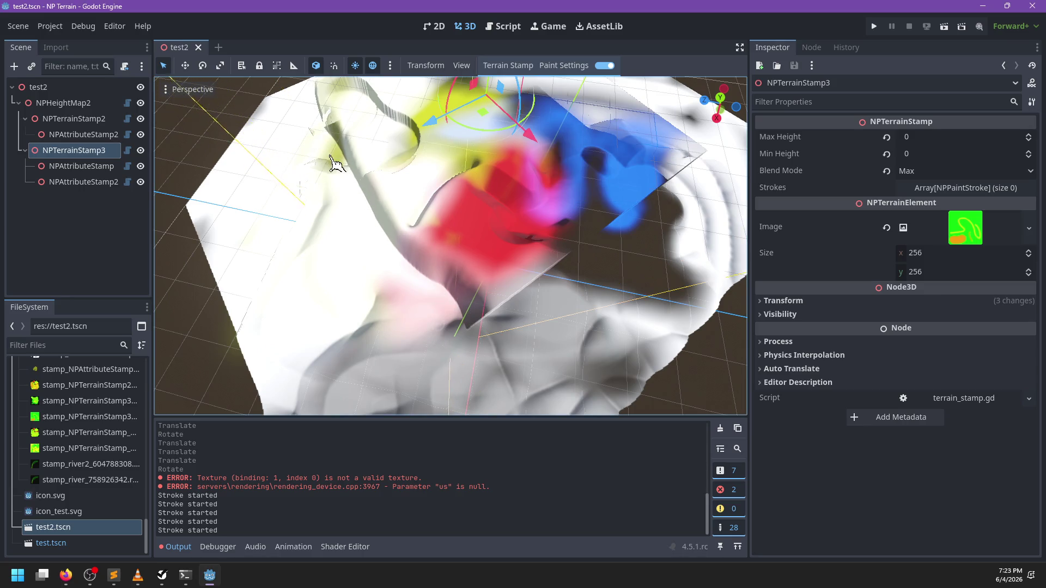
left_click(563, 65)
left_click_drag(614, 153, 602, 149)
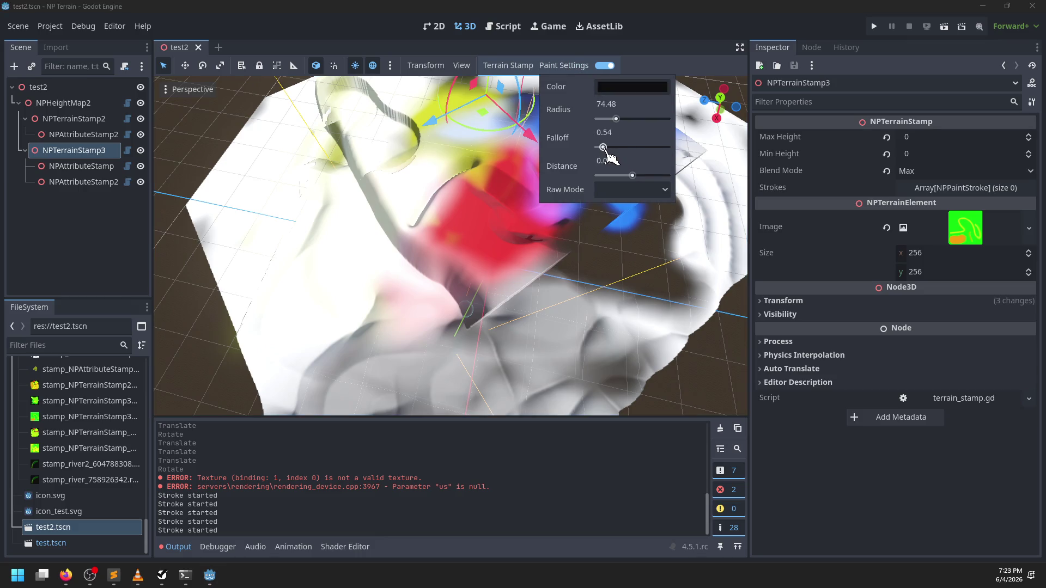
left_click(497, 348)
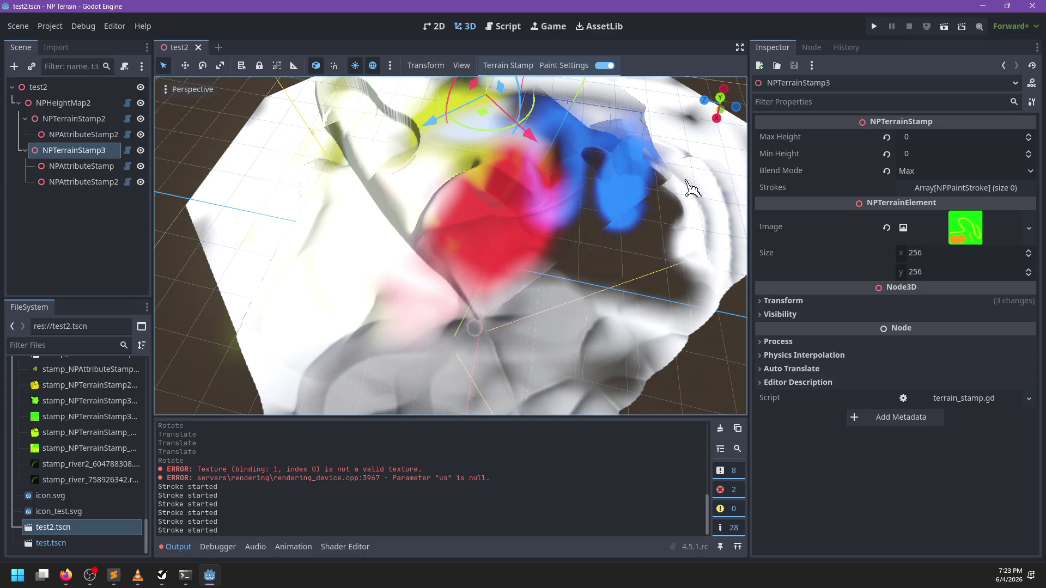
- Inspect the terrain from a low angle and save the scene with its painted stamps
mouse_move(670, 205)
left_mouse_down()
mouse_move(531, 250)
mouse_move(581, 341)
mouse_move(415, 397)
mouse_move(483, 367)
mouse_move(366, 402)
mouse_move(567, 283)
mouse_move(551, 296)
mouse_move(652, 283)
mouse_move(679, 313)
mouse_move(507, 374)
mouse_move(423, 290)
mouse_move(486, 339)
mouse_move(659, 248)
left_mouse_up()
mouse_move(485, 397)
left_mouse_down()
mouse_move(463, 201)
mouse_move(421, 223)
mouse_move(540, 54)
left_mouse_up()
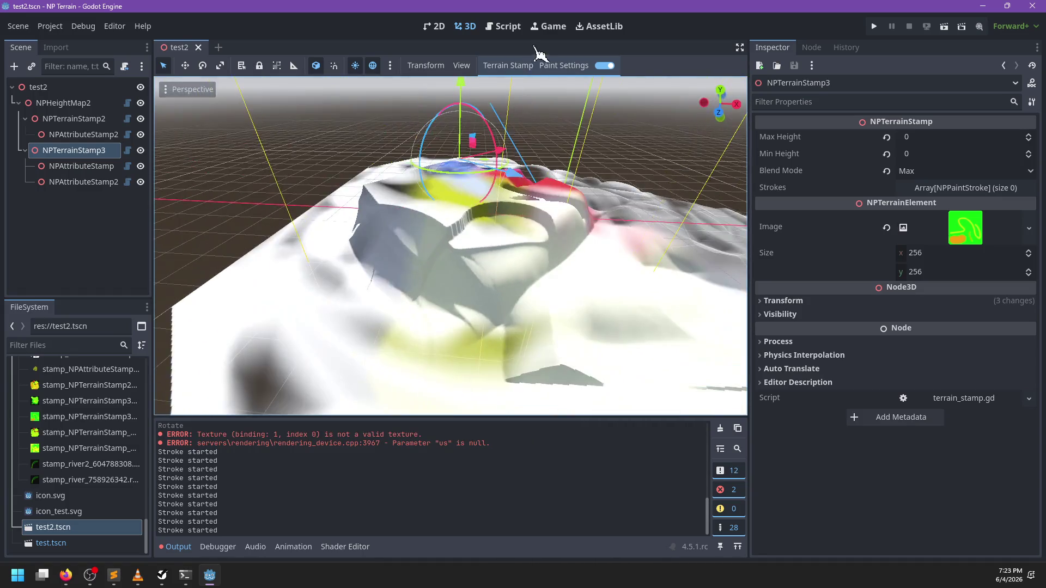
left_click(507, 66)
left_click(502, 93)
key("ctrl+s")
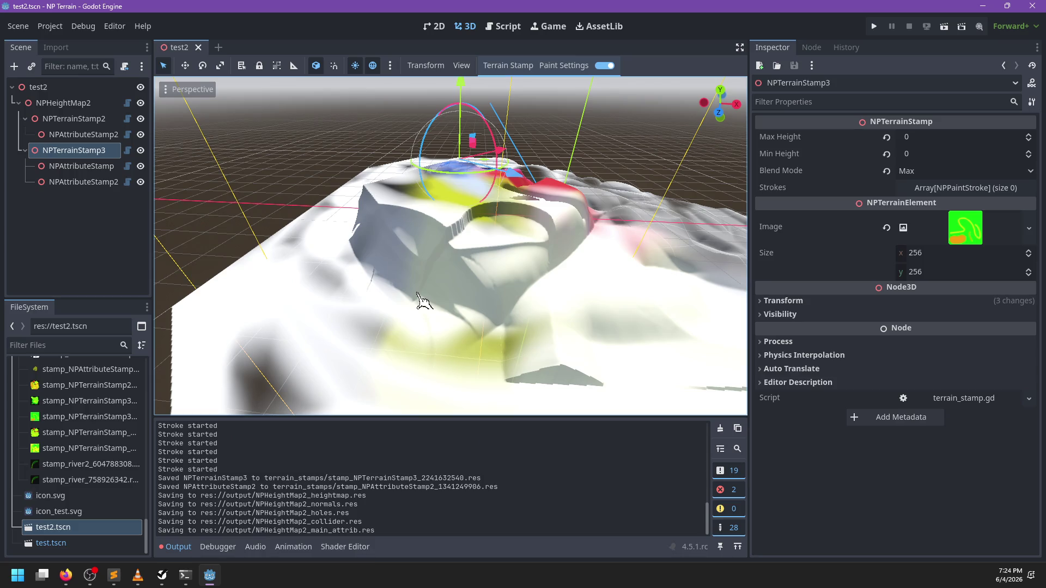
left_click_drag(422, 301, 403, 256)
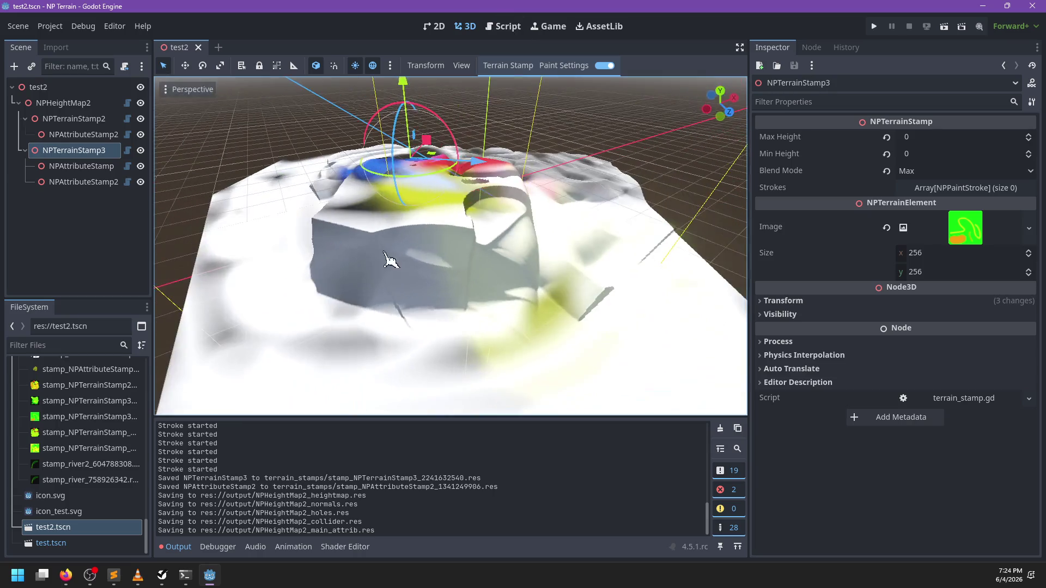
key("ctrl+s")
- Clear the Output log and switch back to the shader in Sublime Text
left_click_drag(467, 256, 556, 261)
left_click(721, 428)
mouse_move(598, 234)
left_mouse_down()
mouse_move(489, 255)
mouse_move(526, 292)
mouse_move(368, 208)
mouse_move(538, 290)
mouse_move(542, 275)
mouse_move(420, 338)
left_mouse_up()
scroll(489, 255, "down", 5)
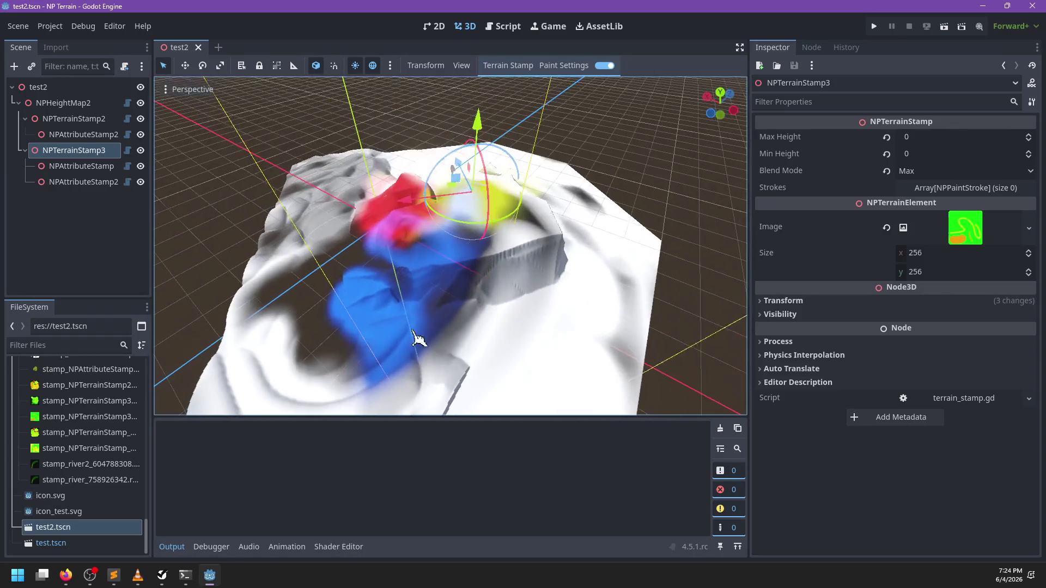
left_click(113, 575)
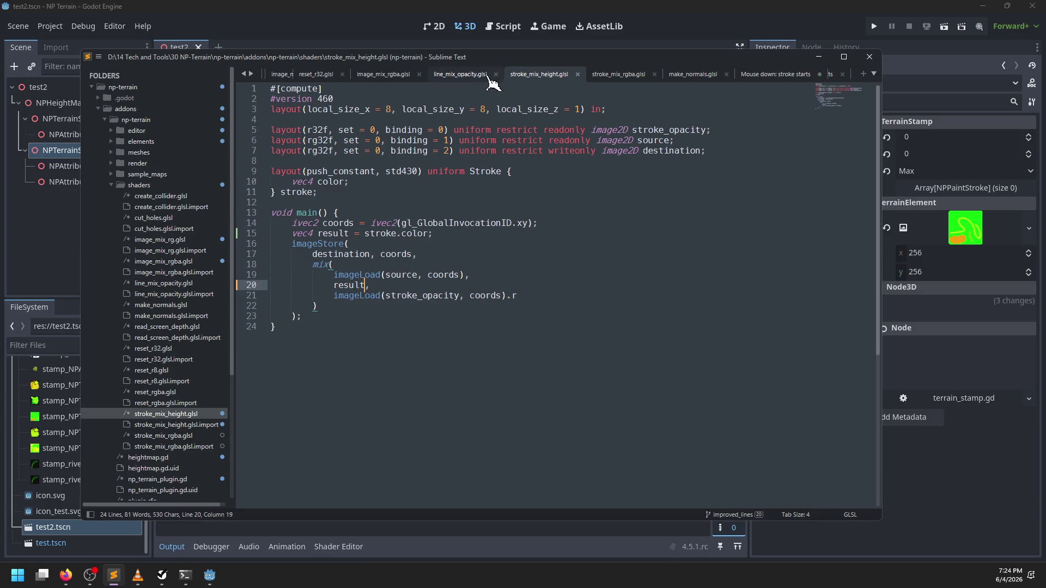
- Add a 'uint blend_mode;' field after 'vec4 color;' in stroke_mix_height.glsl's Stroke struct
left_click(482, 77)
left_click(523, 74)
left_click(375, 181)
key("Return")
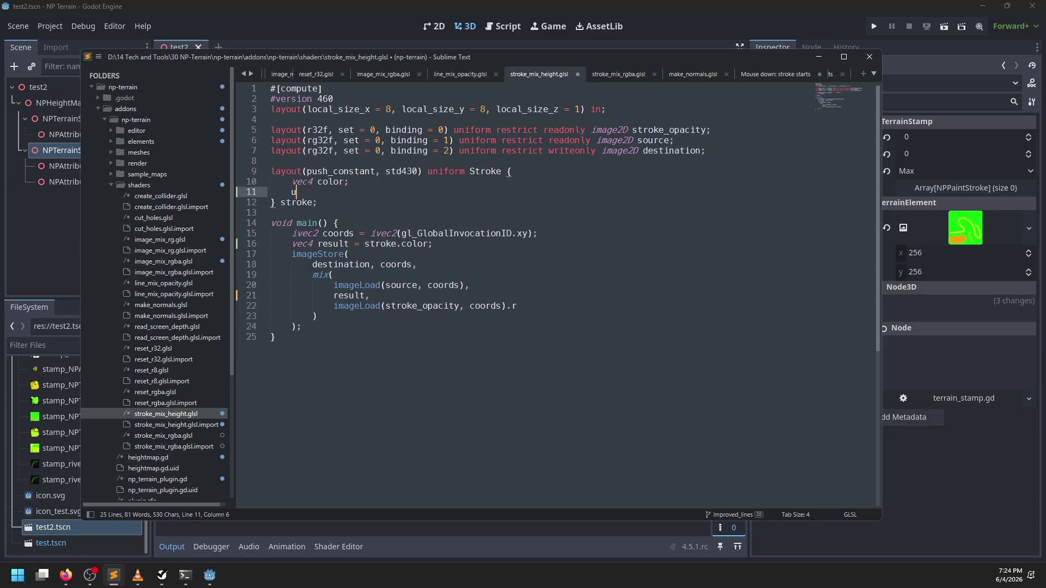
key("BackSpace")
key("BackSpace")
type("t blend")
type("_mode;")
- Copy the color and blend_mode fields into stroke_mix_rgba.glsl's Stroke struct and save both shaders
key("shift+Up")
key("ctrl+c")
left_click(614, 77)
left_click(382, 183)
key("ctrl+v")
key("ctrl+s")
left_click(539, 75)
key("ctrl+s")
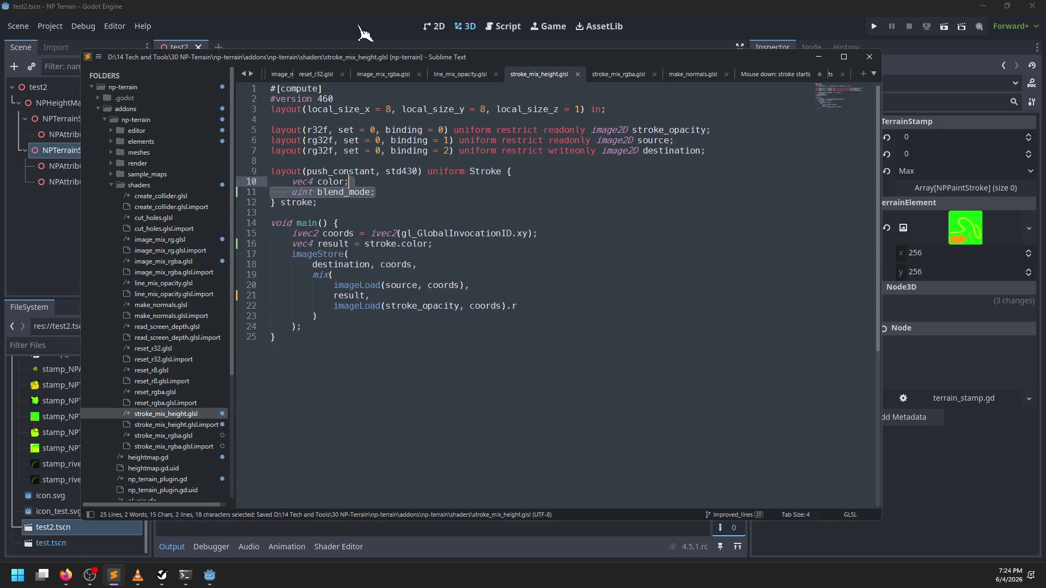
left_click(364, 34)
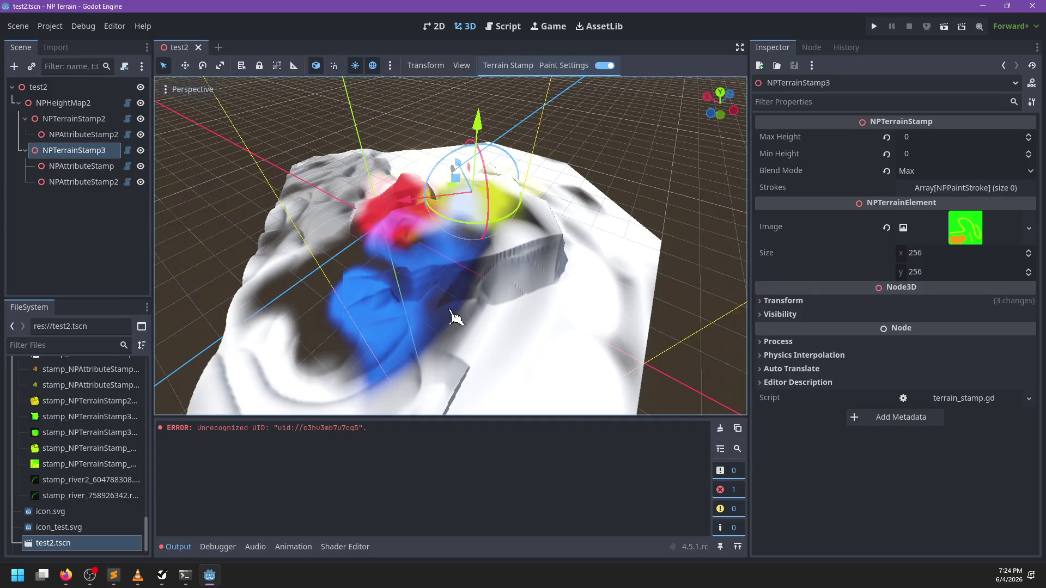
- Close the test2 scene and search terrain_renderer.gd for render_stroke
left_click(199, 47)
left_click(503, 26)
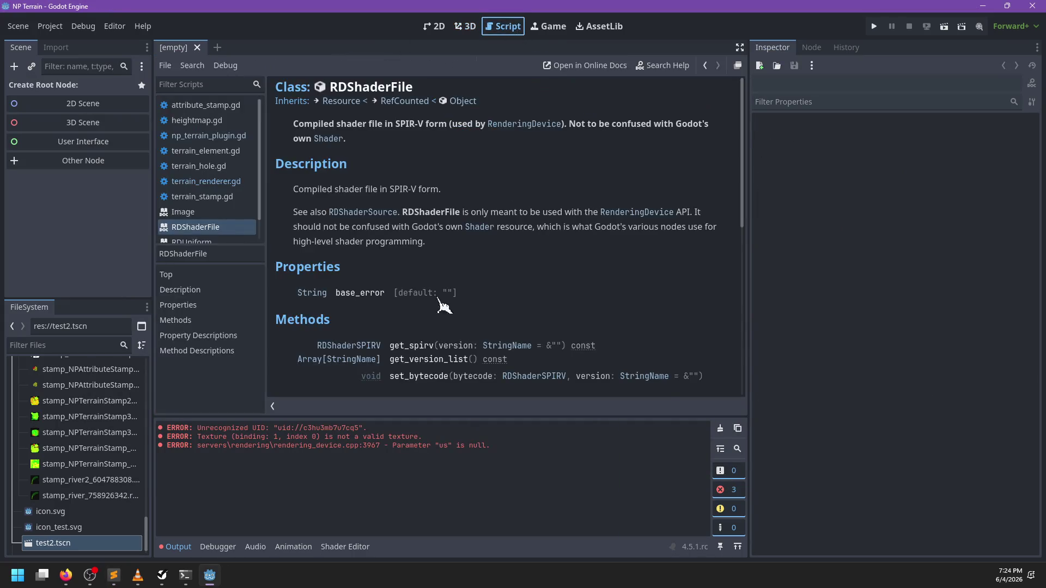
left_click(206, 181)
left_click(489, 276)
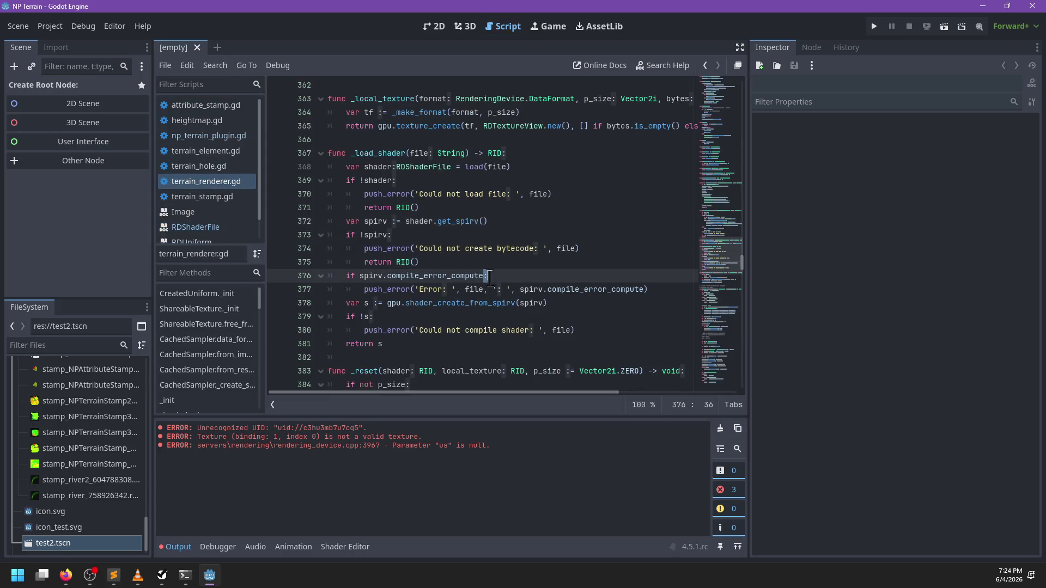
key("ctrl+f")
type("render_stroke")
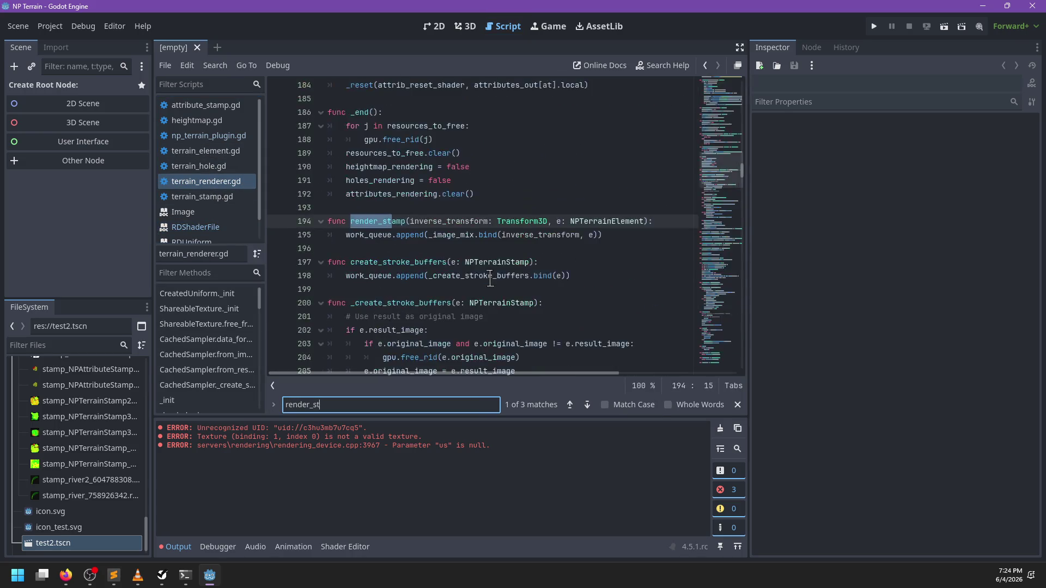
key("Escape")
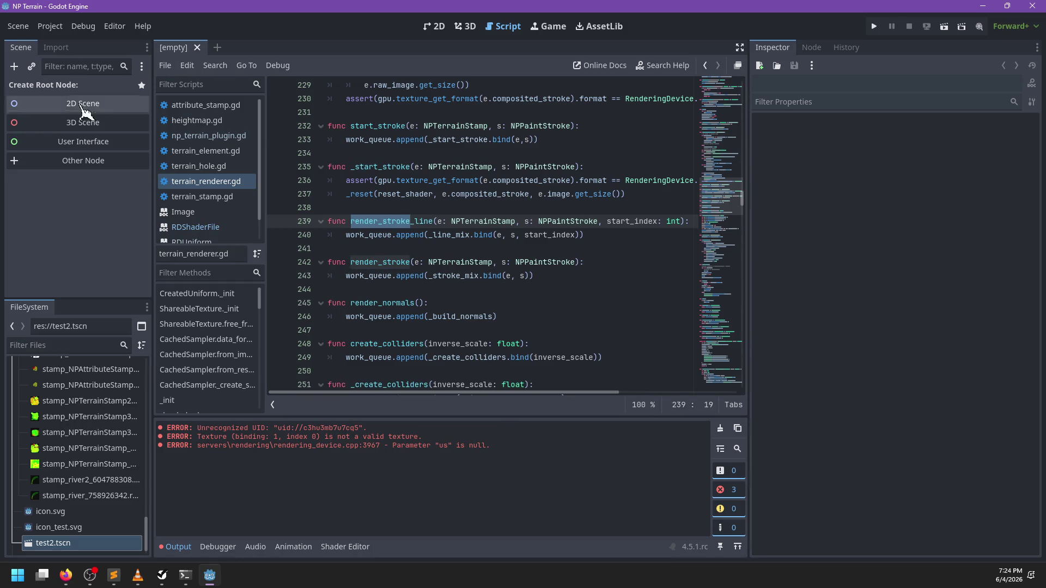
scroll(211, 199, "down", 1)
scroll(212, 203, "up", 1)
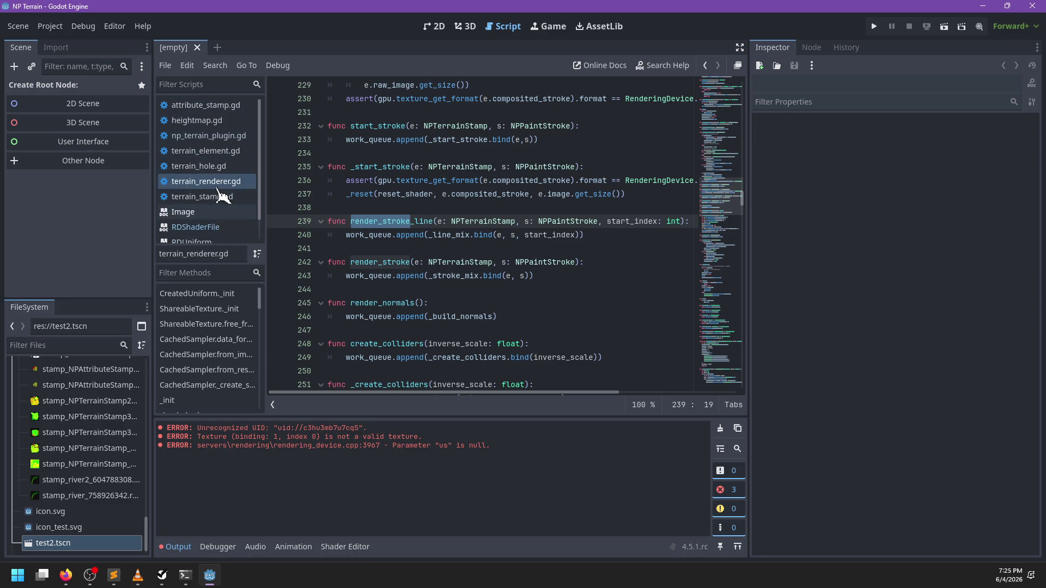
- Filter the FileSystem for 'stroke' and open paint_stroke.gd
left_click(81, 343)
type("terrain_stro")
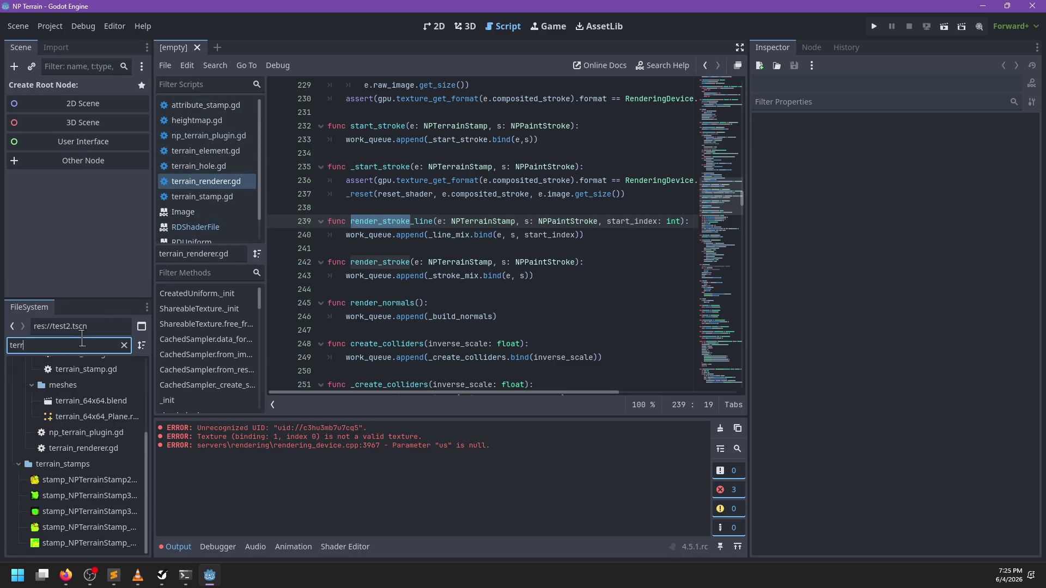
key("ctrl+a")
type("stroke")
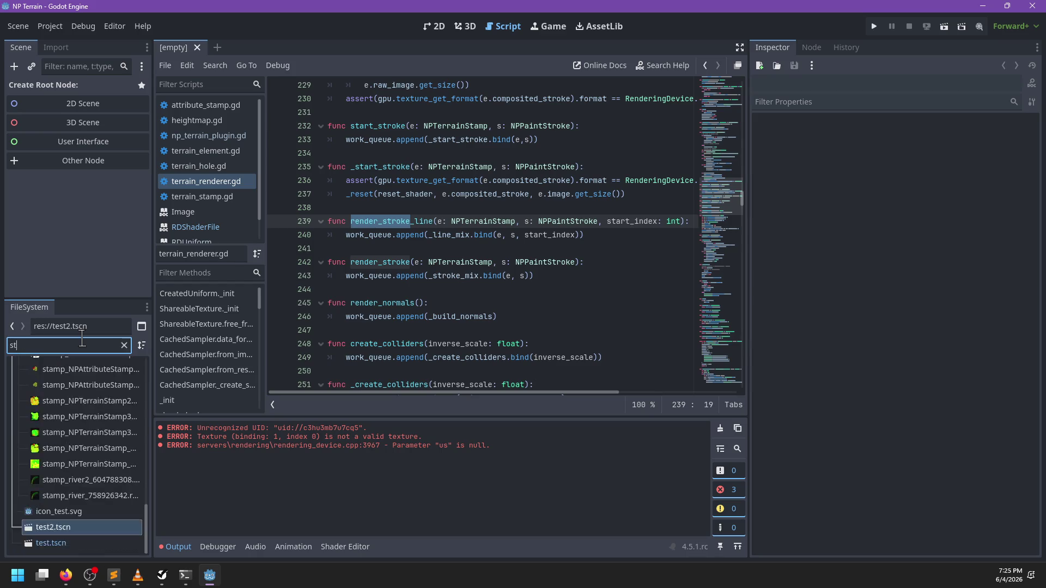
double_click(97, 450)
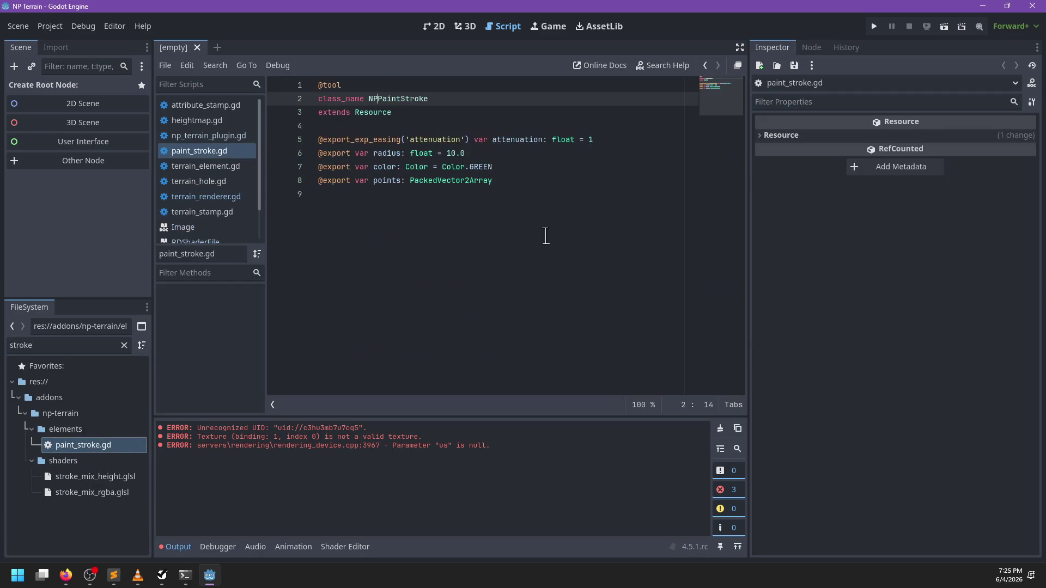
left_click(542, 189)
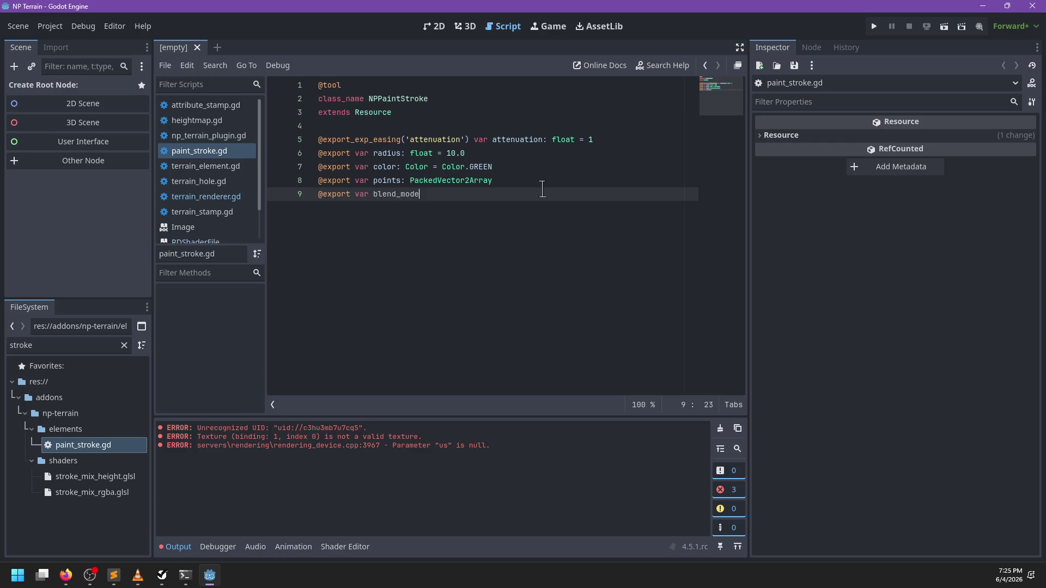
key("BackSpace")
type("NPTe")
key("Return")
type(".")
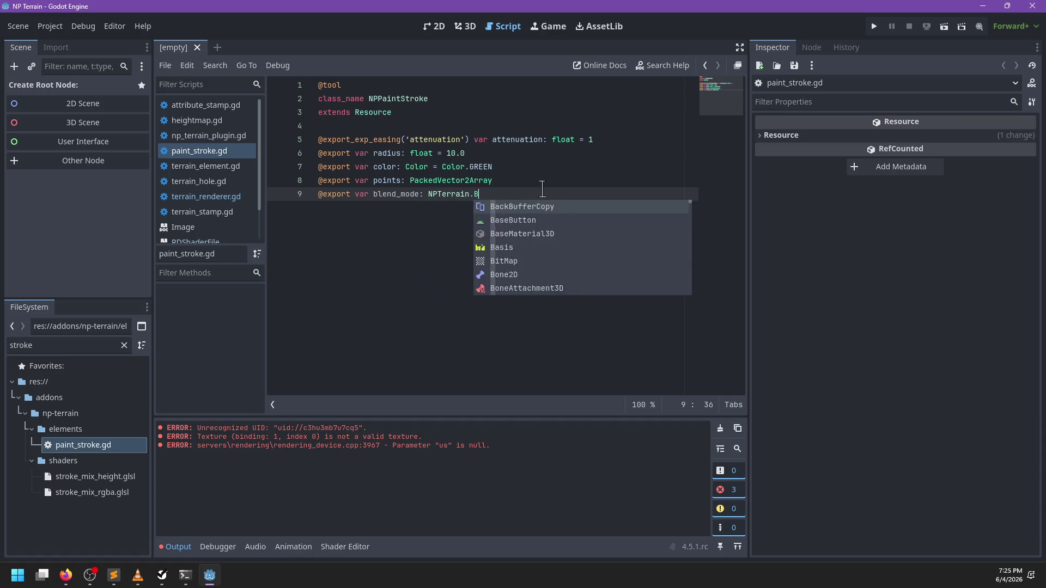
type("BlendM")
key("Return")
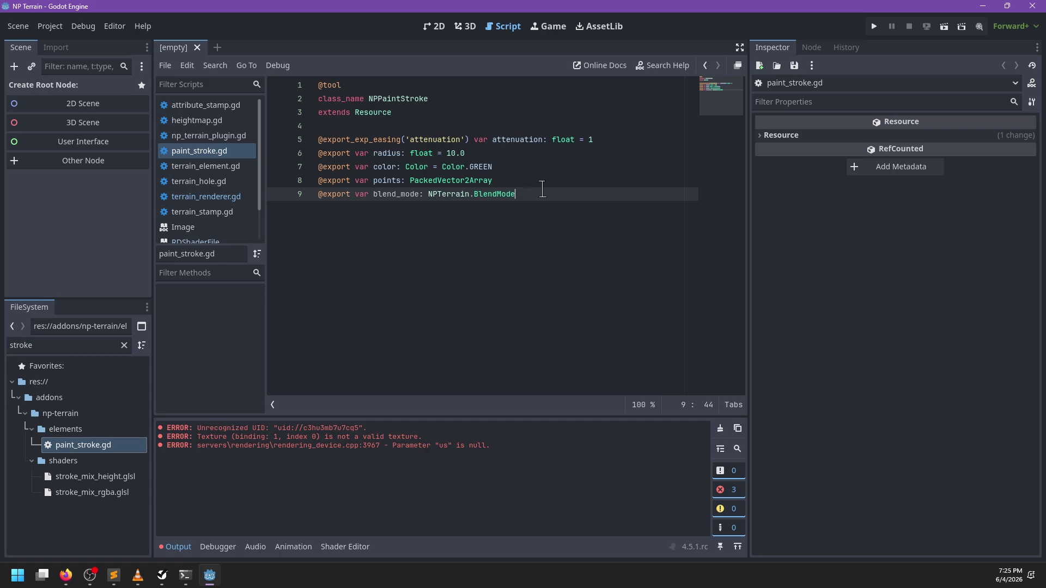
key("ctrl+s")
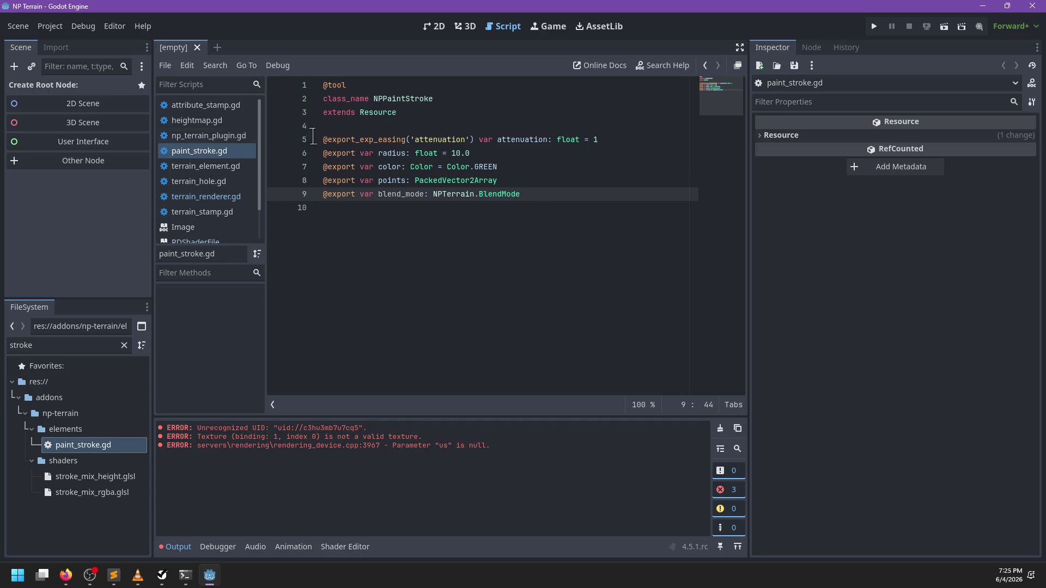
left_click(228, 198)
left_click(555, 248)
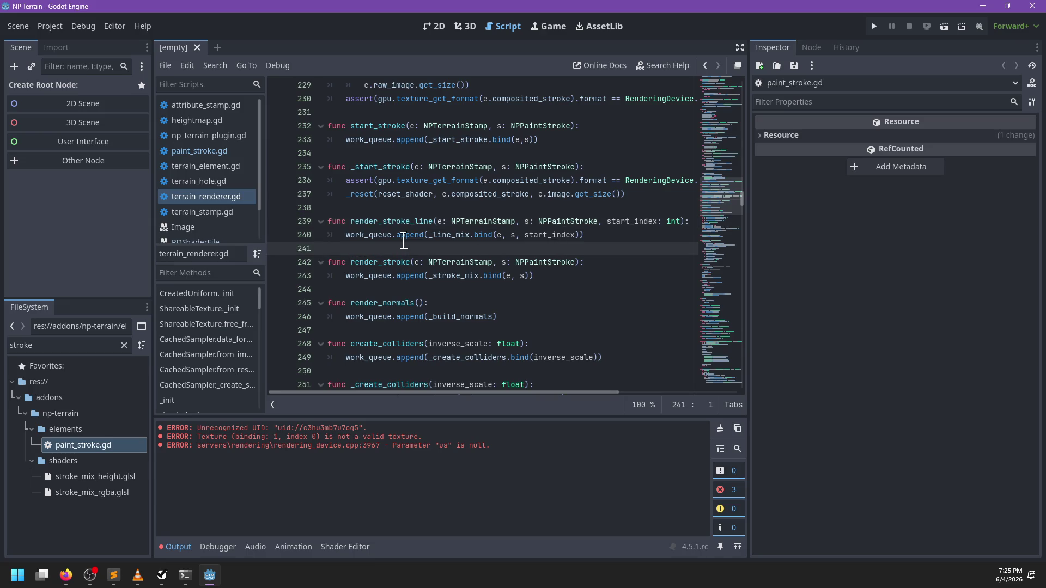
- In terrain_renderer.gd's _stroke_mix, encode the blend mode with 'ts.encode_u32(16, s.blend_mode)'
left_click(462, 276)
left_click(461, 276, "ctrl")
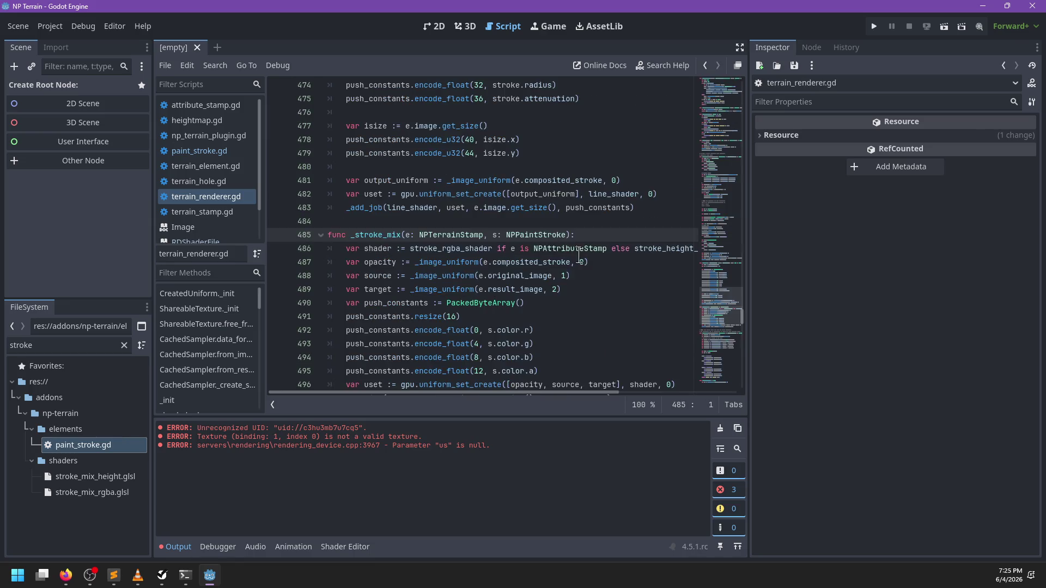
left_click(459, 236)
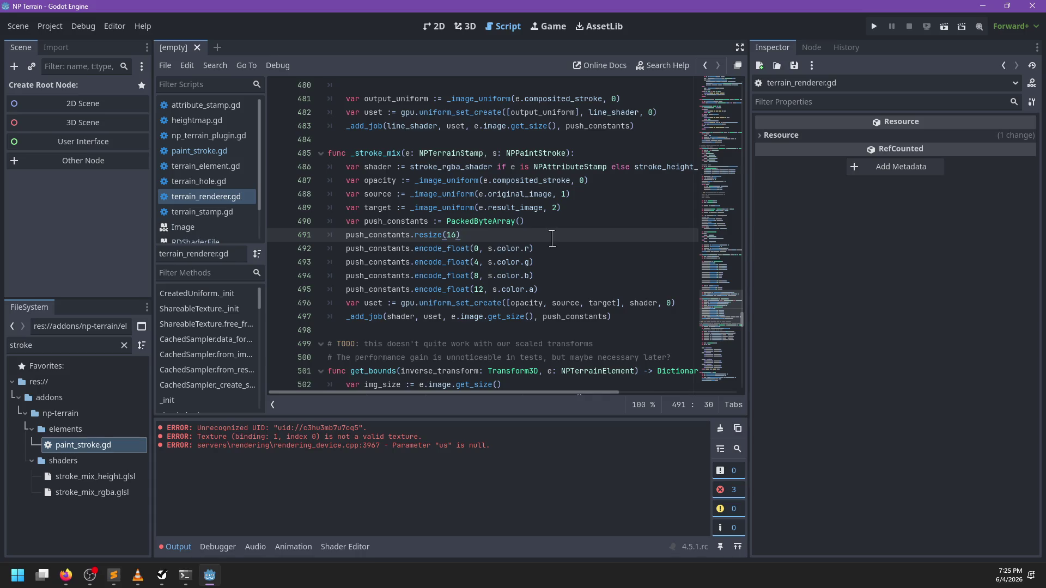
left_click(574, 287)
key("Return")
key("Return")
key("Up")
key("Down")
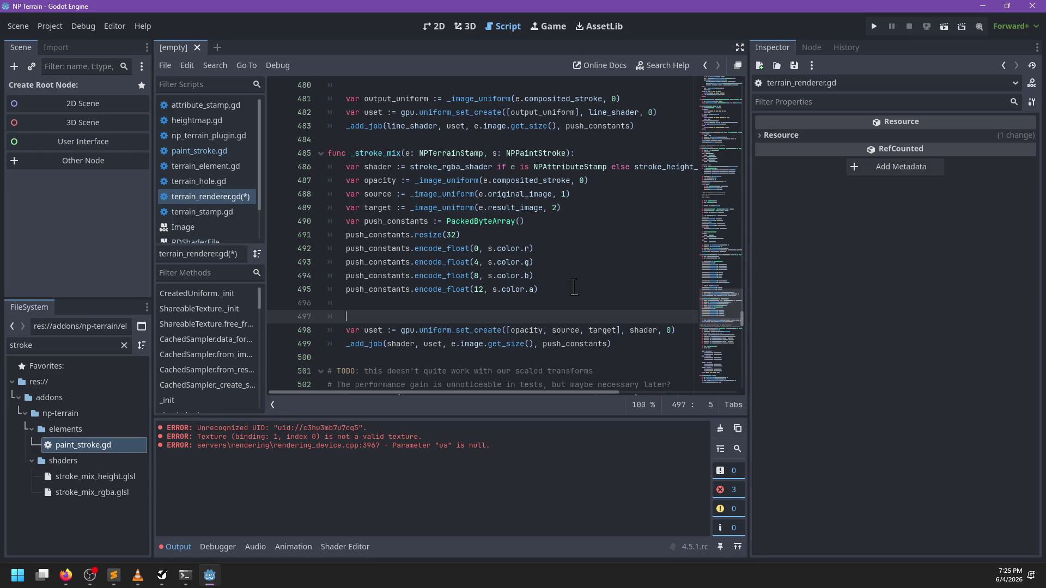
type("ts.encode_u")
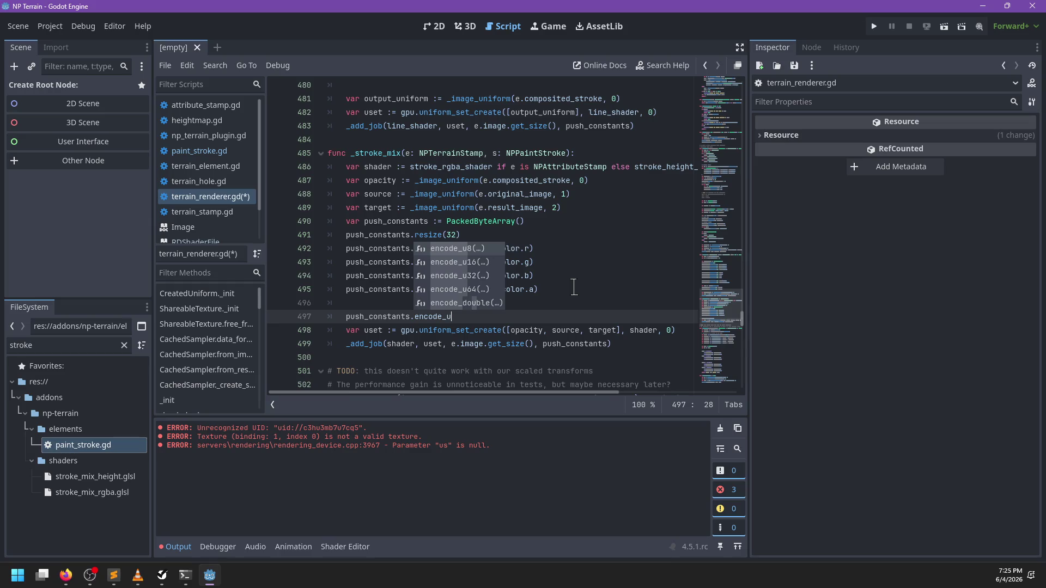
type("32(16, ")
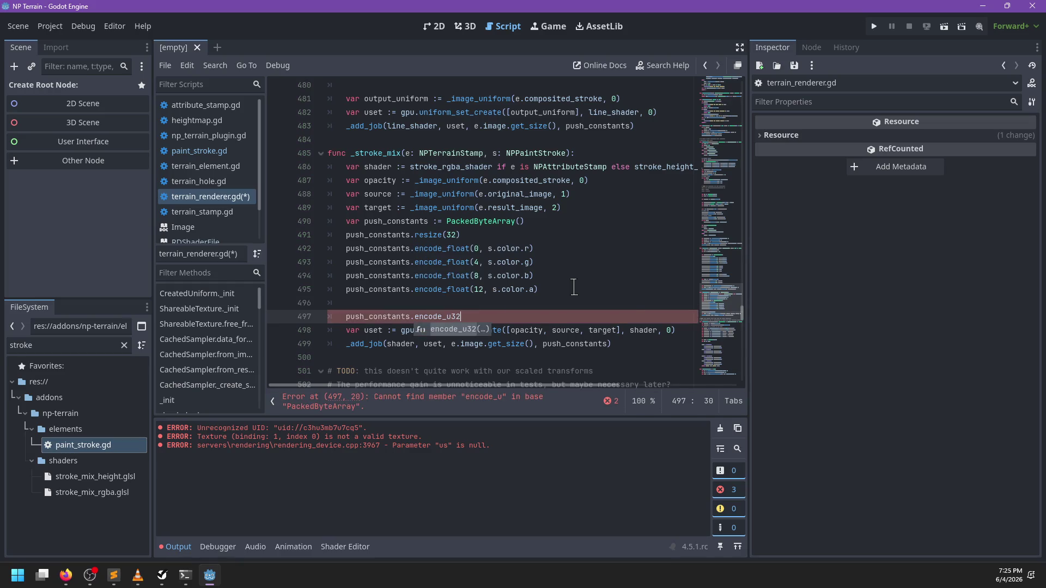
type("s.blend_mode)")
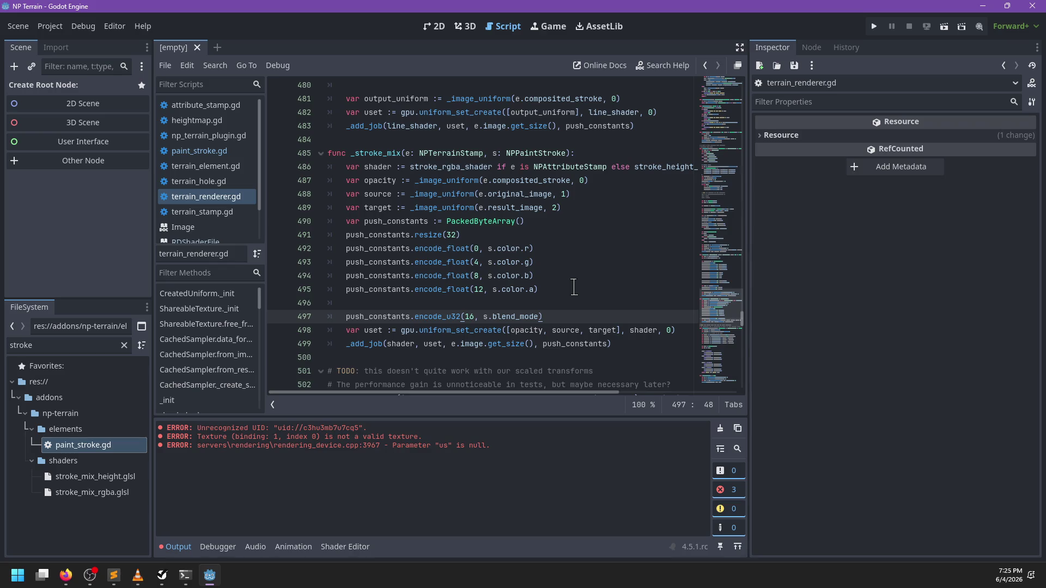
- Rewrite the blend_mode declaration in paint_stroke.gd as an inferred '=' assignment
left_click(218, 136)
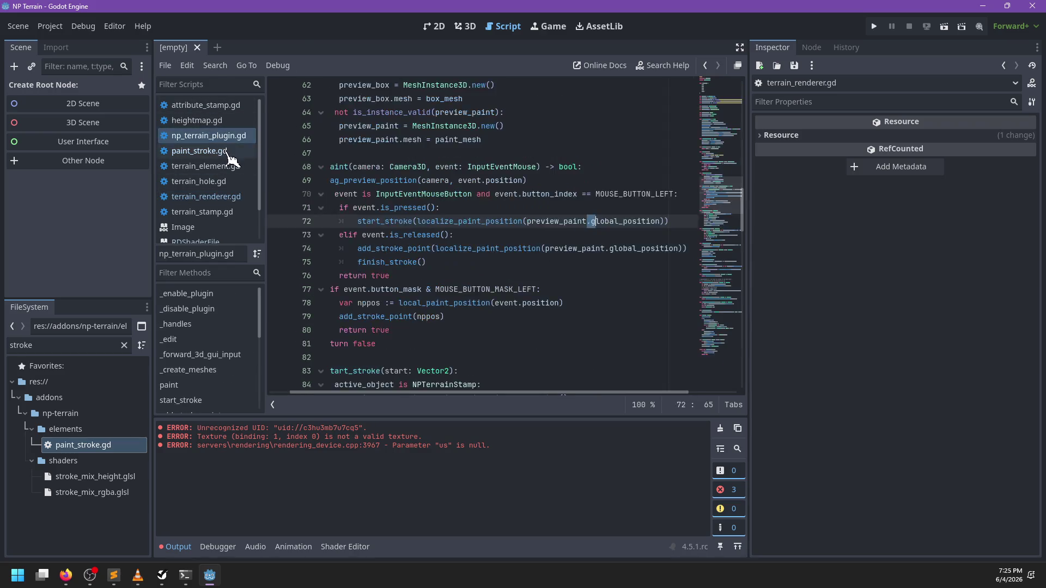
left_click(228, 153)
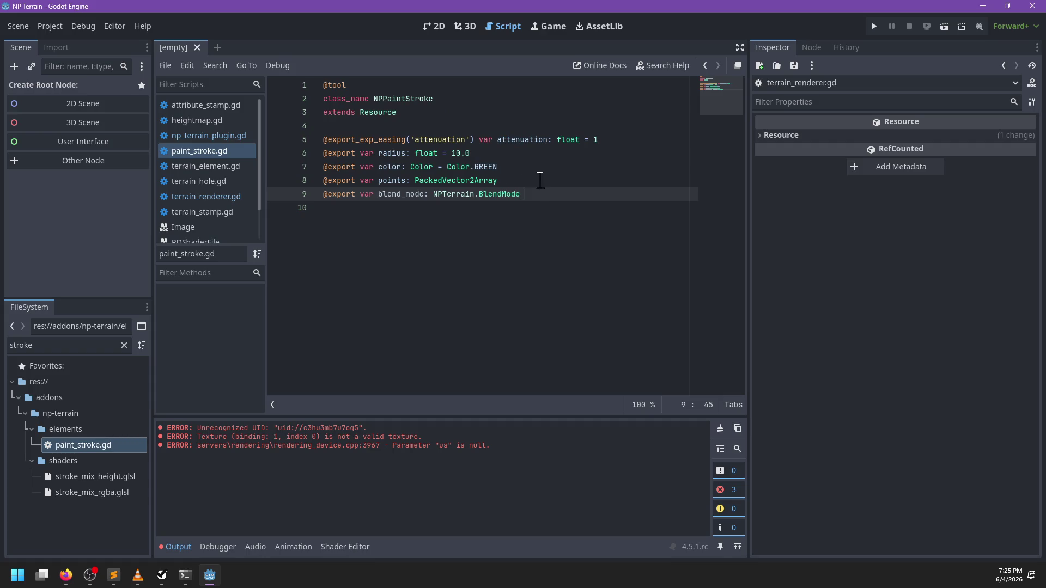
key("BackSpace")
key("BackSpace")
key("Right")
type("=")
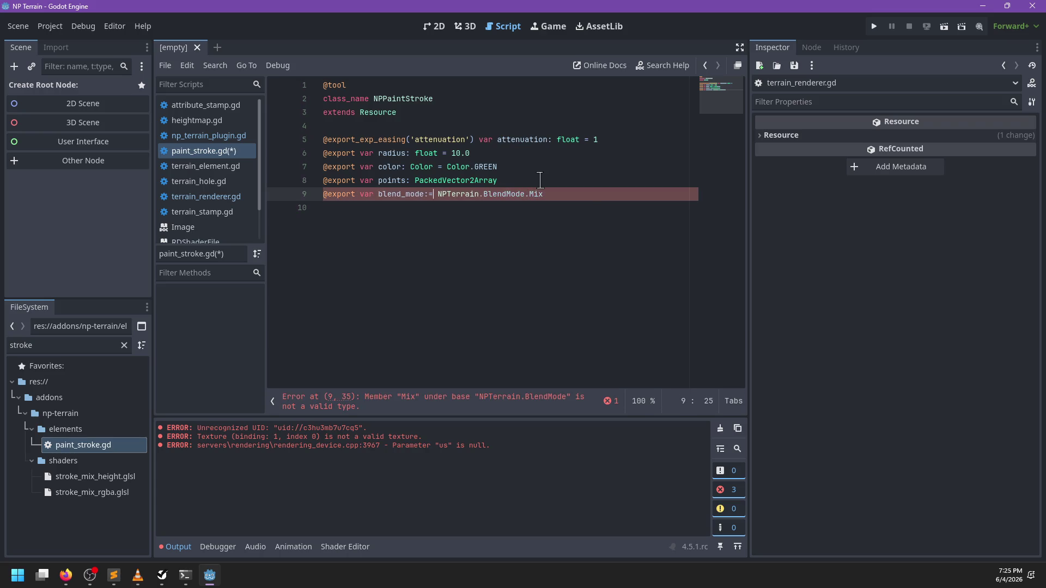
key("Left")
key("Left")
key("Escape")
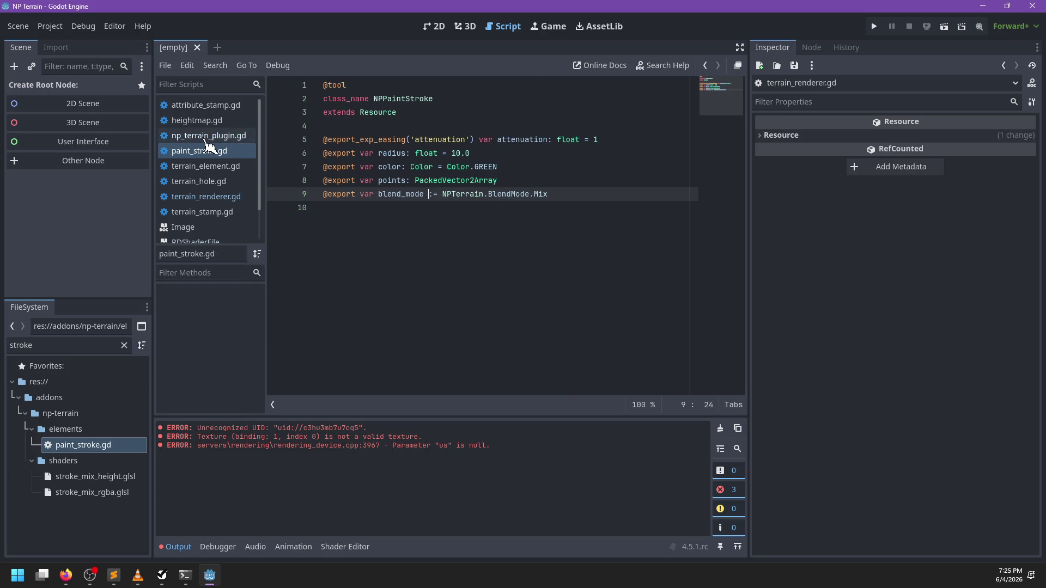
scroll(234, 144, "down", 2)
scroll(229, 191, "up", 2)
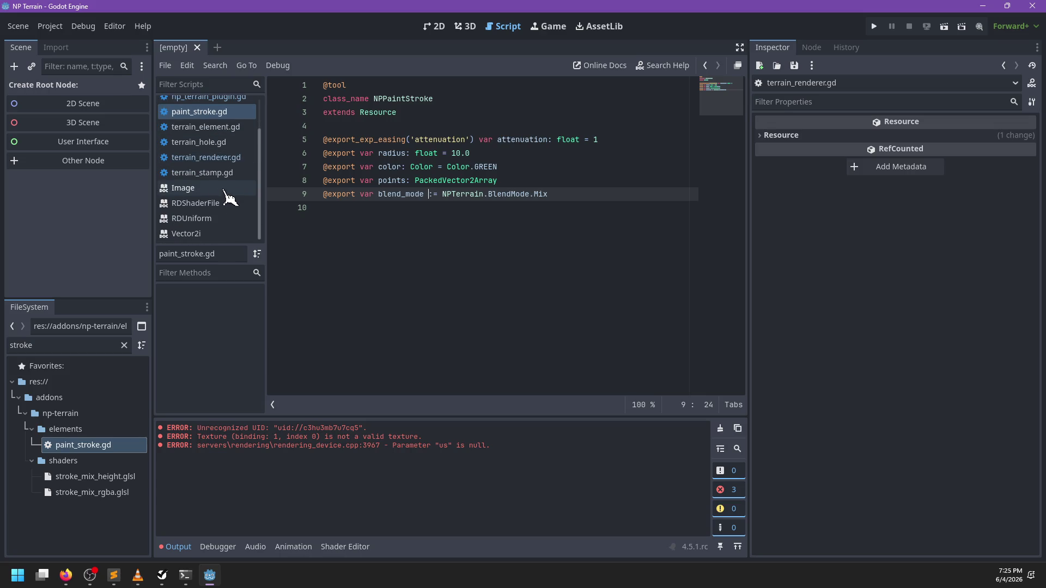
- Look through terrain_element, terrain_hole, terrain_renderer, terrain_stamp and attribute_stamp scripts
left_click(231, 167)
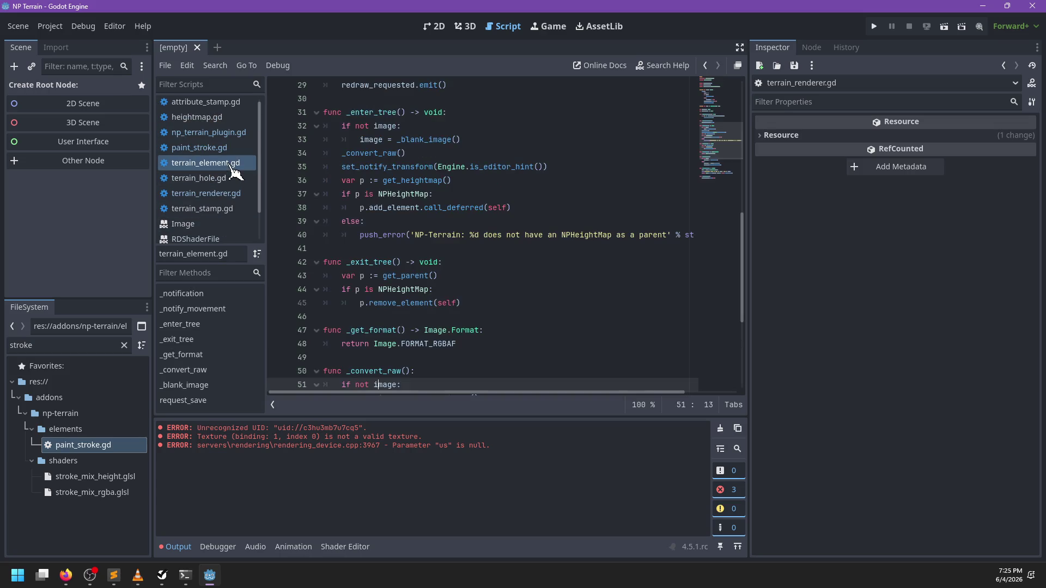
left_click(231, 177)
left_click(225, 194)
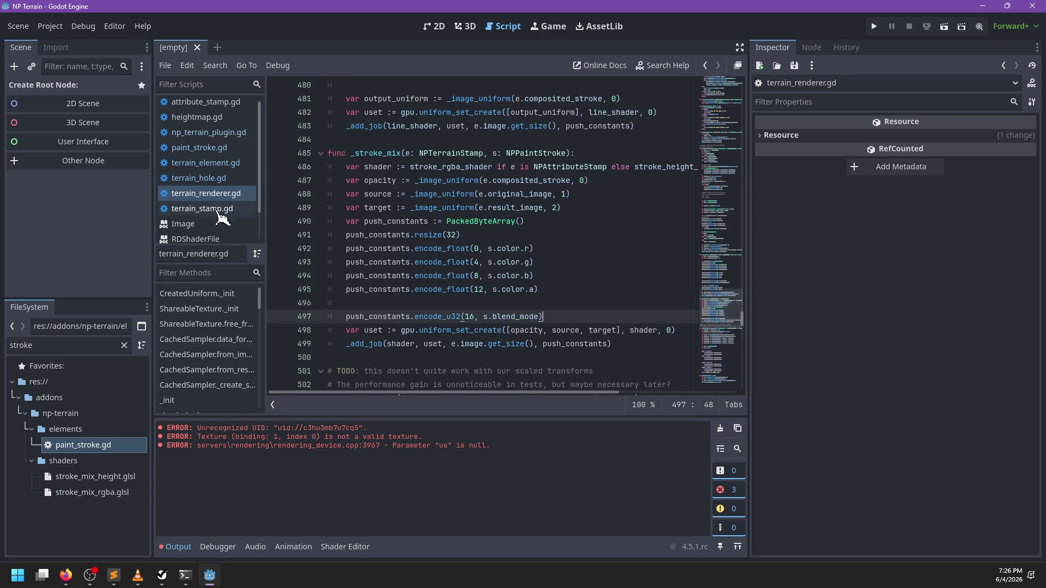
left_click(221, 209)
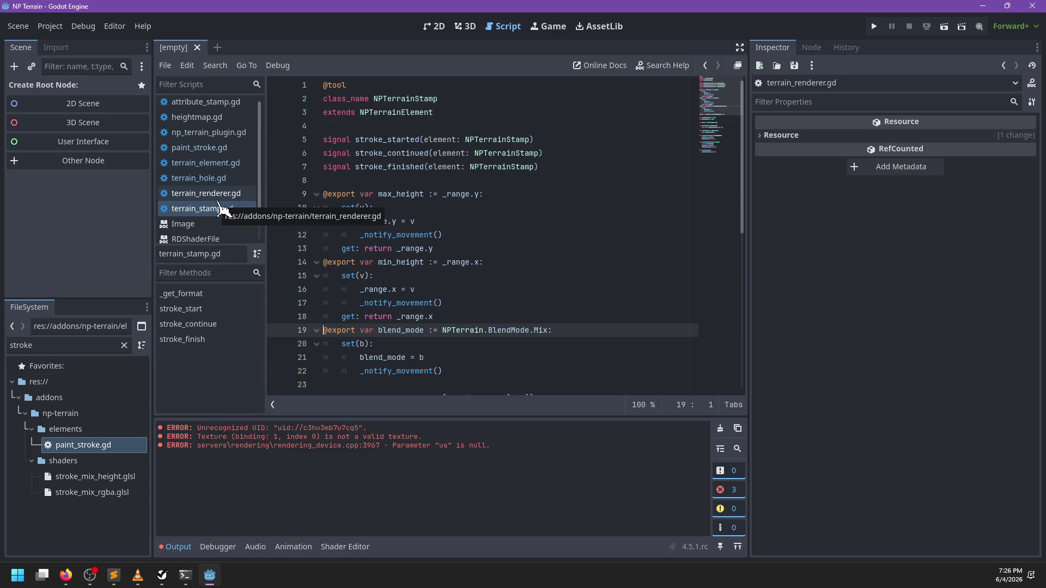
left_click(229, 108)
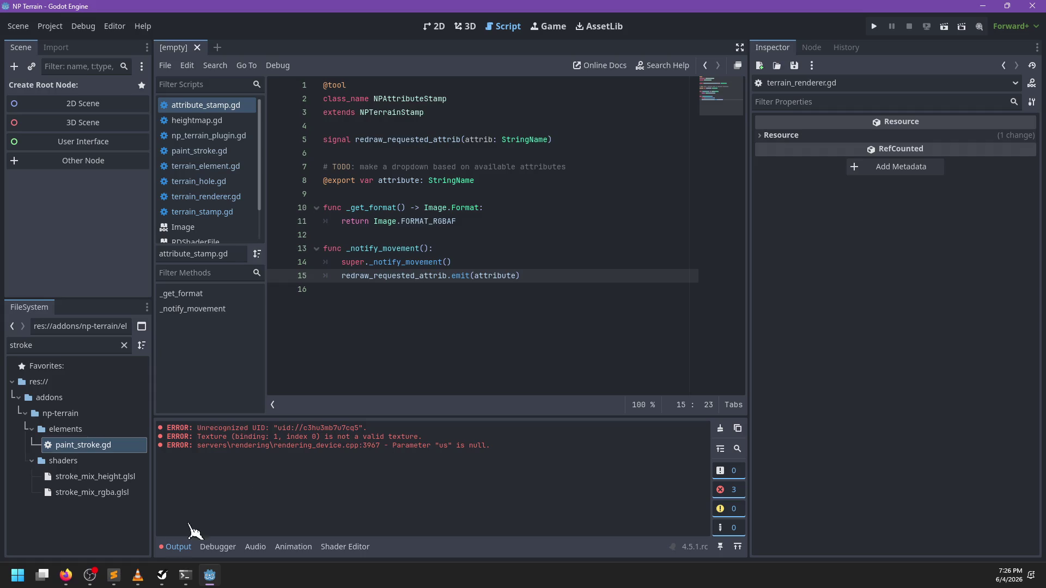
- Glance at the Sublime Text shader, then clear the 'stroke' FileSystem filter in Godot
left_click(113, 575)
left_click(392, 334)
left_click(386, 14)
left_click(59, 346)
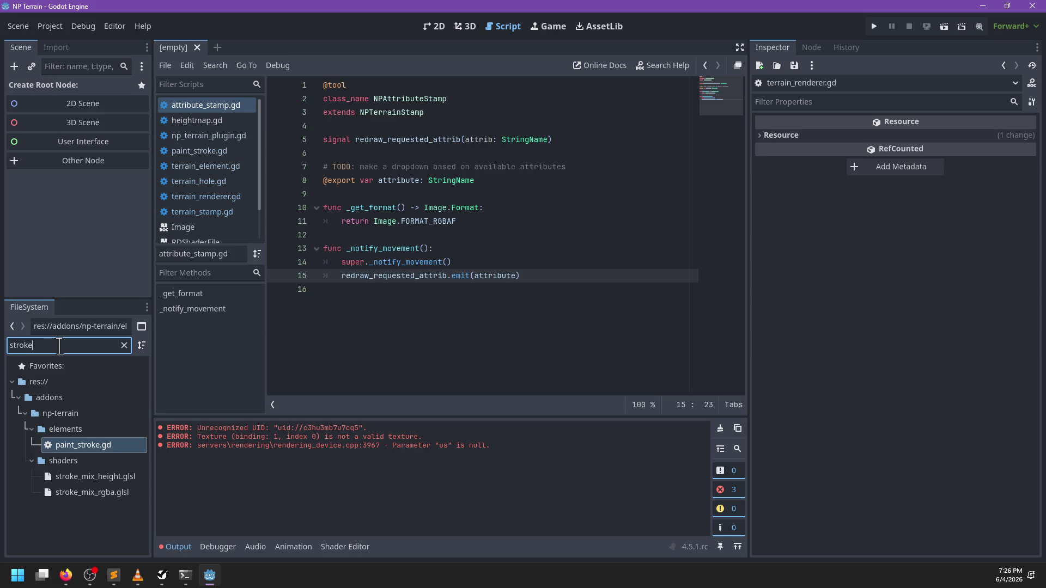
key("BackSpace")
key("BackSpace")
key("BackSpace")
- Filter files for 'widget', open element_widget.tscn and switch to the 2D view
type("widget")
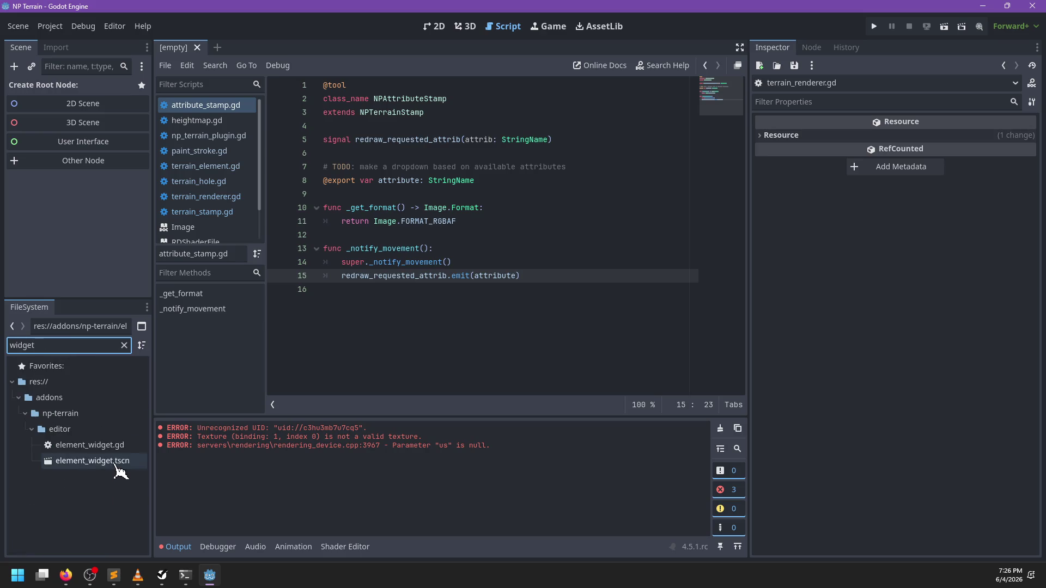
double_click(90, 461)
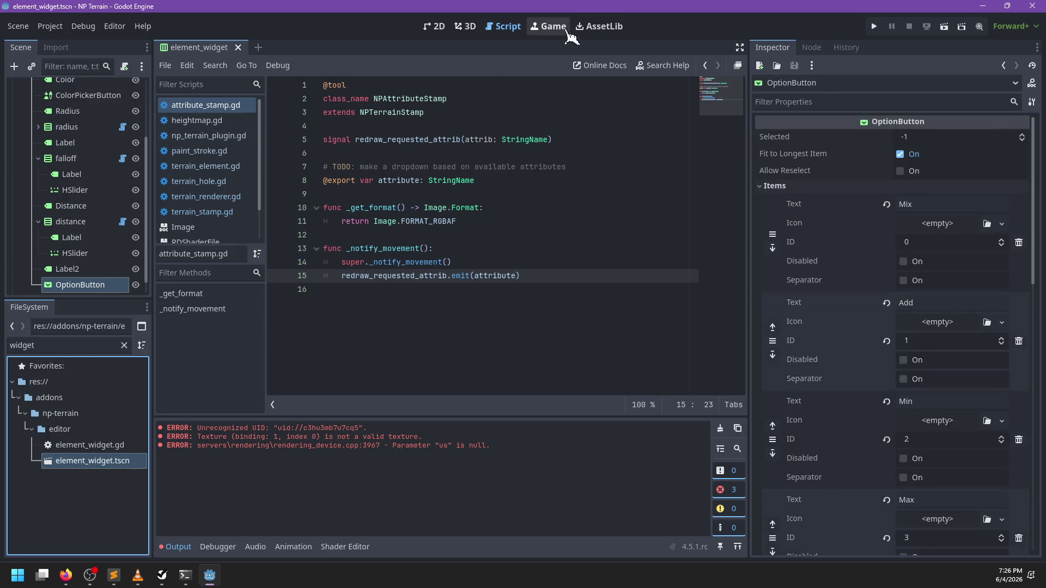
left_click(466, 26)
left_click(434, 26)
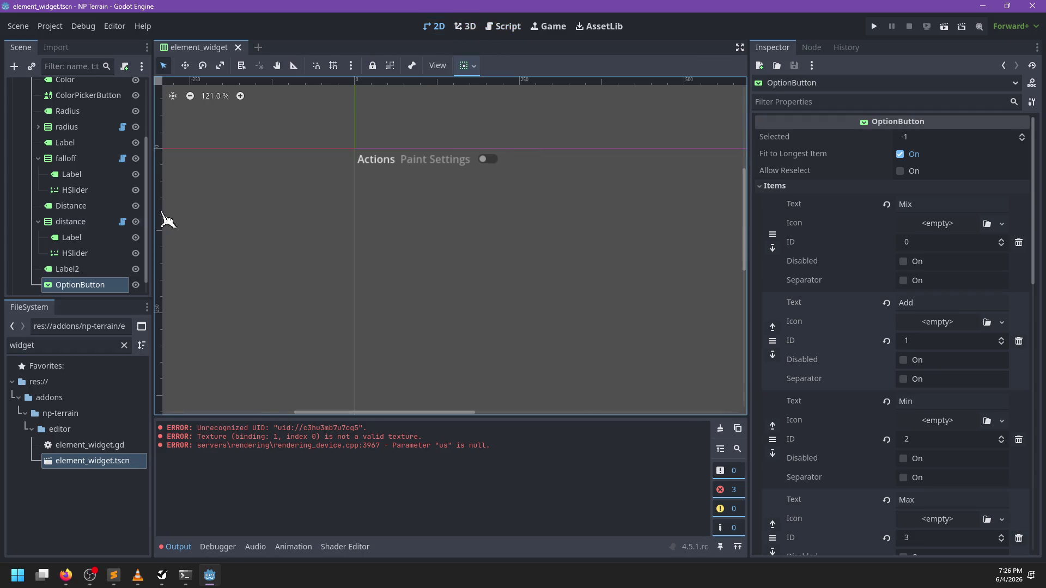
- Set the OptionButton's Selected property to 0 (Mix) and save the scene
scroll(81, 278, "down", 1)
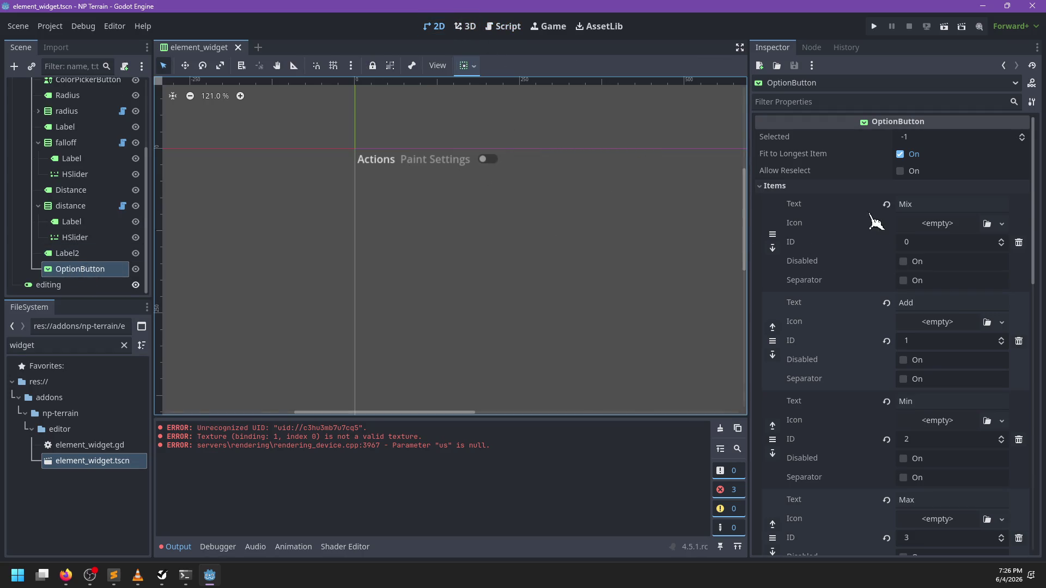
scroll(878, 235, "down", 1)
scroll(872, 234, "up", 1)
left_click(1023, 135)
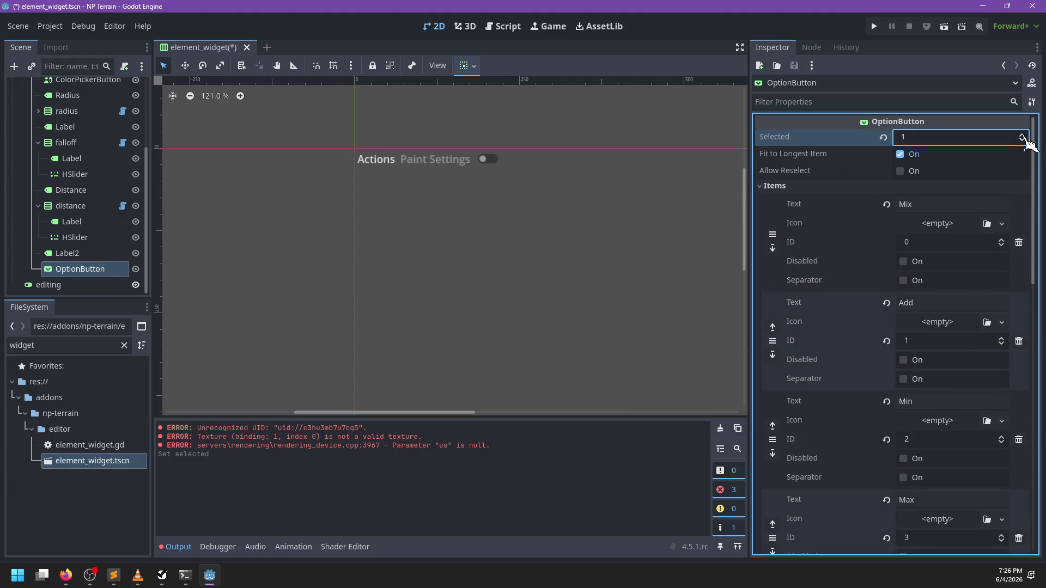
left_click(1023, 140)
scroll(885, 338, "down", 3)
scroll(866, 338, "down", 3)
scroll(864, 338, "up", 6)
key("ctrl+s")
scroll(70, 205, "up", 3)
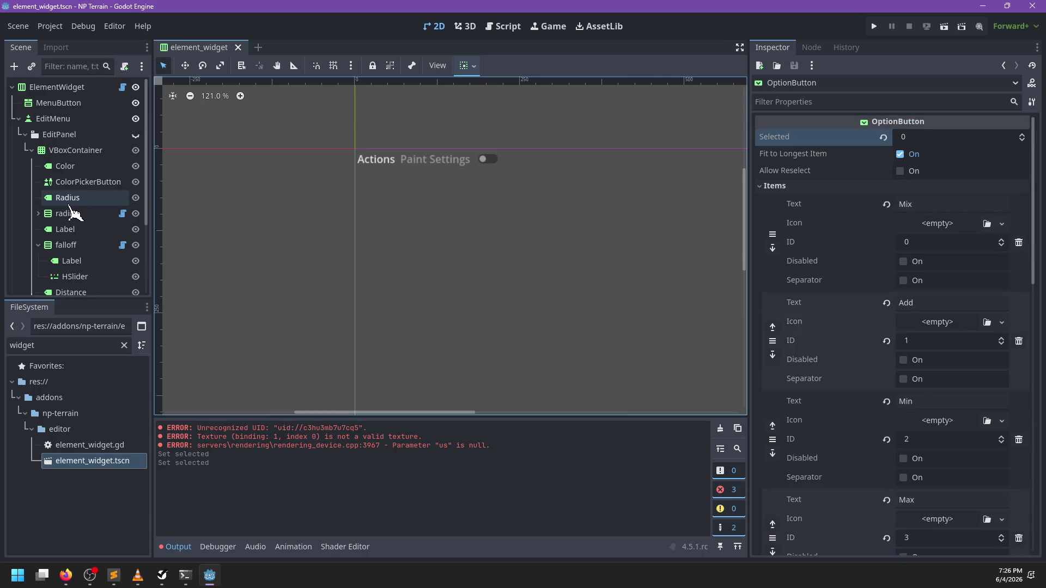
left_click(124, 89)
- Search element_widget.gd for 'stroke' and scroll through the script
left_click(488, 212)
key("ctrl+f")
type("stroke")
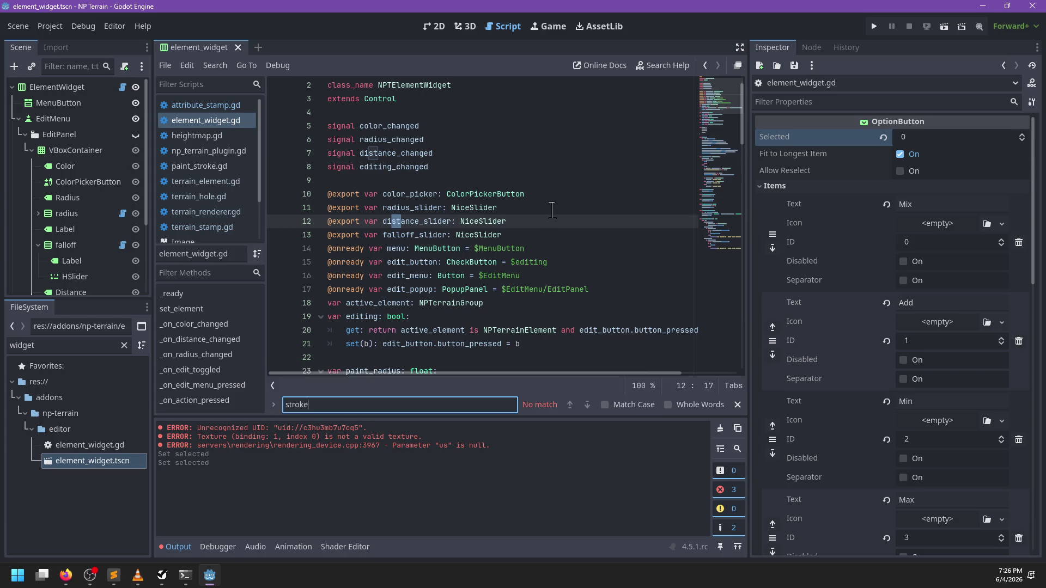
key("Escape")
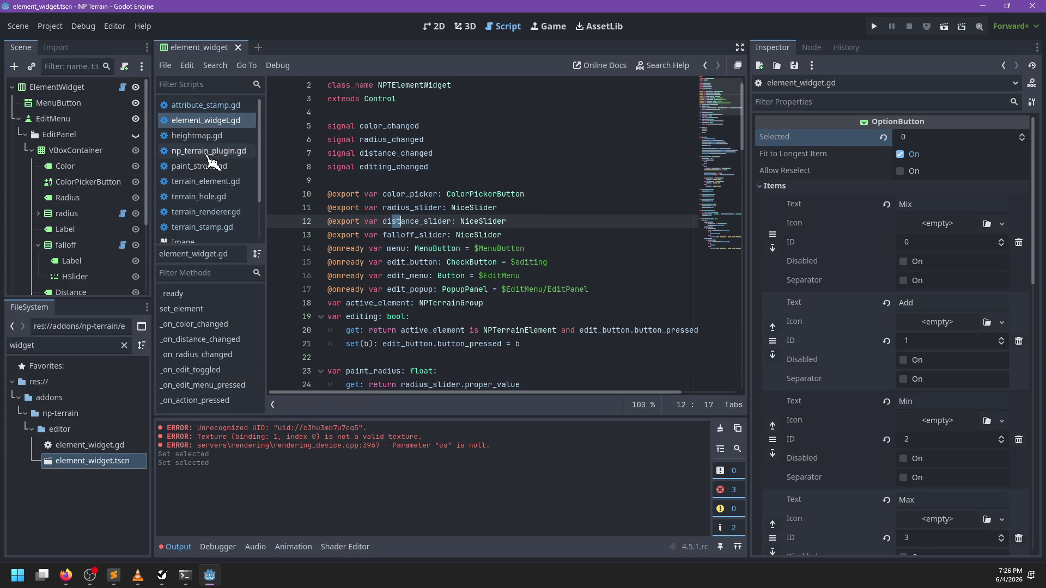
scroll(218, 163, "down", 3)
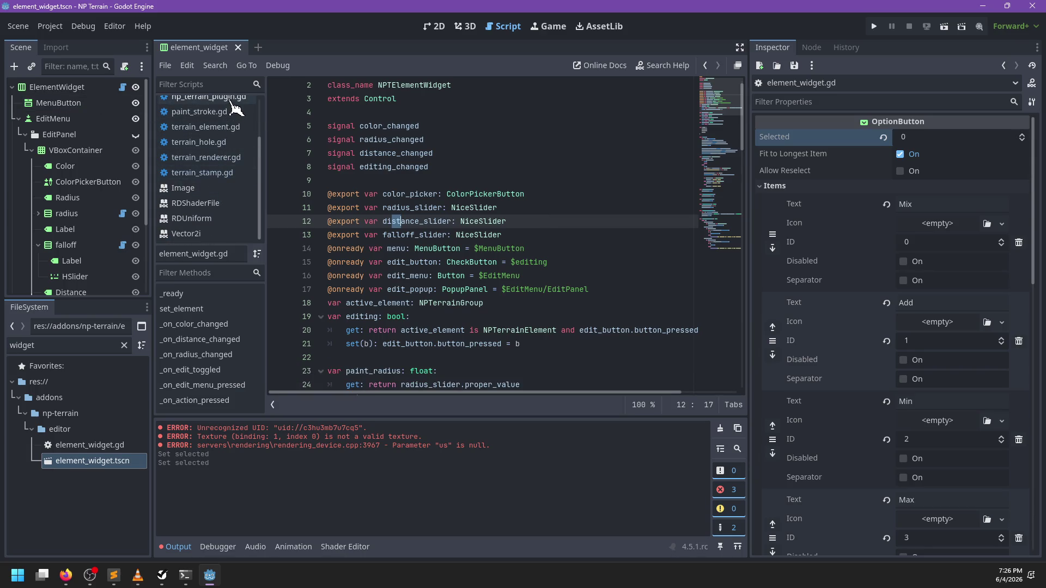
scroll(490, 298, "down", 3)
scroll(490, 299, "down", 1)
- Add a NPTerrain.BlendMode property with a getter stub below the falloff property
left_click(555, 303)
key("Return")
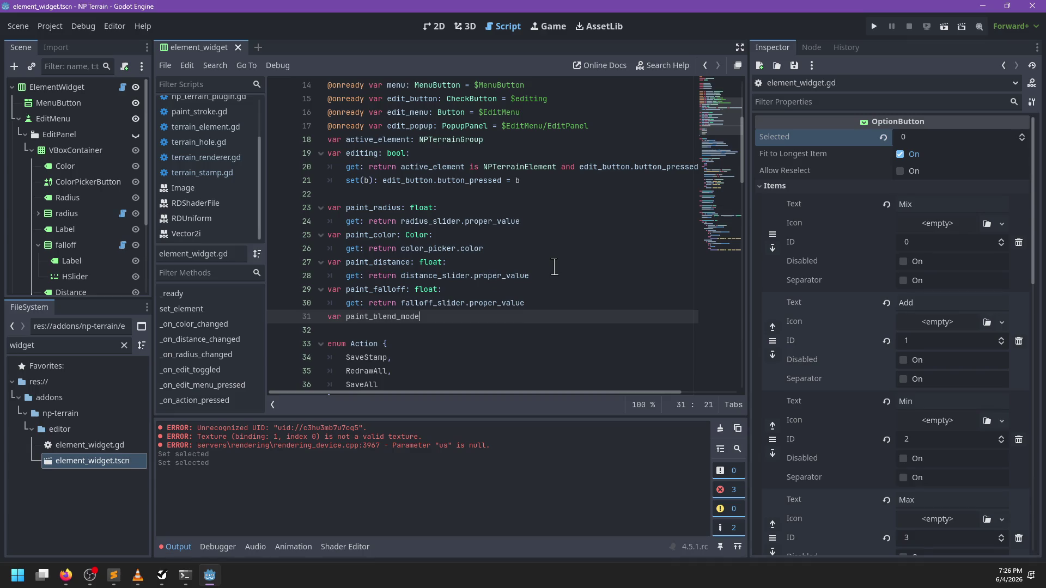
type("Terrain.BlendM")
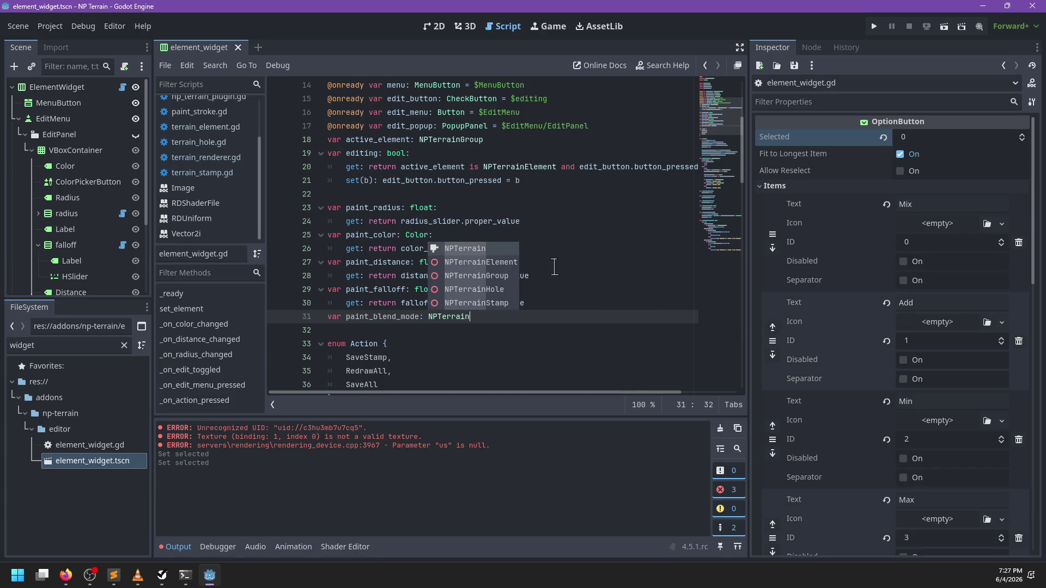
type("ode:")
key("Return")
type("re")
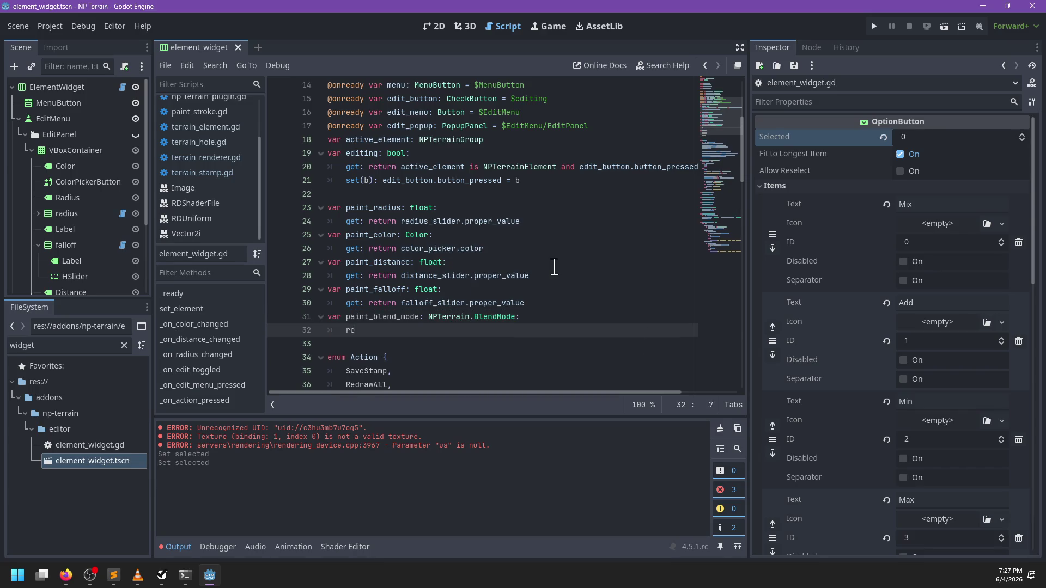
key("ctrl+BackSpace")
type("get: return $")
type("op")
key("BackSpace")
key("BackSpace")
key("BackSpace")
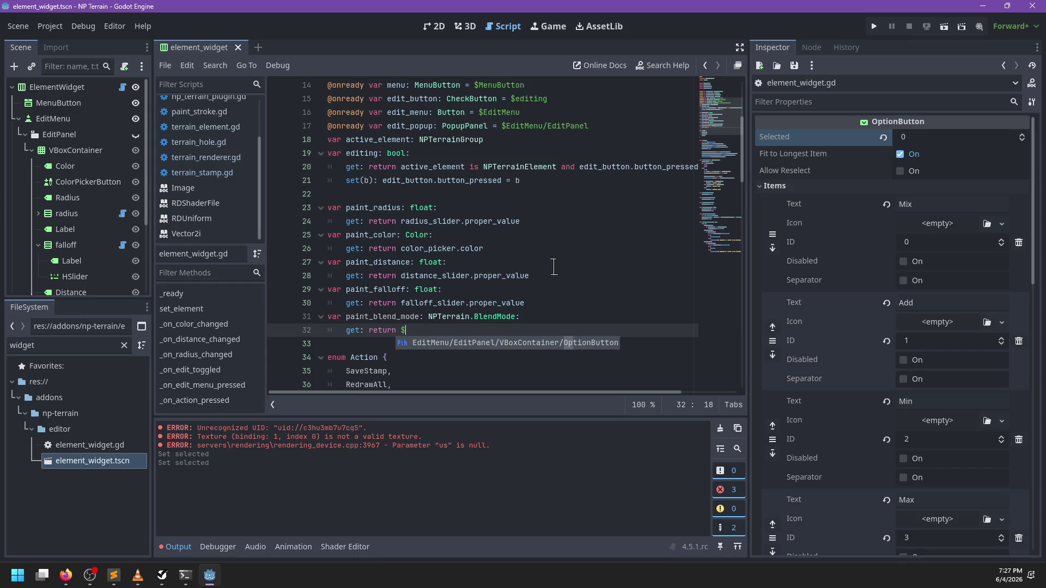
scroll(70, 245, "down", 3)
- Rename the OptionButton node to raw_blend_mode
right_click(65, 268)
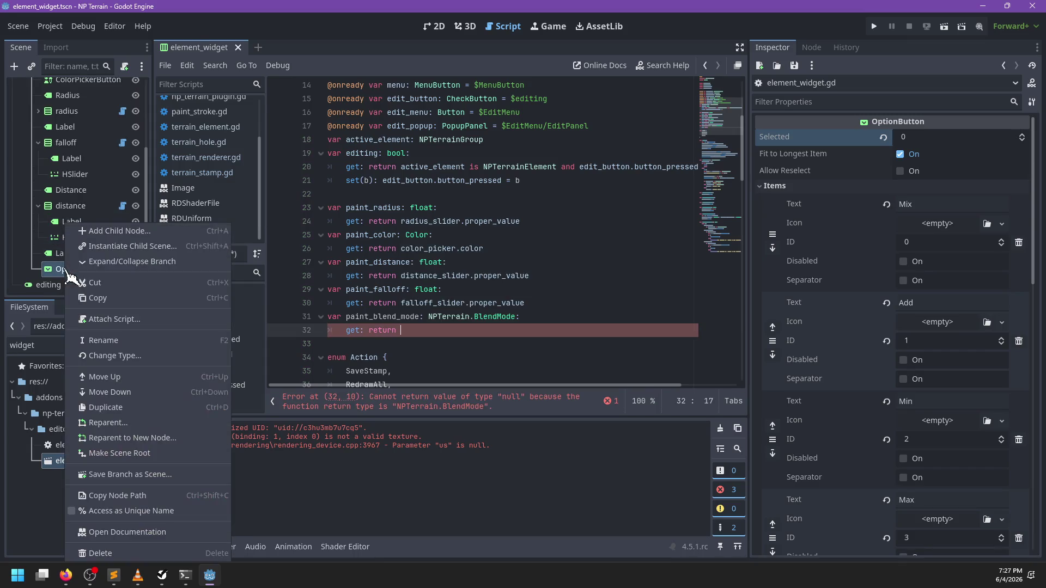
left_click(120, 341)
type("raw_blend_mode")
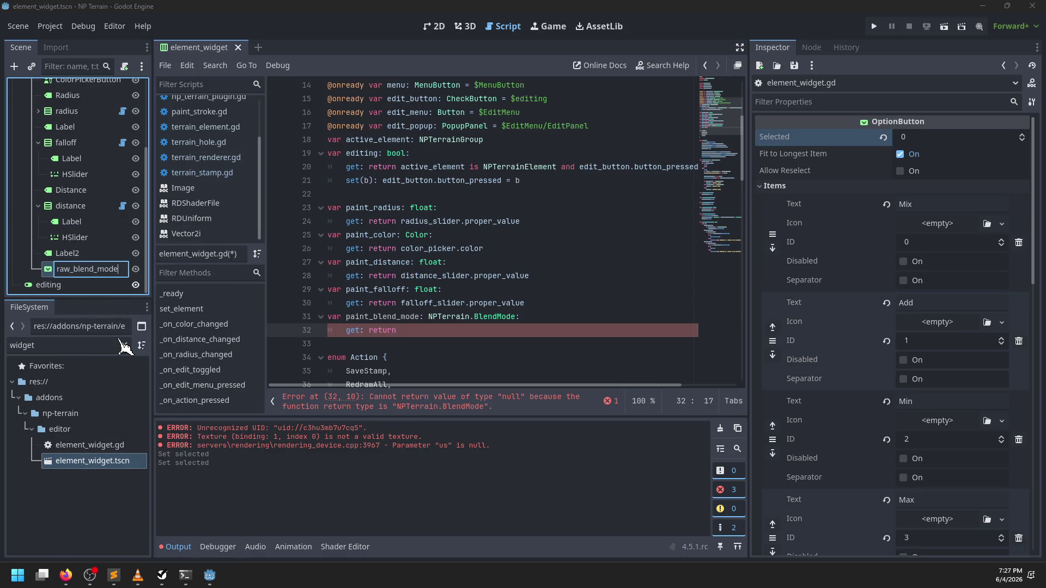
key("Return")
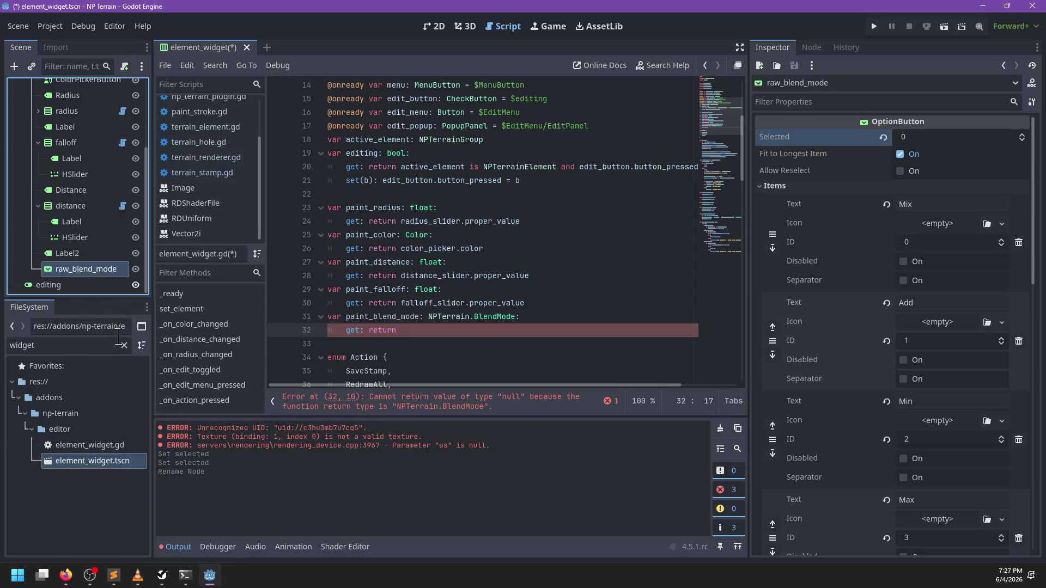
left_click(607, 138)
key("Up")
key("End")
key("Return")
type("@onready")
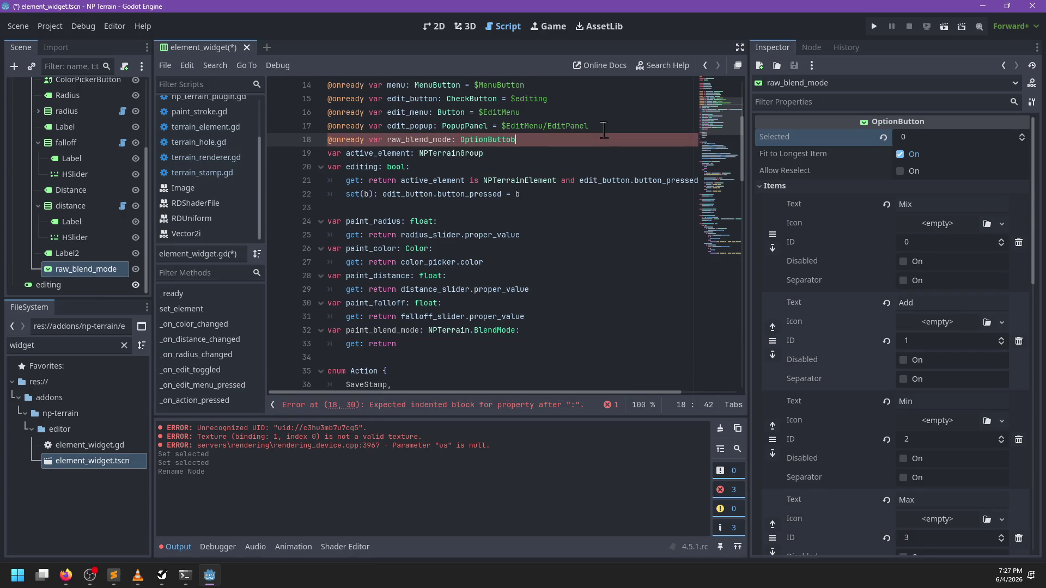
key("BackSpace")
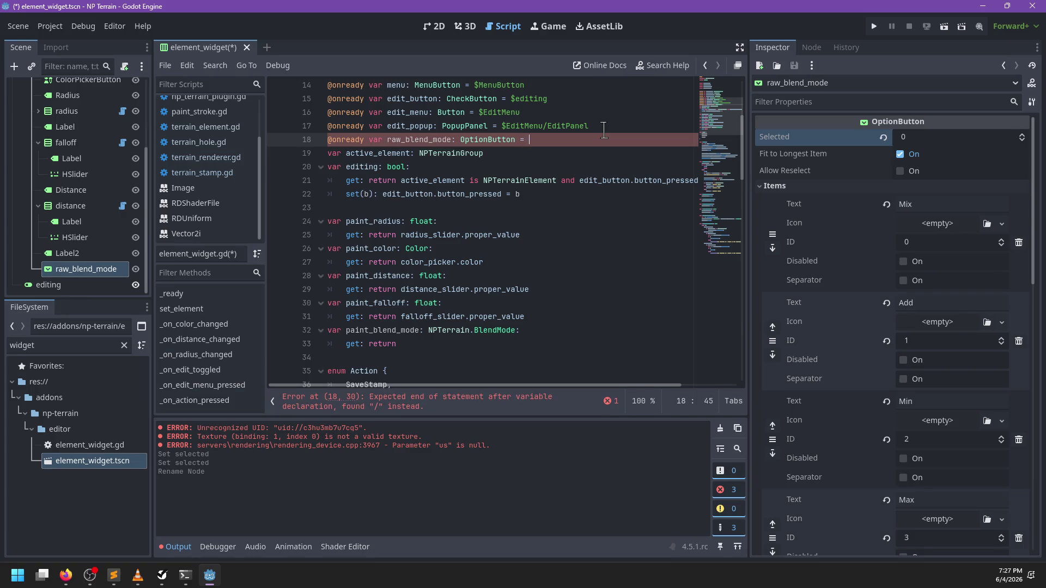
type("$ray")
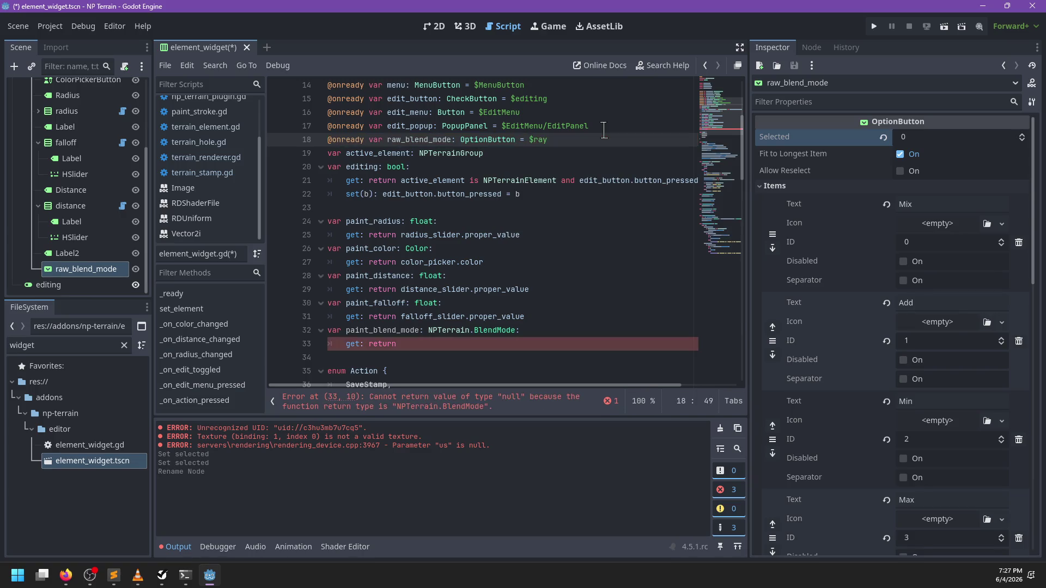
key("Return")
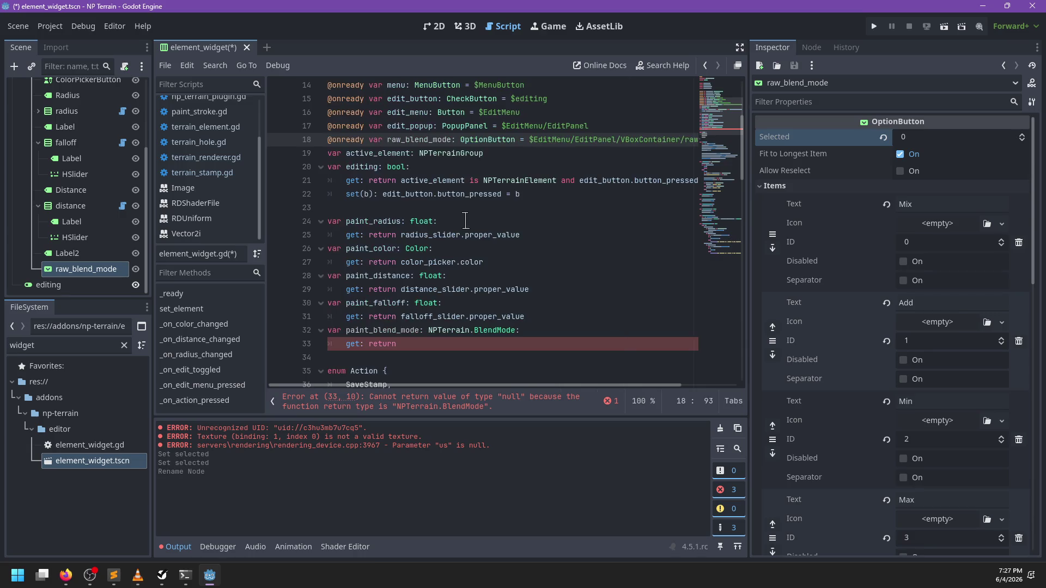
- Make the blend mode getter return raw_blend_mode.selected
left_click(422, 340)
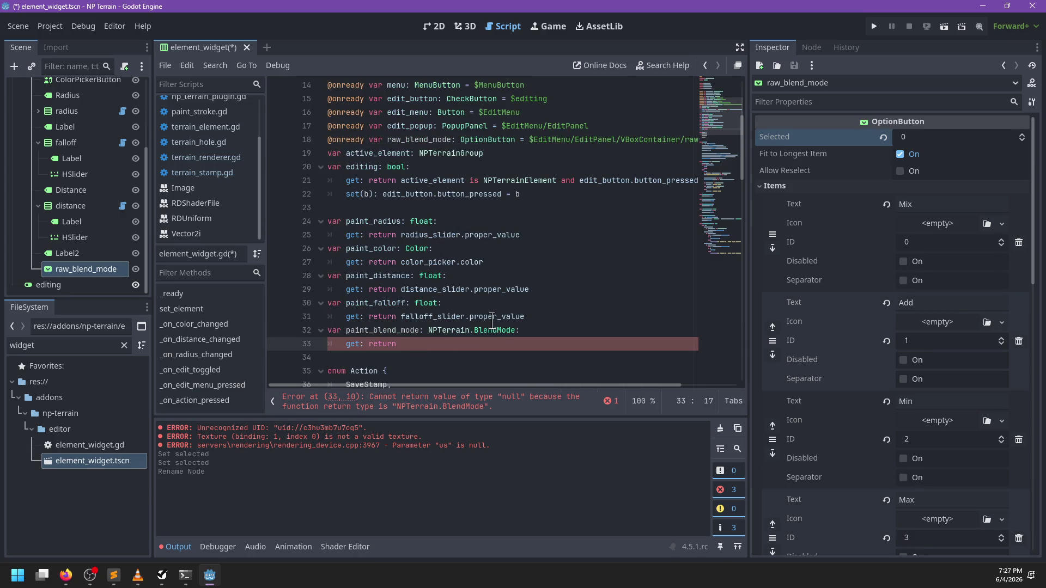
scroll(491, 272, "down", 1)
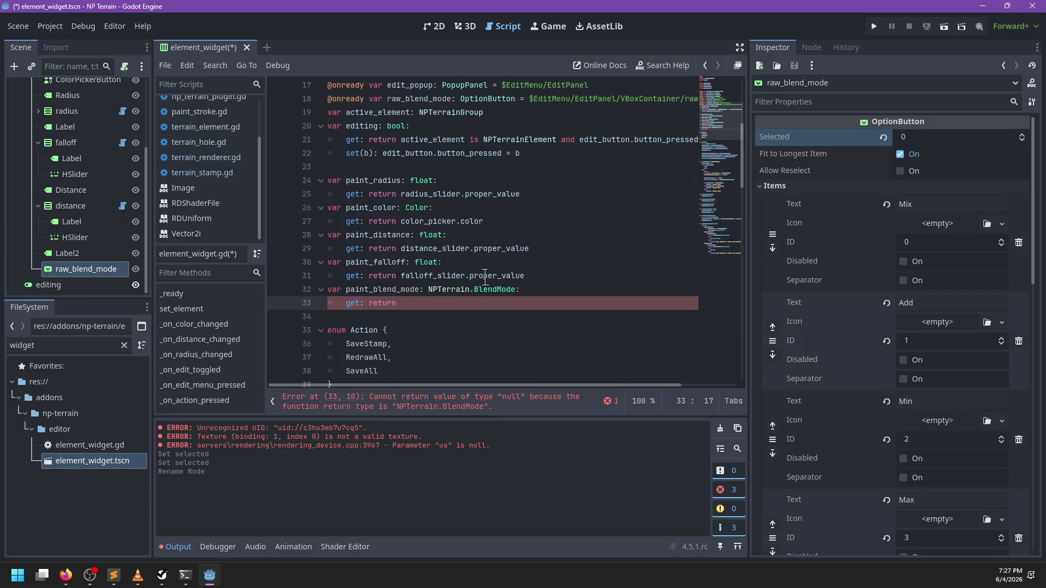
type("raw_")
key("Return")
type(".")
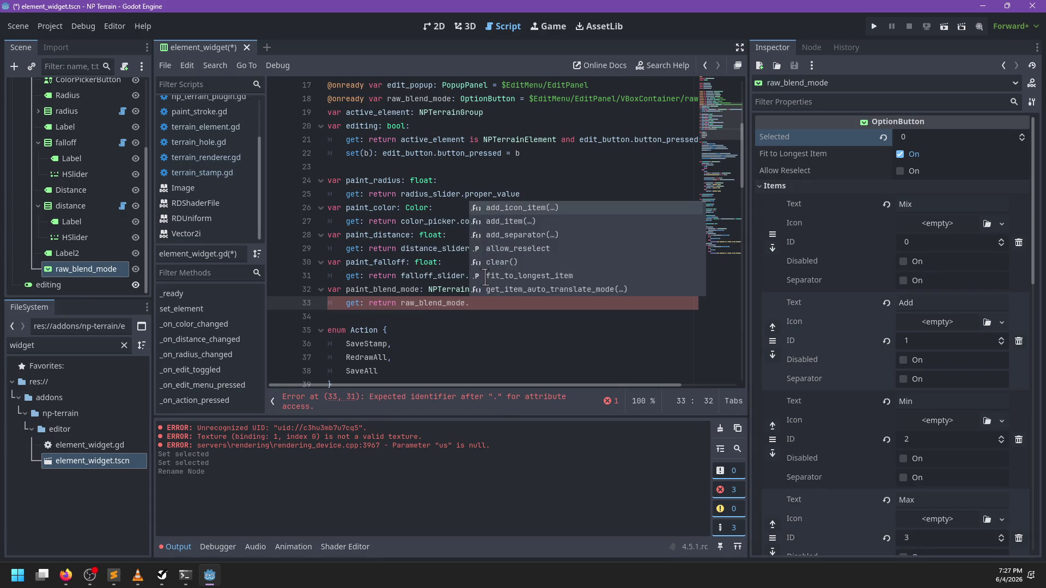
type("selected")
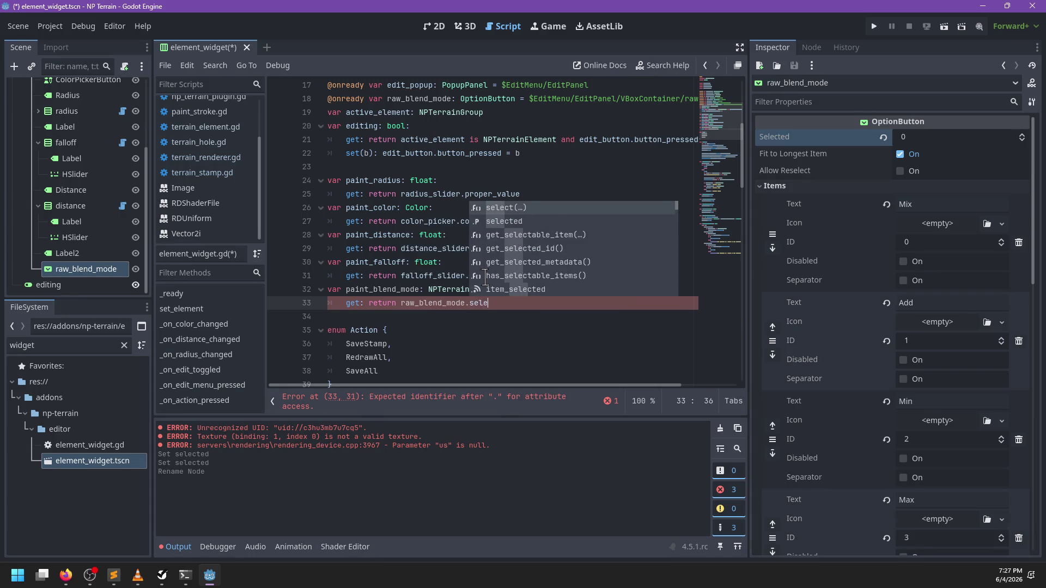
key("ctrl+Left")
key("ctrl+Left")
- Wrap the getter in clamp(raw_blend_mode.selected, 0, NPTerrain.BlendMode.size())
type("clamp(")
key("End")
type(", 0")
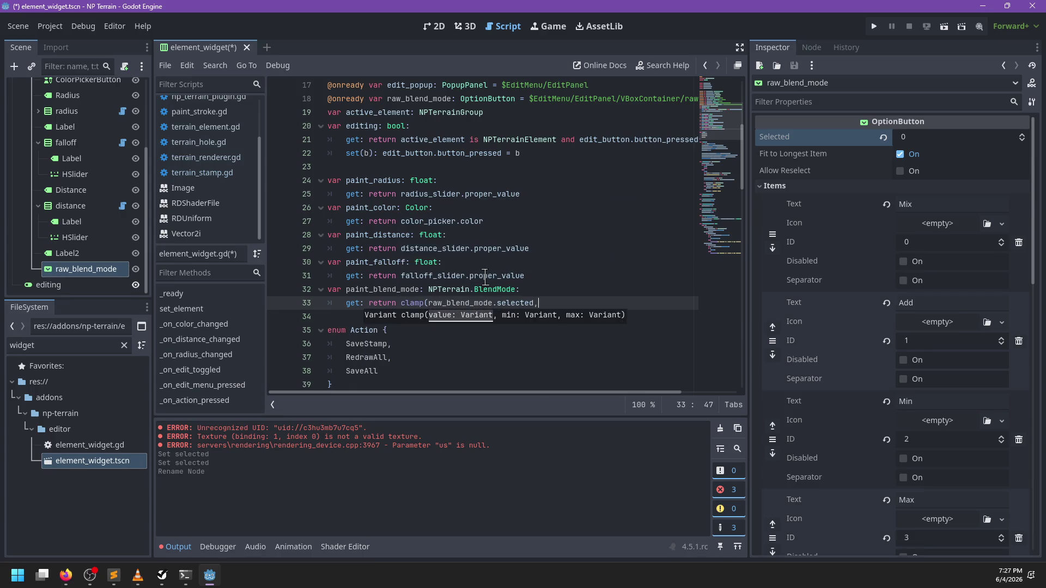
type(", ")
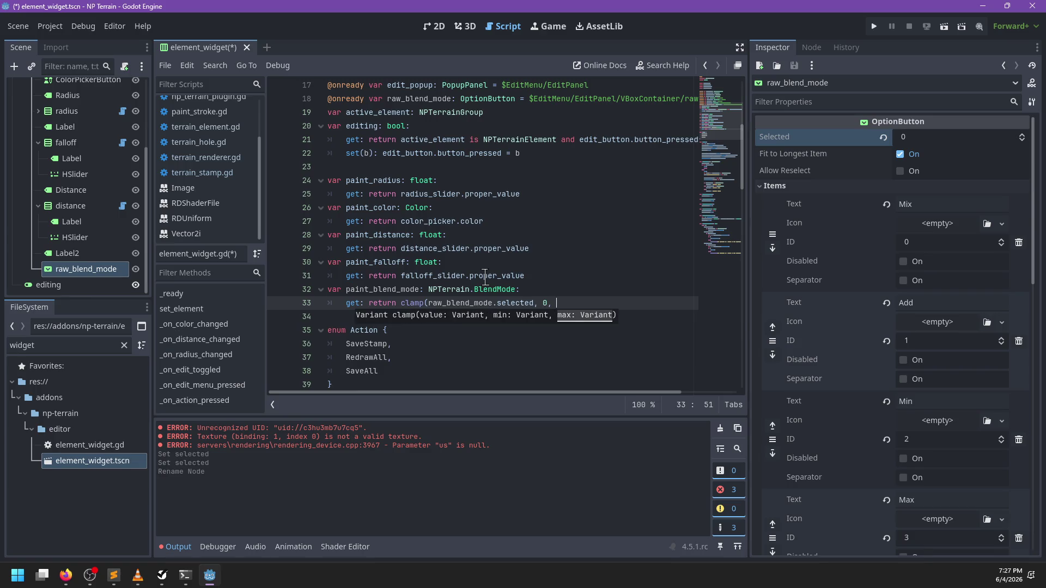
type("Bl")
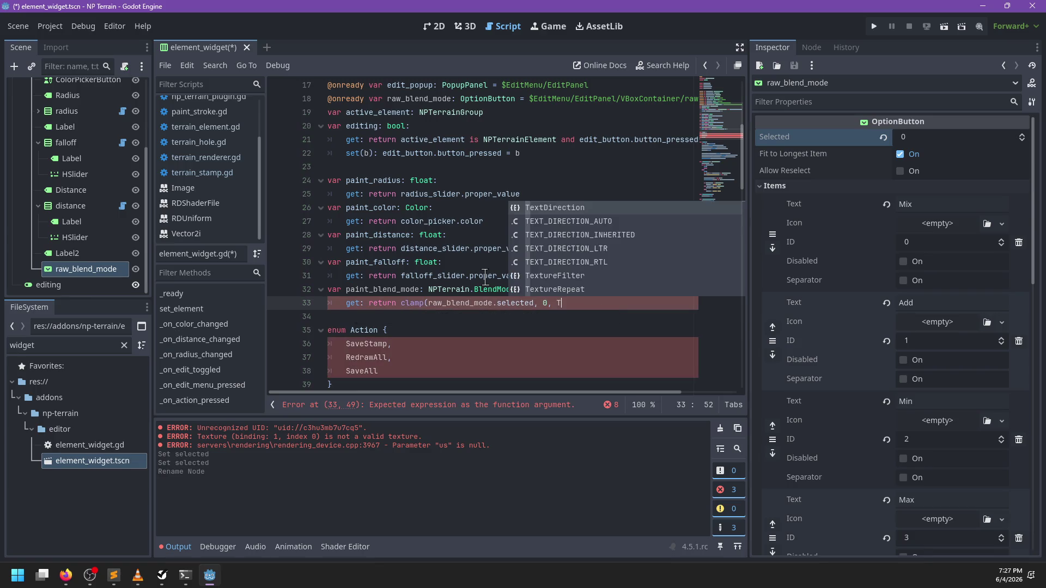
key("BackSpace")
key("BackSpace")
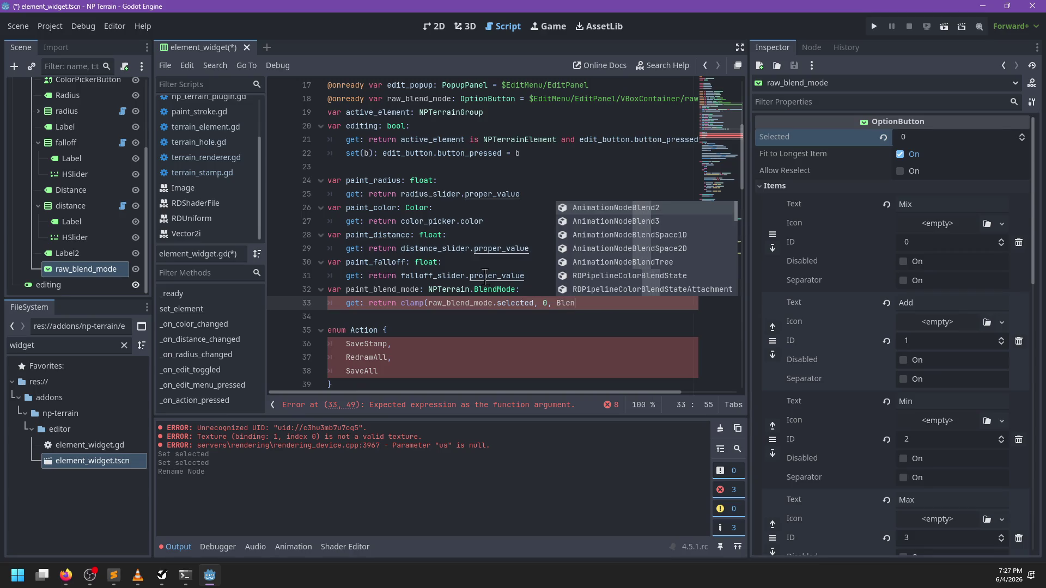
type("NPTErra")
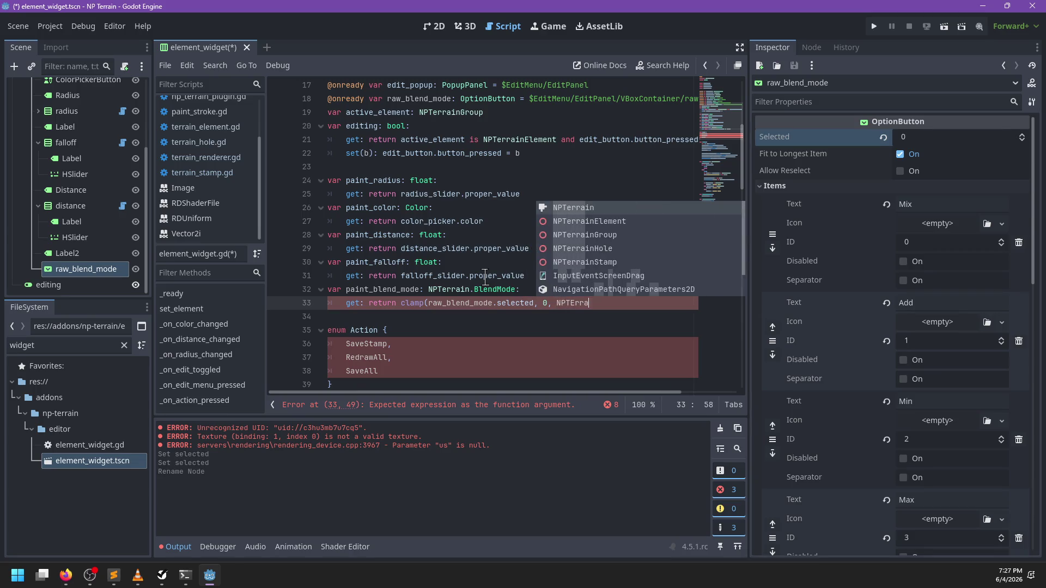
key("Return")
type(".Bl")
key("Return")
type(".size(")
key("Return")
- Drop the unfinished NPTerrain type cast and save element_widget.gd
type(") as NPE")
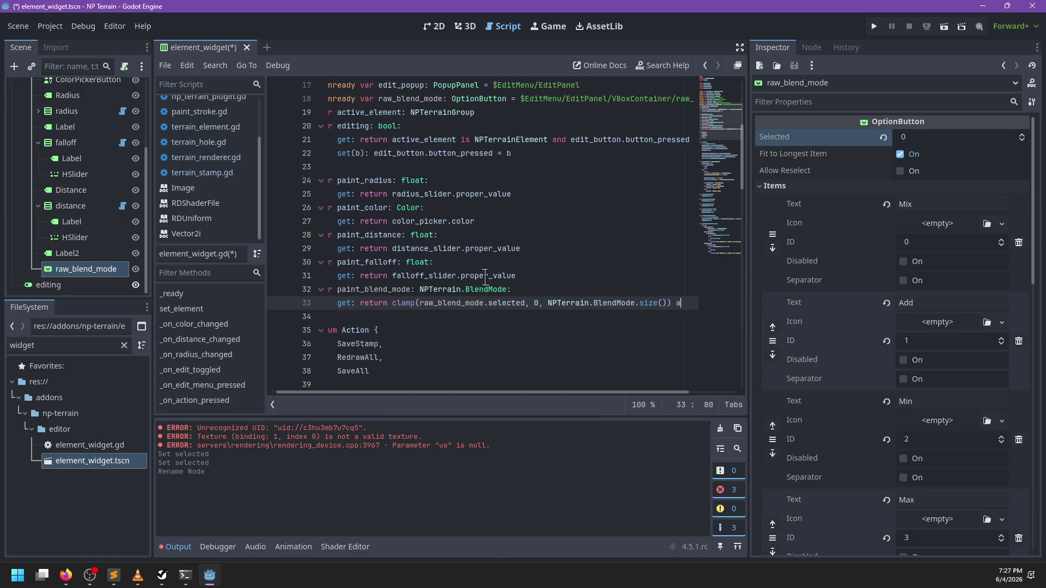
key("BackSpace")
type("TerrainB")
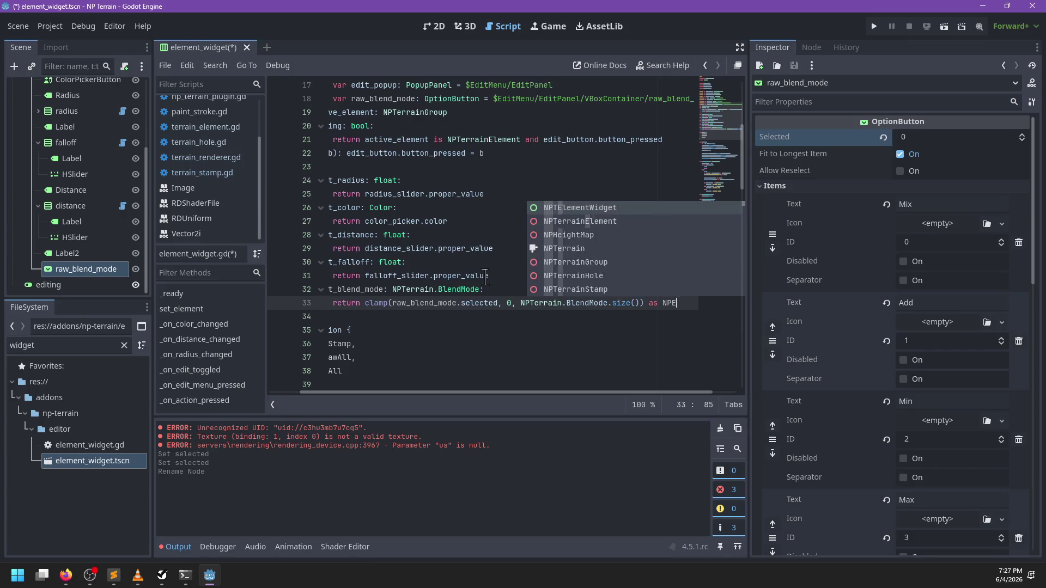
key("ctrl+z")
key("ctrl+s")
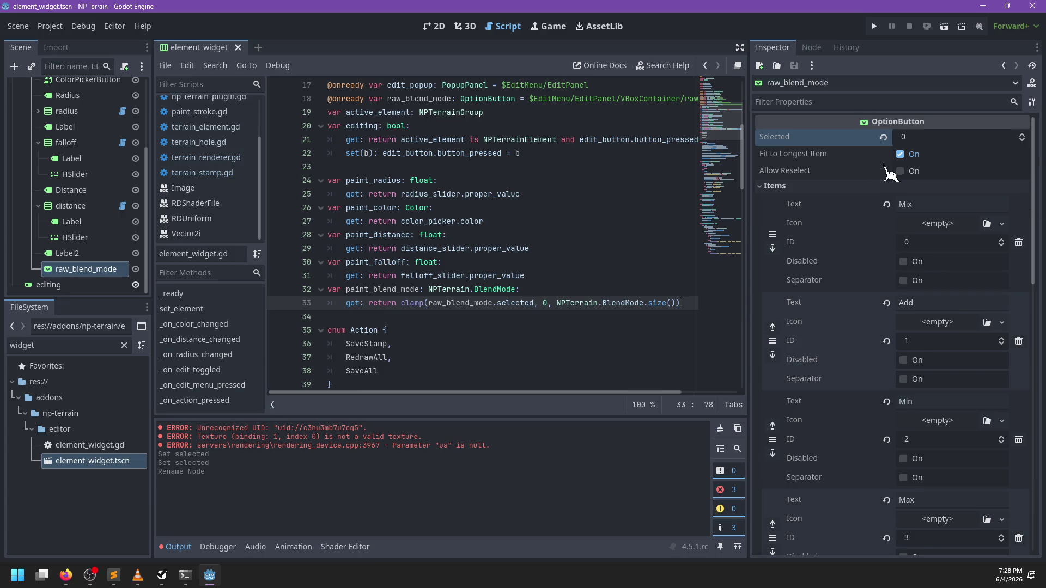
- Review the blend mode getter lines in the ElementWidget script
mouse_move(787, 174)
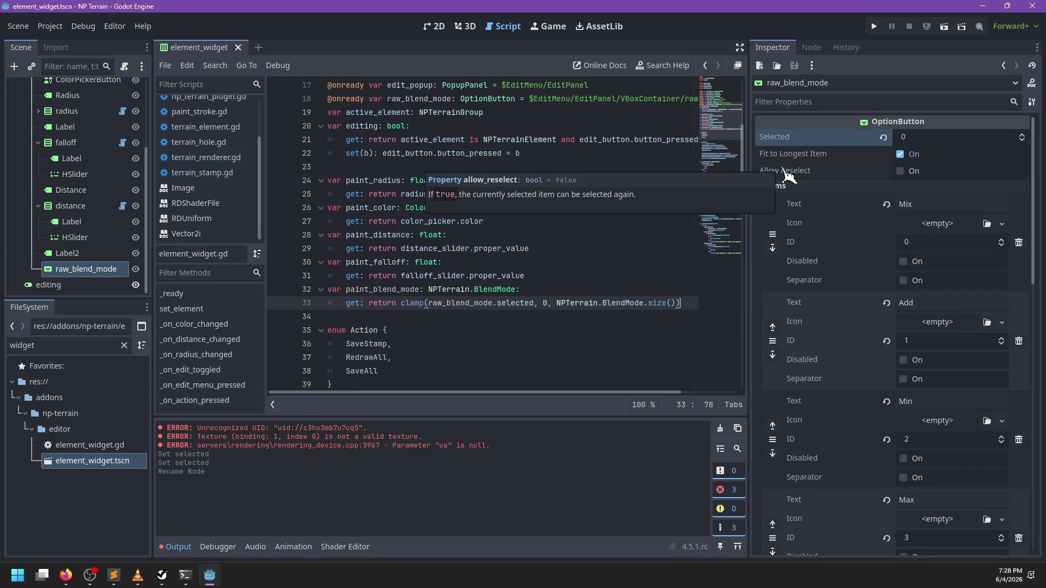
mouse_move(584, 302)
left_mouse_down()
mouse_move(584, 292)
mouse_move(533, 280)
left_mouse_up()
left_click(534, 285)
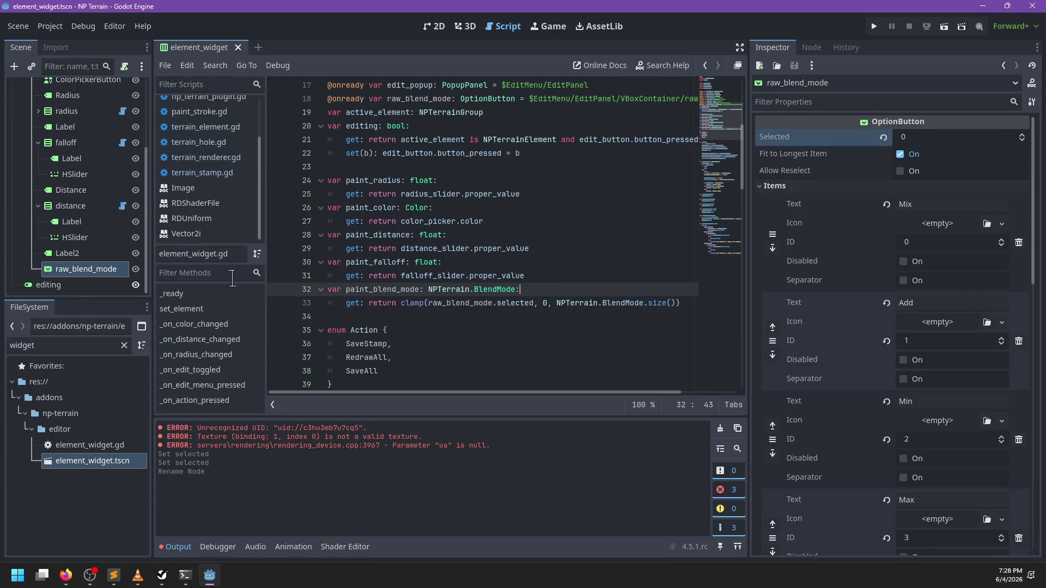
scroll(77, 256, "up", 5)
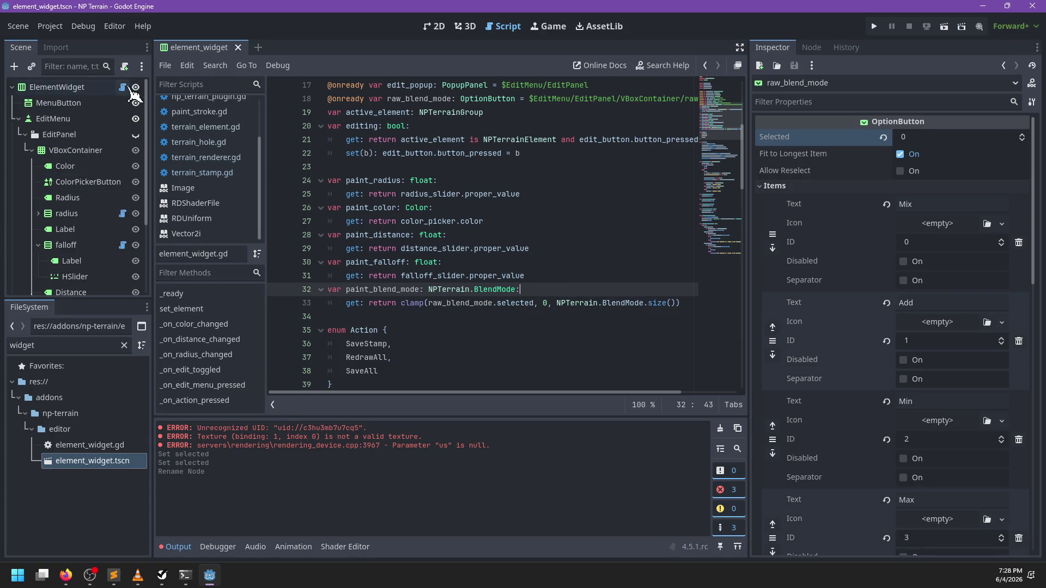
left_click(123, 87)
left_click(525, 235)
key("Down")
key("Down")
- Search the element_widget script for 'paint' and 'Str' matches
key("ctrl+f")
type("paint")
key("Return")
key("Return")
key("Return")
key("ctrl+a")
type("Str")
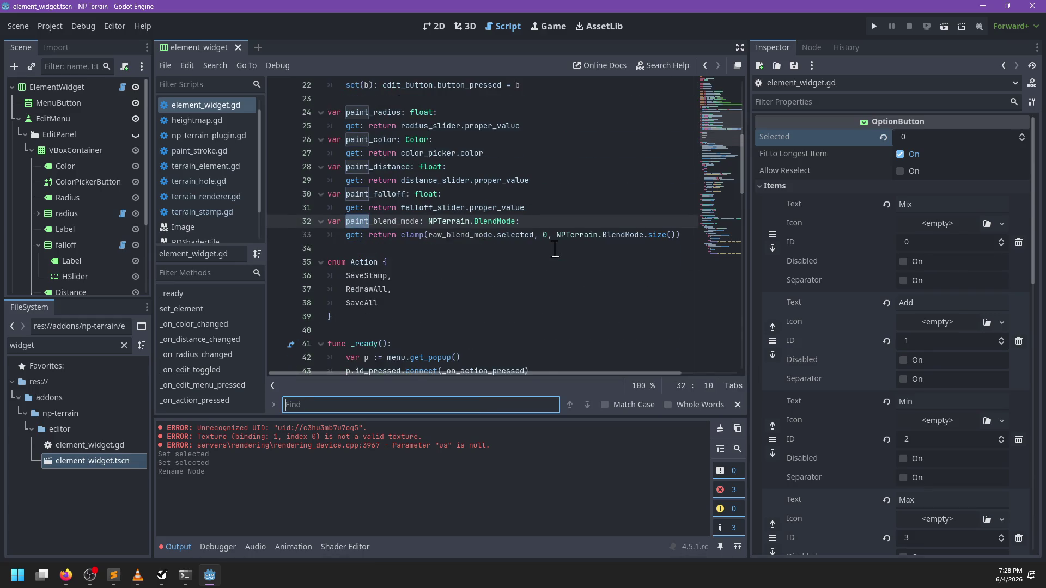
key("Escape")
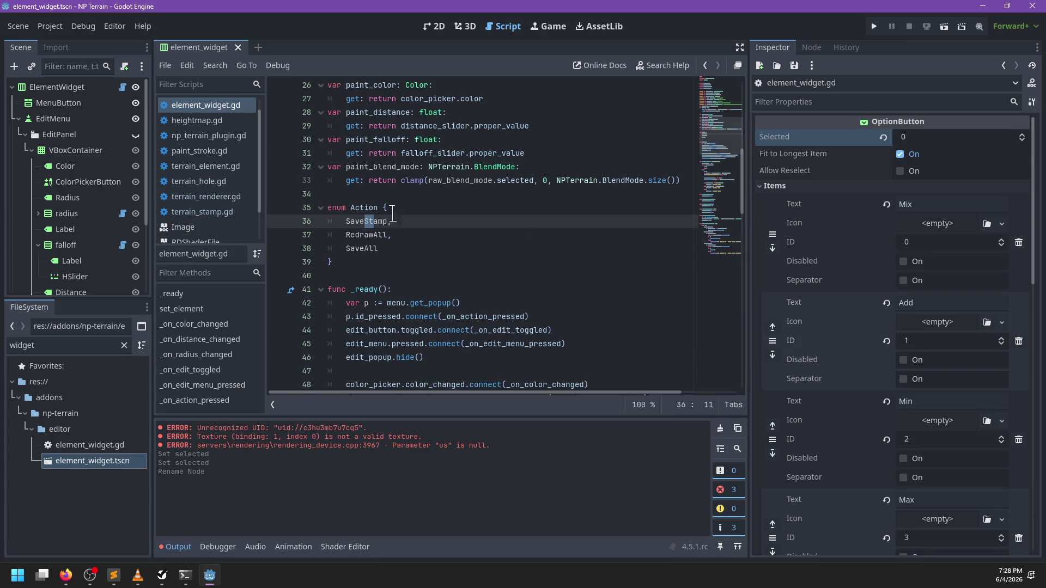
- Open np_terrain_plugin.gd and find the PaintStroke code in start_stroke
left_click(228, 131)
key("ctrl+f")
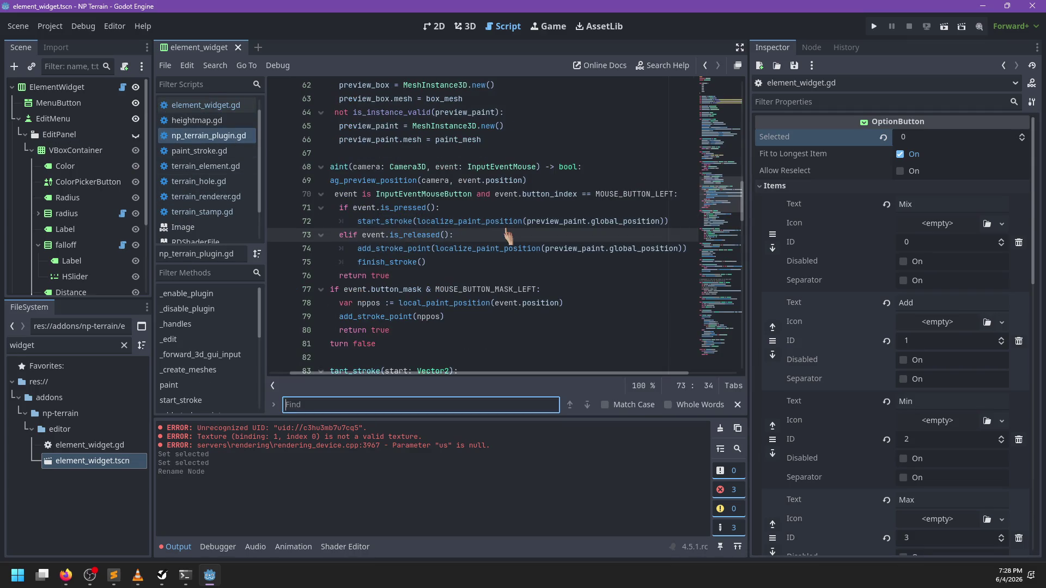
type("P")
key("BackSpace")
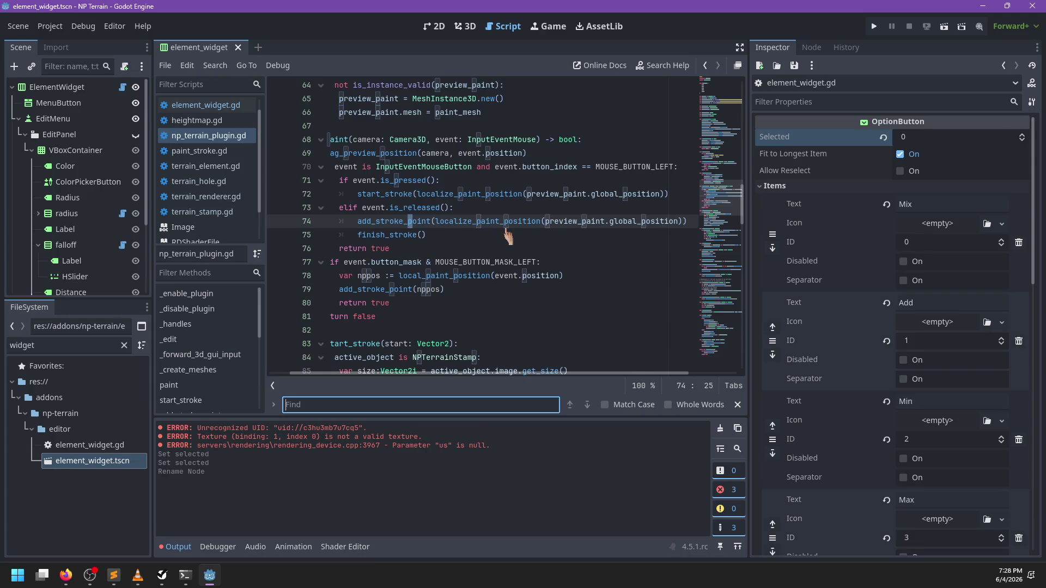
type("TerrainStro")
key("ctrl+a")
type("PaintStr")
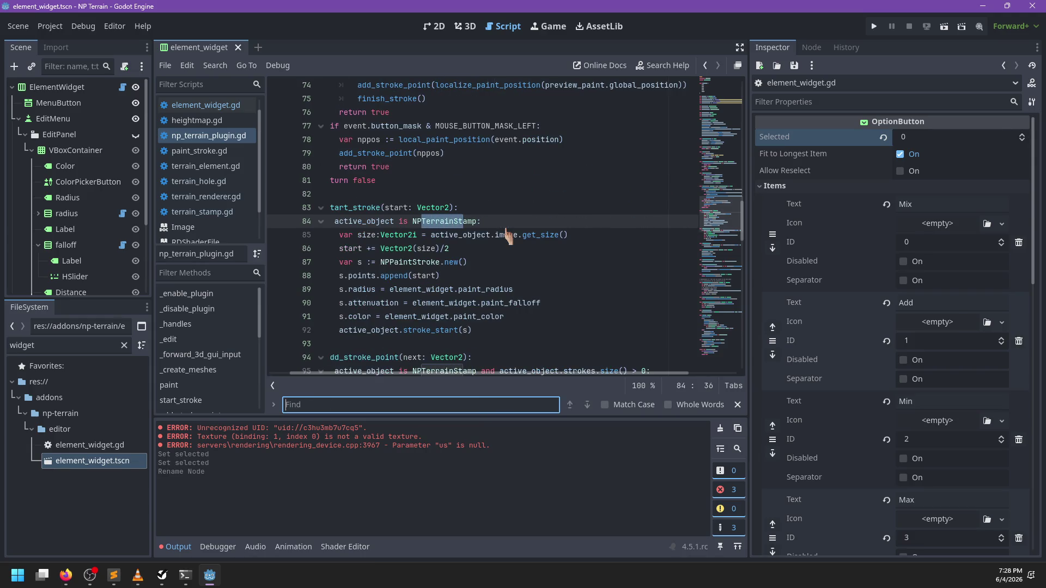
type("oke")
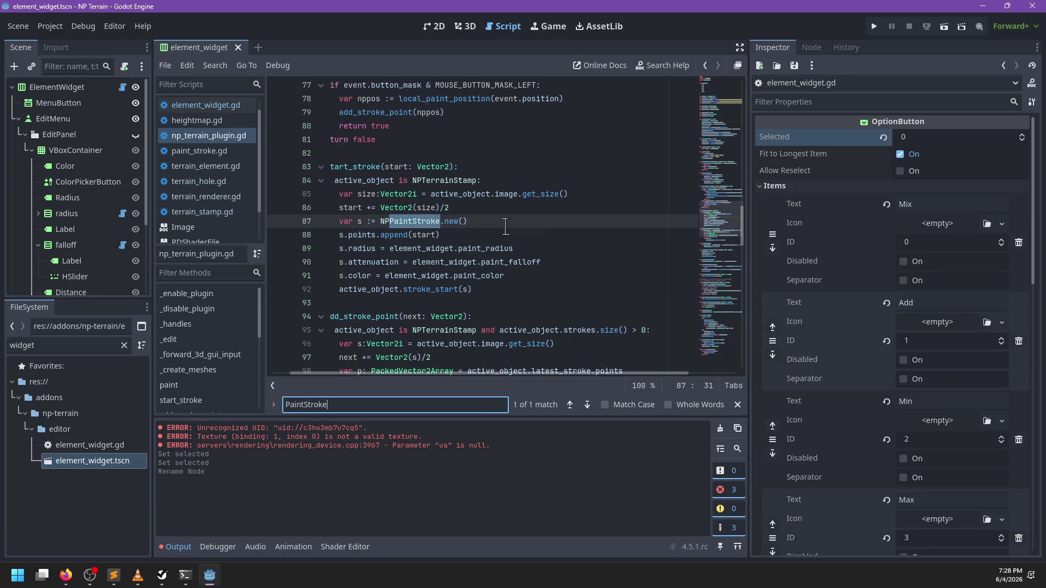
key("Escape")
- Add 's.blend_mode = element_widget.paint_blend_mode' after line 91, save, and close element_widget
left_click(544, 277)
key("Return")
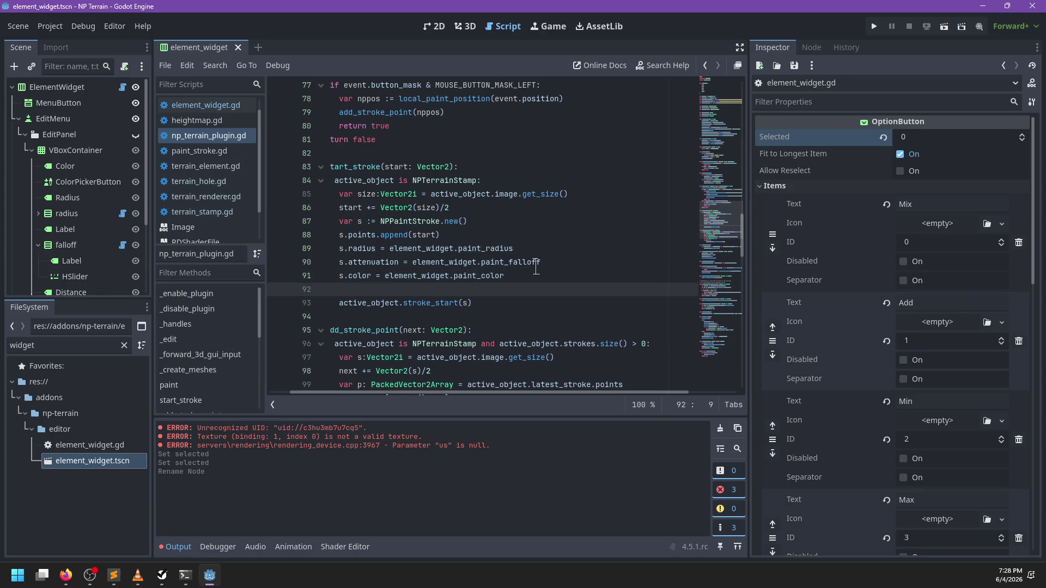
type("blend_mode = elem")
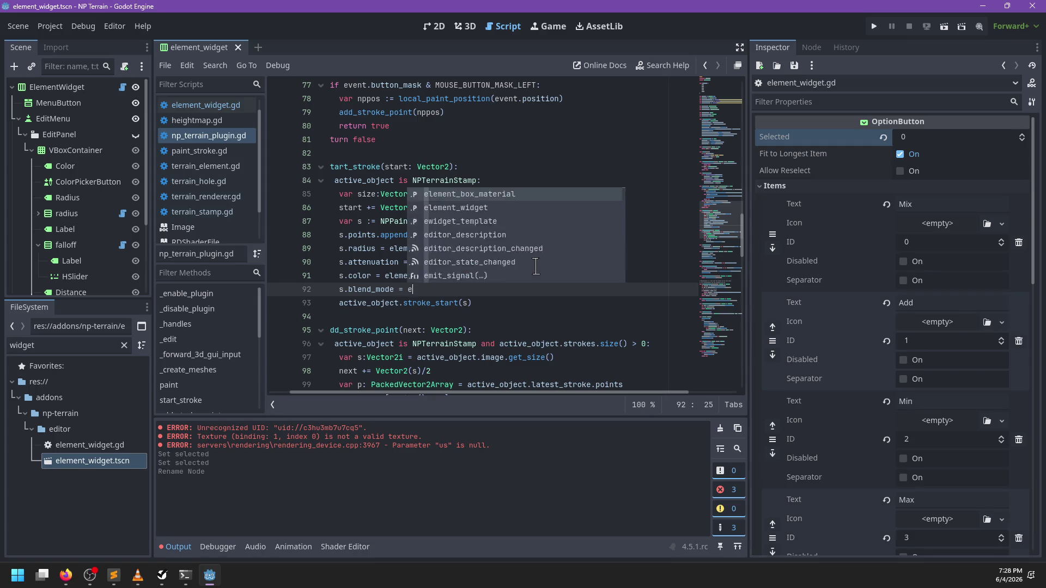
key("Down")
key("Return")
type("/.")
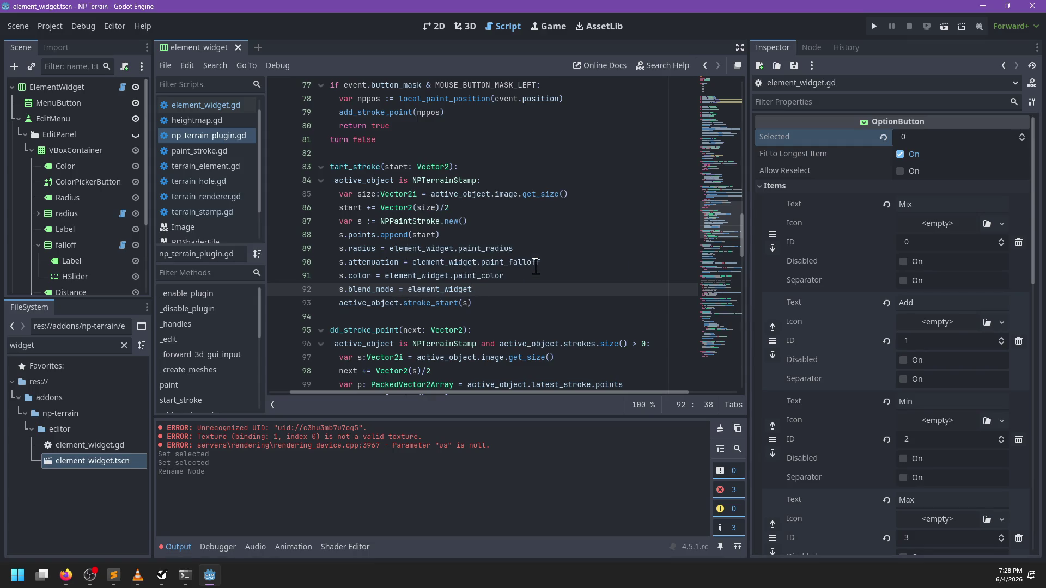
type(".")
key("Down")
key("Down")
key("Down")
key("Return")
scroll(510, 262, "left", 1)
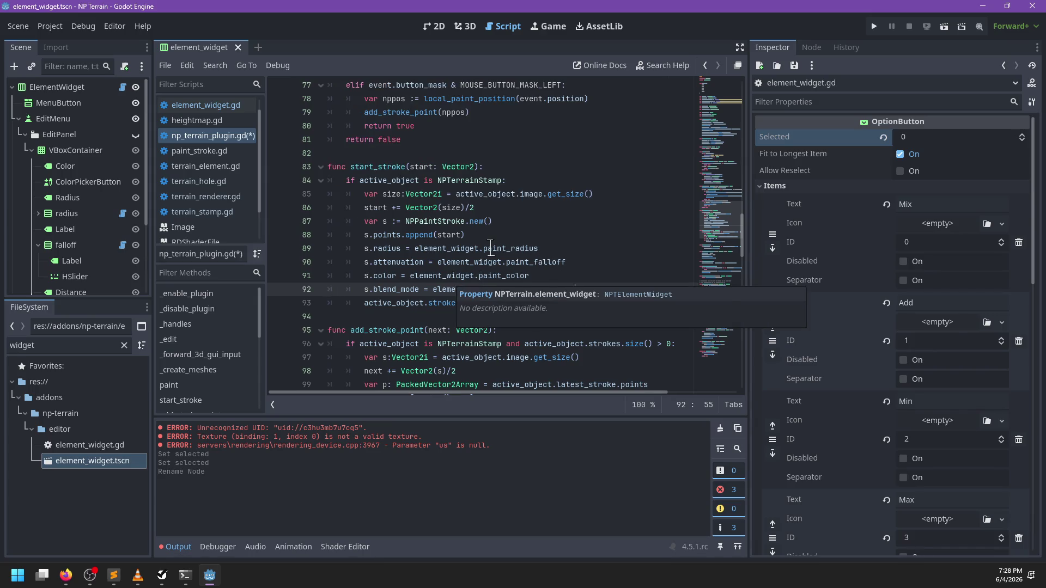
key("ctrl+s")
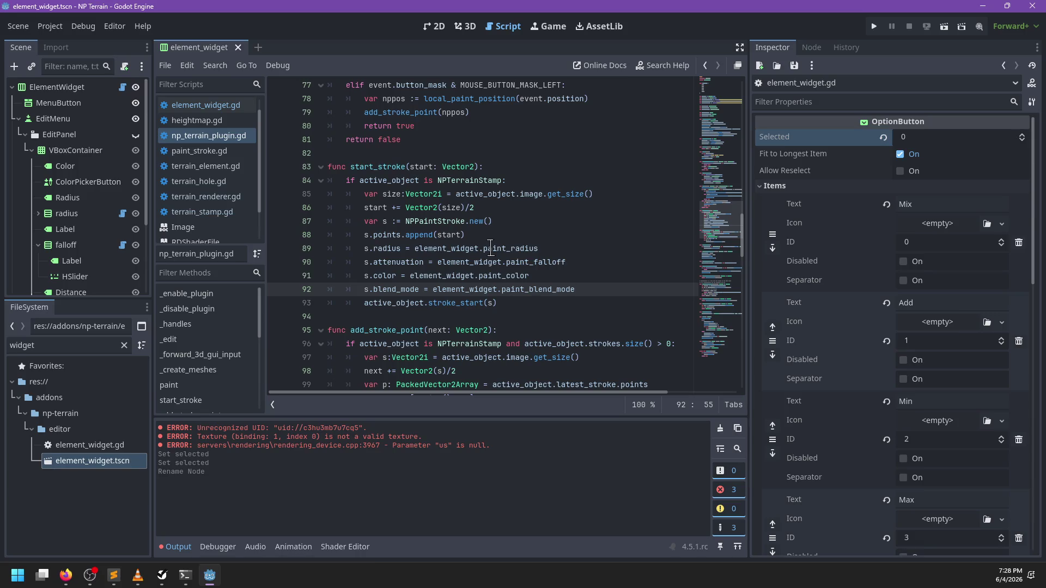
left_click(238, 48)
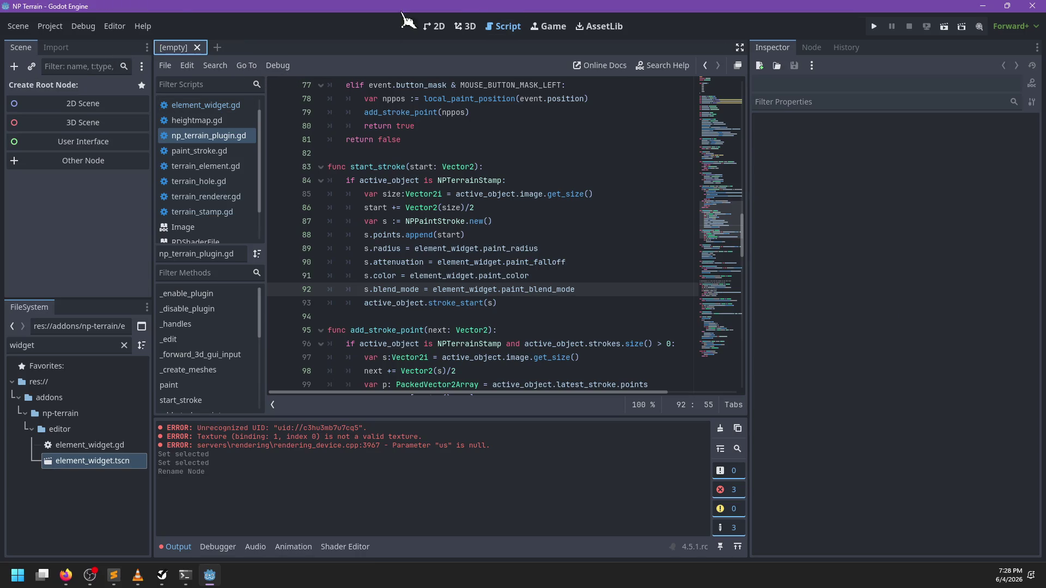
- Reload the NP Terrain plugin by toggling it off and on in Project Settings > Plugins
left_click(57, 30)
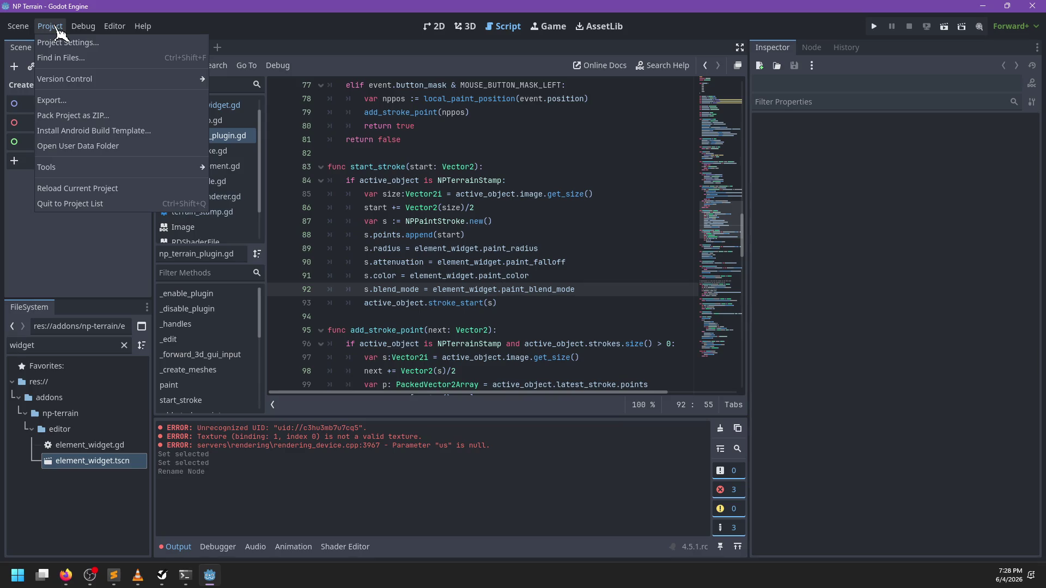
left_click(59, 31)
left_click(53, 35)
left_click(68, 51)
left_click(224, 171)
left_click(228, 175)
left_click(537, 472)
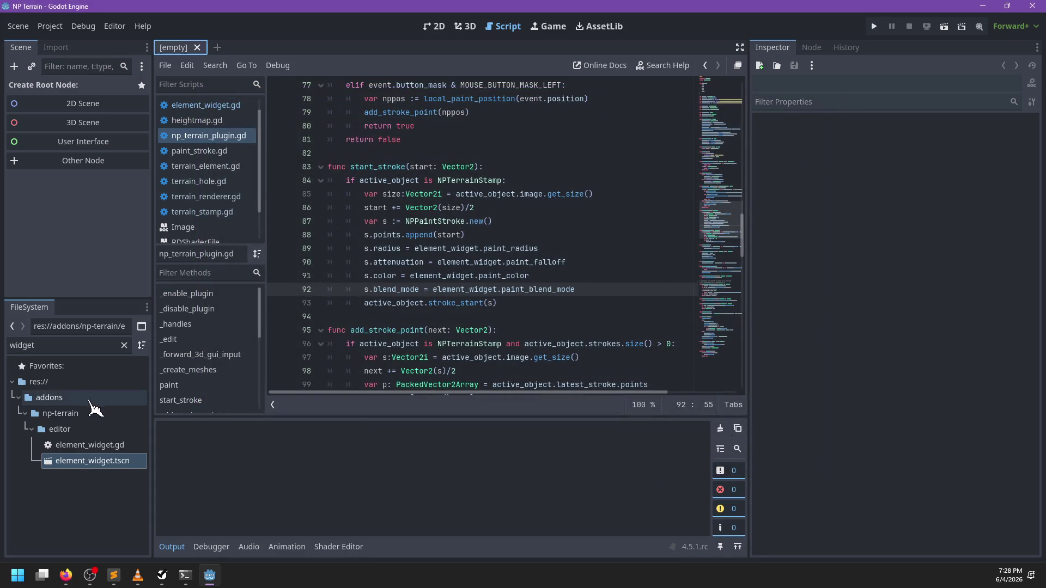
- Filter the file system for 'test2' and open the test2 scene
double_click(32, 346)
type("test2")
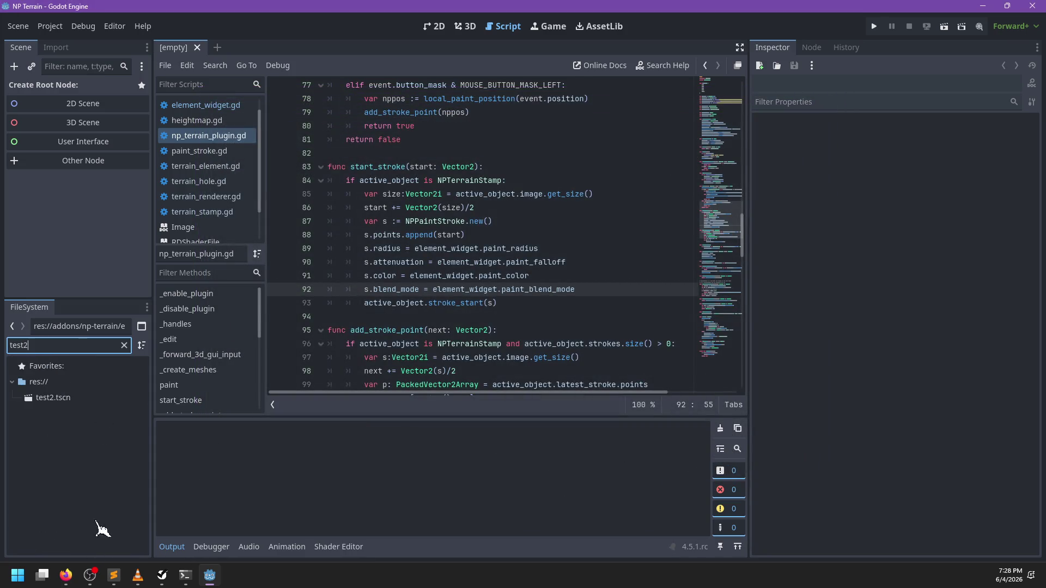
double_click(53, 397)
- Enable Paint Settings, try the Add blend mode and another, then return to the shader
left_click(466, 26)
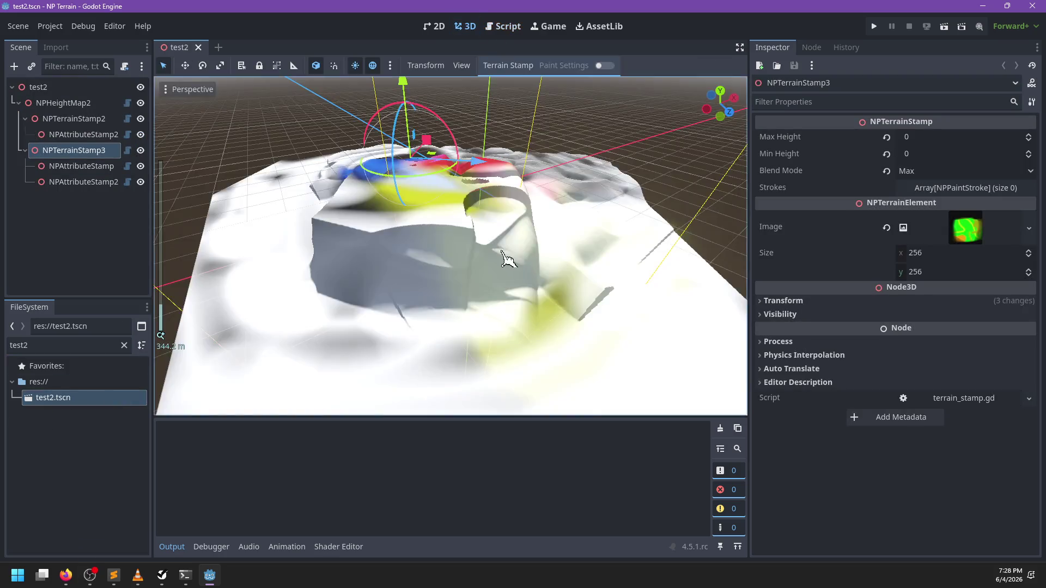
left_click(604, 66)
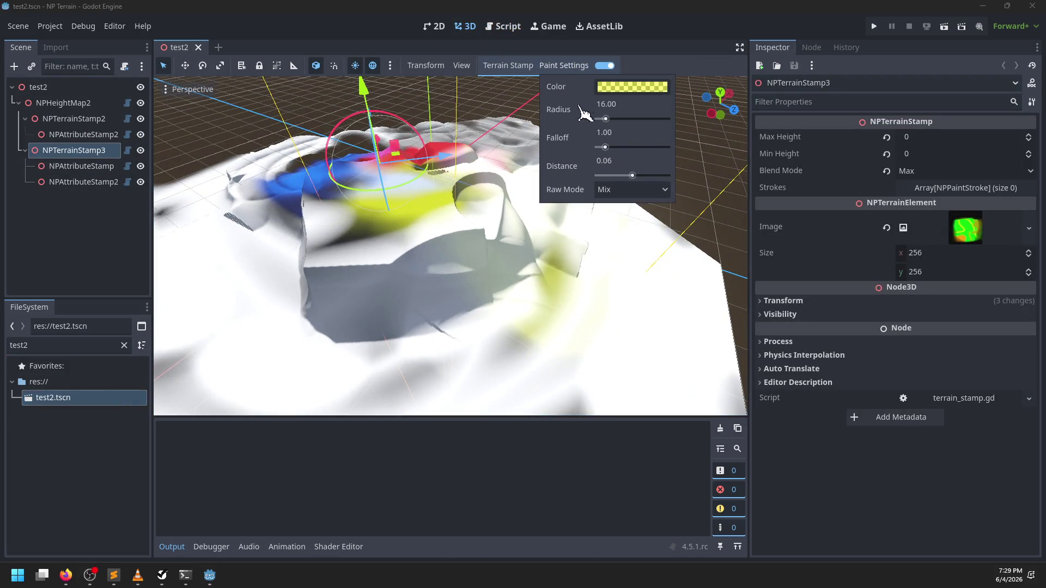
left_click(632, 190)
left_click(623, 222)
left_click(620, 189)
left_click(624, 263)
left_click(479, 220)
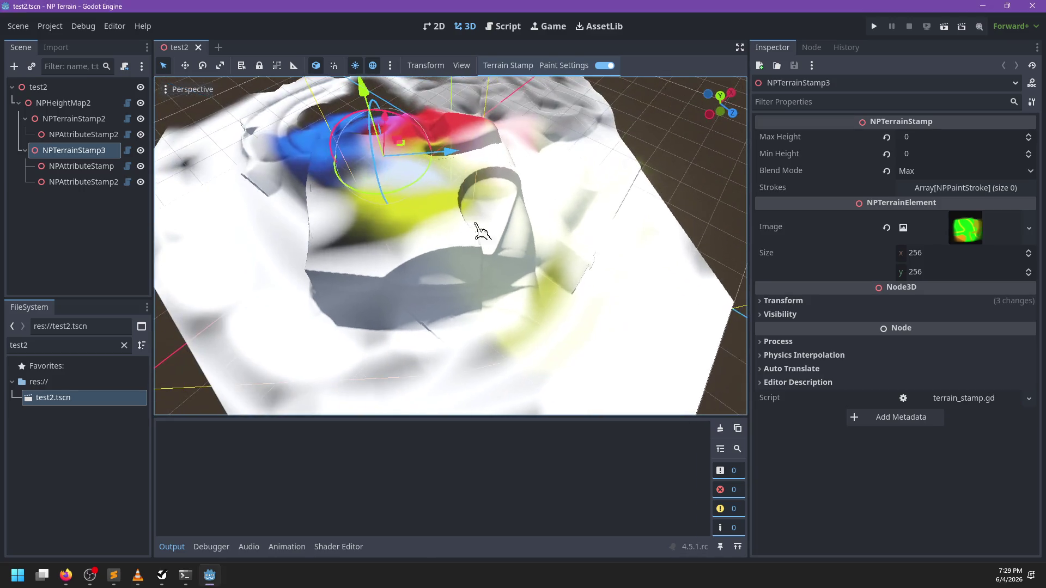
left_click(82, 166)
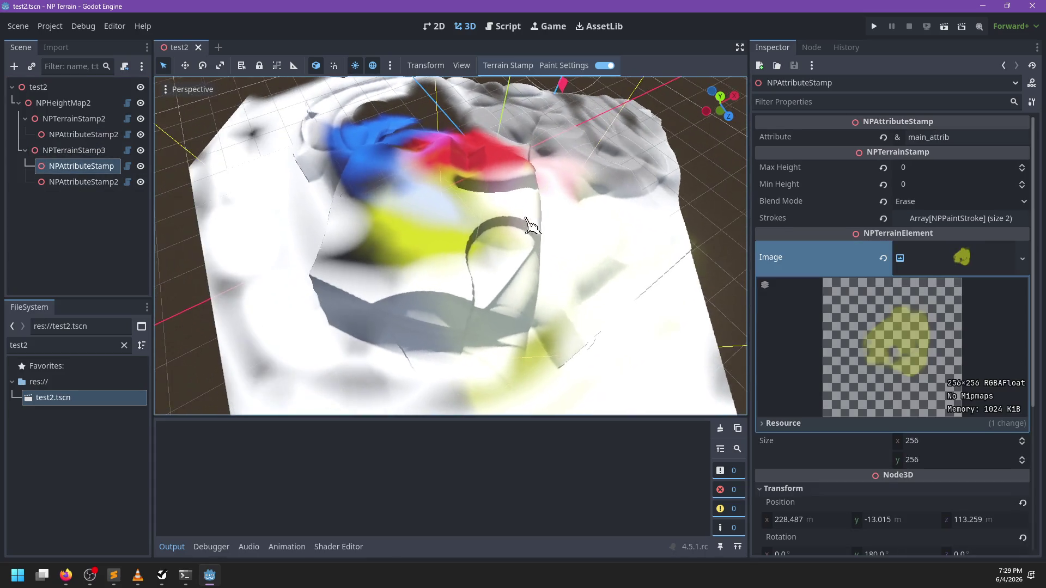
left_click(604, 66)
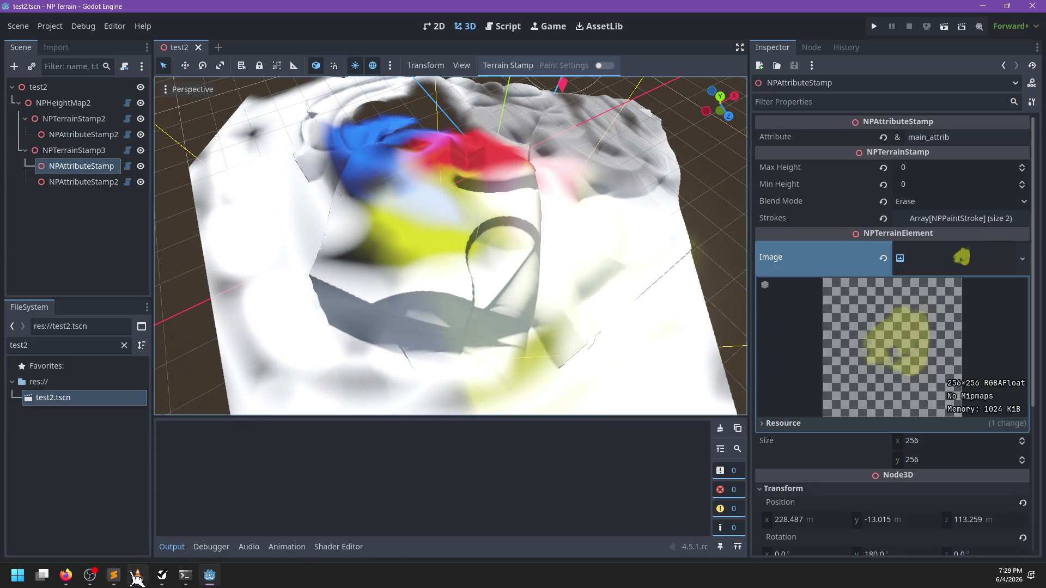
left_click(113, 576)
left_click(447, 244)
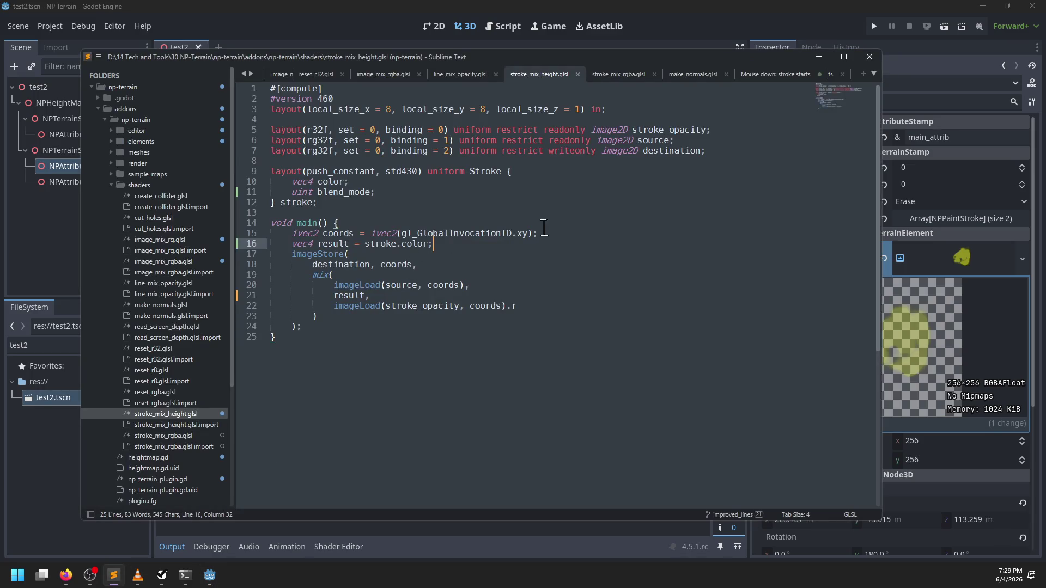
- Replace the half-typed switch with an 'if (blend_mode == 0)' branch after line 16
key("Return")
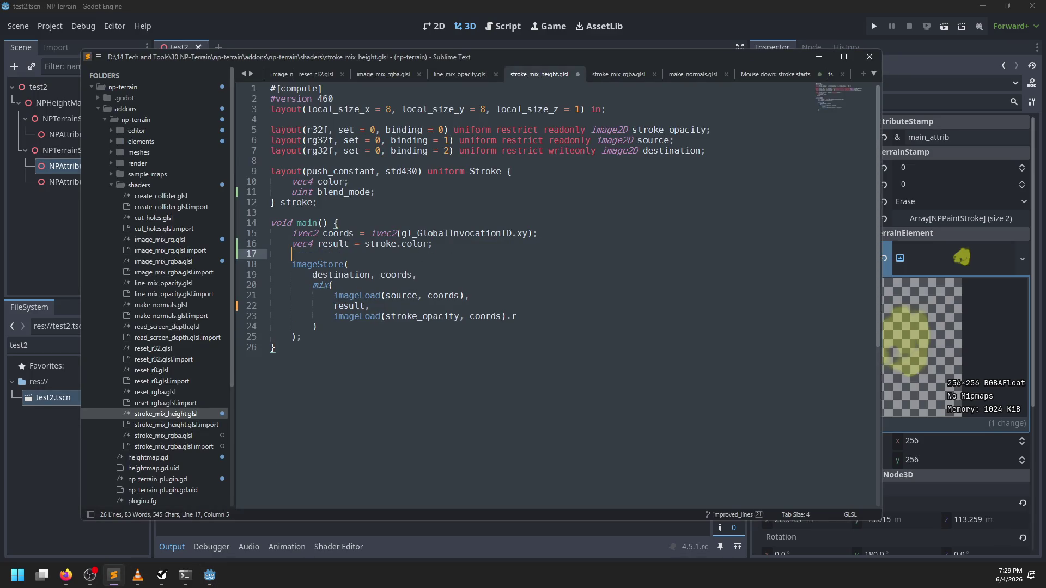
type("ch")
type("(_mode)")
key("BackSpace")
key("ctrl+BackSpace")
key("ctrl+BackSpace")
key("ctrl+BackSpace")
type("i")
key("Return")
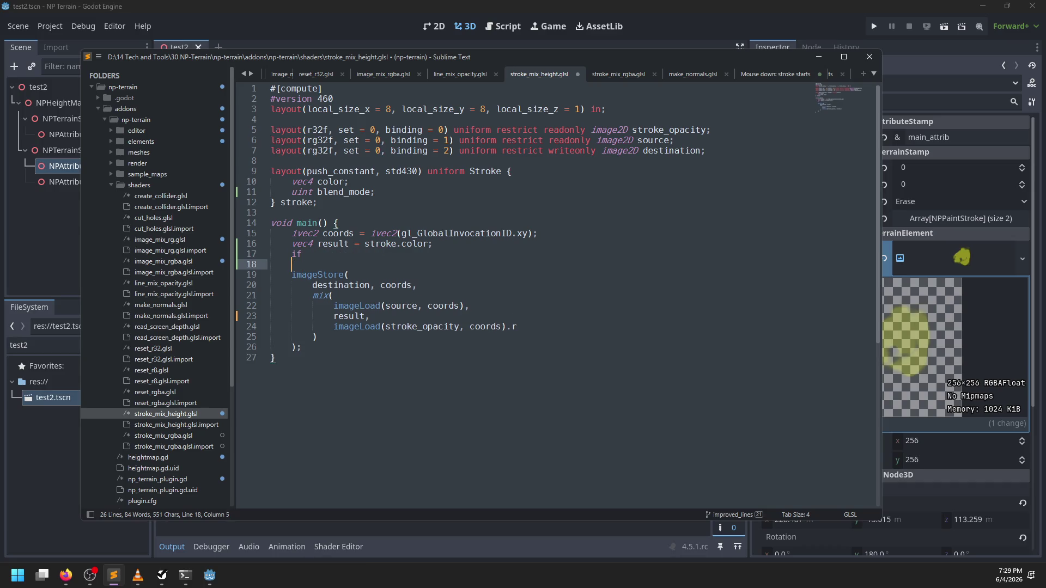
left_click(303, 253)
type("lend_mode == 0)")
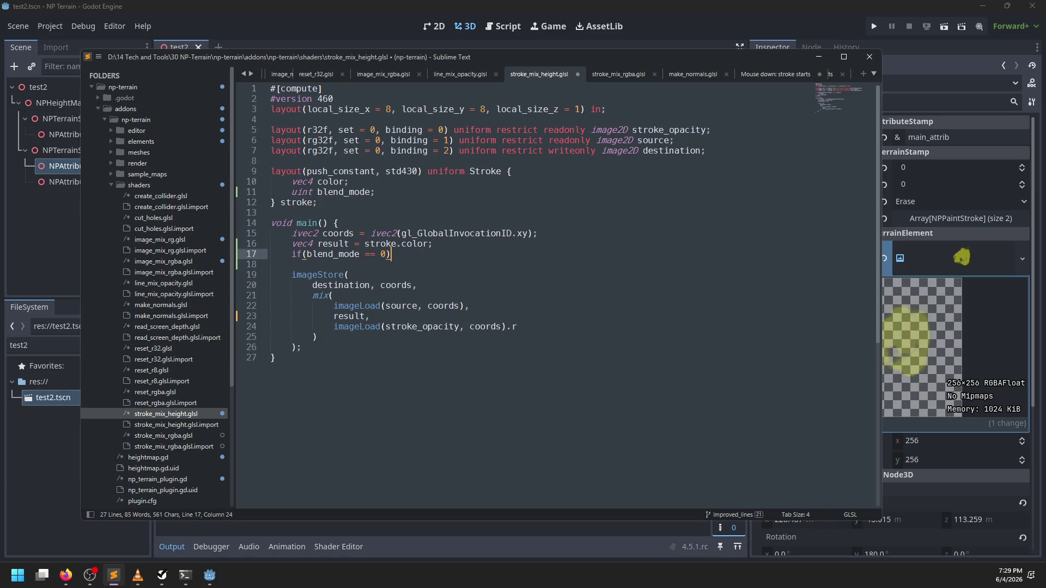
type("{")
key("Return")
key("Return")
key("Return")
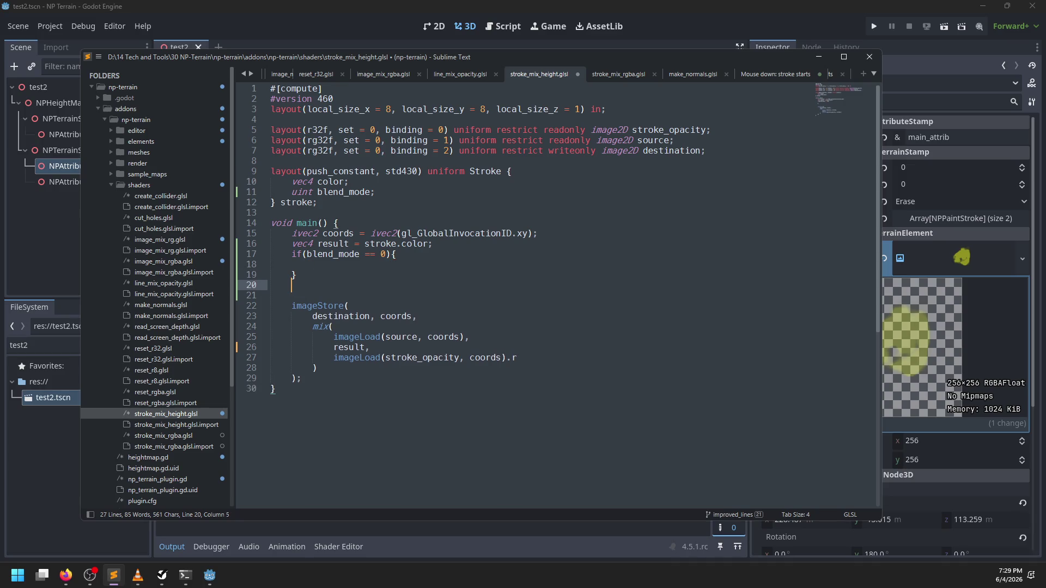
- Add else-if branches for blend_mode 1, 2 and 3
type("(blend_mode == 1")
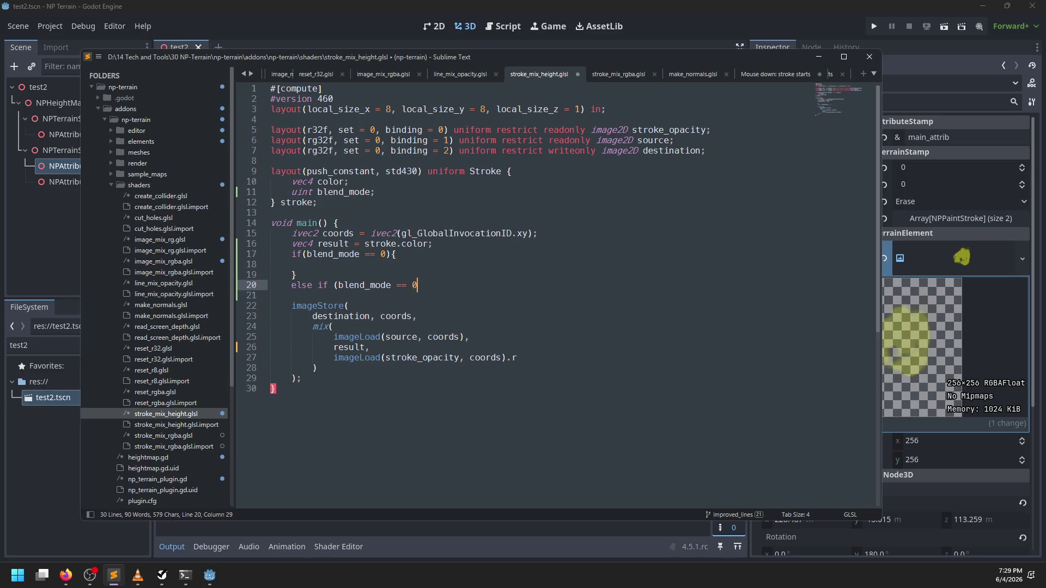
type(") {")
key("Return")
key("Return")
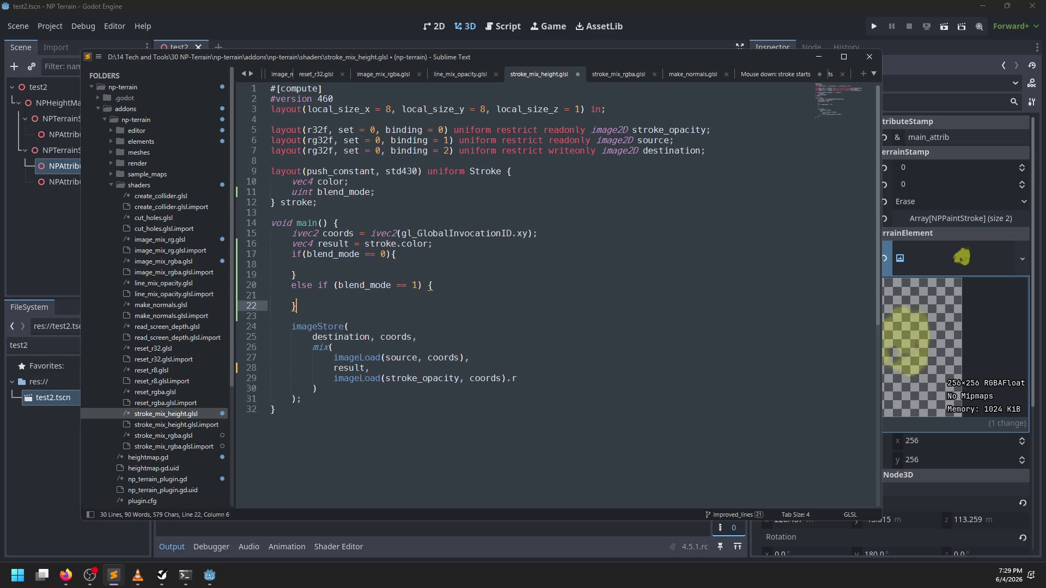
key("Return")
type("e if(blend_mode == 2) {")
key("Return")
key("Down")
key("End")
key("Return")
type("else if(blend_mode == 3")
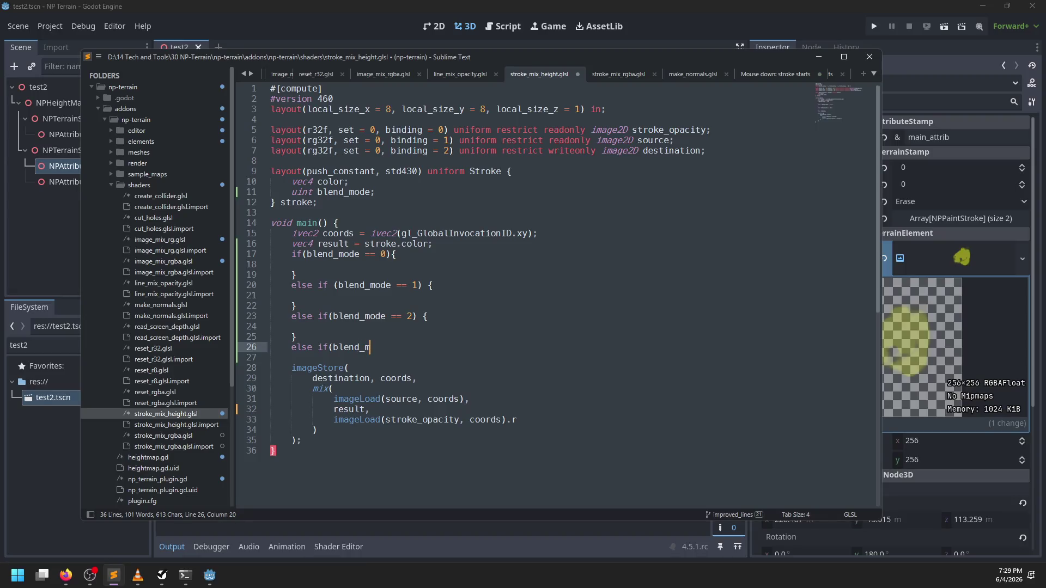
type(")")
- Close the blend_mode 3 block and add a final blend_mode 4 branch with an empty body
key("Return")
key("BackSpace")
key("BackSpace")
key("BackSpace")
type("}")
key("Return")
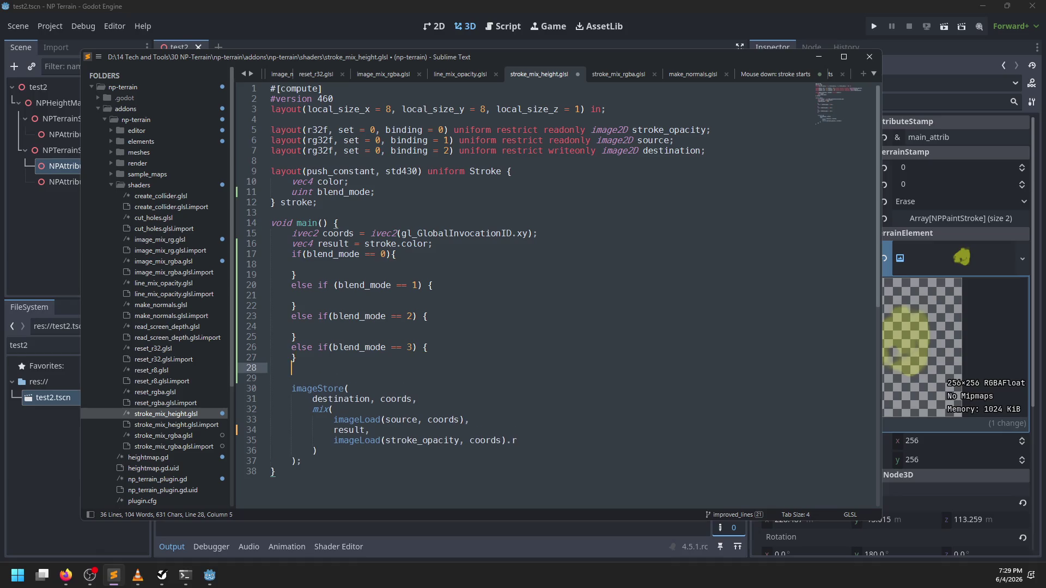
type("(b")
type(") {")
key("Return")
key("Return")
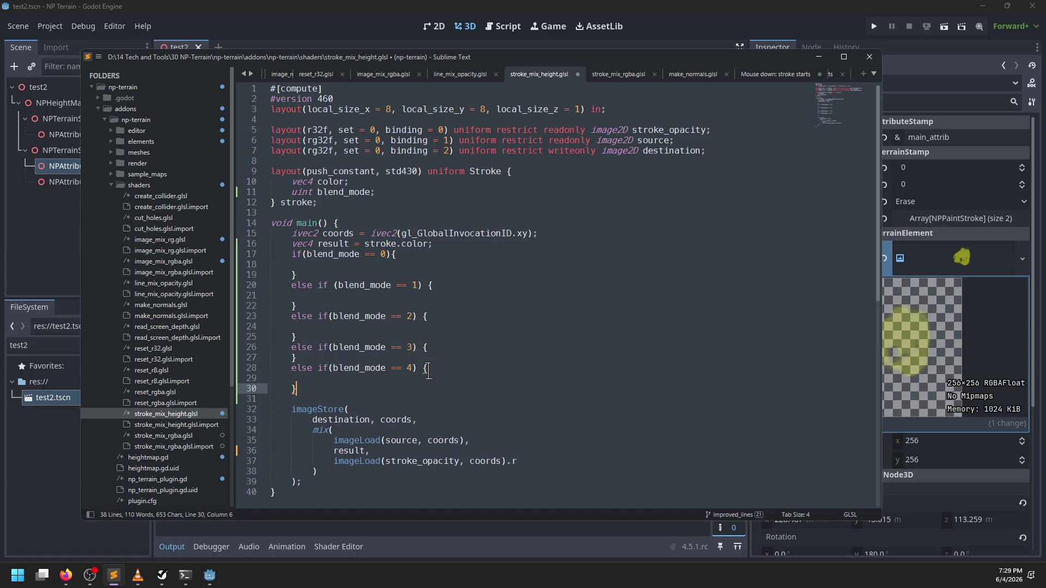
left_click(456, 347)
key("Return")
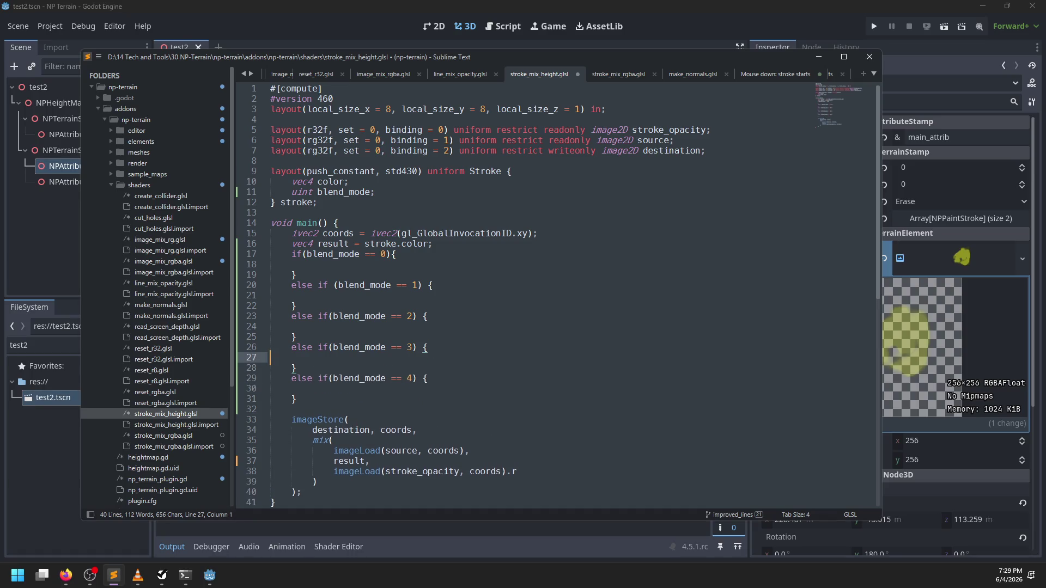
- Cut the ' = stroke.color' initialiser off the result declaration
left_click_drag(431, 243, 350, 243)
key("ctrl+x")
left_click(345, 264)
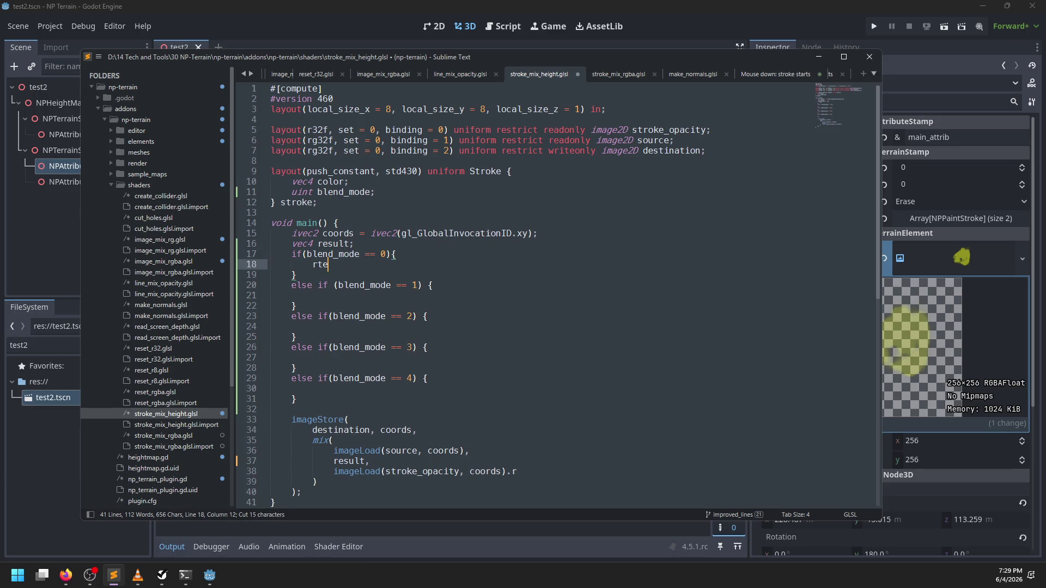
- Set 'result = stroke.color;' inside the blend_mode 0 branch
type("resul")
key("ctrl+v")
left_click(375, 264)
key("BackSpace")
key("BackSpace")
key("BackSpace")
left_click(391, 264)
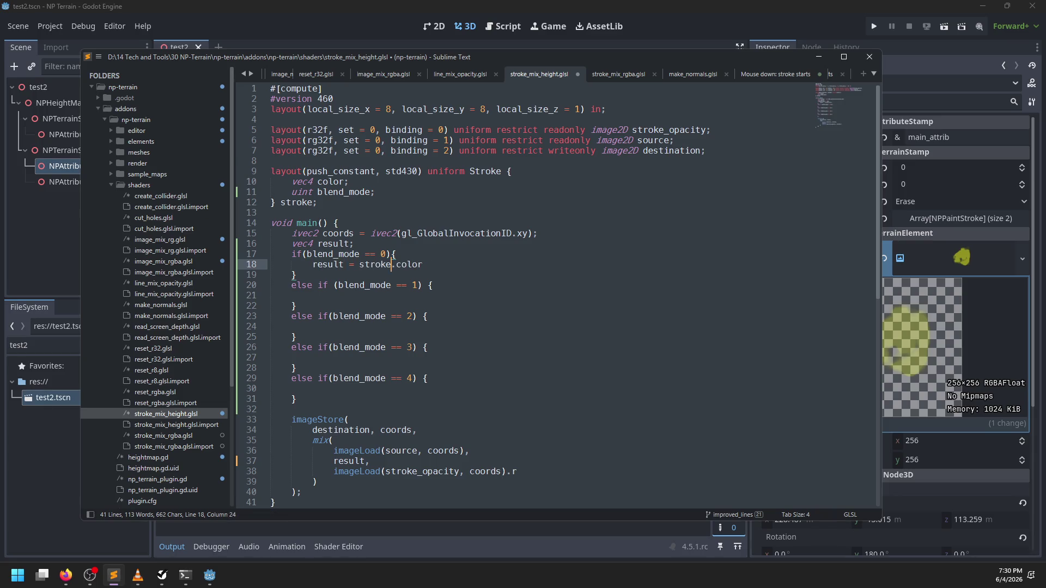
type(";")
key("Down")
key("Down")
key("Down")
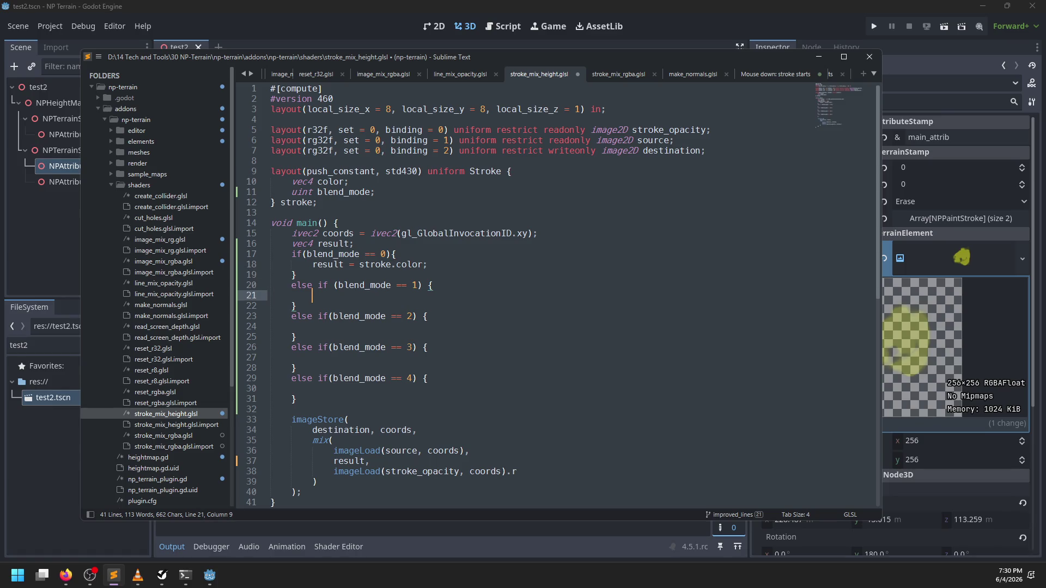
- Declare original as imageLoad(source, coords) and use it as the mix's first argument
scroll(457, 440, "down", 1)
left_click_drag(464, 420, 334, 420)
key("ctrl+x")
type("original,")
left_click(430, 202)
key("Down")
key("Return")
type("vec3")
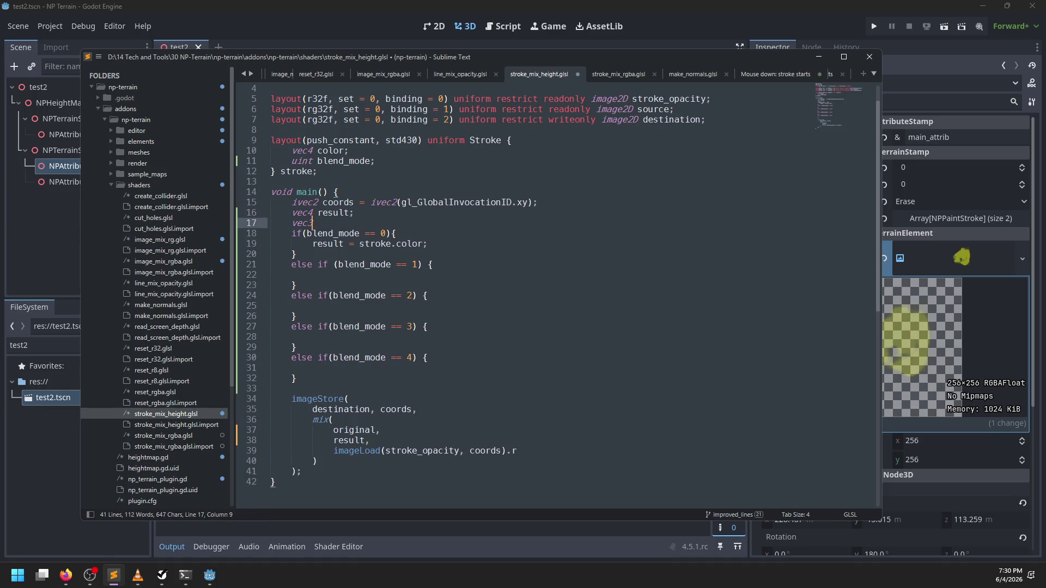
type("riginal =imageLoad(source, coords);")
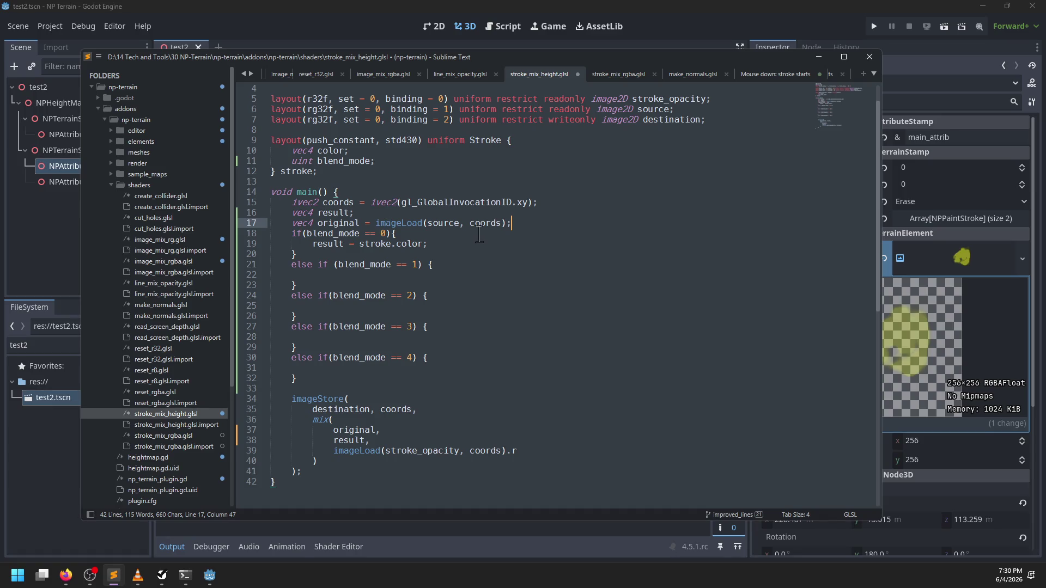
- Review the mix's opacity argument and add a blank line after the original declaration
left_click(521, 450)
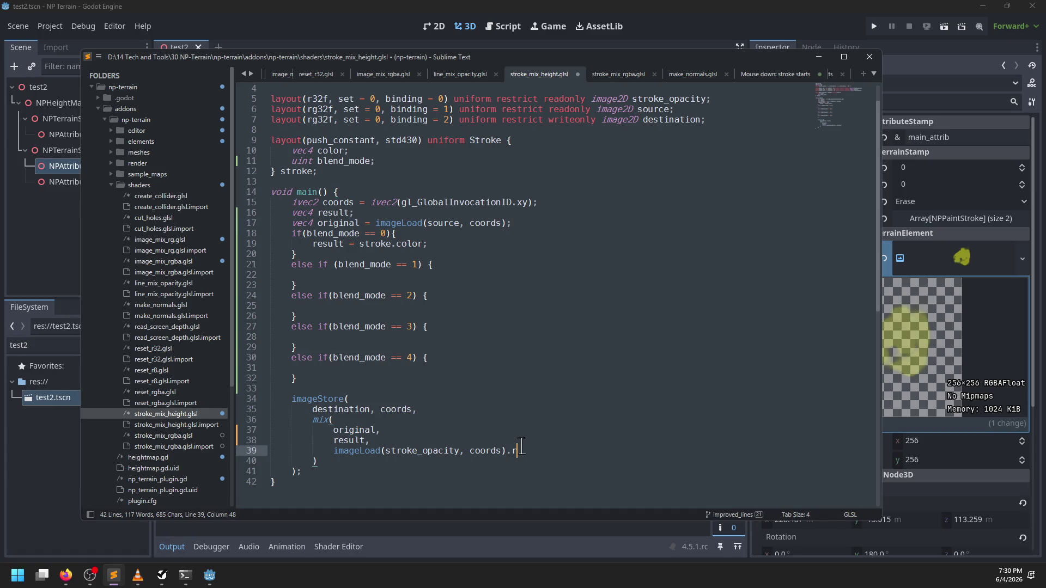
left_click_drag(334, 451, 502, 450)
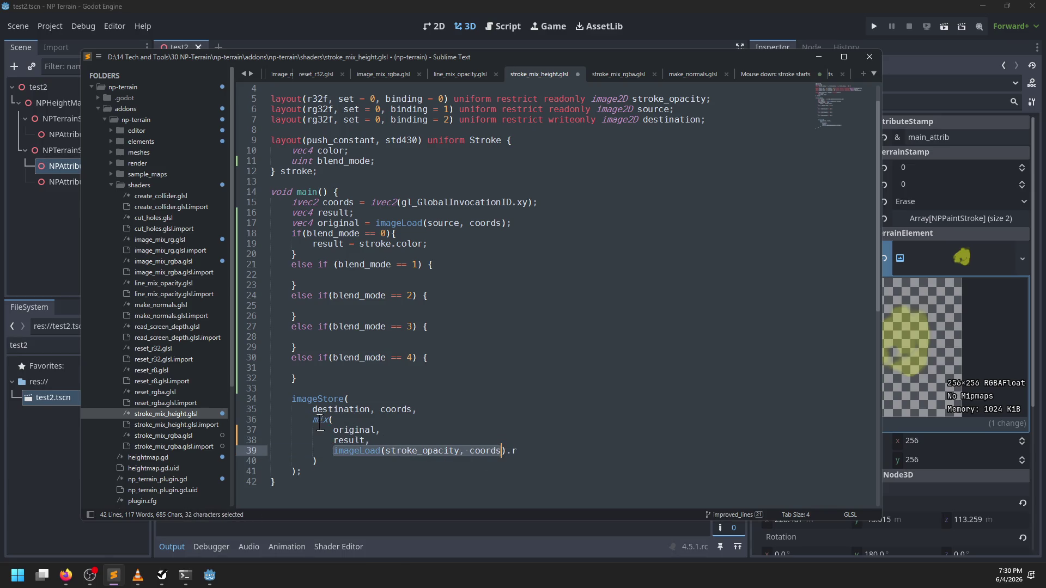
left_click(350, 440)
left_click(560, 225)
key("Return")
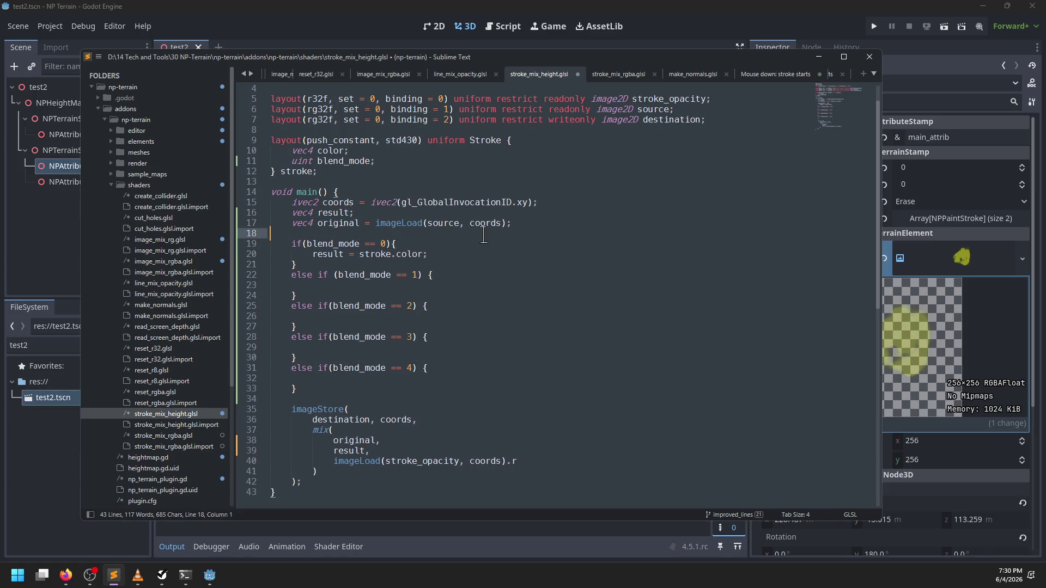
- Compare the code with stroke_mix_rgba.glsl, then check Godot's blend mode list
left_click(413, 187)
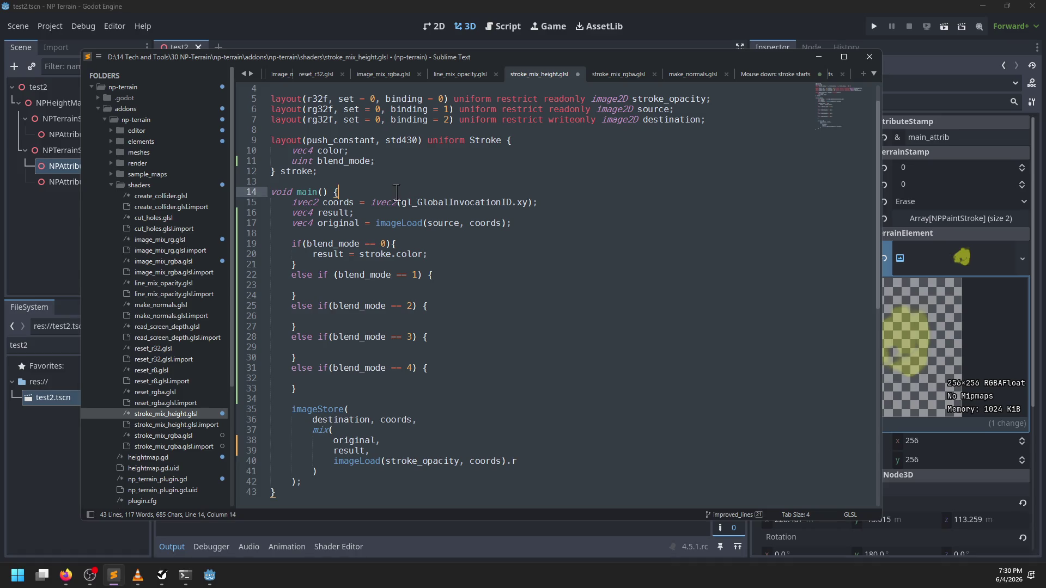
left_click(621, 75)
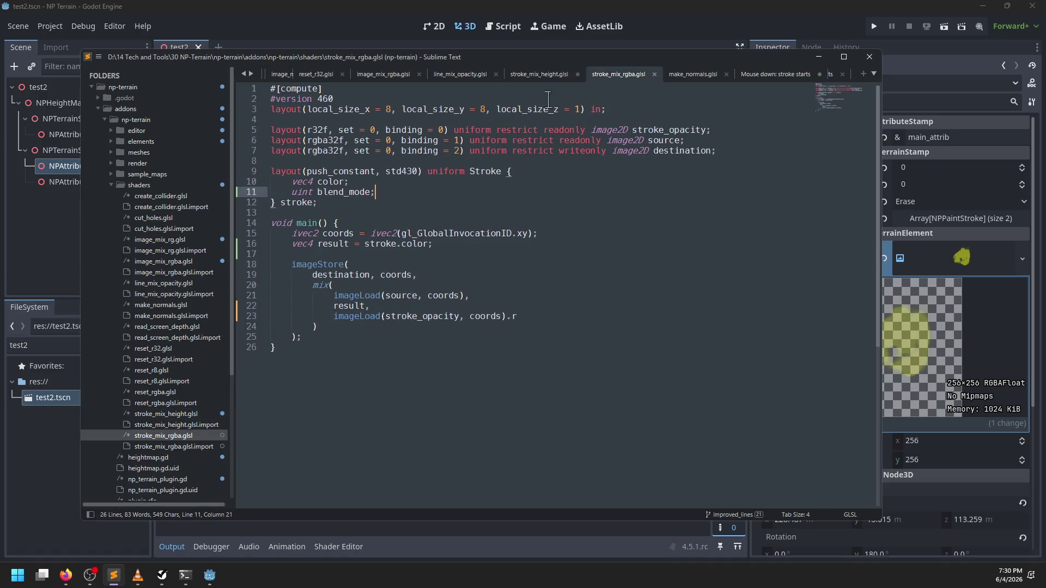
left_click(545, 75)
scroll(551, 158, "up", 1)
left_click(621, 74)
left_click(539, 75)
left_click(362, 315)
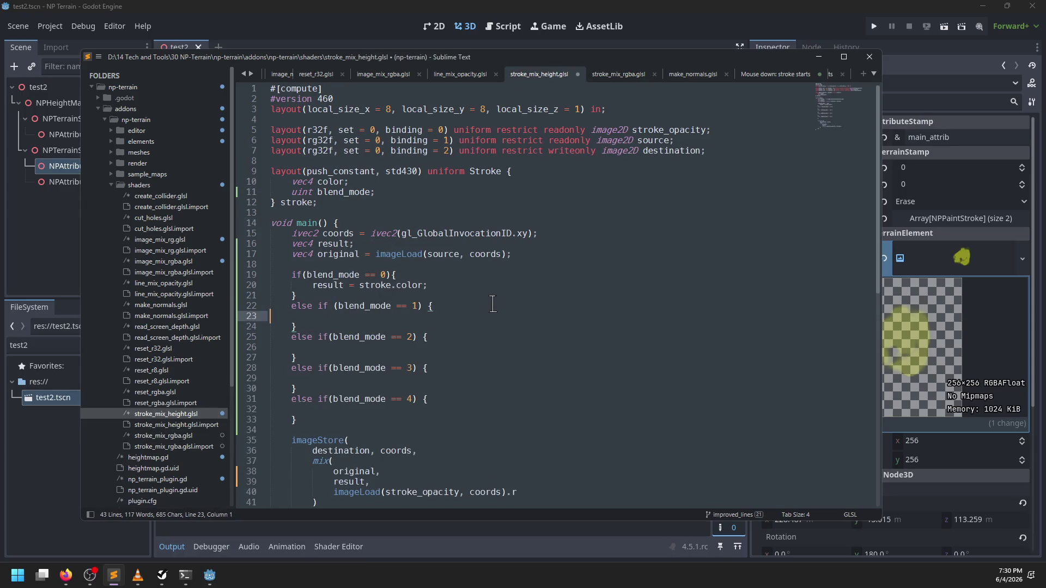
left_click(920, 203)
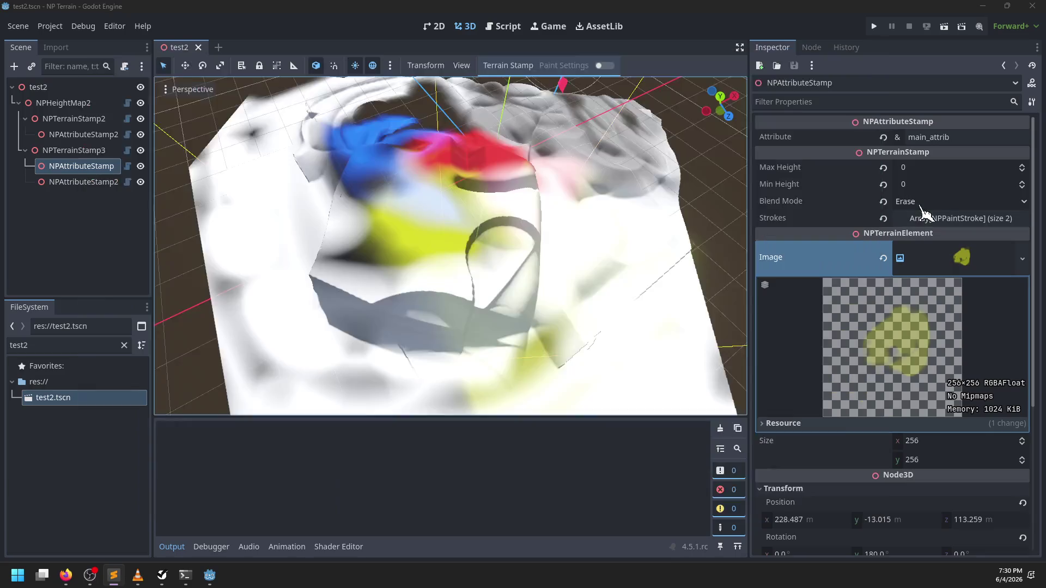
- Write 'result = stroke.color + original;' in the blend_mode 1 branch
key("alt+Tab")
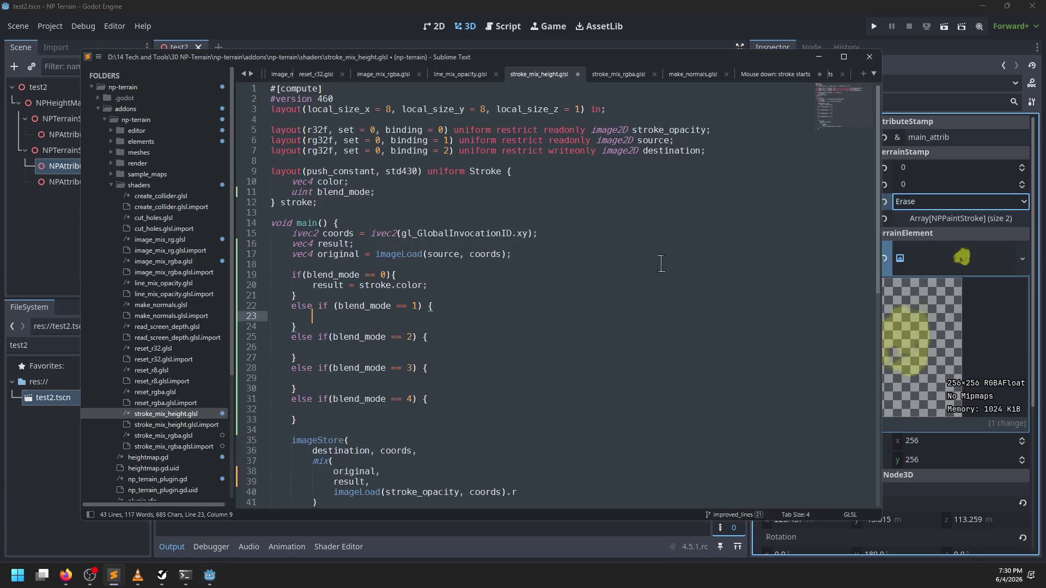
left_click(395, 321)
left_click(400, 315)
type("result = stroke")
key("ctrl+BackSpace")
key("Left")
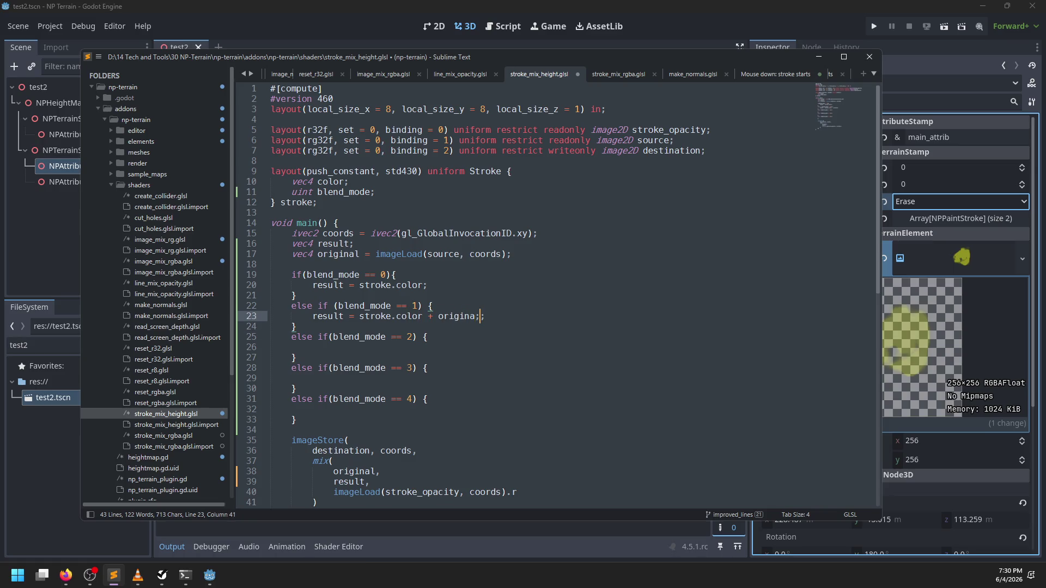
- Start the blend_mode 2 result line and check the blend mode order in Godot
key("Down")
key("Down")
key("Down")
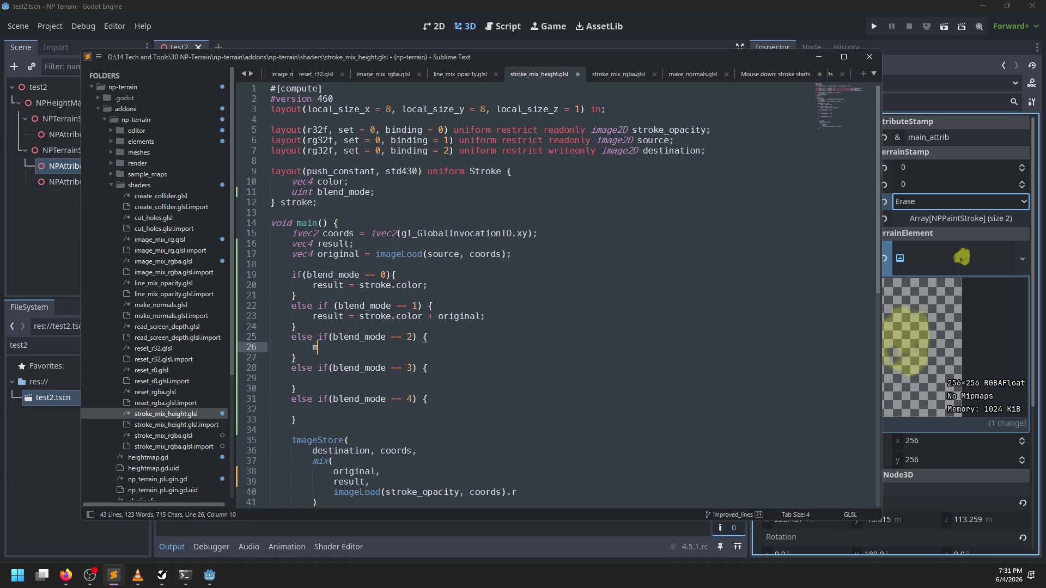
key("ctrl+BackSpace")
type("ult = -")
type("(")
left_click(928, 202)
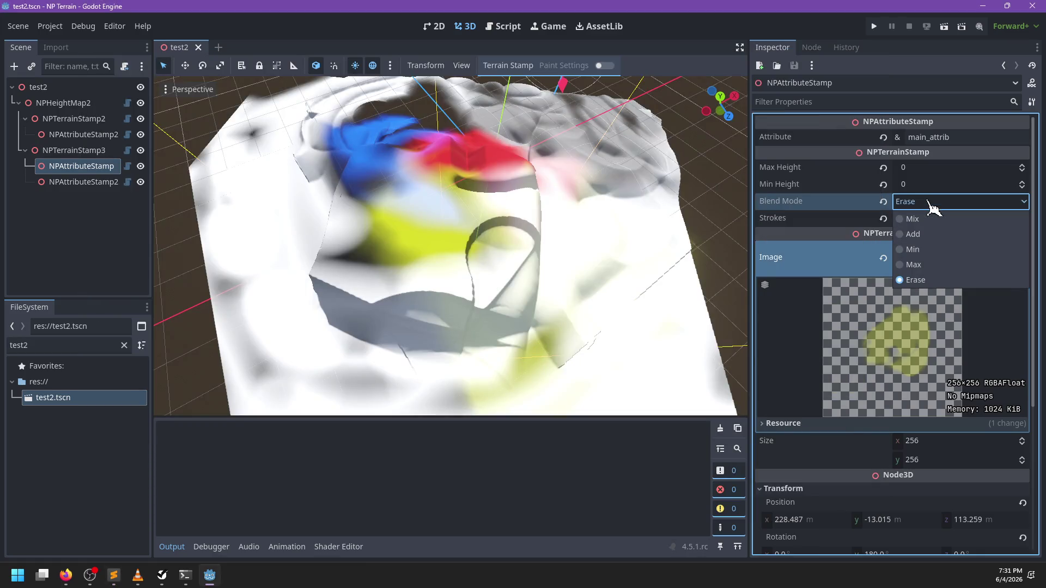
- Type result expressions into the blend_mode 3 and 4 branches
left_click(932, 203)
key("alt+Tab")
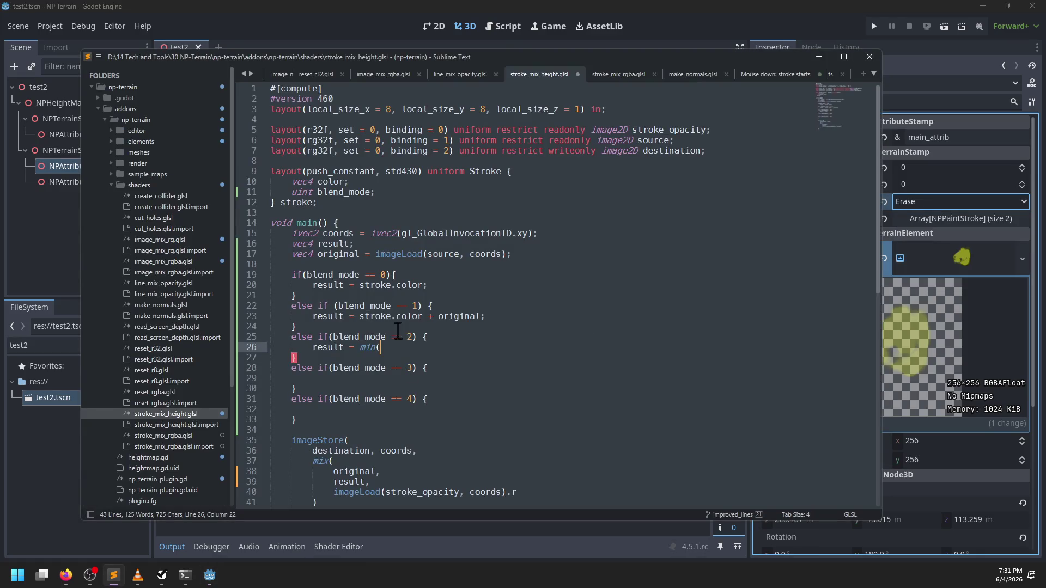
left_click(387, 379)
type("result =")
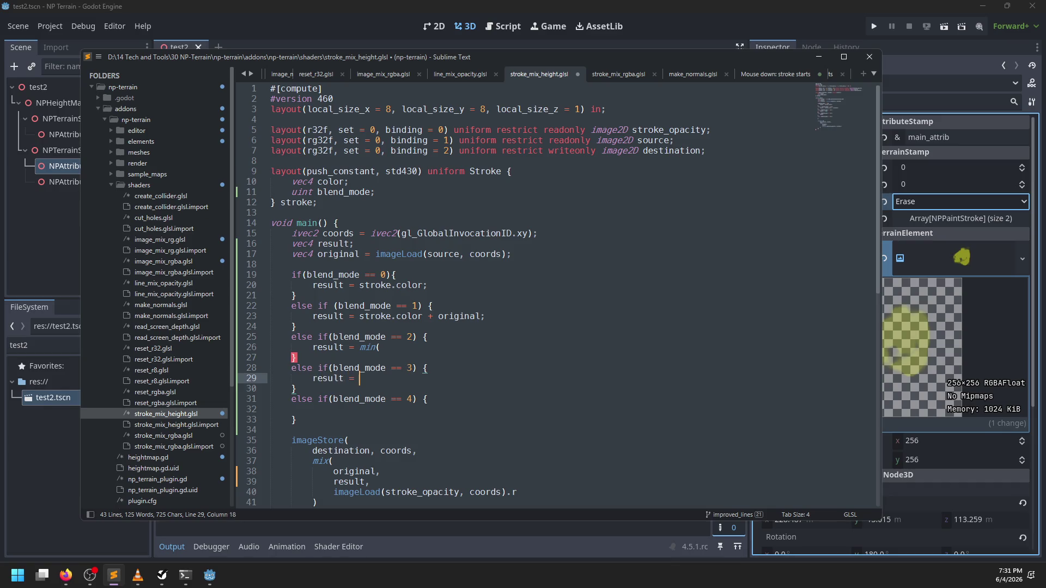
type("(")
key("Down")
key("Down")
key("Down")
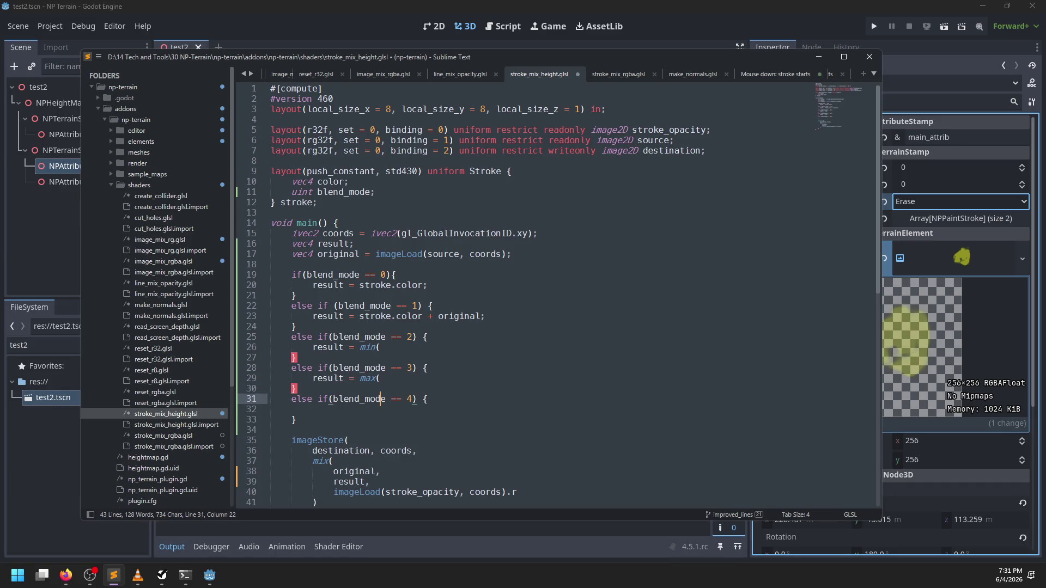
type("sult =")
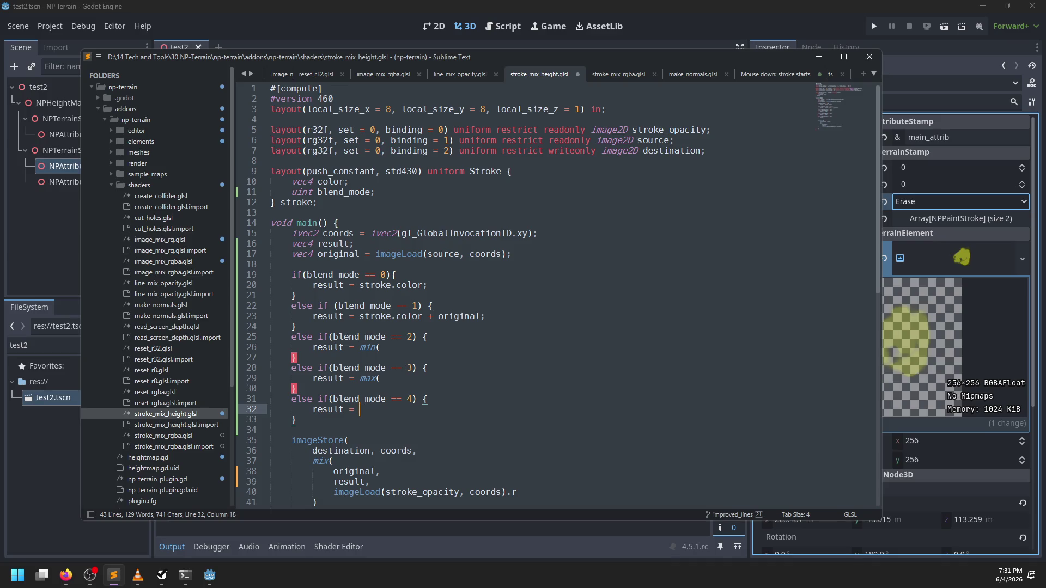
key("BackSpace")
key("BackSpace")
key("BackSpace")
key("BackSpace")
type("4(")
key("ctrl+BackSpace")
type("0));")
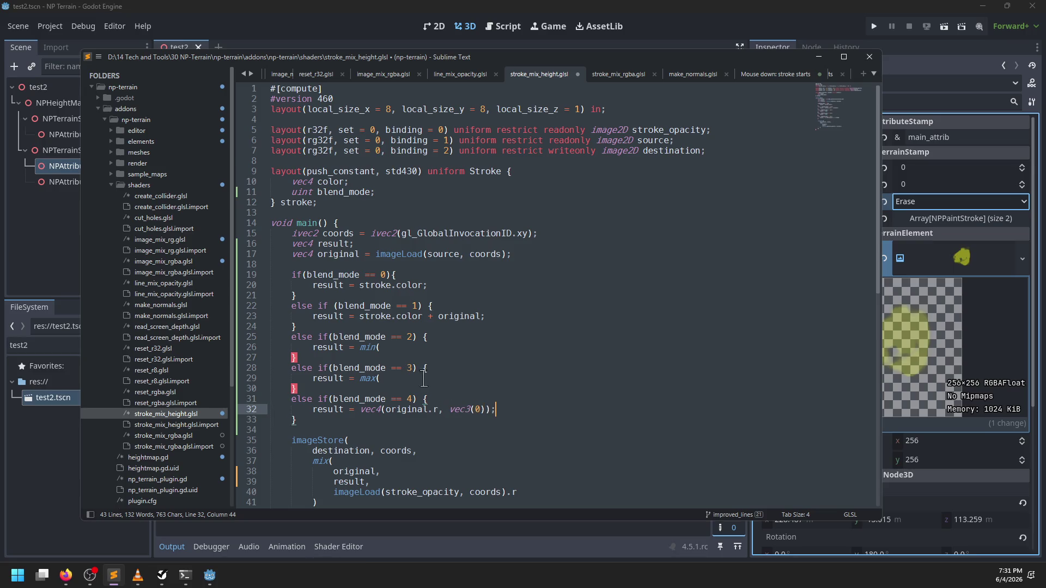
- Complete the min and max calls with 'original, stroke.color' and save the shader
scroll(436, 375, "down", 2)
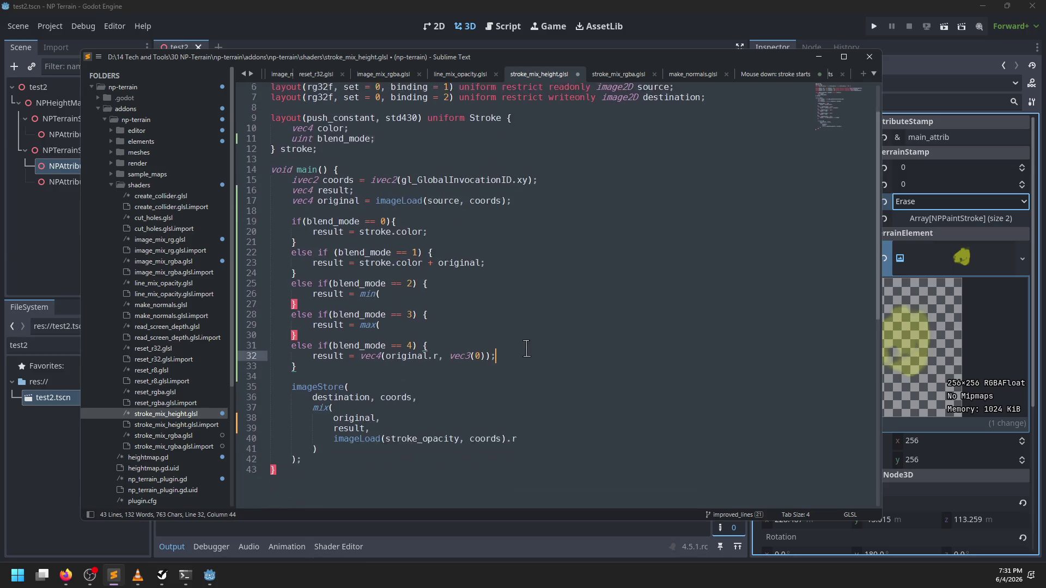
left_click(399, 282)
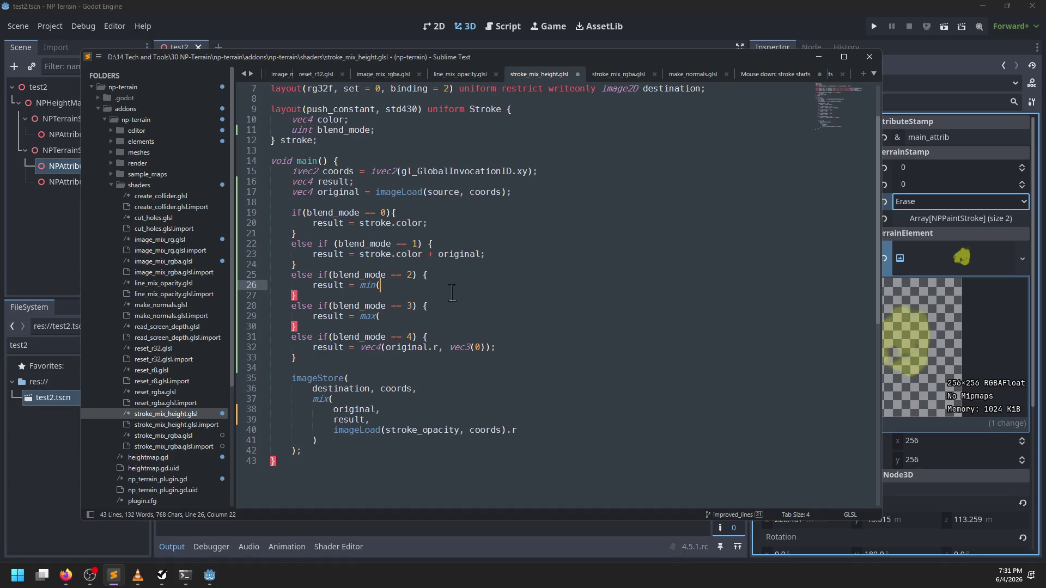
type("ori")
key("Down")
key("Down")
key("Down")
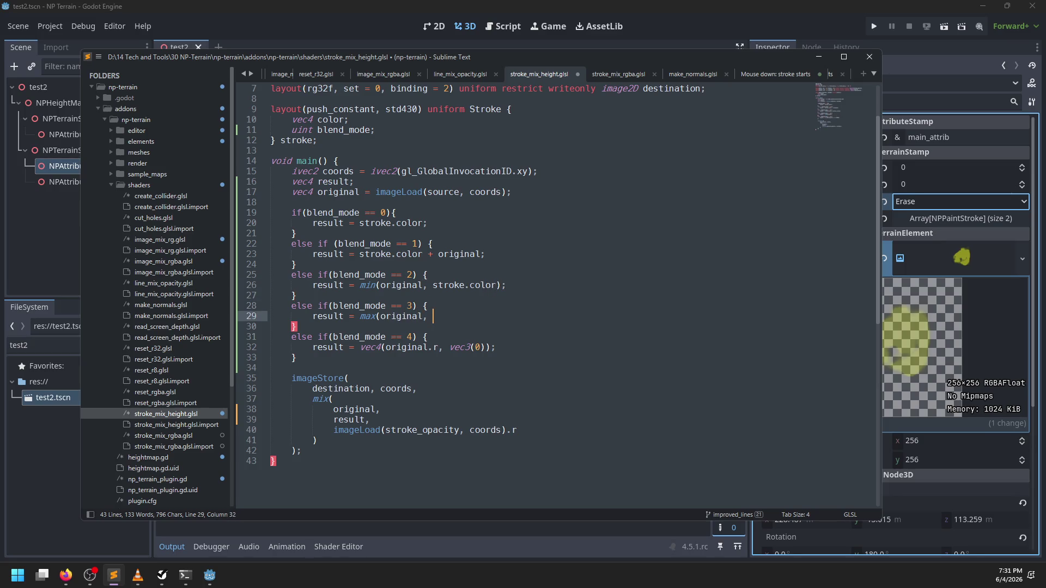
type(");")
key("ctrl+s")
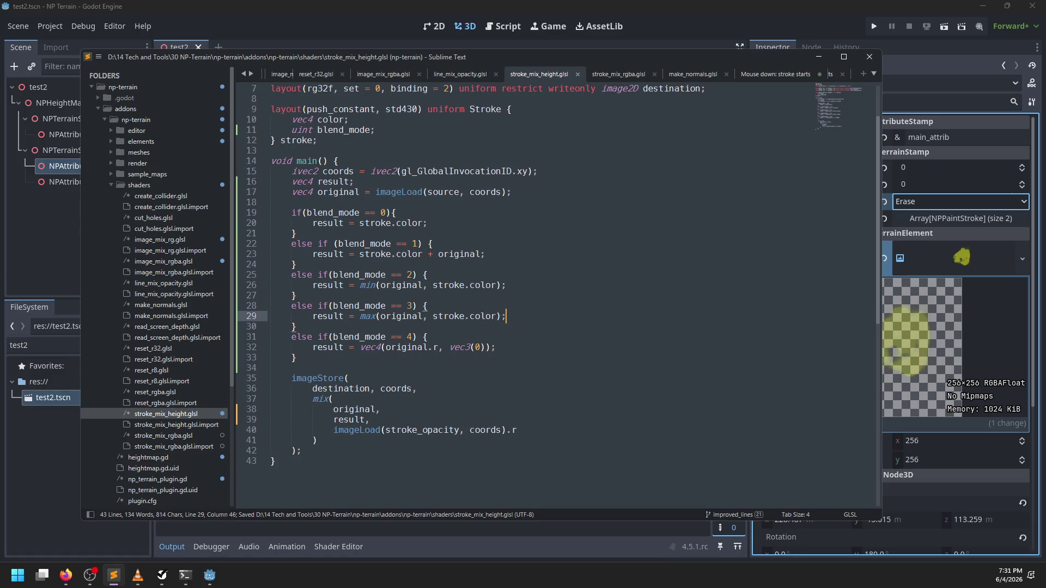
mouse_move(328, 353)
left_mouse_down()
mouse_move(284, 183)
mouse_move(392, 196)
mouse_move(405, 174)
mouse_move(561, 171)
left_mouse_up()
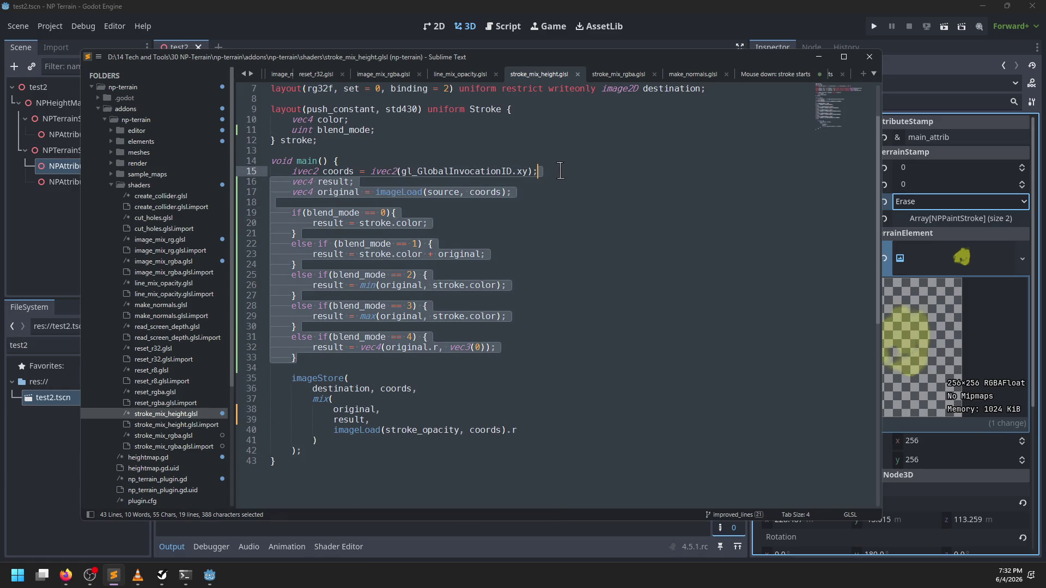
- Copy main()'s blend-mode branches from stroke_mix_height.glsl over stroke_mix_rgba.glsl's main body
mouse_move(301, 451)
left_mouse_down()
mouse_move(439, 146)
mouse_move(439, 160)
left_mouse_up()
key("ctrl+c")
left_click(631, 77)
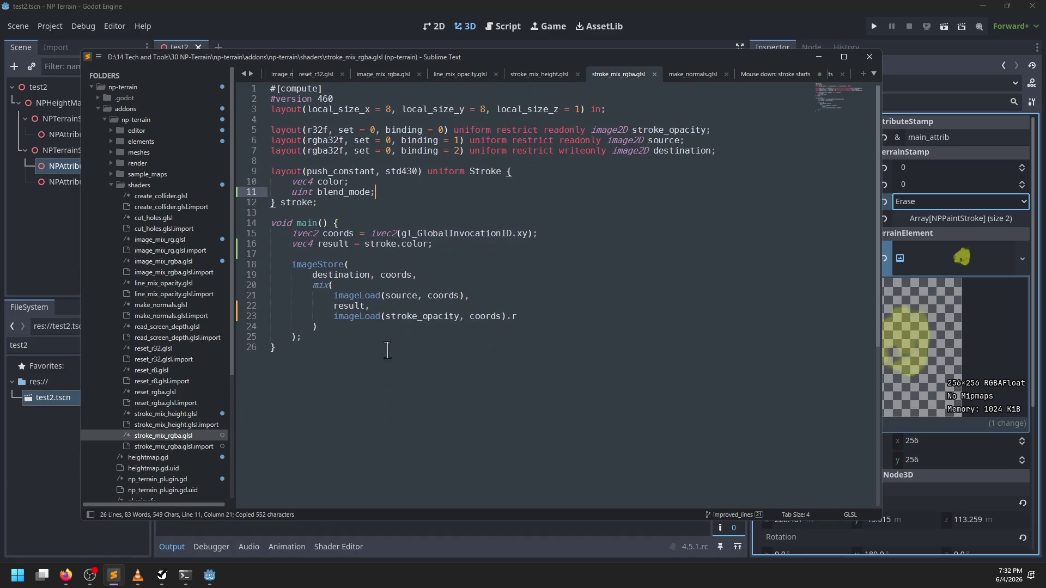
left_click_drag(344, 337, 373, 222)
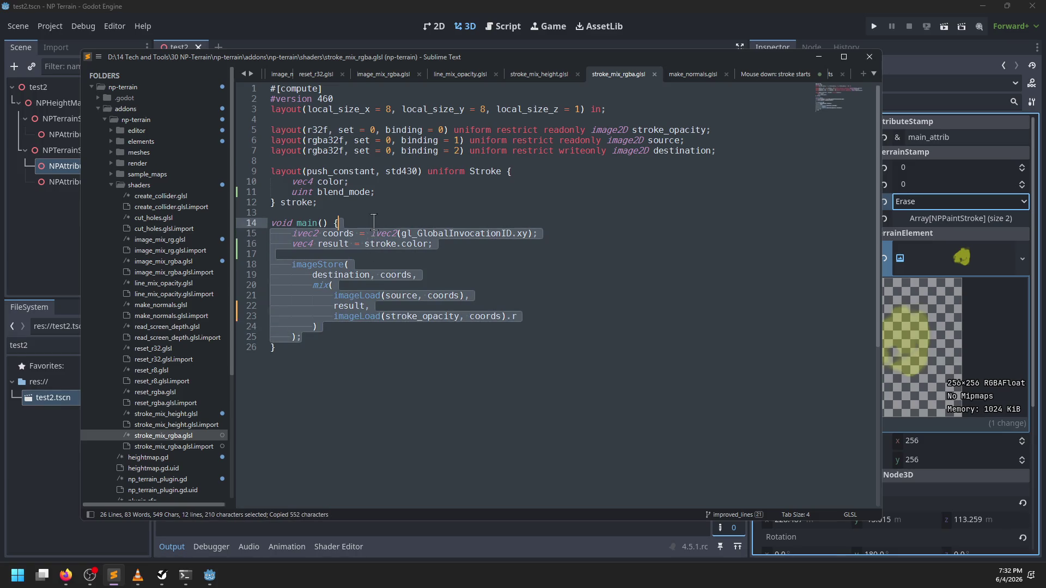
key("ctrl+v")
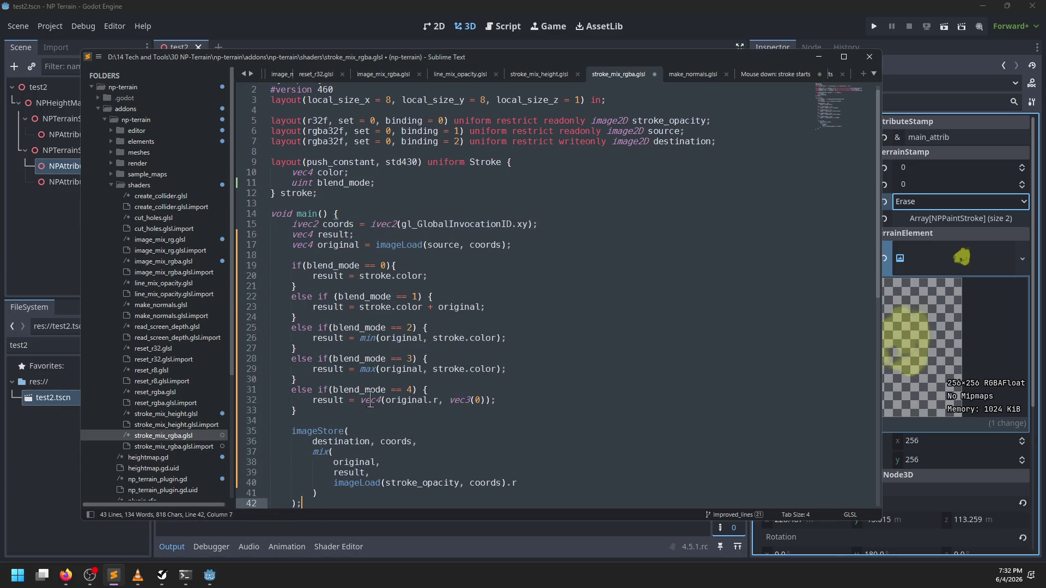
- Change line 32's mode 4 result to vec4(original.rgb, 0) and save stroke_mix_rgba.glsl
double_click(370, 400)
left_click_drag(486, 400, 437, 400)
key("Left")
type("gb")
key("Right")
key("Left")
key("ctrl+shift+Left")
key("ctrl+shift+Left")
key("BackSpace")
key("BackSpace")
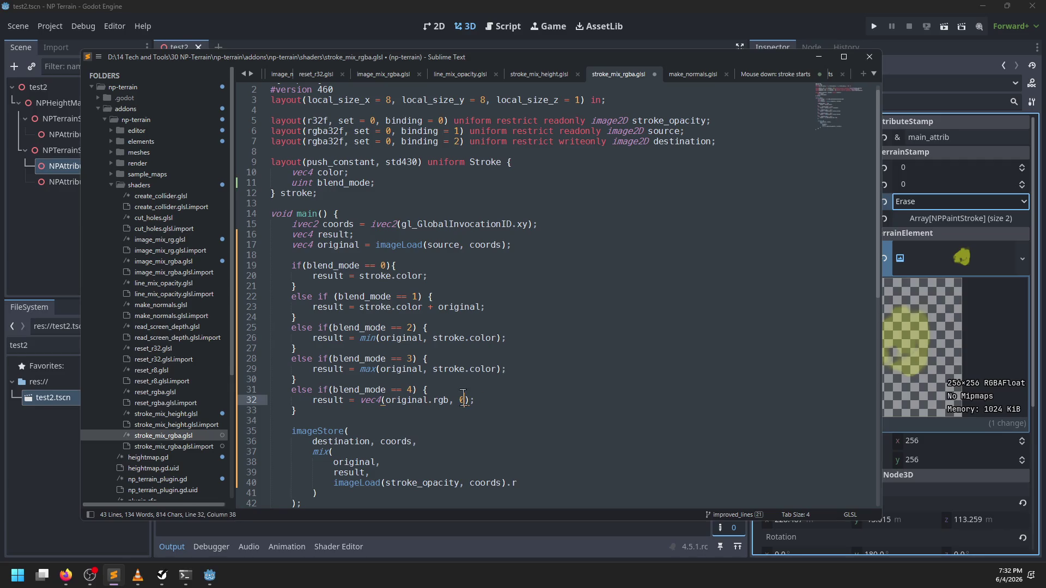
key("ctrl+s")
- Review both shader files, then return to Godot and dismiss the shader load errors
left_click(526, 74)
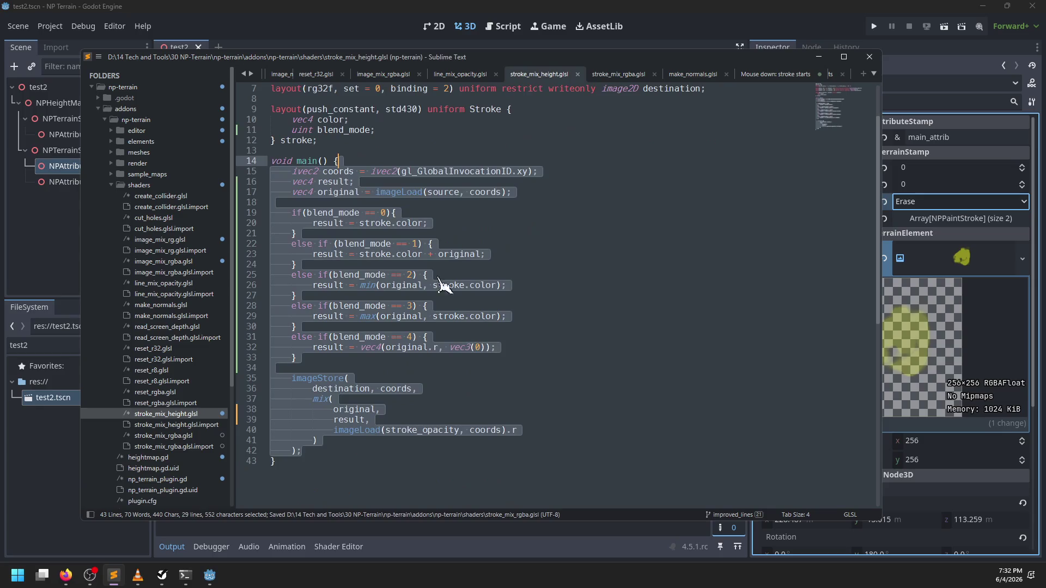
left_click(495, 274)
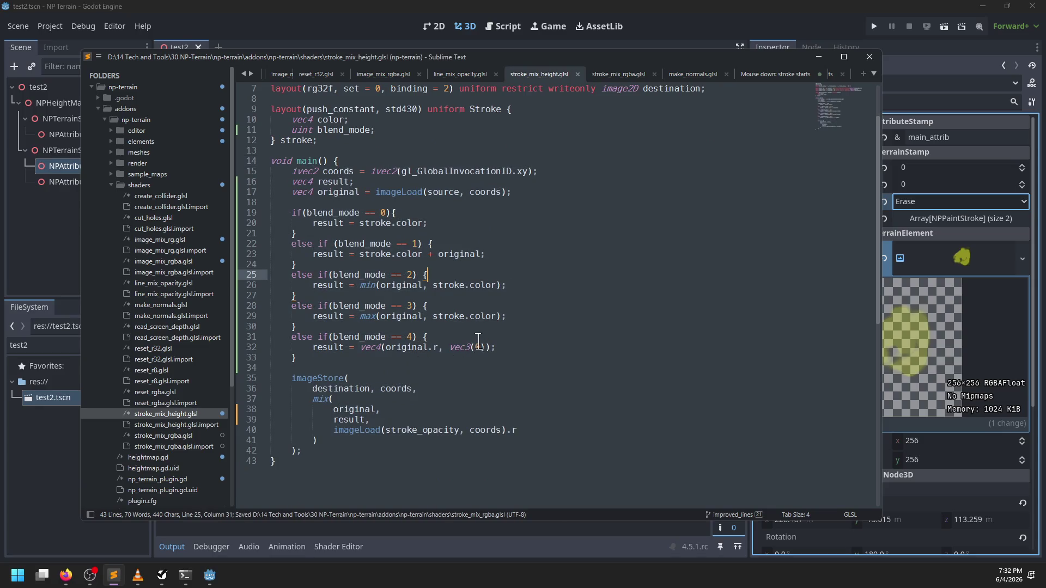
scroll(478, 340, "up", 2)
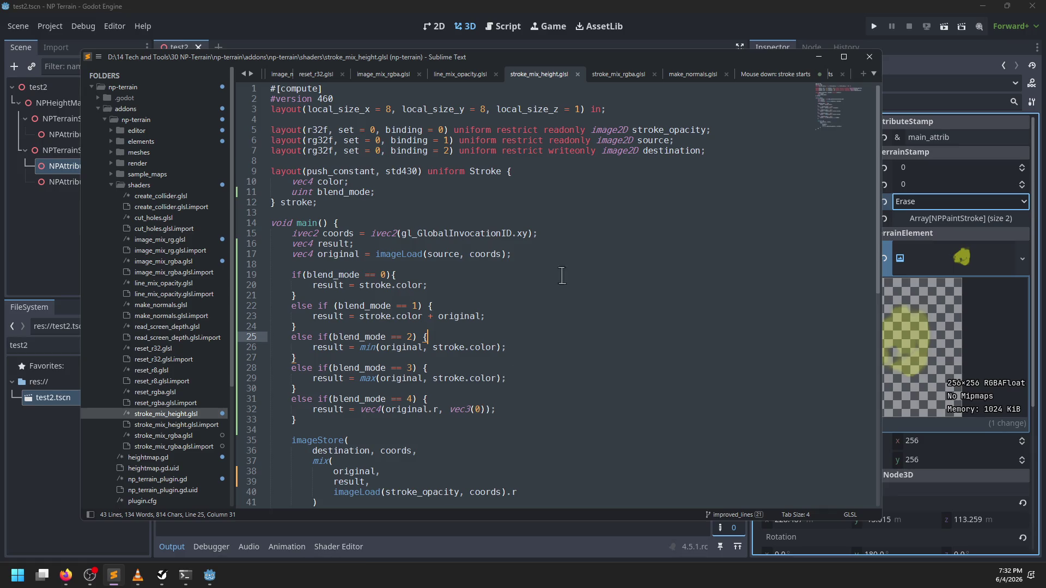
left_click(618, 74)
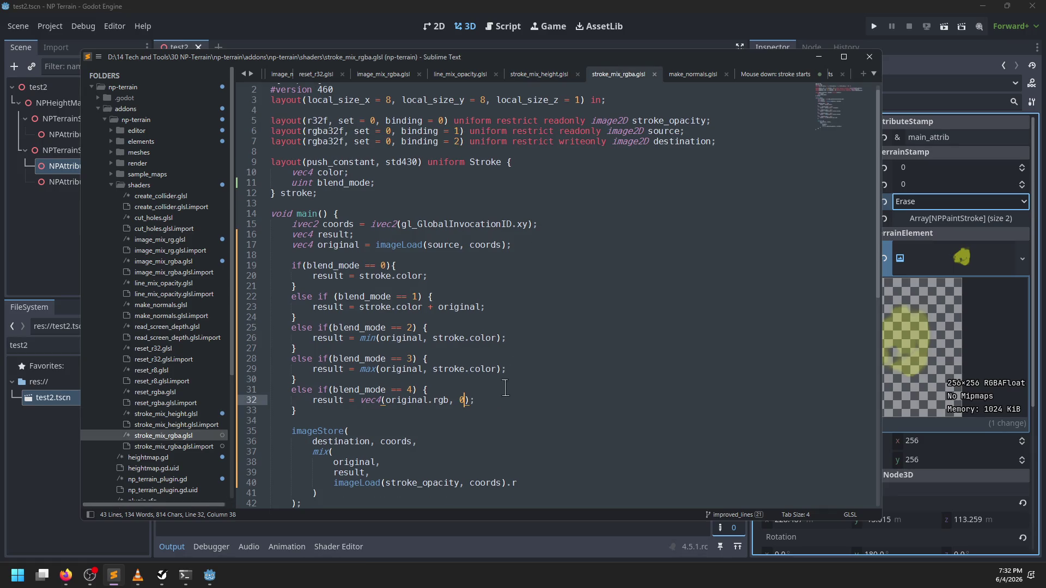
left_click(406, 418)
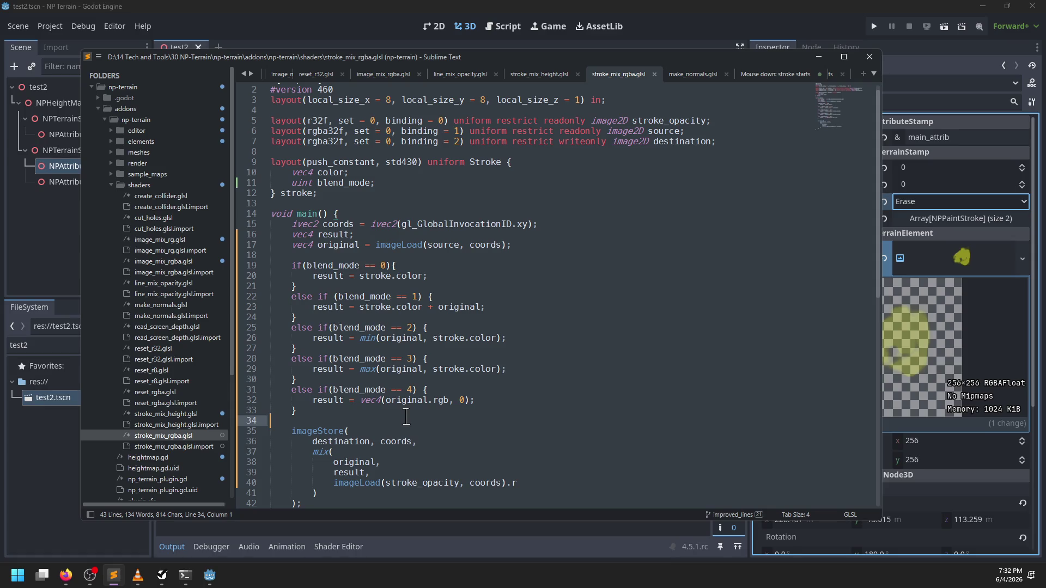
left_click(380, 34)
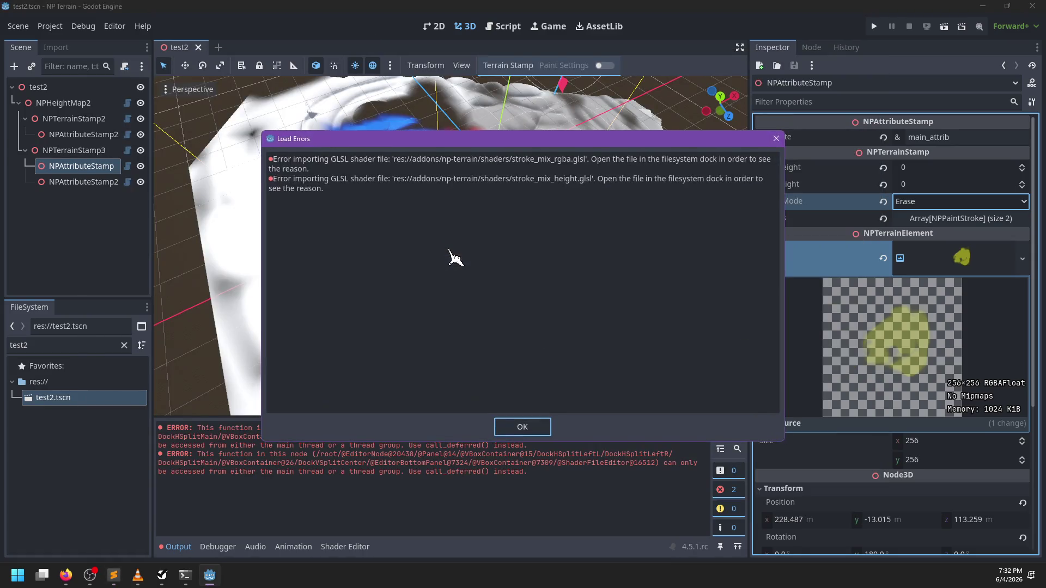
left_click(531, 429)
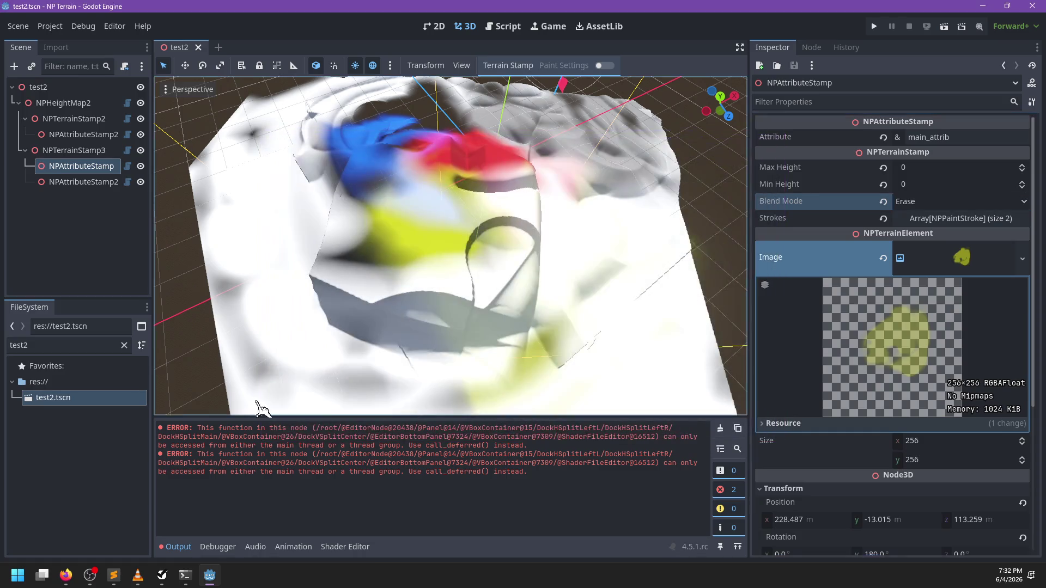
- Filter FileSystem by 'glsl' and inspect reset_rgba.glsl and stroke_mix_height.glsl compile output
double_click(69, 342)
type("gsl")
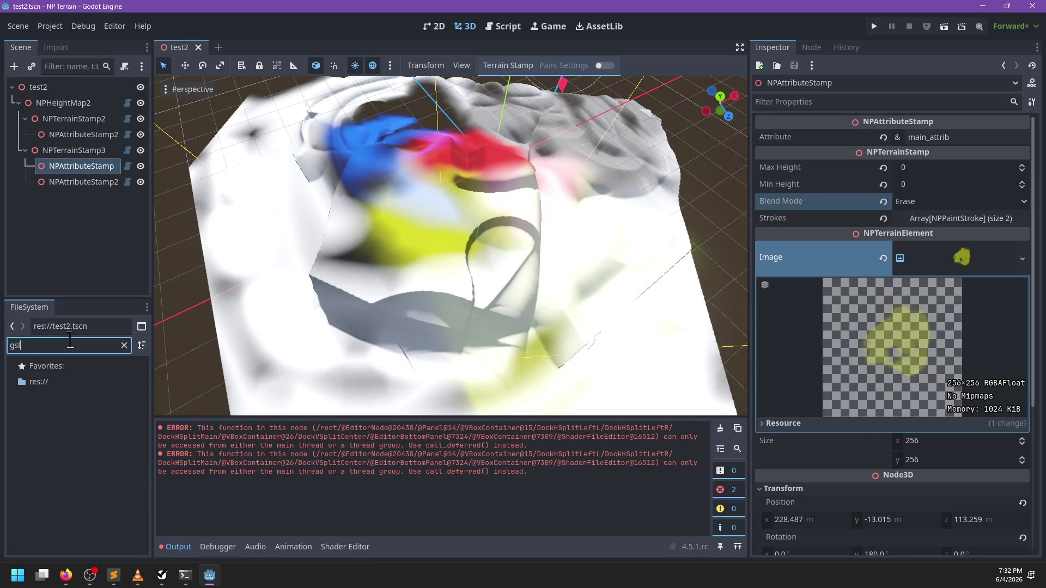
key("BackSpace")
type("ls")
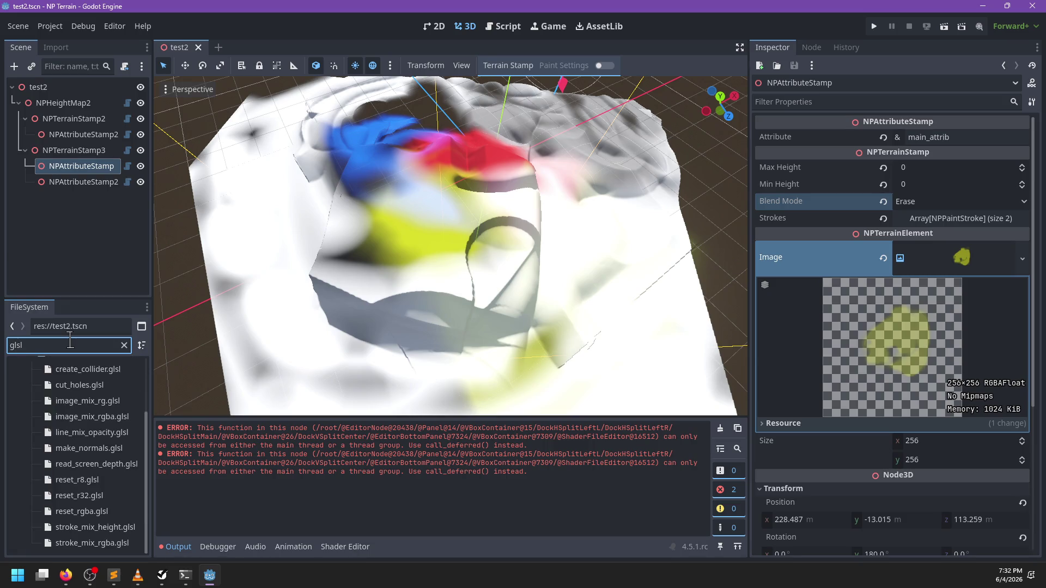
left_click(131, 512)
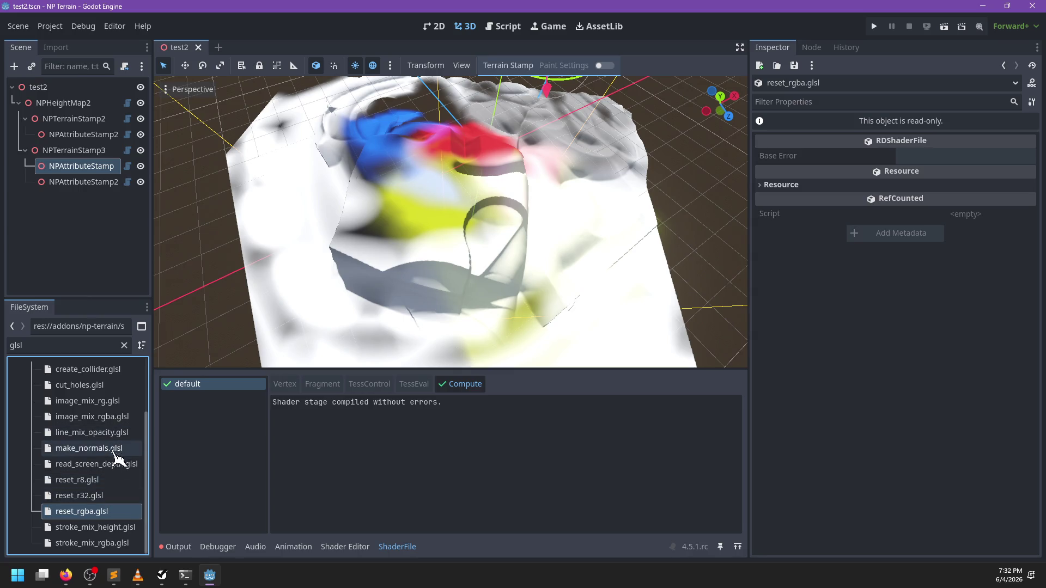
left_click(113, 528)
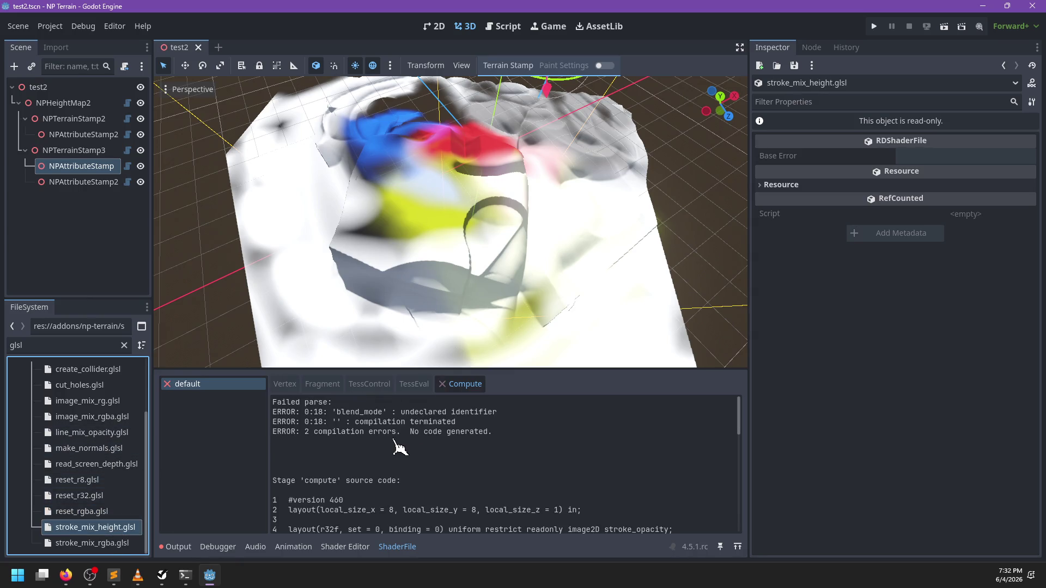
key("alt+Tab")
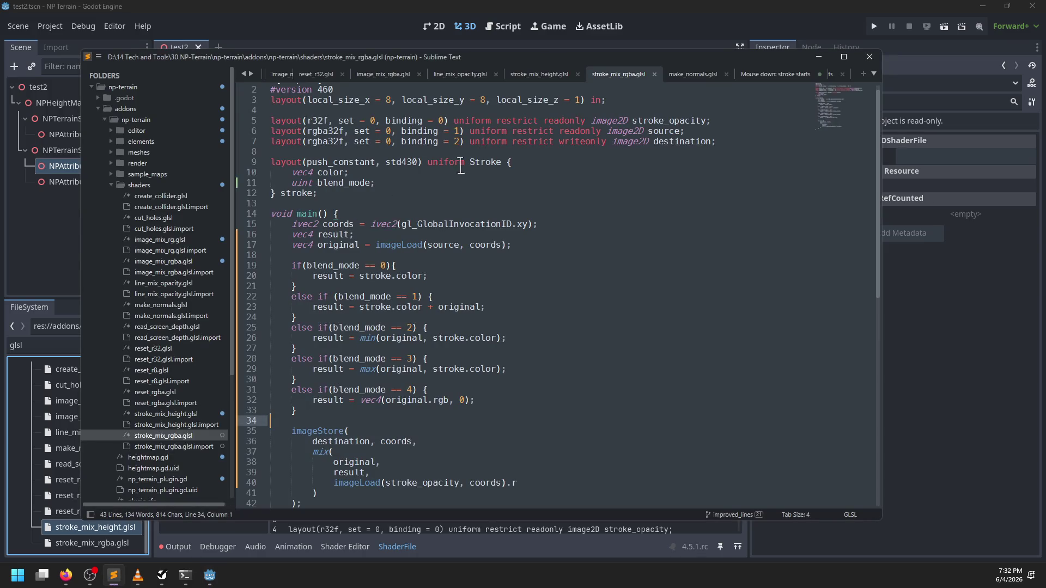
- Prefix every blend_mode in stroke_mix_rgba.glsl with 'stroke.' and save it
double_click(296, 193)
key("ctrl+c")
scroll(361, 334, "down", 3)
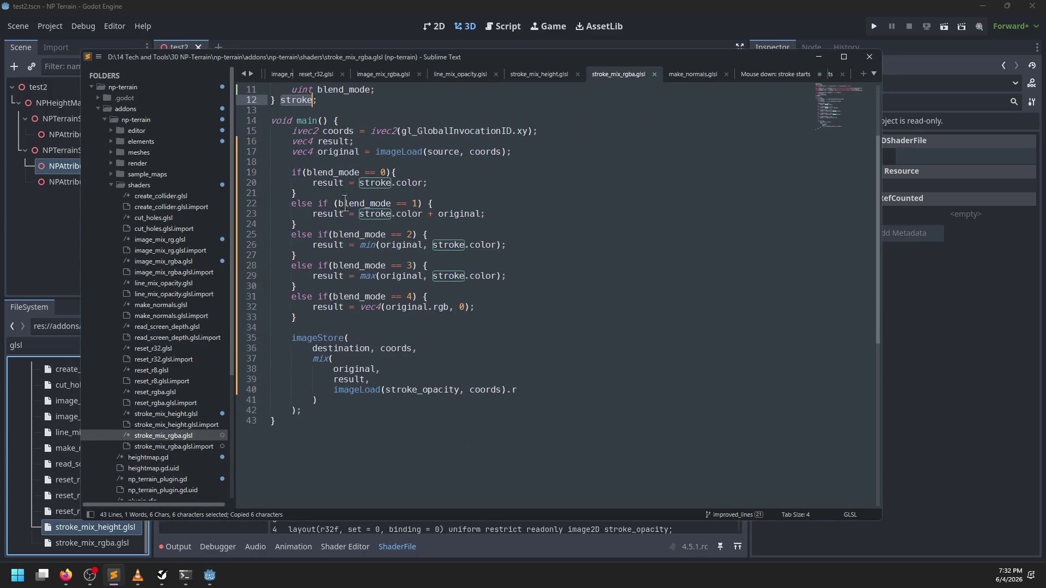
double_click(339, 172)
key("ctrl+d")
key("ctrl+d")
key("ctrl+d")
key("Left")
key("ctrl+v")
type(".")
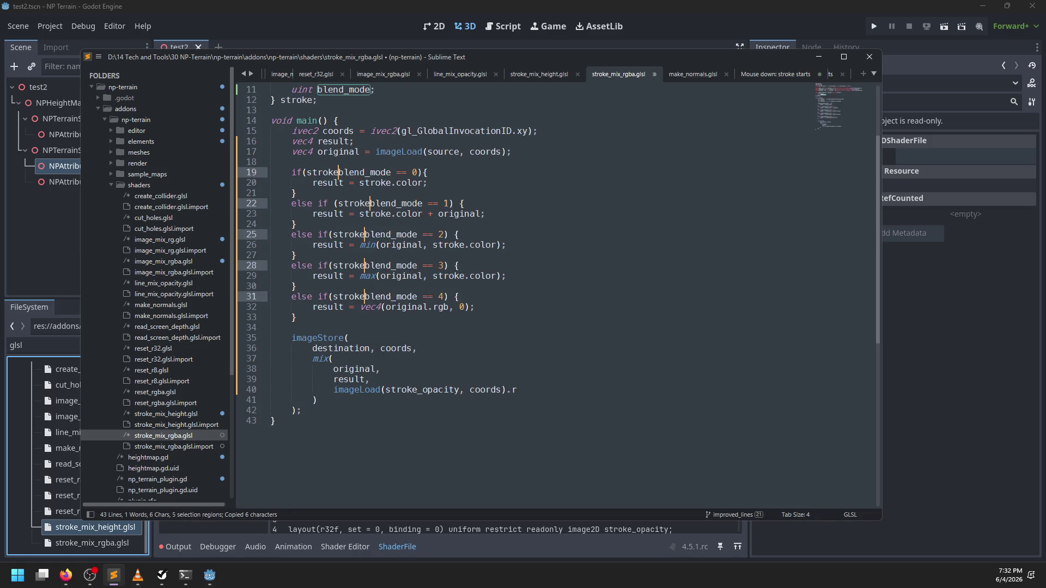
key("Escape")
key("ctrl+s")
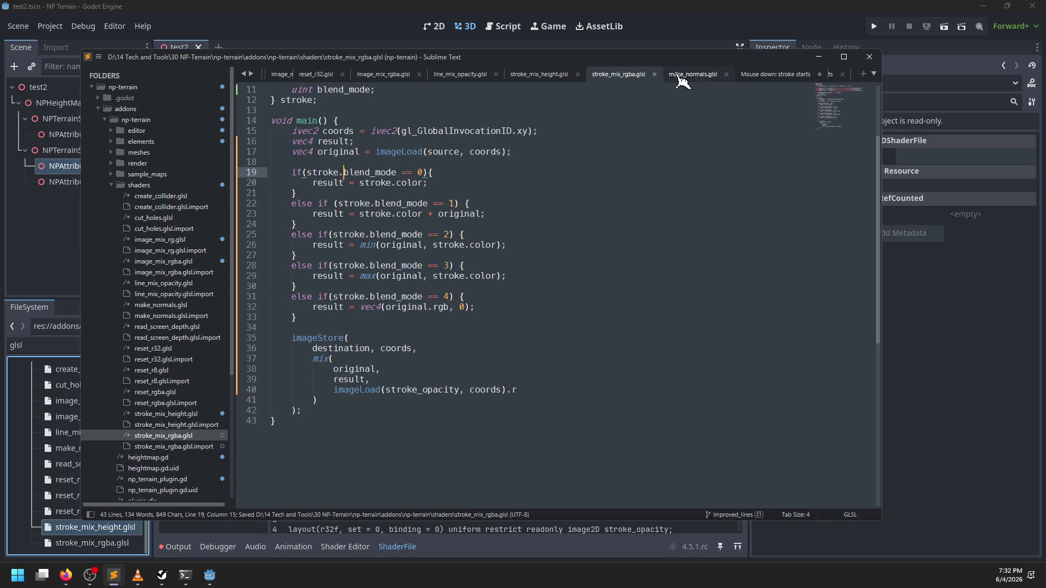
- Change each blend_mode in stroke_mix_height.glsl to stroke.blend_mode and save it
left_click(545, 75)
double_click(340, 275)
key("ctrl+d")
key("ctrl+d")
key("ctrl+d")
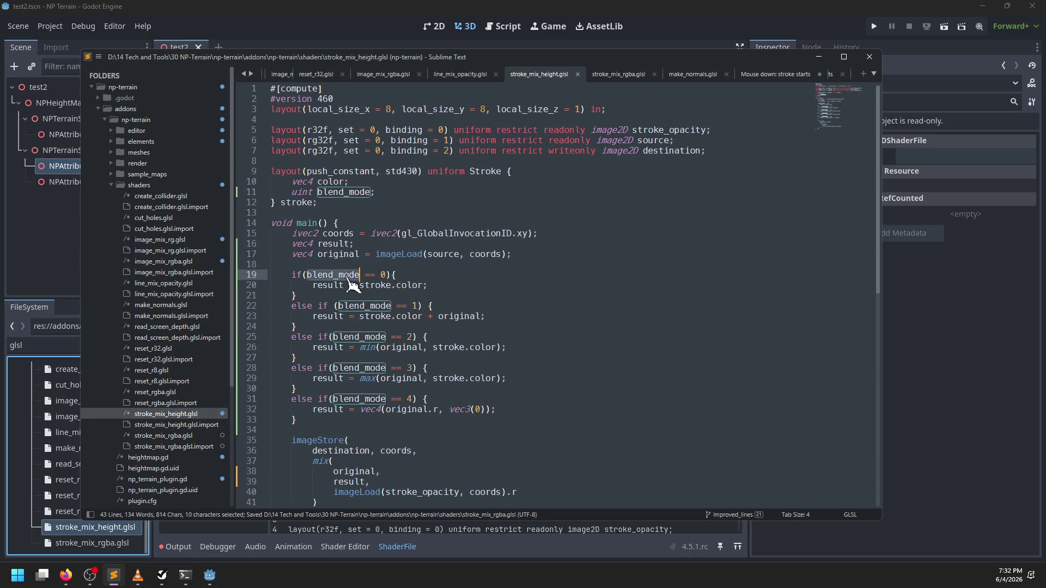
key("ctrl+d")
key("Left")
key("ctrl+v")
type(".")
key("Escape")
key("ctrl+s")
key("alt+Tab")
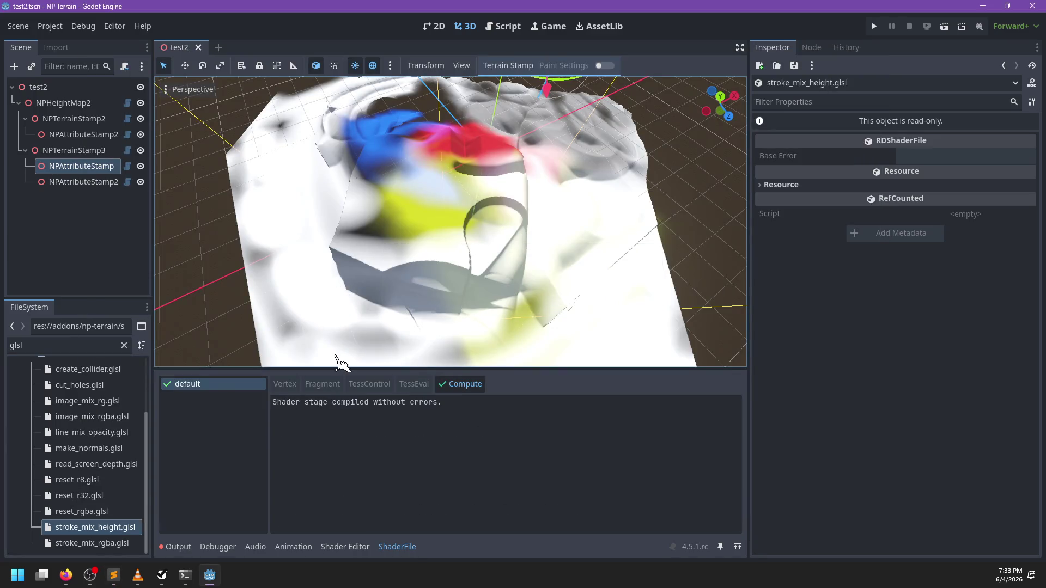
- Check stroke_mix_rgba.glsl's compile result, then close and reopen the test2.tscn scene
left_click(70, 543)
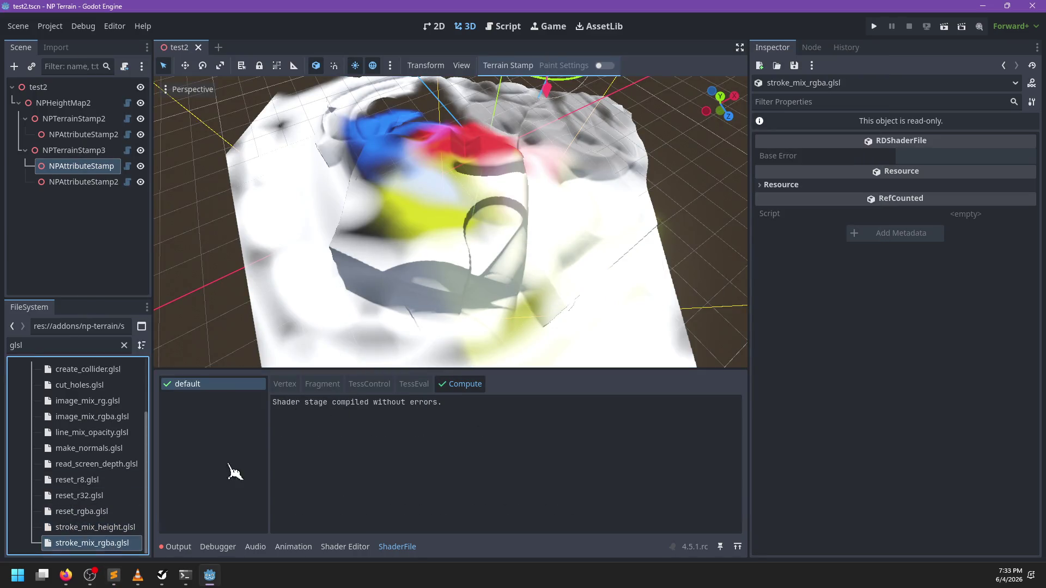
left_click(199, 47)
double_click(92, 345)
type("test2")
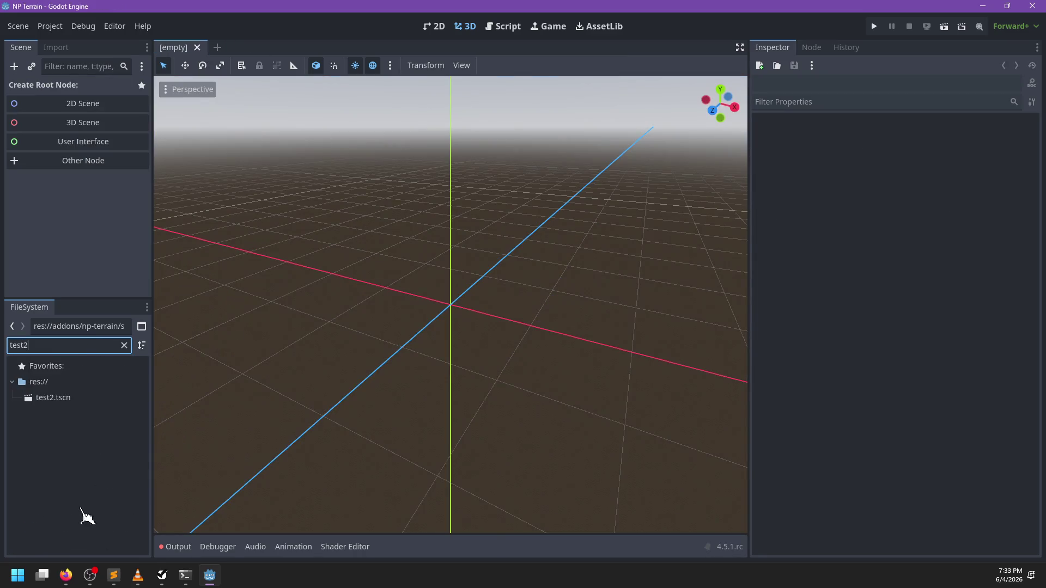
double_click(52, 398)
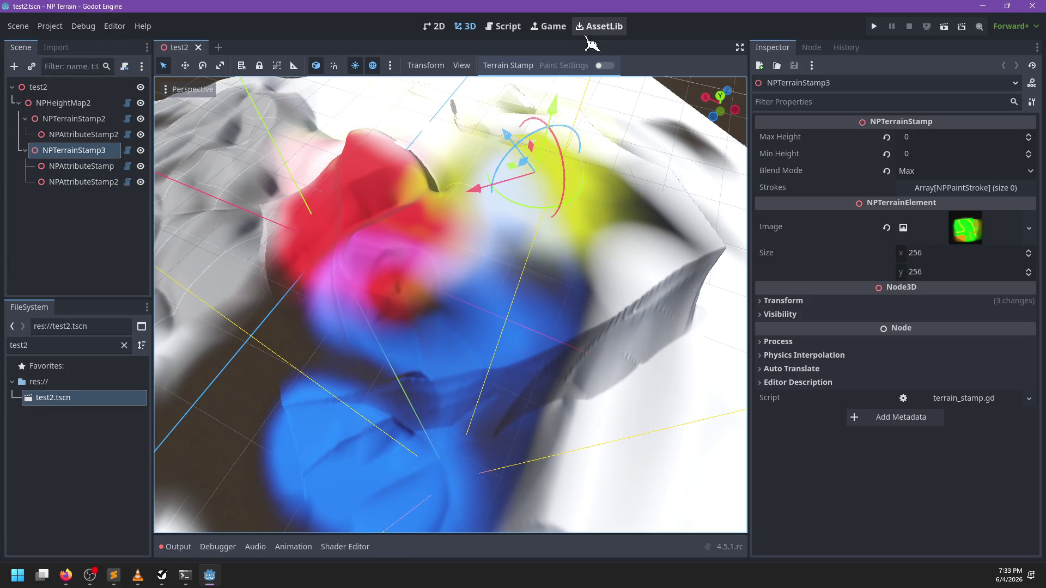
- Look through the Paint Settings and paint modes, then brush a stroke on the terrain
left_click(604, 66)
left_click(552, 70)
left_click(572, 68)
left_click(574, 67)
left_click(627, 194)
left_click(628, 286)
scroll(632, 284, "up", 3)
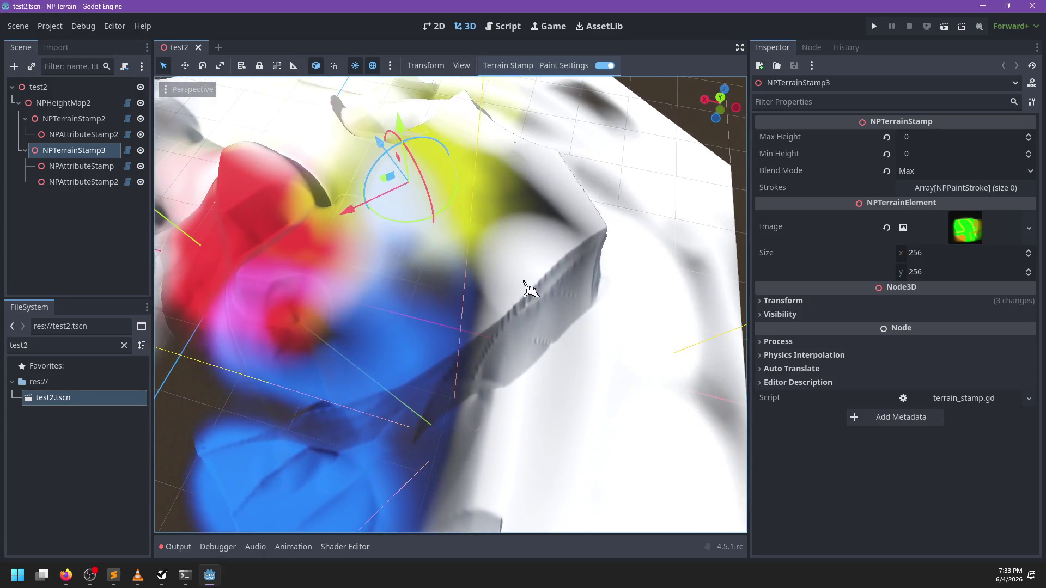
mouse_move(577, 347)
left_mouse_down()
mouse_move(507, 334)
mouse_move(474, 357)
mouse_move(529, 370)
mouse_move(460, 311)
mouse_move(603, 311)
mouse_move(545, 262)
mouse_move(576, 244)
mouse_move(584, 170)
mouse_move(572, 264)
left_mouse_up()
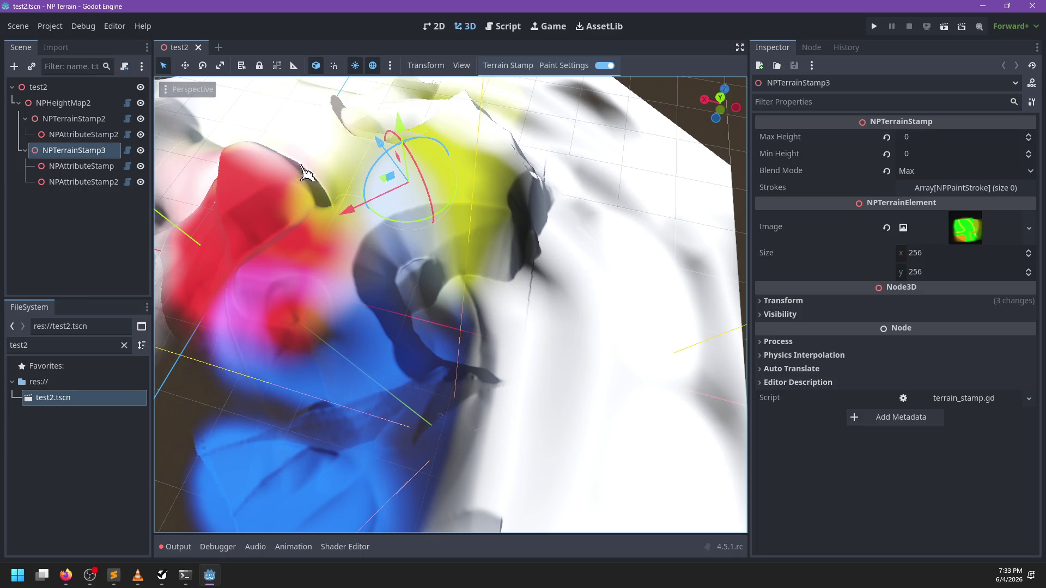
- Preview NPTerrainStamp3's image in the Inspector, then select NPAttributeStamp
left_click(524, 71)
left_click(504, 116)
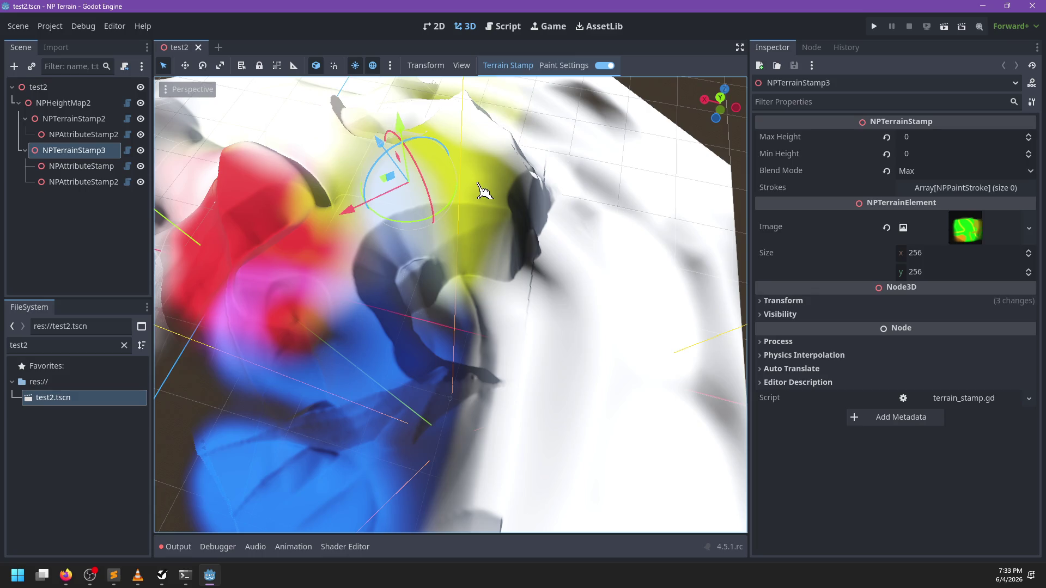
left_click(972, 232)
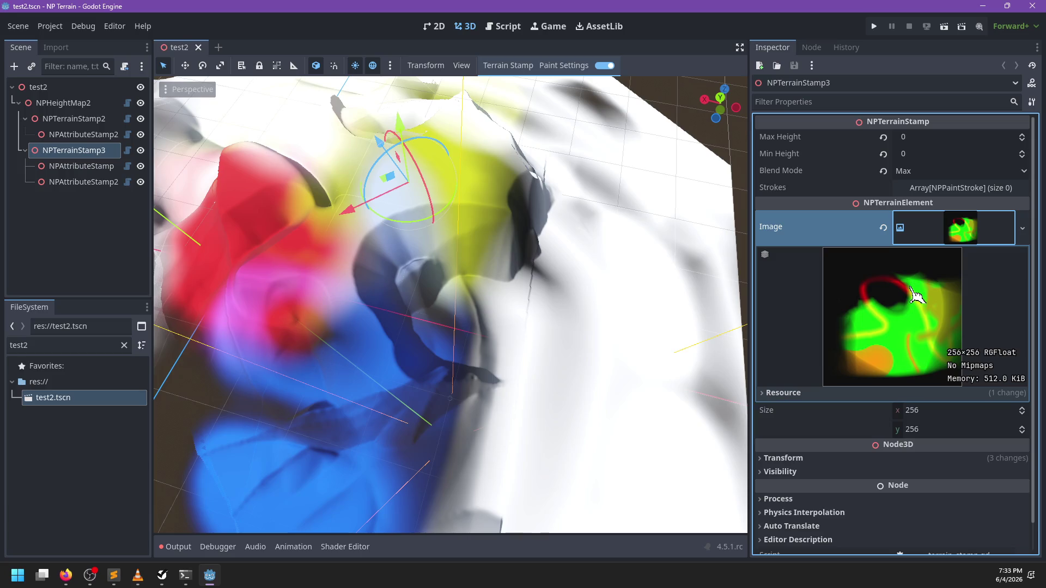
left_click(972, 243)
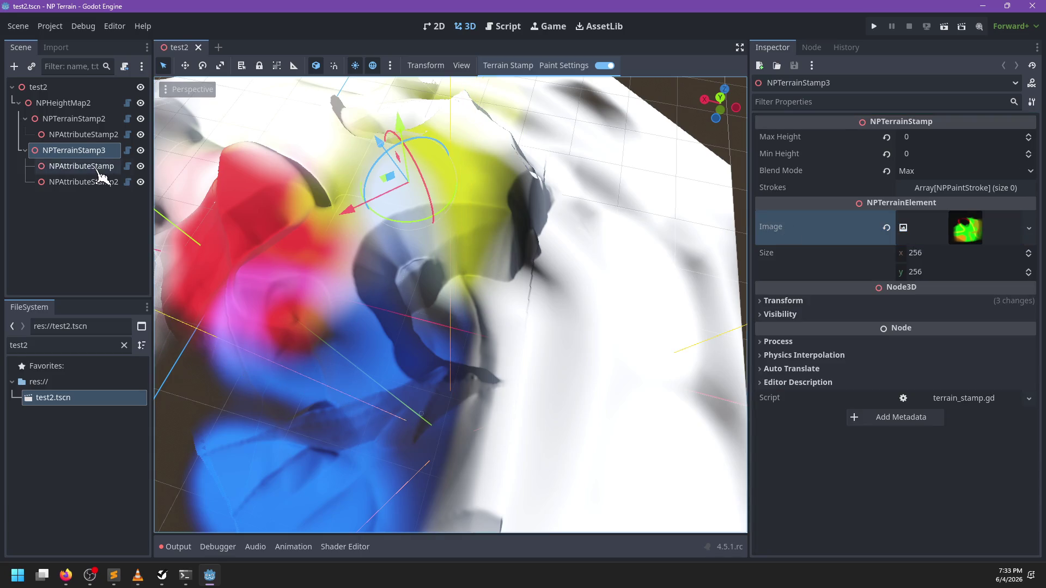
left_click(98, 167)
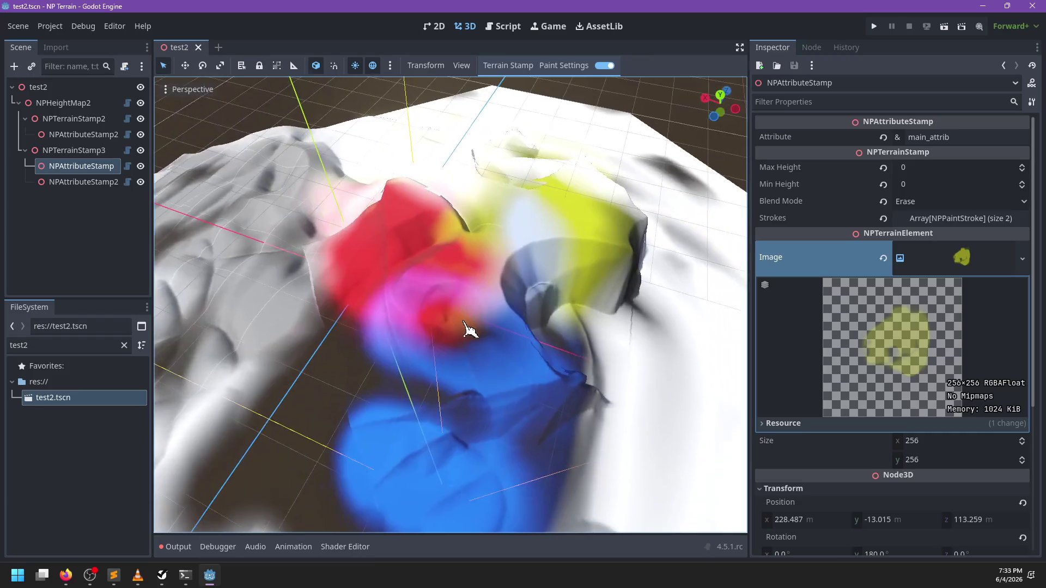
- Orbit around the terrain and confirm the stamp's Blend Mode stays Erase
left_click(564, 65)
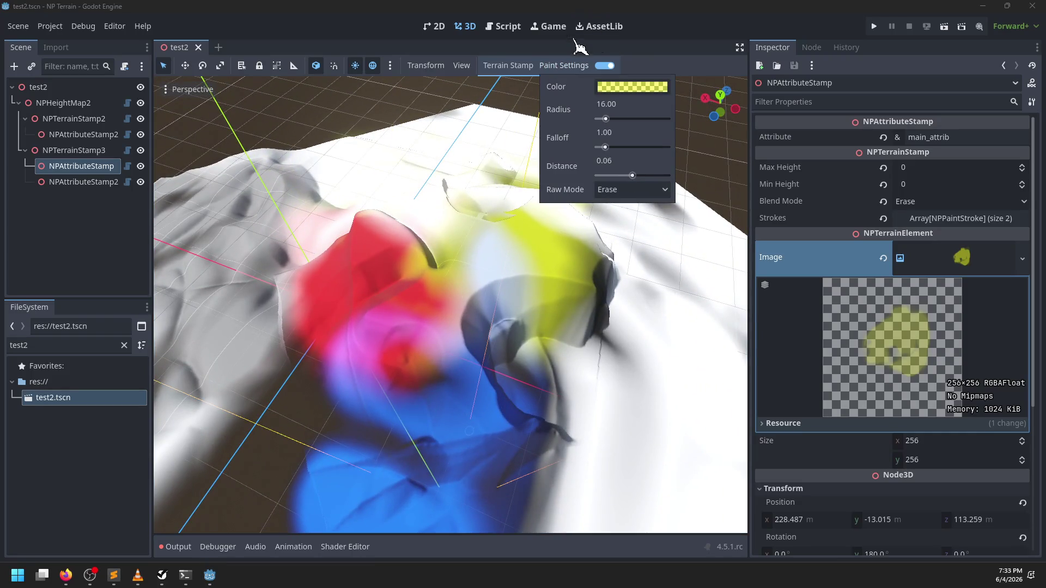
left_click(565, 72)
mouse_move(518, 299)
left_mouse_down()
mouse_move(415, 359)
mouse_move(362, 350)
mouse_move(506, 319)
left_mouse_up()
scroll(327, 381, "down", 3)
mouse_move(319, 387)
left_mouse_down()
mouse_move(451, 369)
mouse_move(367, 292)
mouse_move(529, 291)
left_mouse_up()
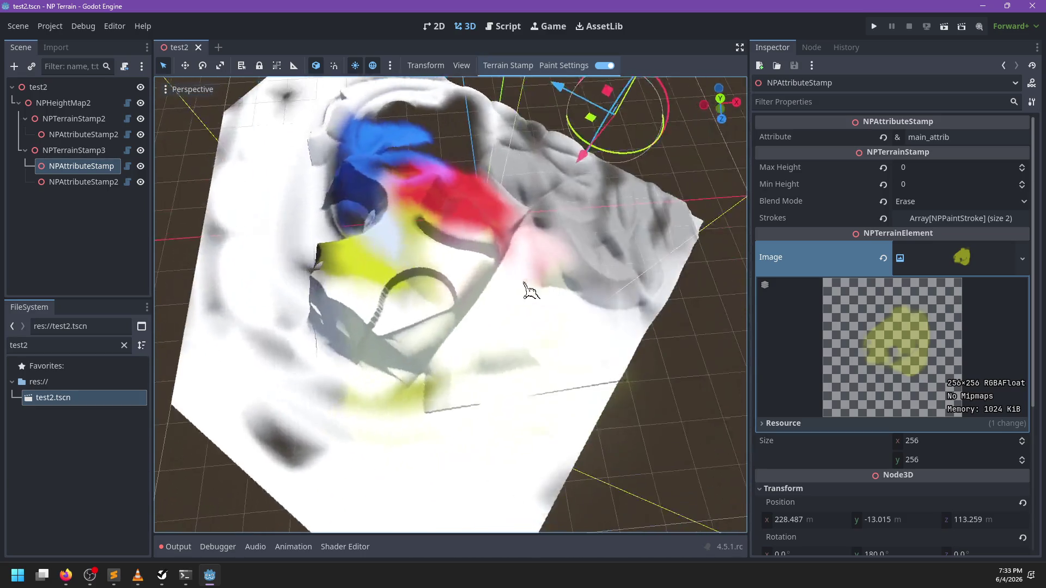
scroll(529, 291, "up", 5)
left_click(904, 203)
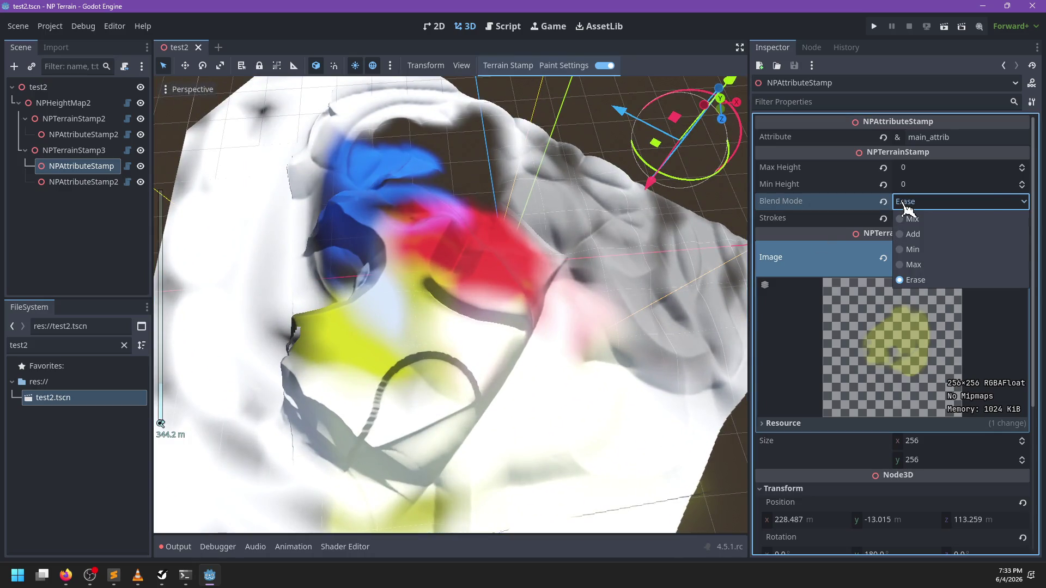
left_click(554, 285)
- Select NPAttributeStamp2 and paint test strokes across the terrain's right side
scroll(545, 229, "up", 3)
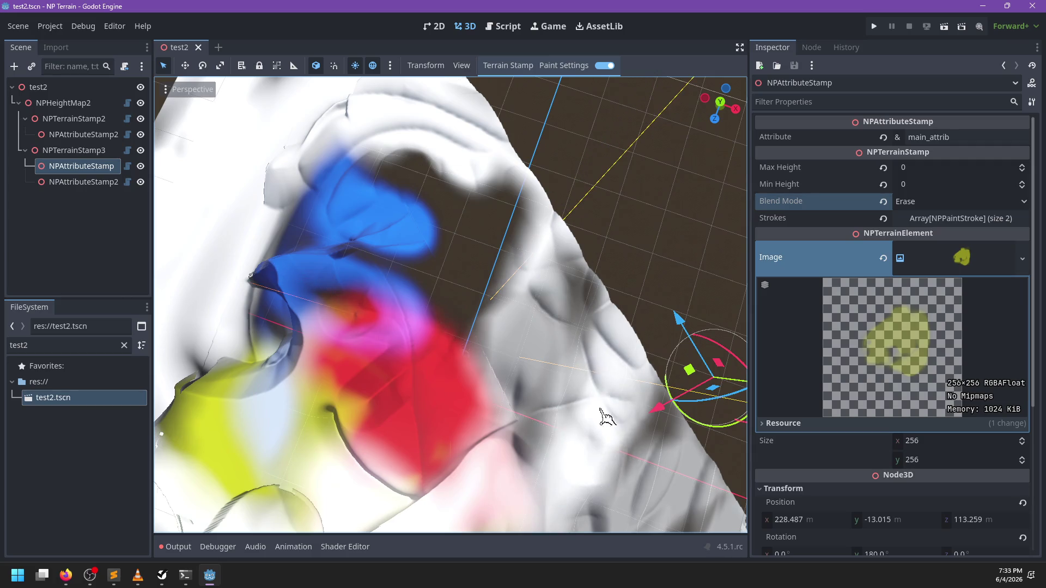
left_click_drag(543, 456, 455, 297)
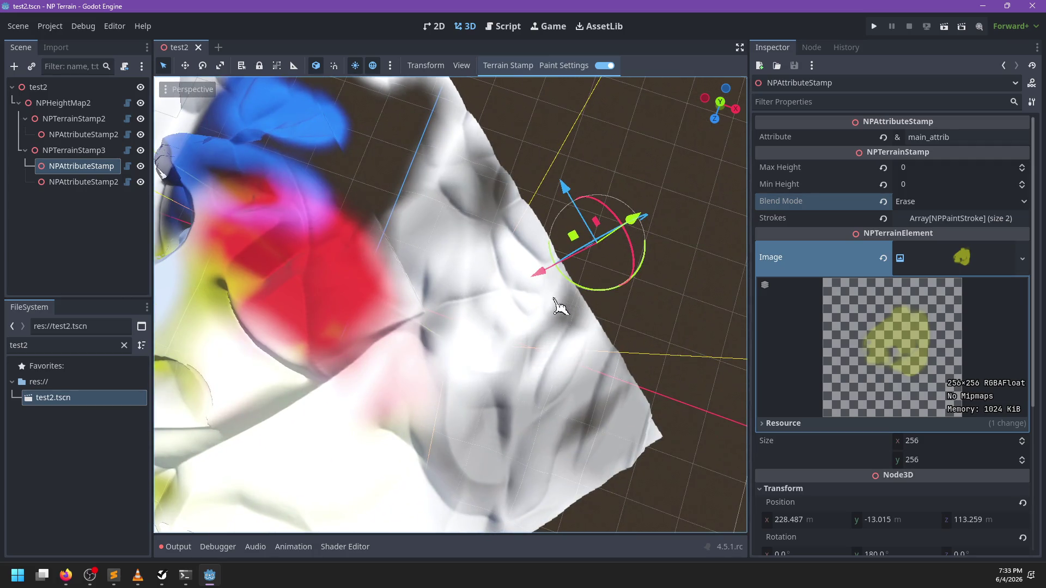
left_click(83, 135)
mouse_move(277, 319)
left_mouse_down()
mouse_move(654, 240)
mouse_move(483, 285)
mouse_move(500, 311)
left_mouse_up()
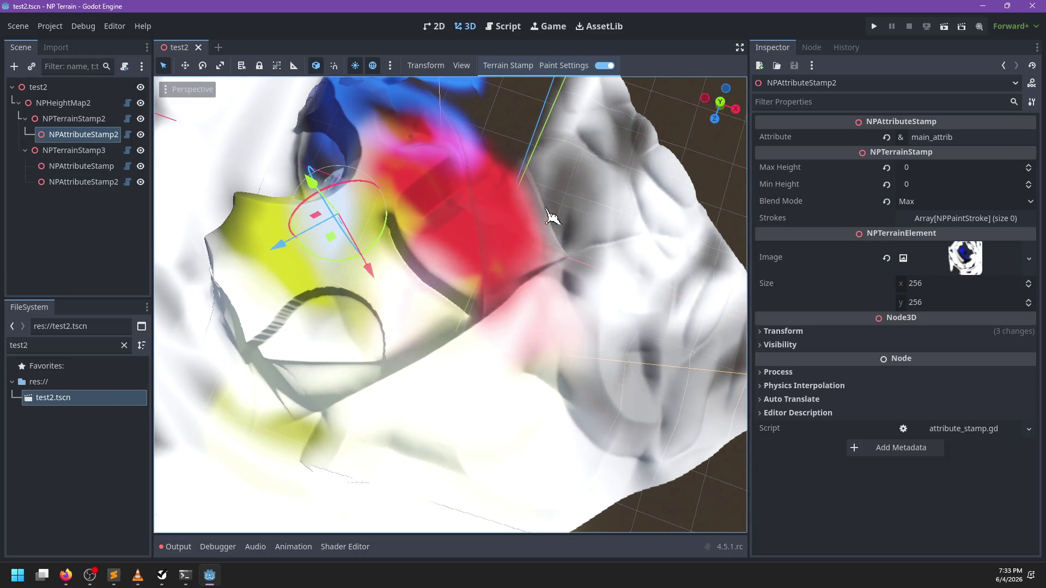
mouse_move(546, 208)
left_mouse_down()
mouse_move(550, 287)
mouse_move(527, 329)
mouse_move(560, 293)
mouse_move(571, 228)
left_mouse_up()
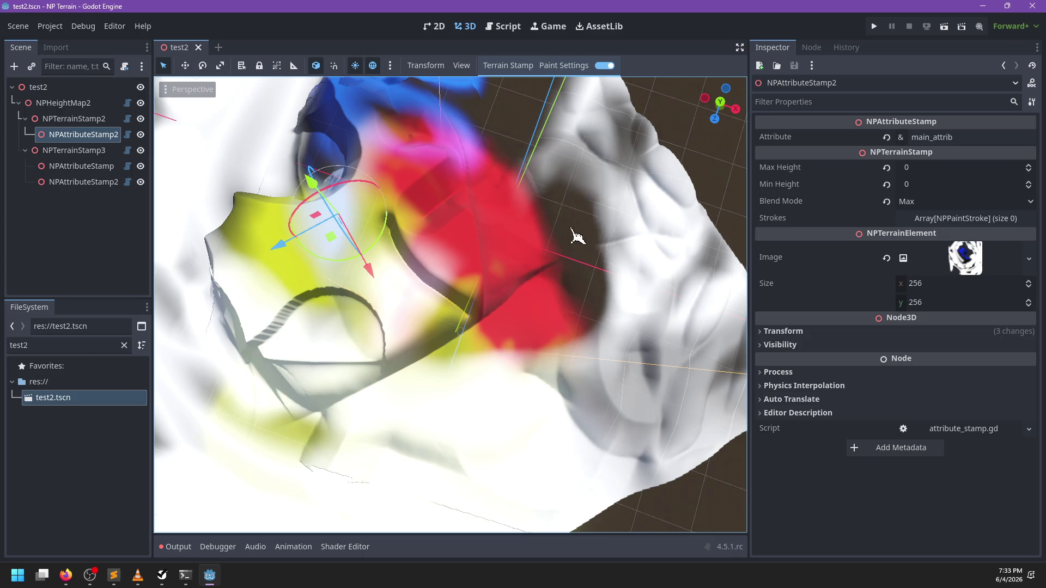
mouse_move(631, 308)
left_mouse_down()
mouse_move(650, 328)
mouse_move(669, 252)
mouse_move(580, 206)
mouse_move(635, 166)
left_mouse_up()
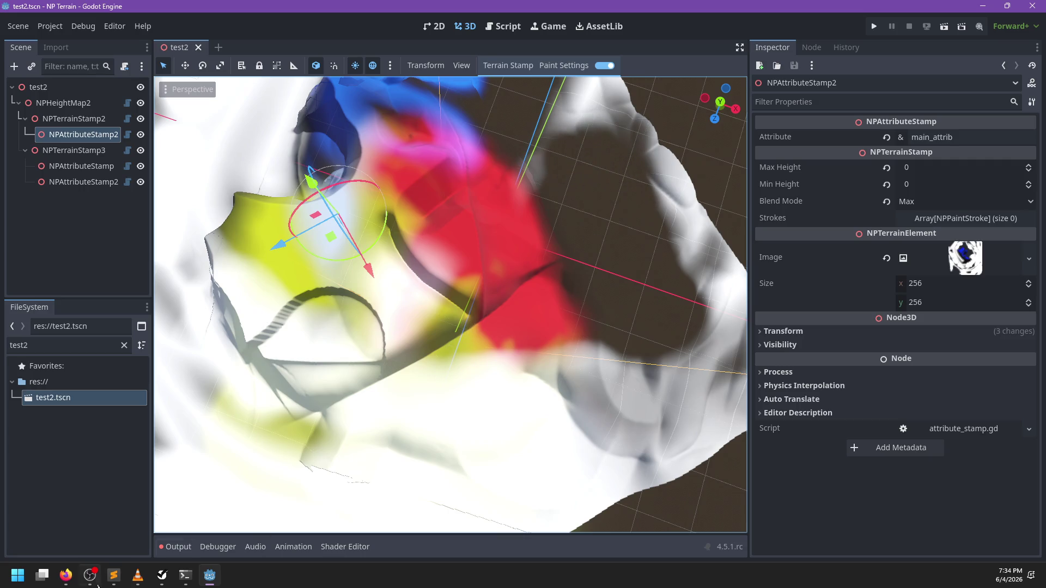
left_click(163, 580)
- Delete the Min and Max tasks from NP-ToDo
right_click(301, 299)
left_click(343, 342)
right_click(303, 299)
left_click(343, 342)
- Mark the Add task completed, undoing an accidental completion of Subtract
right_click(307, 301)
left_click(313, 307)
right_click(309, 300)
left_click(312, 307)
key("ctrl+z")
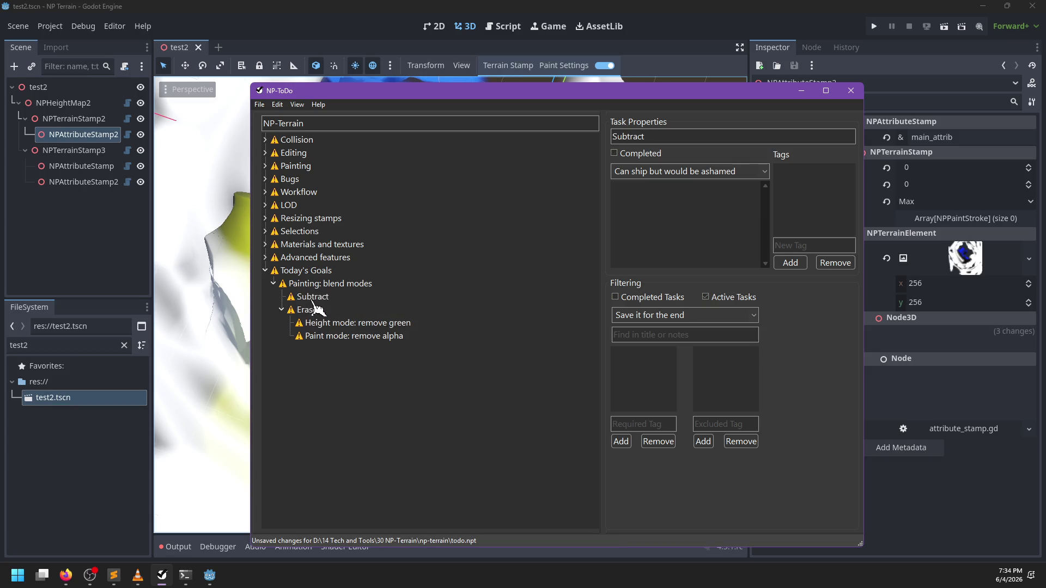
- Mark the Height mode, Paint mode and Erase tasks completed, then return to Godot
right_click(314, 326)
left_click(319, 331)
right_click(315, 324)
left_click(320, 330)
right_click(308, 310)
left_click(327, 317)
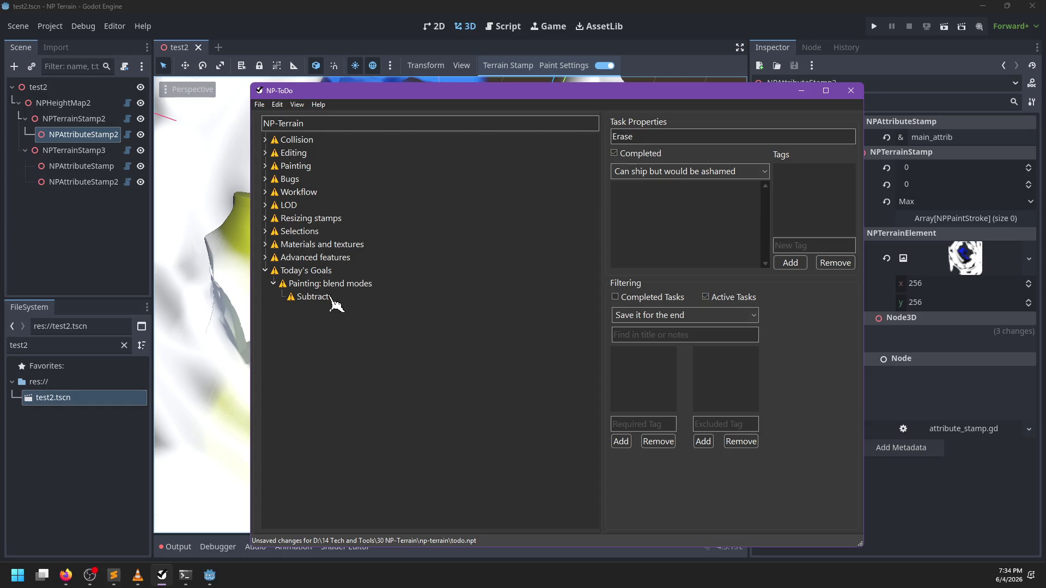
left_click(361, 28)
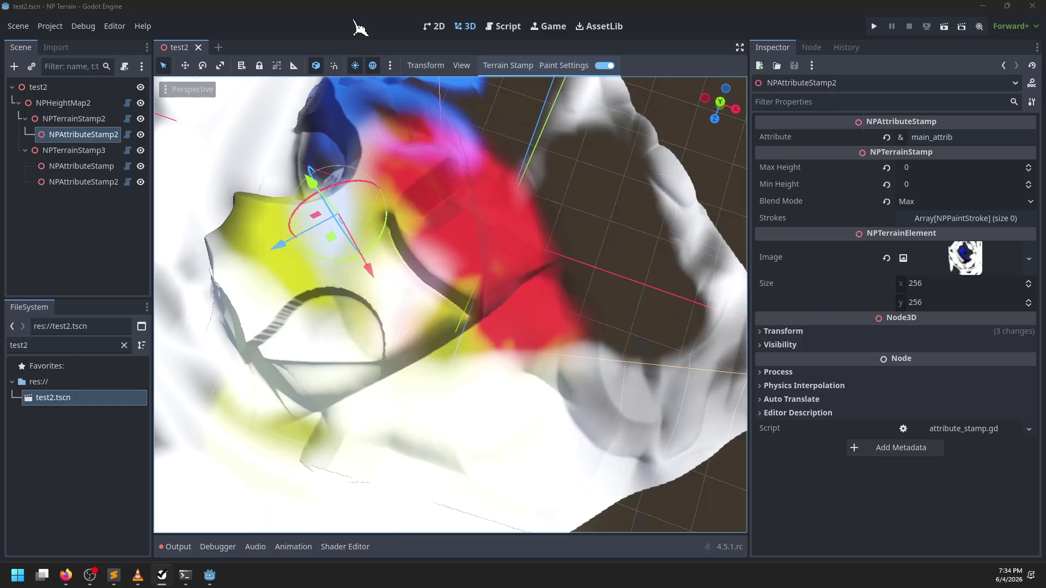
- Move closer to the terrain, paint the yellow-green stroke further left, and open Paint Settings
scroll(540, 285, "up", 4)
scroll(559, 330, "down", 5)
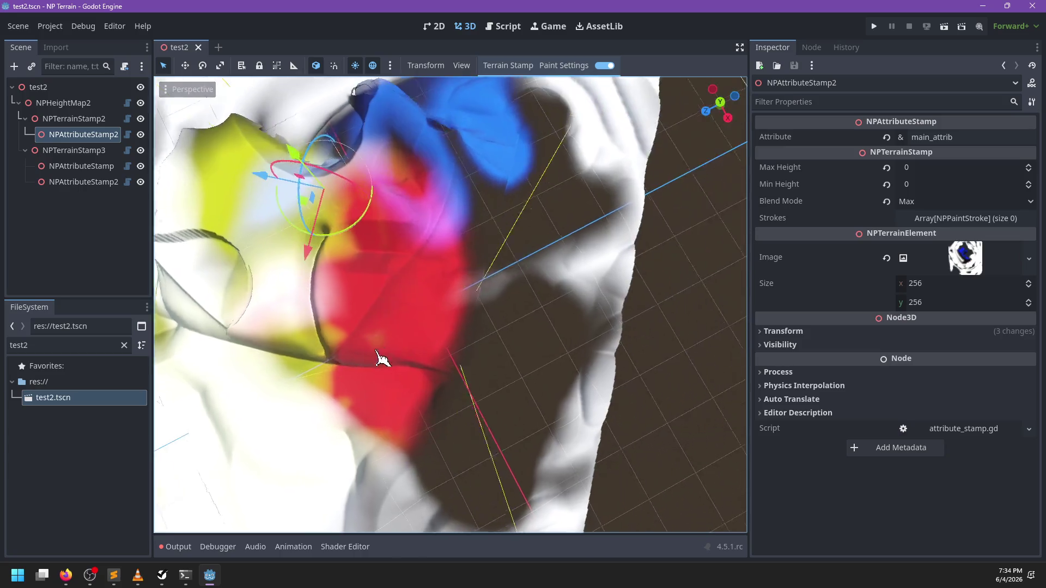
left_click_drag(412, 360, 539, 354)
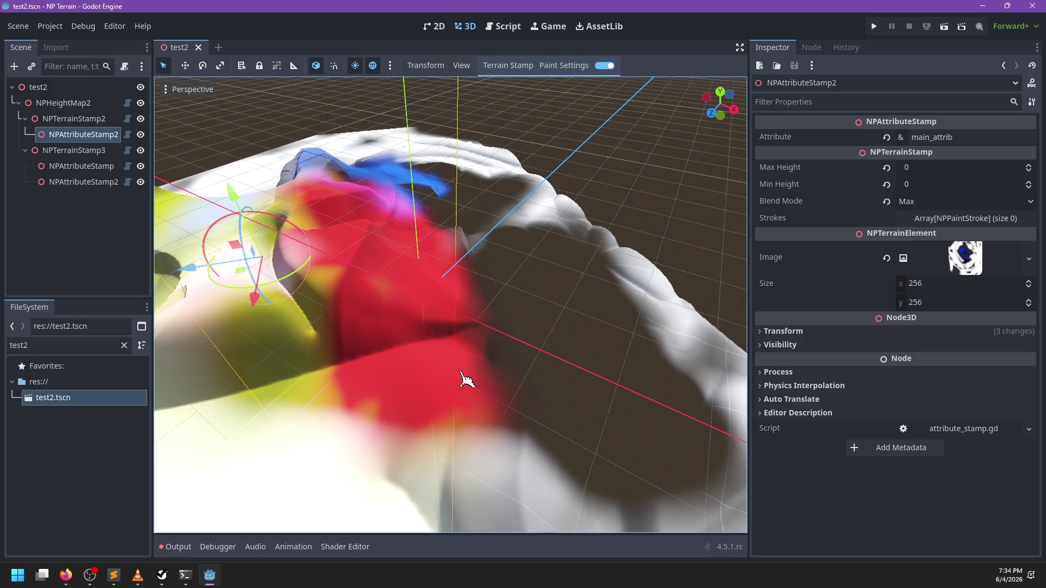
left_click_drag(482, 370, 512, 360)
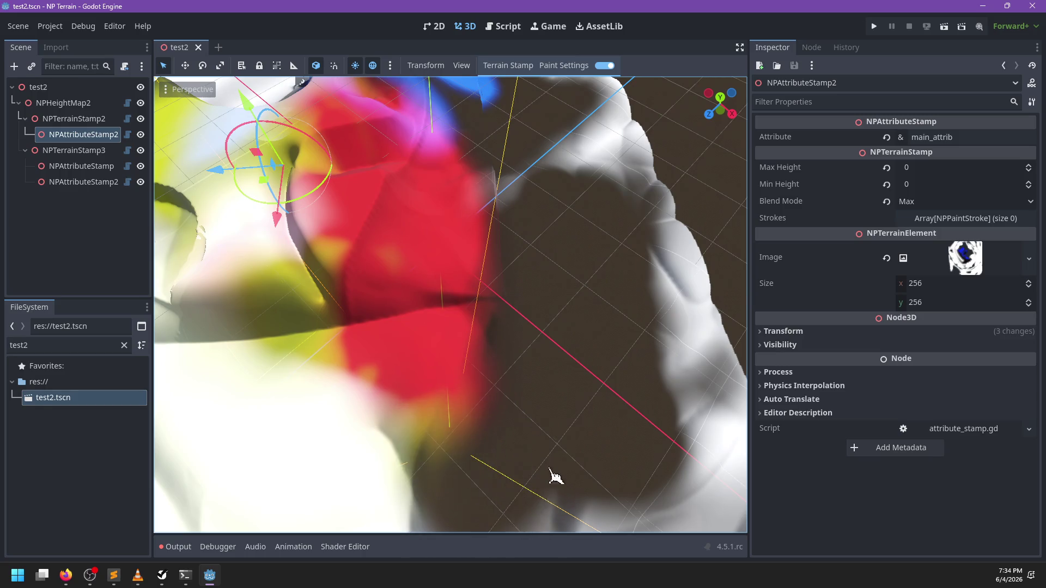
mouse_move(423, 479)
left_mouse_down()
mouse_move(602, 387)
mouse_move(542, 444)
mouse_move(546, 430)
mouse_move(528, 397)
mouse_move(408, 327)
mouse_move(451, 317)
mouse_move(574, 439)
mouse_move(603, 489)
left_mouse_up()
scroll(607, 497, "down", 5)
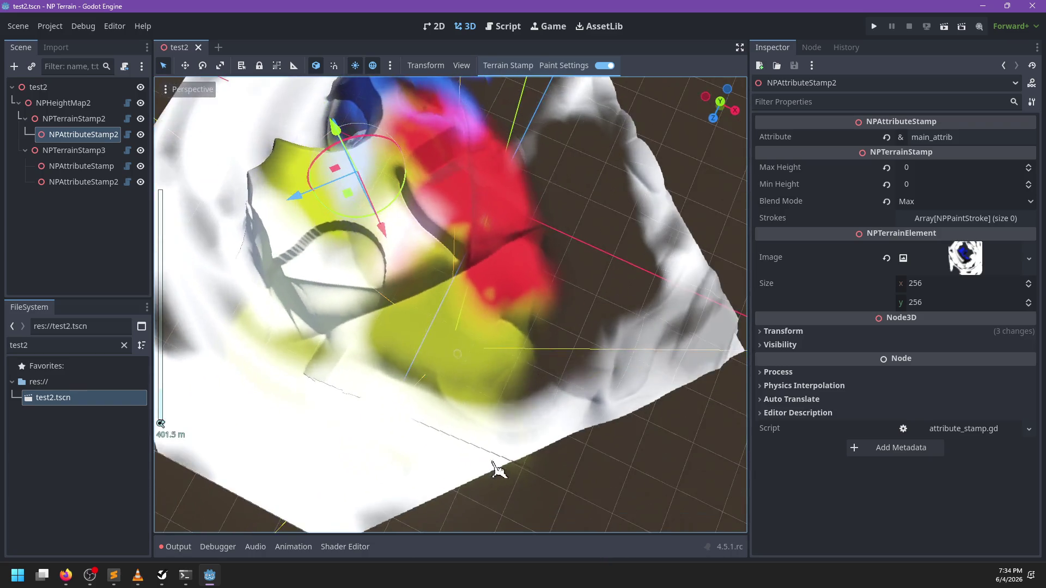
mouse_move(478, 462)
left_mouse_down()
mouse_move(312, 420)
mouse_move(352, 432)
left_mouse_up()
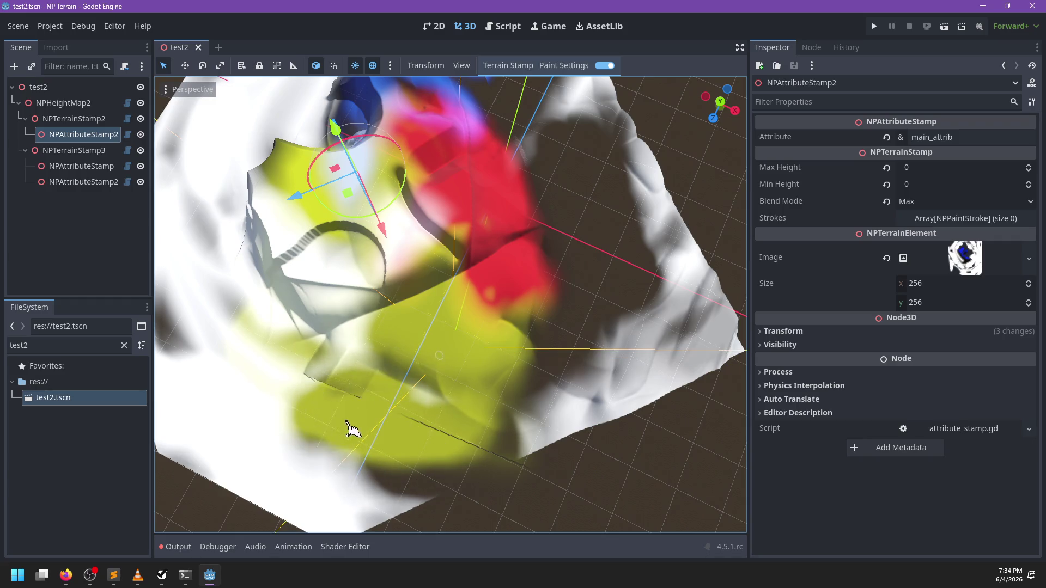
scroll(649, 140, "up", 5)
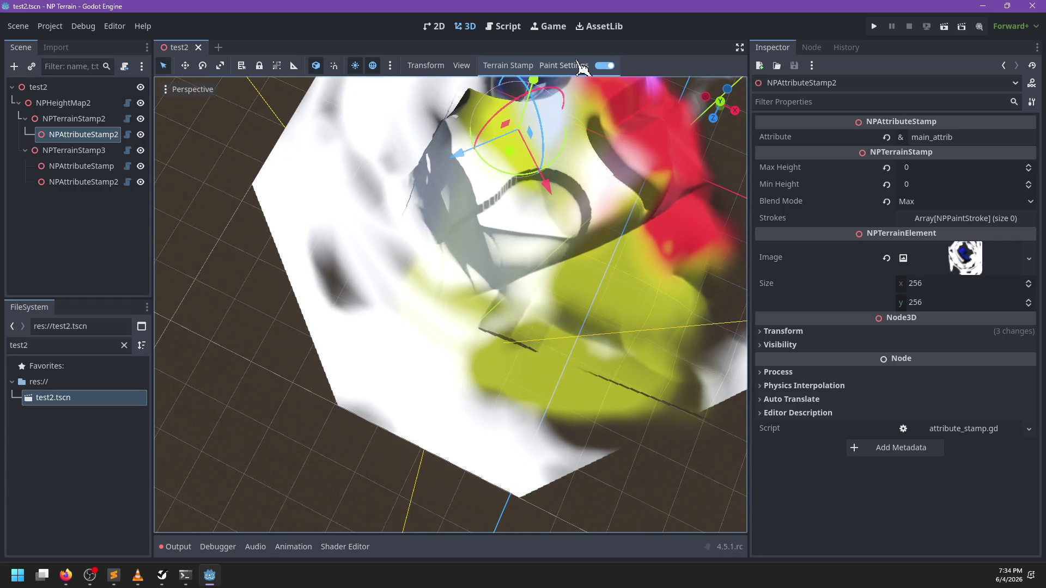
left_click(580, 66)
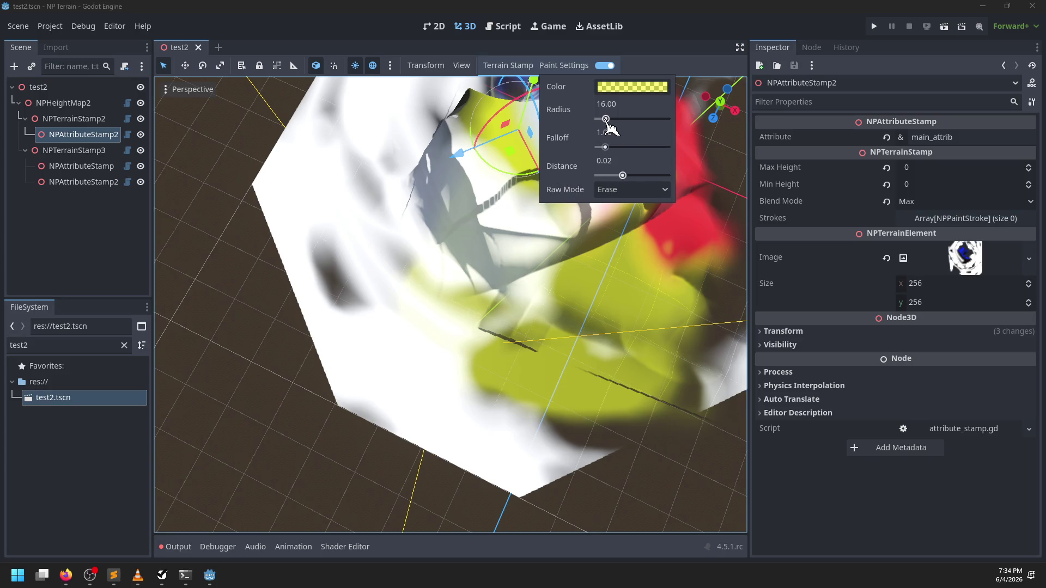
- Make the yellow brush colour fully opaque (alpha 255) and paint a stroke on the terrain
left_click(632, 87)
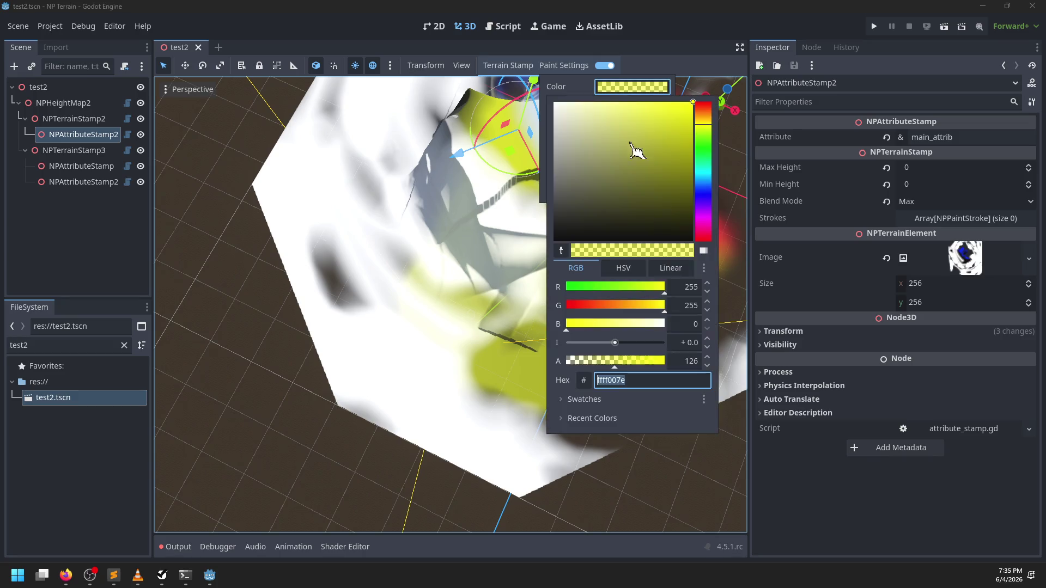
left_click_drag(621, 361, 516, 360)
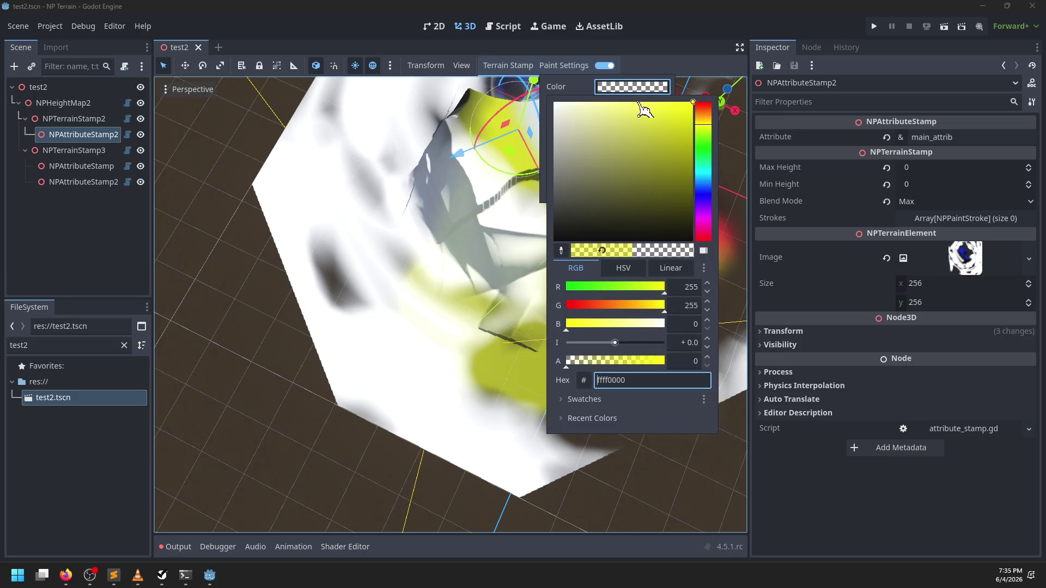
left_click_drag(606, 363, 713, 248)
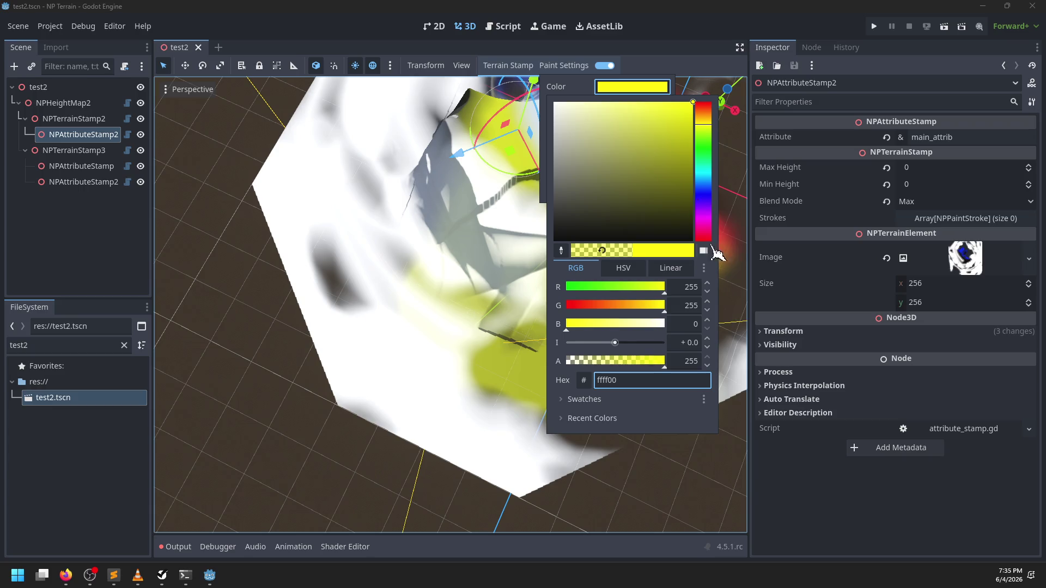
left_click(614, 88)
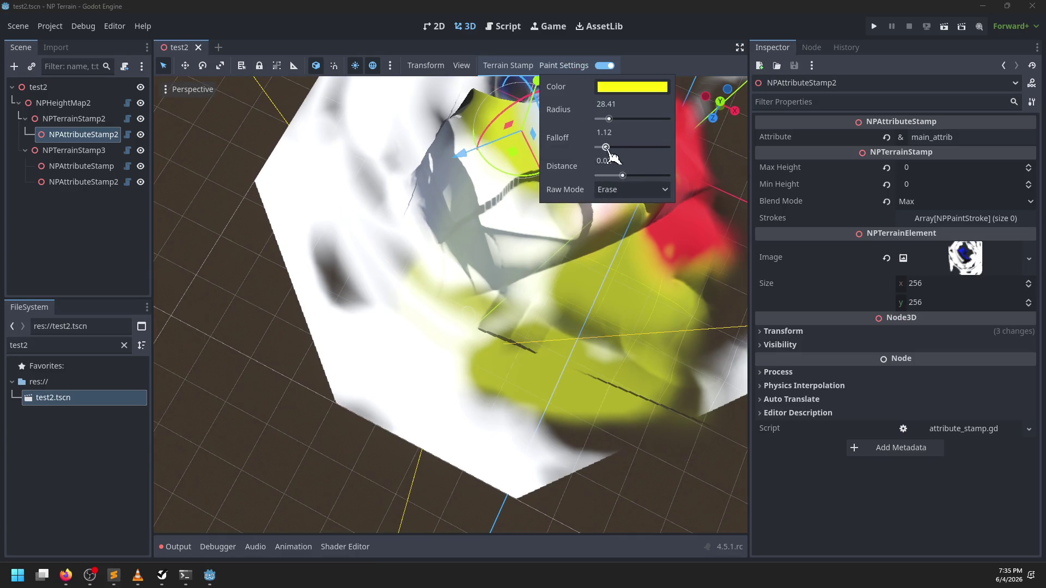
mouse_move(485, 405)
left_mouse_down()
mouse_move(402, 305)
mouse_move(364, 233)
mouse_move(425, 226)
mouse_move(514, 366)
mouse_move(479, 299)
mouse_move(463, 440)
mouse_move(305, 272)
mouse_move(607, 509)
mouse_move(450, 467)
mouse_move(300, 168)
mouse_move(303, 355)
mouse_move(690, 206)
mouse_move(444, 444)
mouse_move(410, 329)
mouse_move(439, 385)
mouse_move(635, 398)
mouse_move(540, 484)
left_mouse_up()
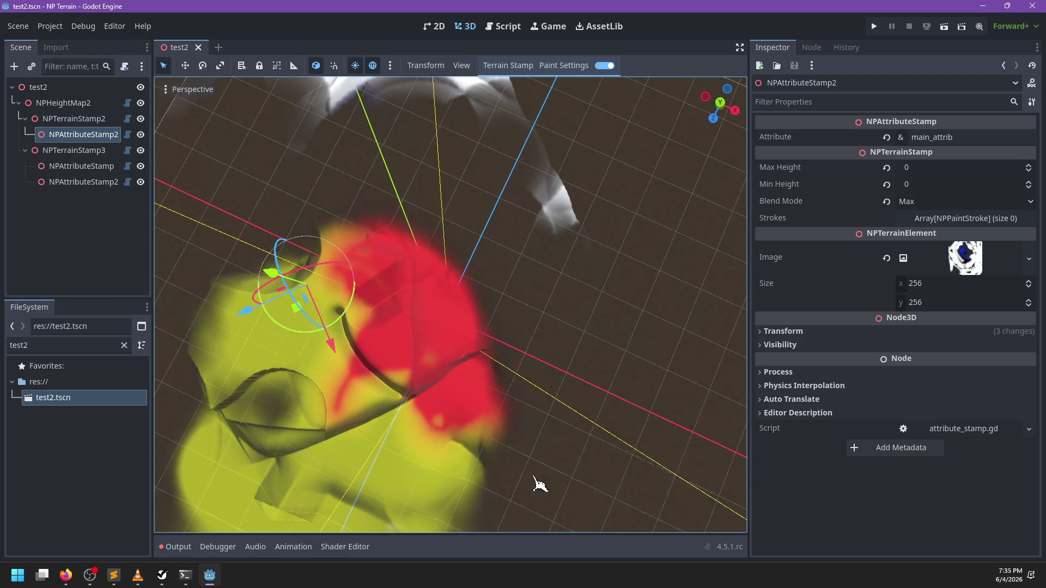
- Shift the brush hue to green and switch Raw Mode away from Erase
scroll(567, 433, "down", 2)
mouse_move(539, 261)
left_mouse_down()
mouse_move(570, 405)
mouse_move(509, 261)
mouse_move(542, 196)
mouse_move(162, 293)
left_mouse_up()
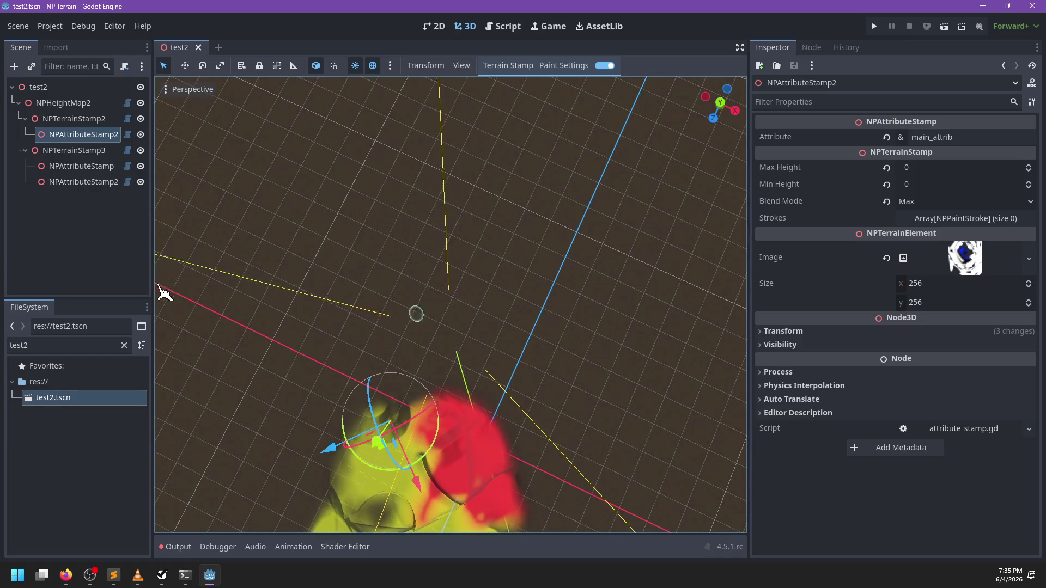
left_click(560, 64)
left_click(619, 90)
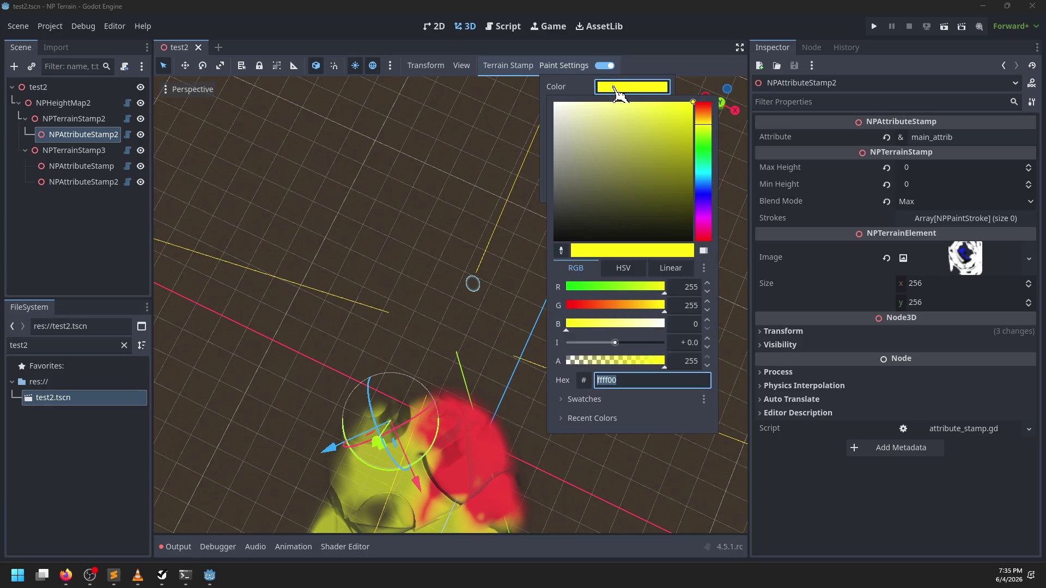
left_click(703, 150)
left_click(421, 206)
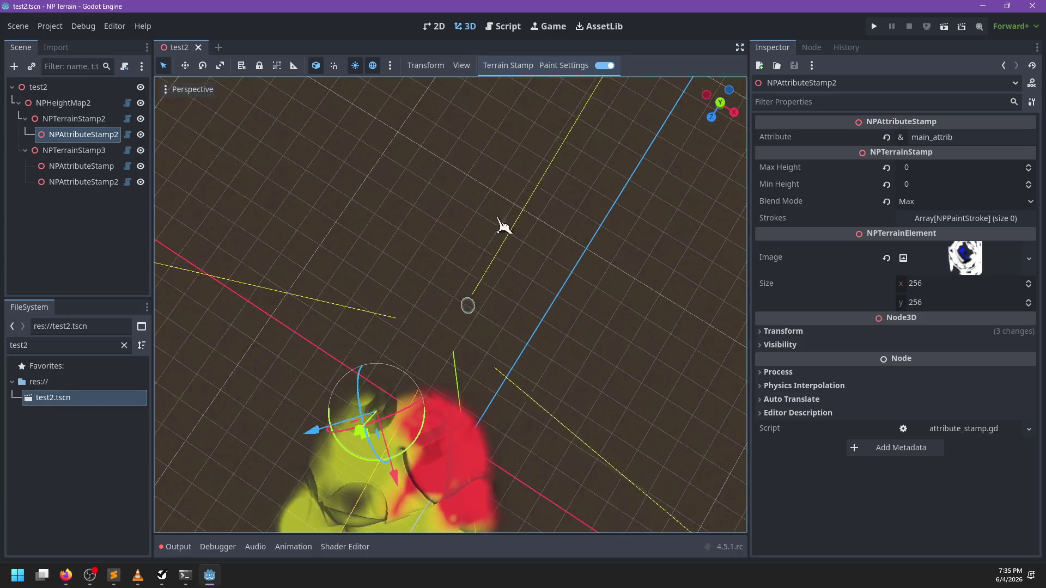
left_click(562, 65)
left_click(625, 190)
left_click(626, 215)
- Paint green strokes across the terrain
mouse_move(447, 308)
left_mouse_down()
mouse_move(381, 357)
mouse_move(305, 338)
mouse_move(250, 294)
mouse_move(490, 154)
mouse_move(570, 253)
mouse_move(332, 420)
mouse_move(304, 392)
mouse_move(589, 205)
mouse_move(507, 278)
mouse_move(455, 299)
mouse_move(476, 271)
mouse_move(465, 335)
mouse_move(507, 443)
mouse_move(526, 432)
mouse_move(518, 292)
mouse_move(569, 520)
mouse_move(467, 427)
mouse_move(319, 257)
left_mouse_up()
mouse_move(609, 410)
left_mouse_down()
mouse_move(351, 371)
mouse_move(649, 343)
mouse_move(562, 369)
mouse_move(501, 348)
mouse_move(673, 280)
mouse_move(659, 163)
mouse_move(728, 361)
mouse_move(696, 271)
mouse_move(474, 329)
mouse_move(698, 165)
mouse_move(329, 212)
left_mouse_up()
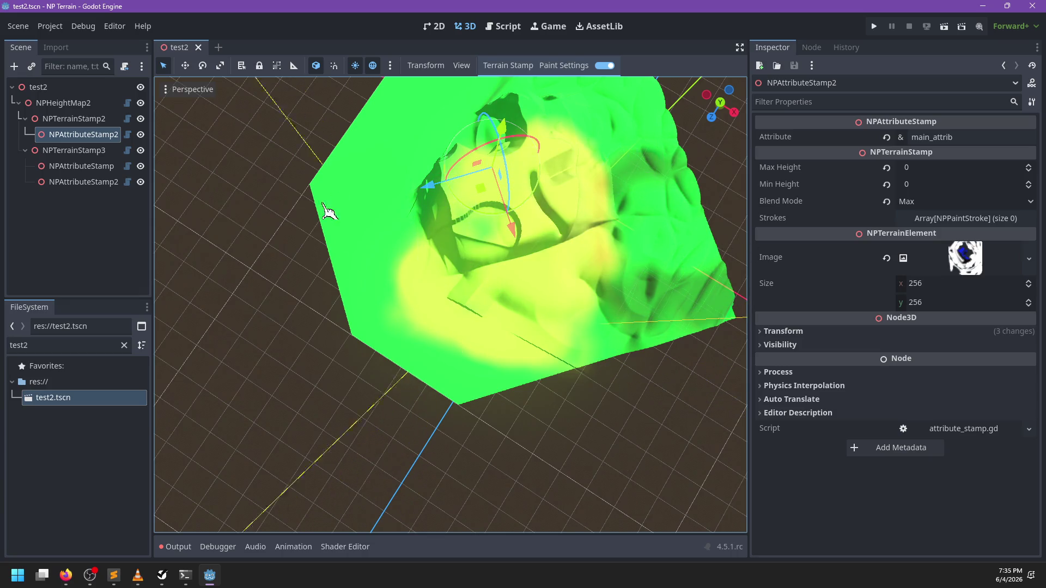
scroll(490, 273, "up", 3)
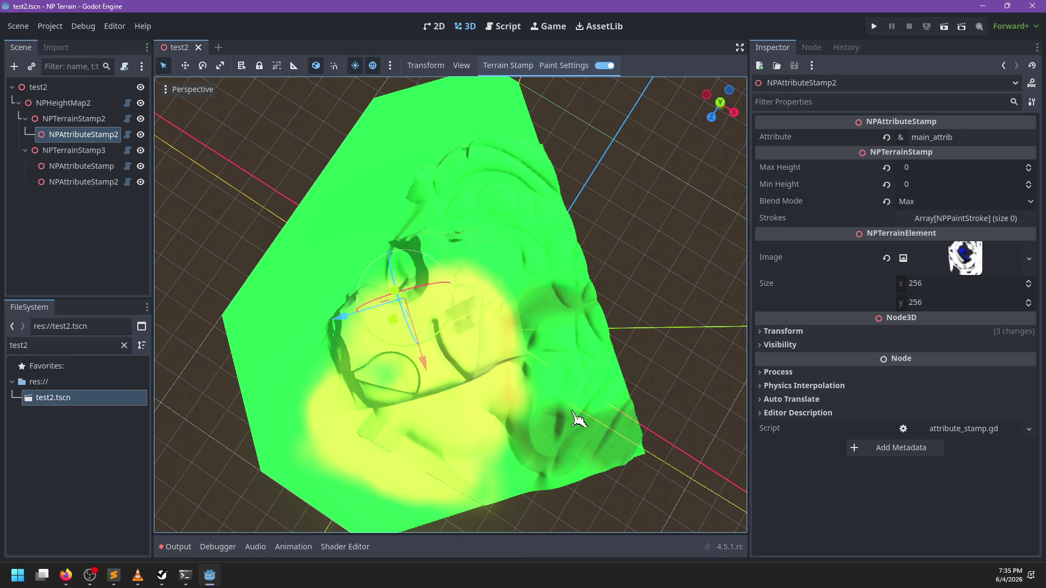
- Select NPAttributeStamp and set its raw paint mode to Erase
left_click(82, 166)
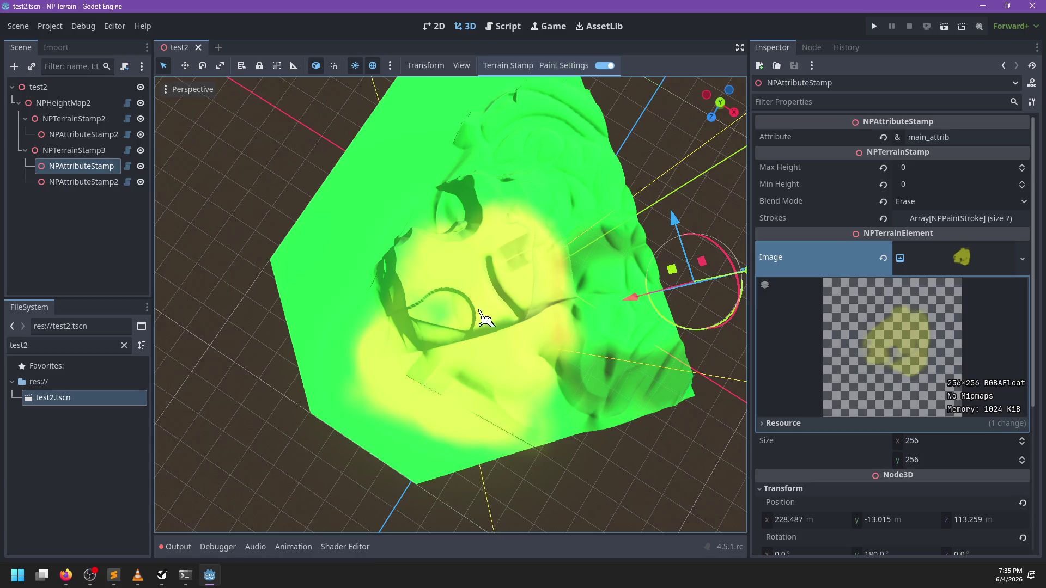
left_click(564, 65)
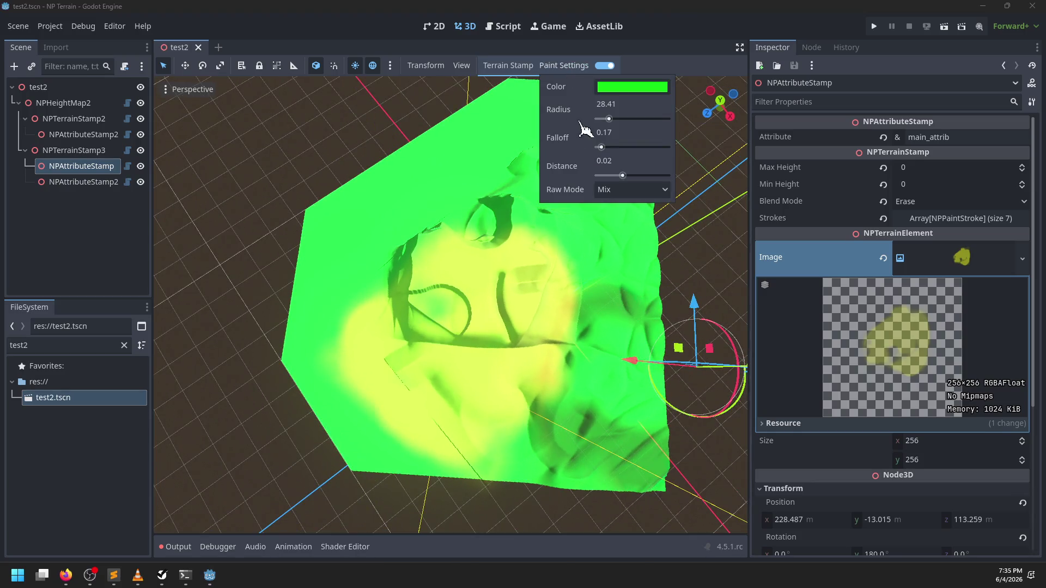
left_click(626, 189)
left_click(627, 267)
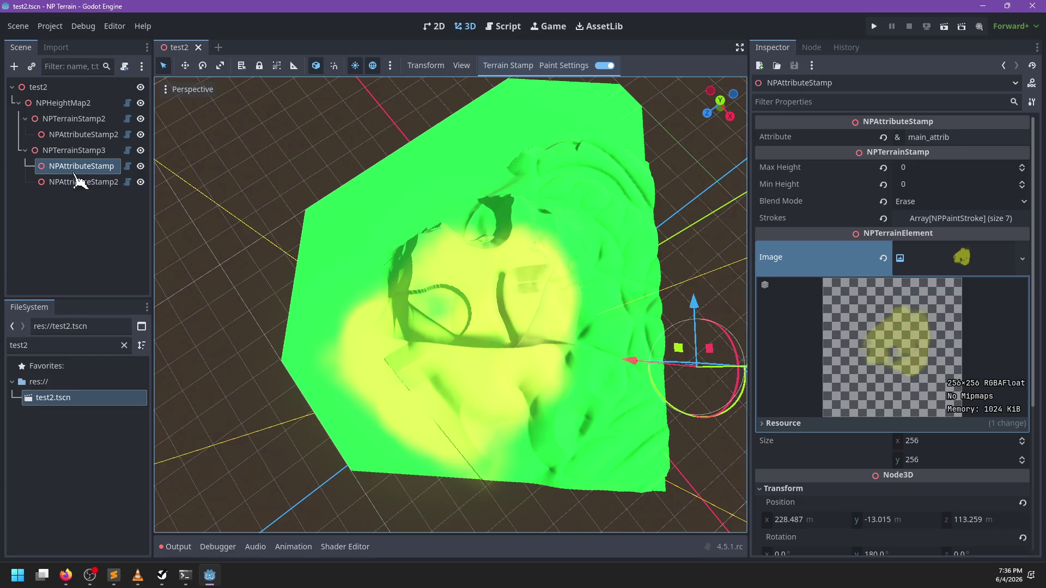
- Switch the raw paint mode to Mix, then select NPAttributeStamp2 and view the terrain top-down
left_click(564, 65)
left_click(632, 190)
left_click(632, 189)
left_click(632, 190)
left_click(614, 207)
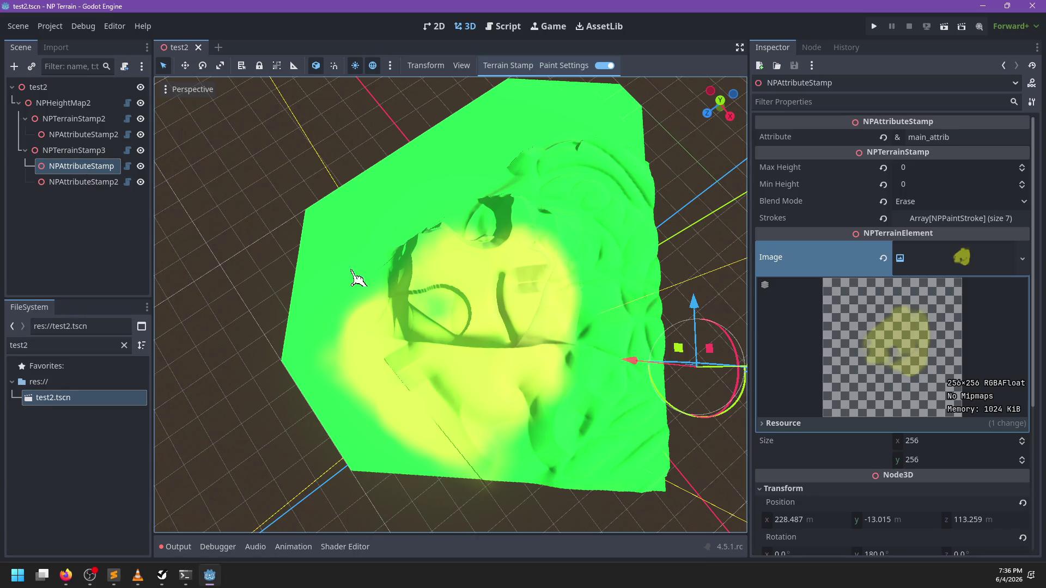
mouse_move(603, 367)
left_mouse_down()
mouse_move(502, 358)
mouse_move(490, 276)
left_mouse_up()
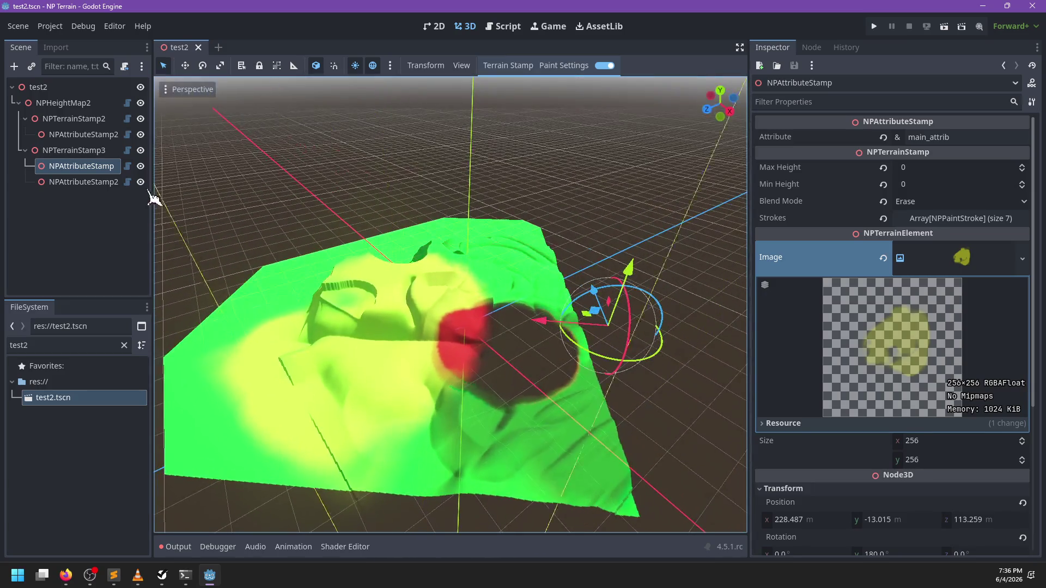
left_click(103, 183)
mouse_move(420, 283)
left_mouse_down()
mouse_move(423, 345)
mouse_move(444, 347)
mouse_move(490, 305)
left_mouse_up()
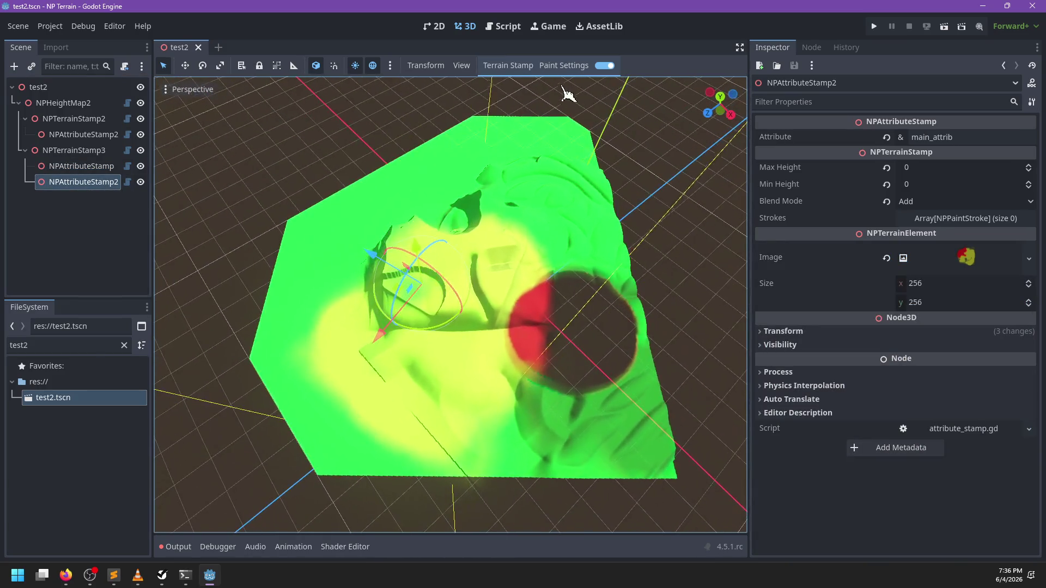
- Shift the paint colour from green to red and paint a stroke on the terrain
left_click(556, 67)
left_click(618, 87)
left_click_drag(704, 146, 703, 106)
left_click(656, 52)
mouse_move(540, 346)
left_mouse_down()
mouse_move(565, 362)
mouse_move(546, 346)
mouse_move(580, 343)
mouse_move(568, 323)
mouse_move(582, 250)
left_mouse_up()
- From a low side view, make the paint pure red and paint a patch
left_click(562, 68)
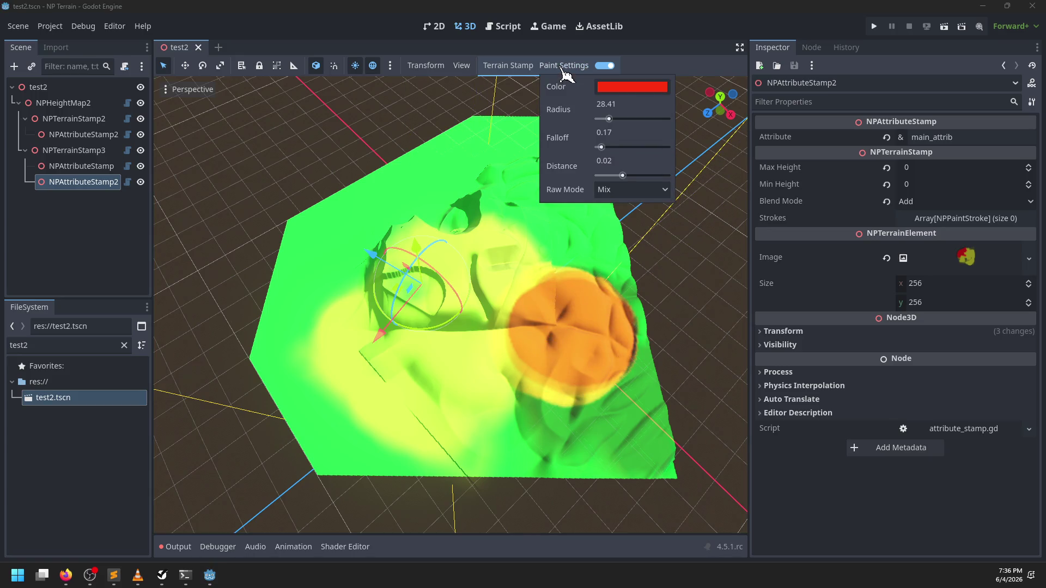
mouse_move(575, 176)
left_mouse_down()
mouse_move(523, 331)
mouse_move(528, 304)
mouse_move(498, 337)
mouse_move(551, 100)
left_mouse_up()
left_click(570, 65)
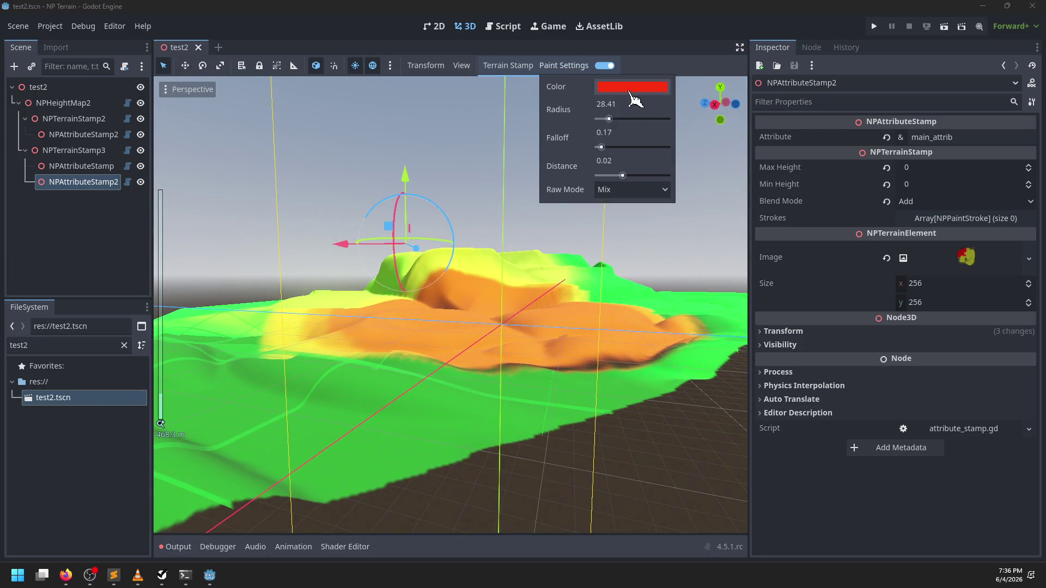
left_click(632, 88)
mouse_move(593, 316)
left_mouse_down()
mouse_move(532, 306)
mouse_move(451, 404)
mouse_move(413, 483)
mouse_move(411, 473)
left_mouse_up()
scroll(412, 473, "down", 6)
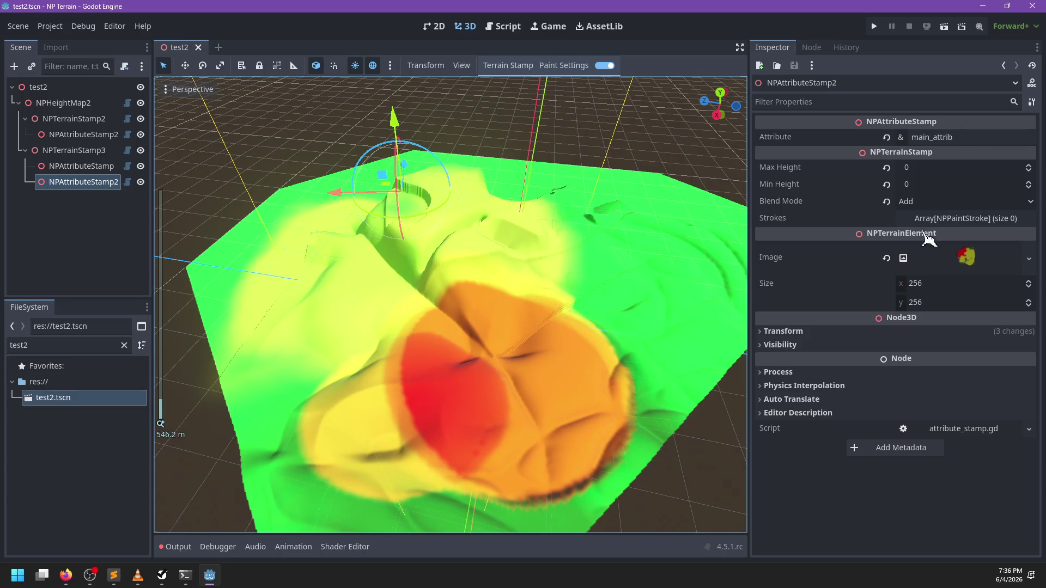
- Switch the stamp blend mode to Mix, then set it back to Add
left_click(931, 201)
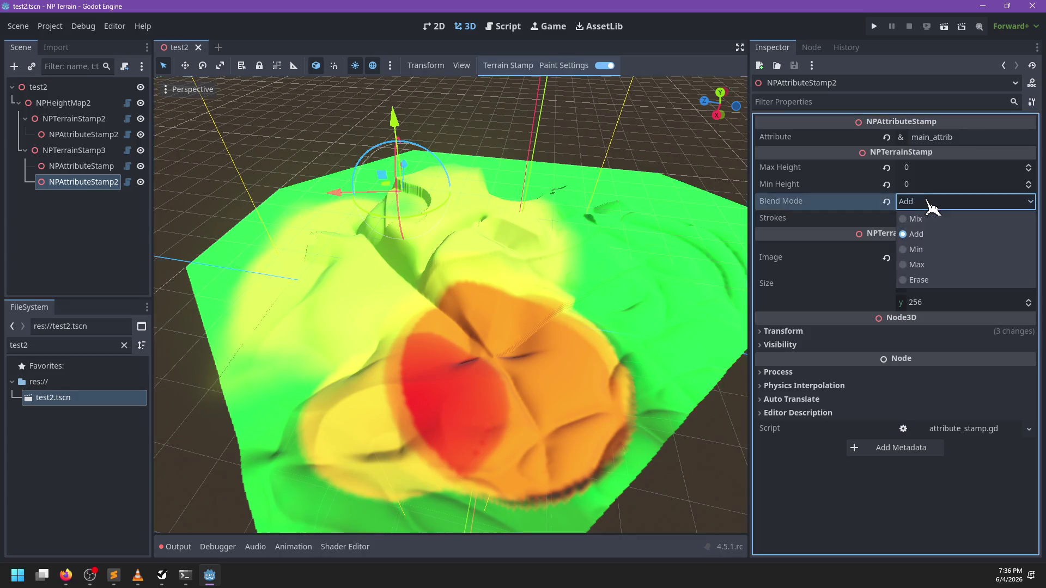
left_click(921, 219)
scroll(588, 341, "up", 2)
left_click(929, 202)
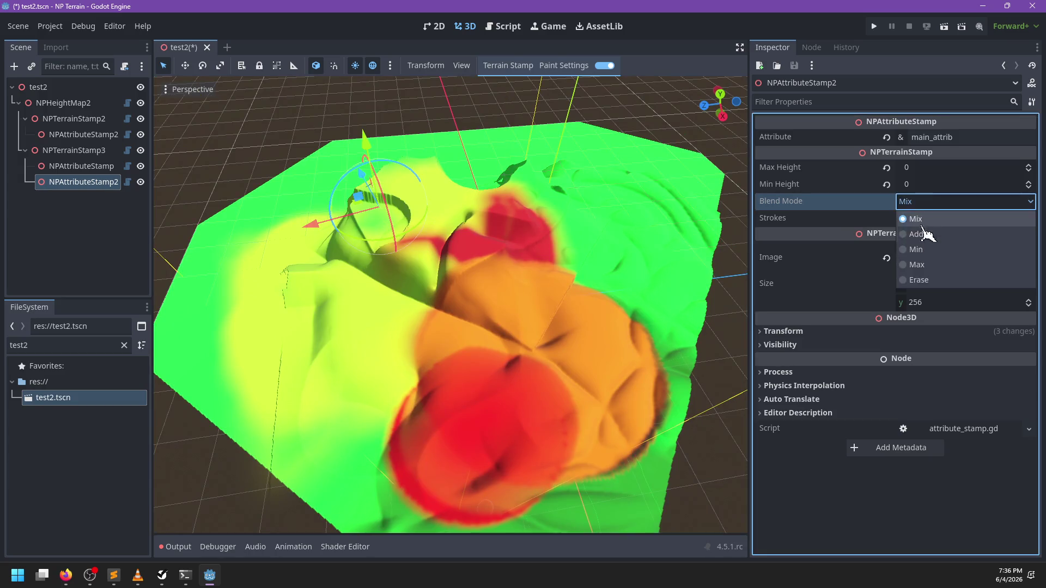
left_click(925, 234)
scroll(555, 326, "up", 2)
- Inspect the painted stamp area from several angles and save the scene
mouse_move(552, 322)
left_mouse_down()
mouse_move(621, 316)
mouse_move(420, 229)
left_mouse_up()
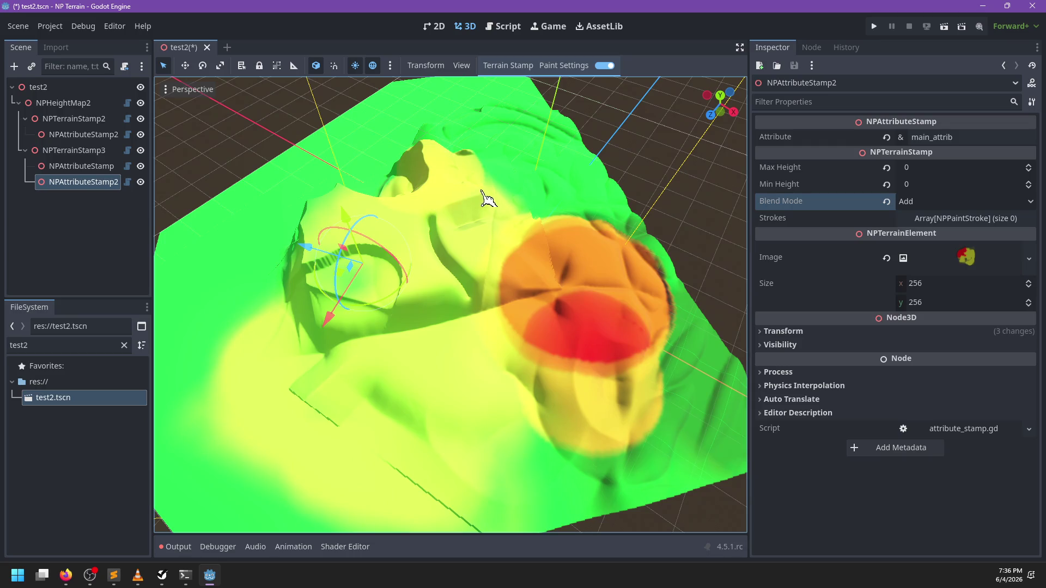
left_click_drag(532, 196, 525, 229)
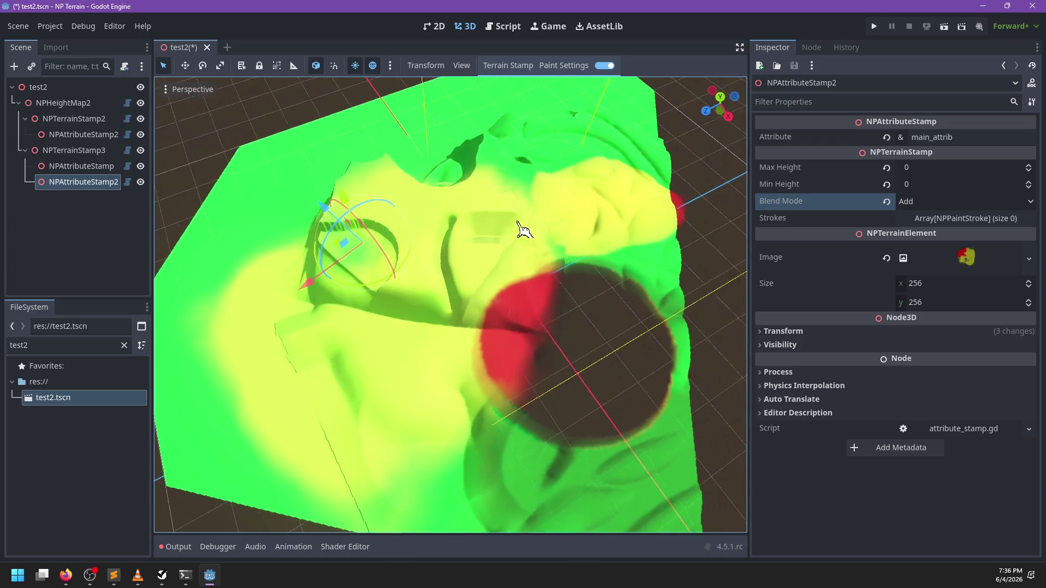
left_click_drag(603, 296, 539, 311)
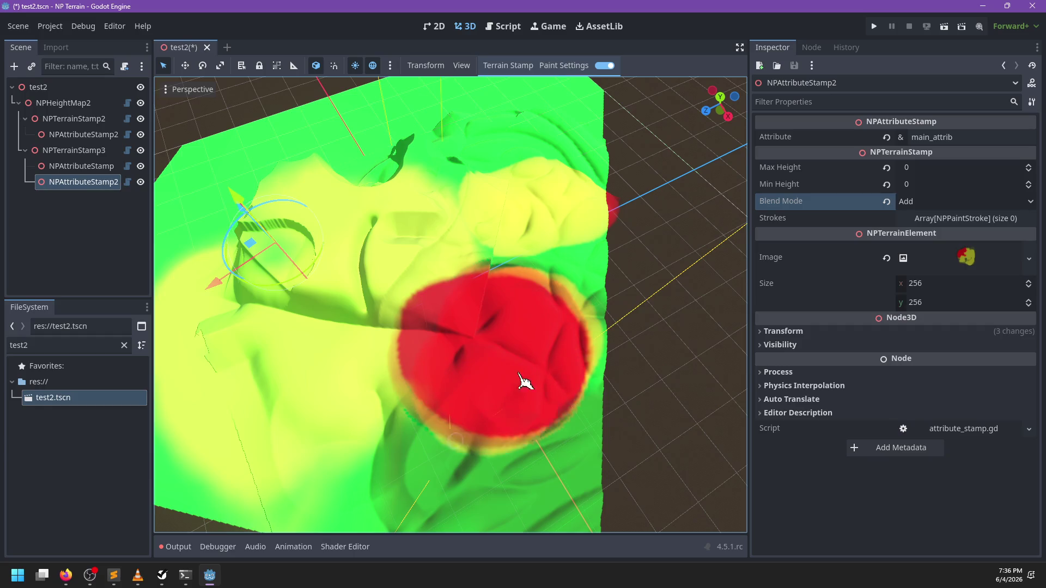
mouse_move(458, 374)
left_mouse_down()
mouse_move(505, 348)
mouse_move(649, 217)
left_mouse_up()
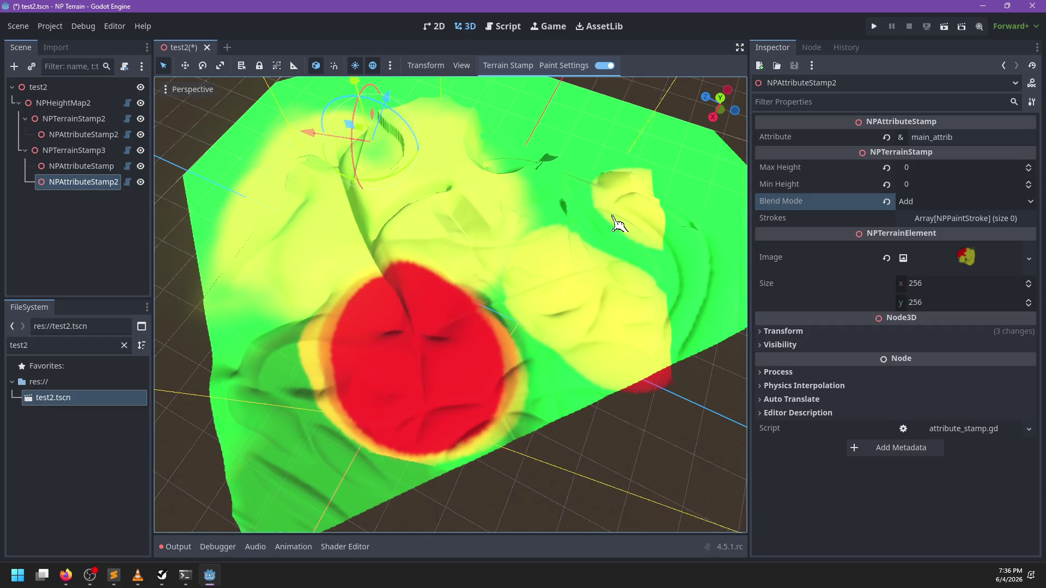
mouse_move(603, 259)
left_mouse_down()
mouse_move(377, 353)
mouse_move(486, 327)
mouse_move(532, 273)
left_mouse_up()
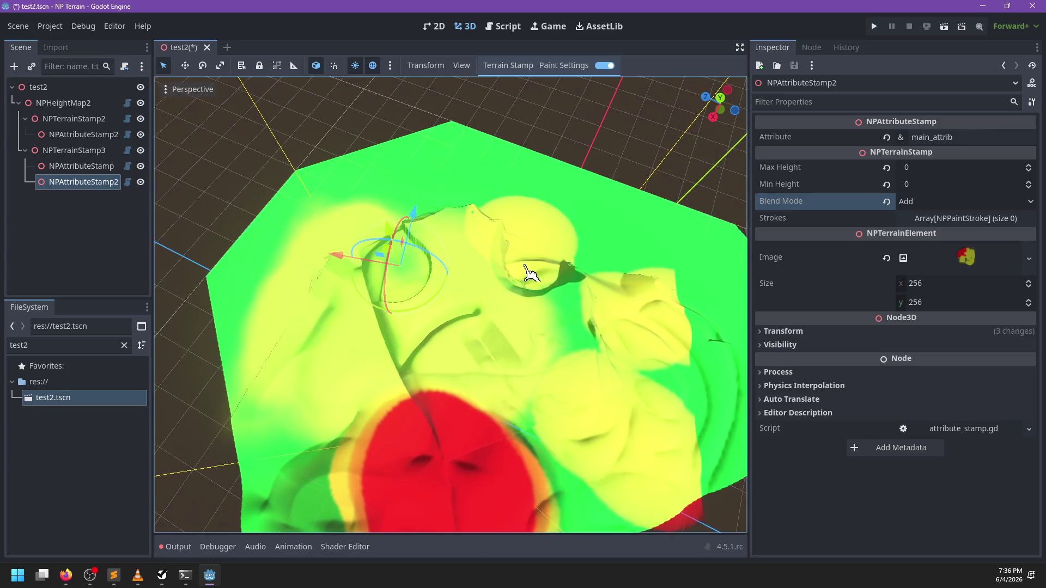
mouse_move(444, 320)
left_mouse_down()
mouse_move(512, 339)
mouse_move(390, 420)
left_mouse_up()
mouse_move(452, 410)
left_mouse_down()
mouse_move(532, 392)
mouse_move(518, 362)
mouse_move(556, 414)
left_mouse_up()
key("ctrl+s")
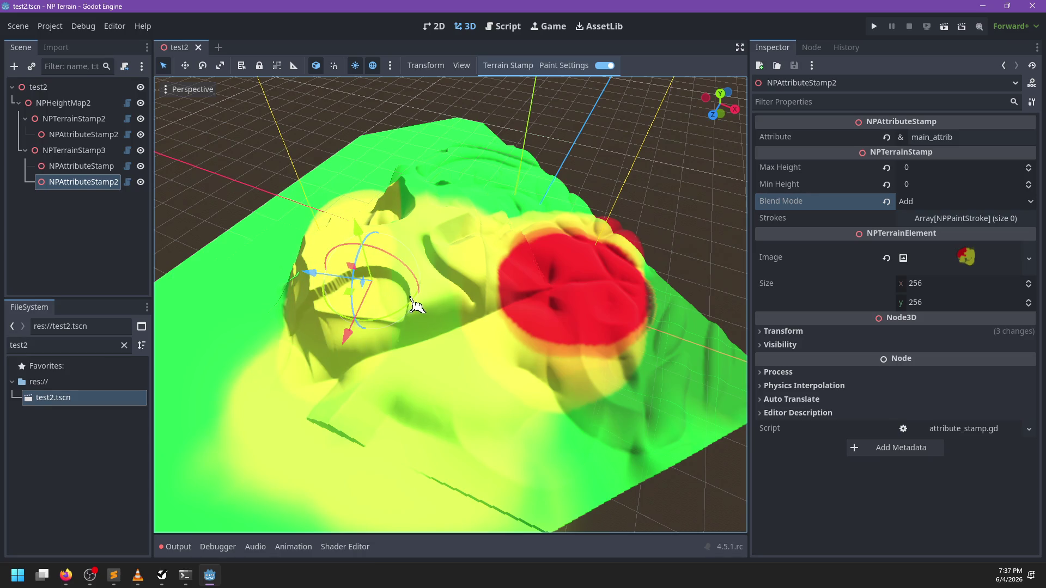
- Recheck the terrain view and bring up the Output log
mouse_move(596, 422)
left_mouse_down()
mouse_move(432, 385)
mouse_move(555, 391)
left_mouse_up()
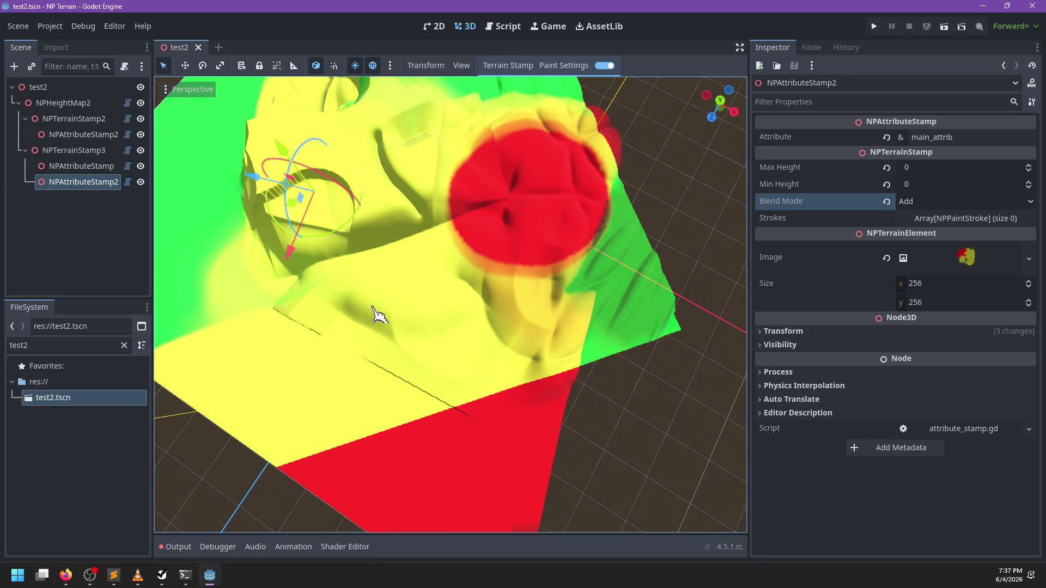
scroll(316, 346, "down", 10)
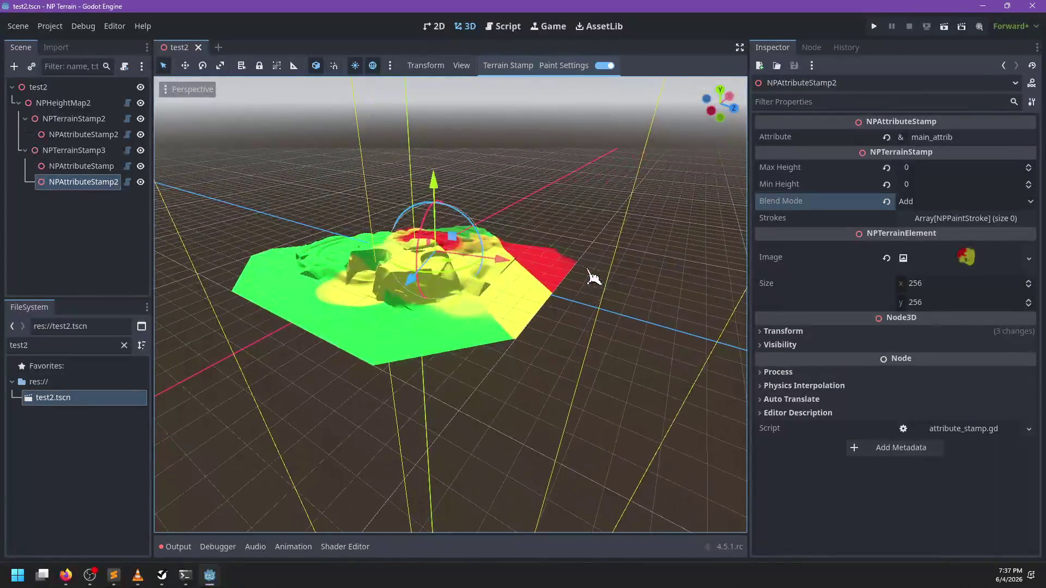
scroll(595, 280, "up", 4)
left_click(179, 547)
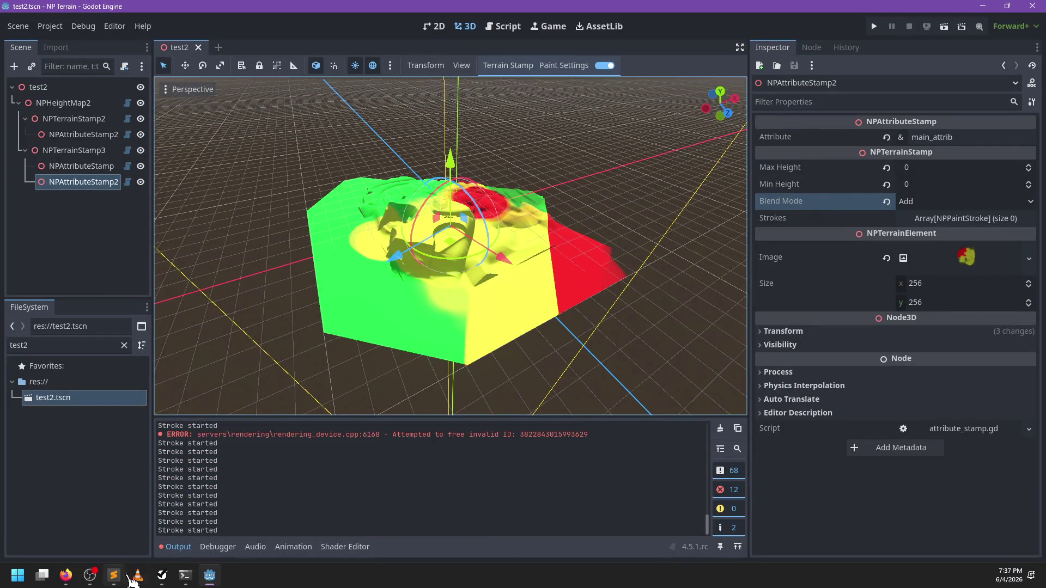
- Comment out the 'Stroke started' print in heightmap.gd with # and save the script
mouse_move(122, 580)
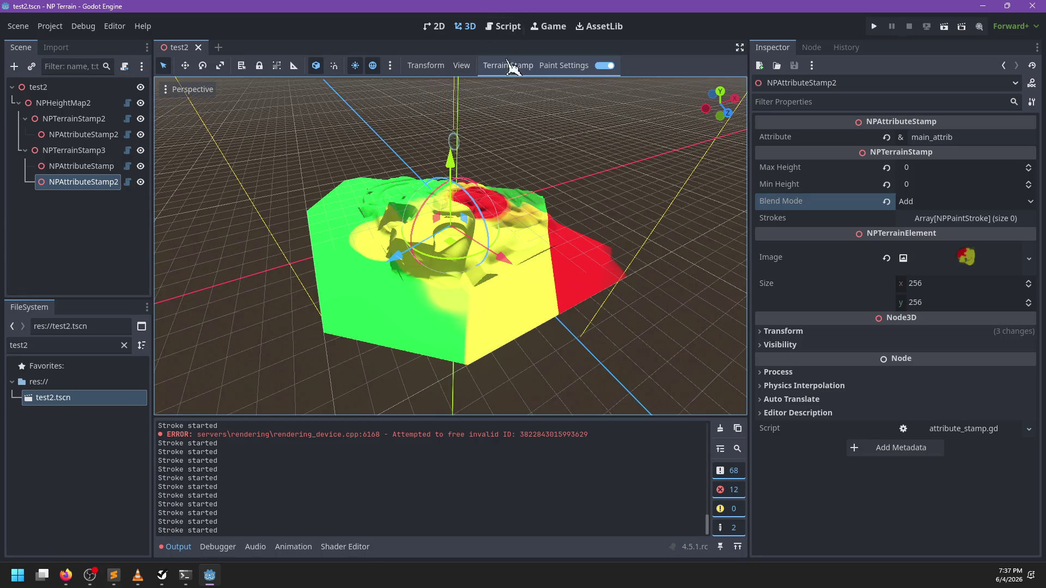
left_click(510, 28)
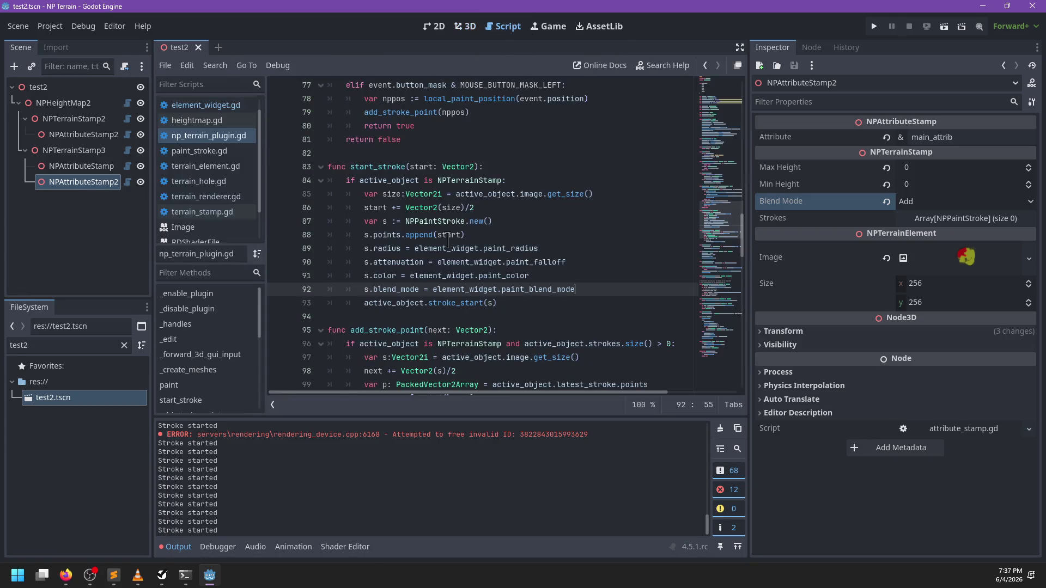
left_click(198, 120)
key("ctrl+f")
type("stroke_st")
key("ctrl+BackSpace")
type("stroke start")
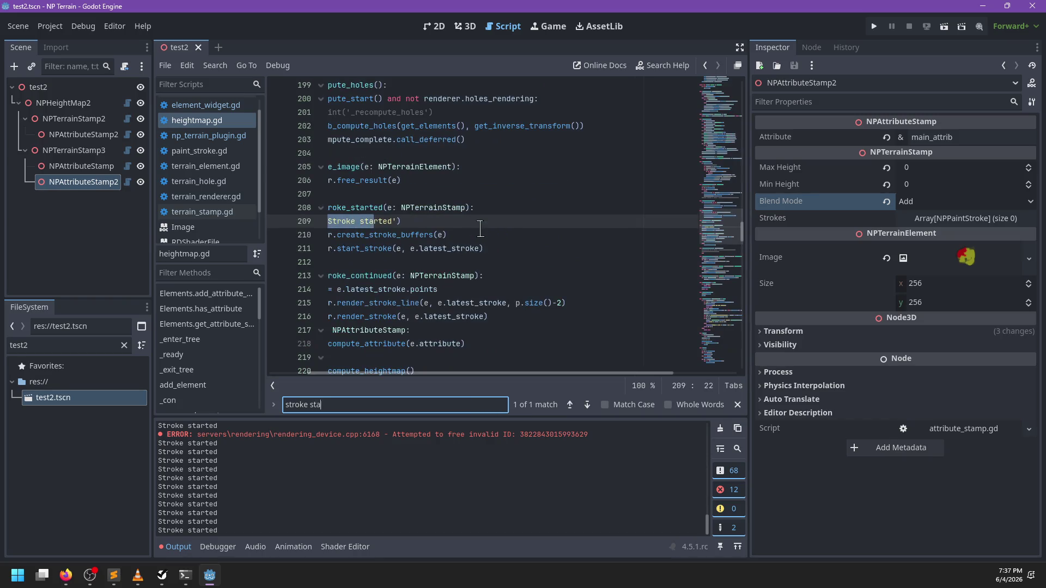
key("Escape")
key("Home")
type("#")
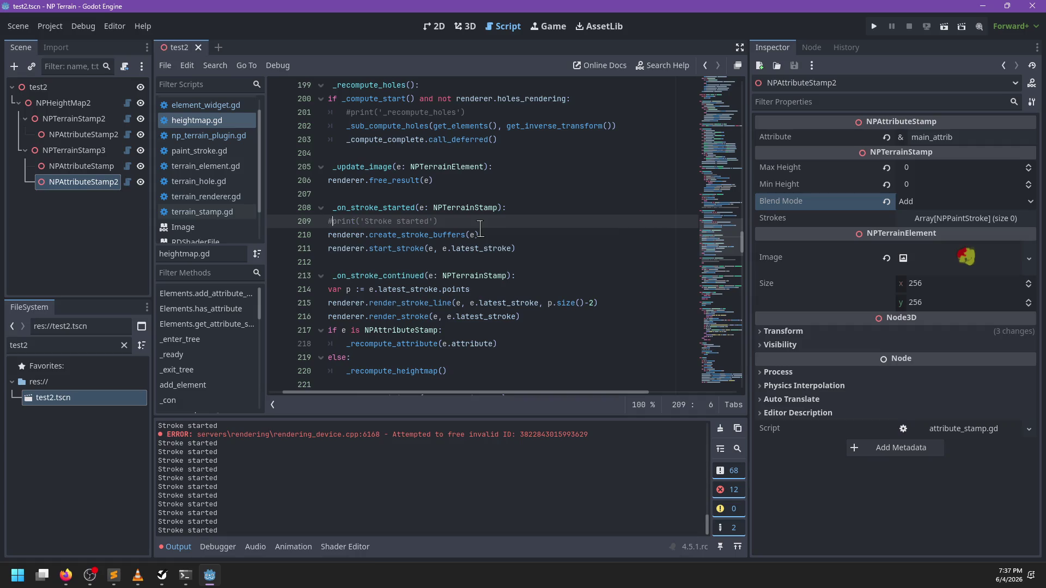
key("ctrl+s")
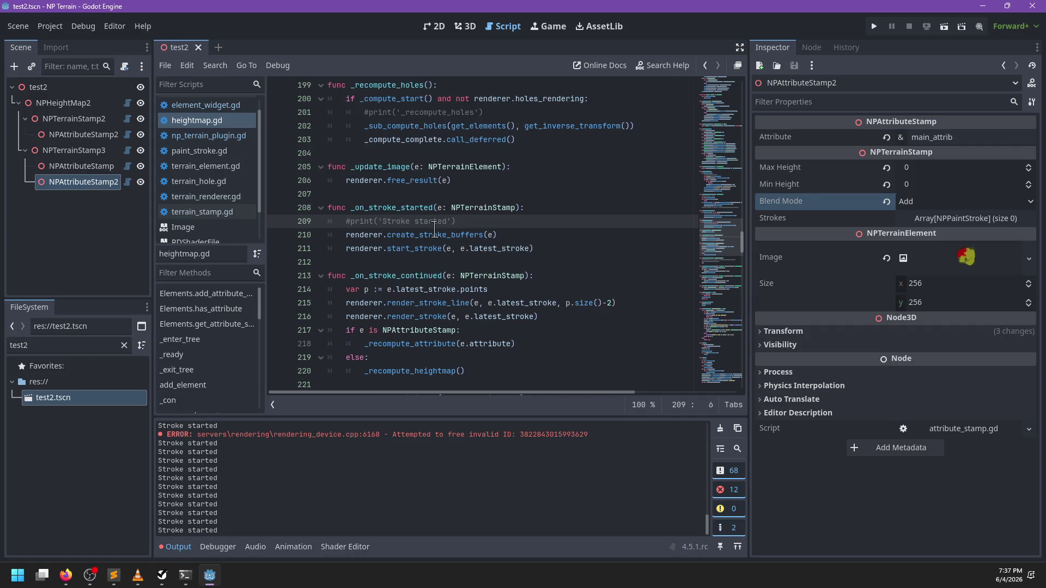
- Back in the 3D view, save all terrain stamps, then bring NP-ToDo forward
left_click(465, 26)
mouse_move(458, 297)
left_mouse_down()
mouse_move(428, 346)
mouse_move(493, 313)
mouse_move(561, 304)
mouse_move(539, 308)
mouse_move(506, 256)
mouse_move(518, 191)
mouse_move(501, 275)
mouse_move(450, 359)
mouse_move(318, 277)
mouse_move(333, 207)
mouse_move(408, 154)
mouse_move(467, 177)
mouse_move(509, 74)
left_mouse_up()
left_click(508, 65)
left_click(510, 115)
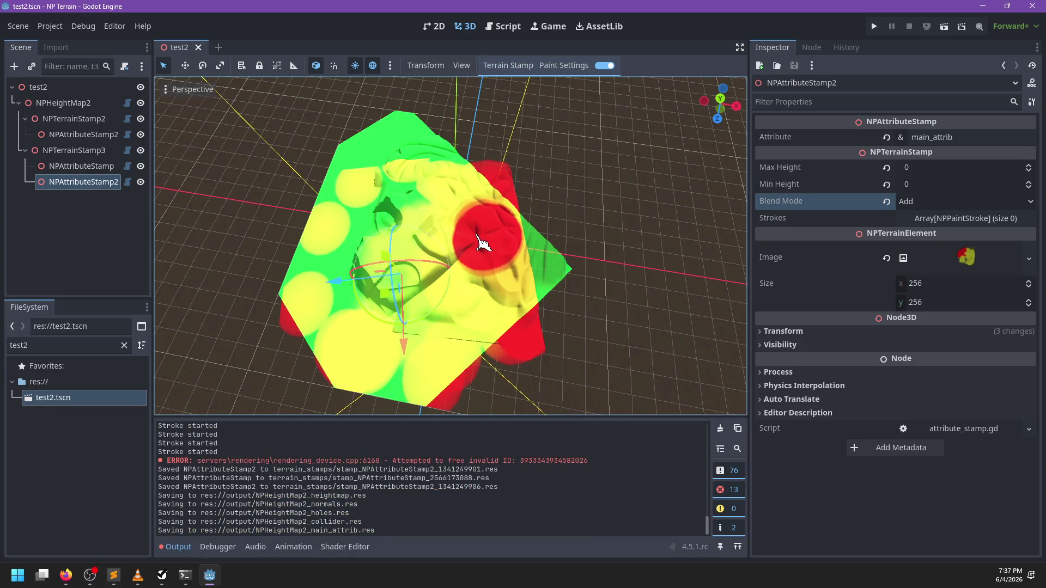
left_click(162, 576)
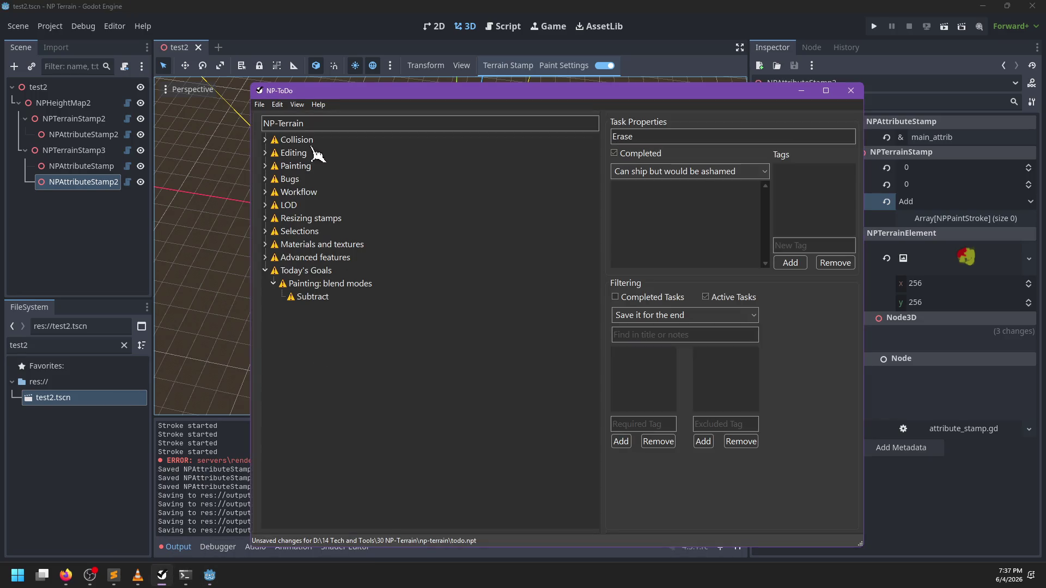
- Add the Bugs task 'Sometimes the painted value forgets some strokes - buffer swap issue>?' and return to Godot
double_click(286, 180)
key("Insert")
type("S")
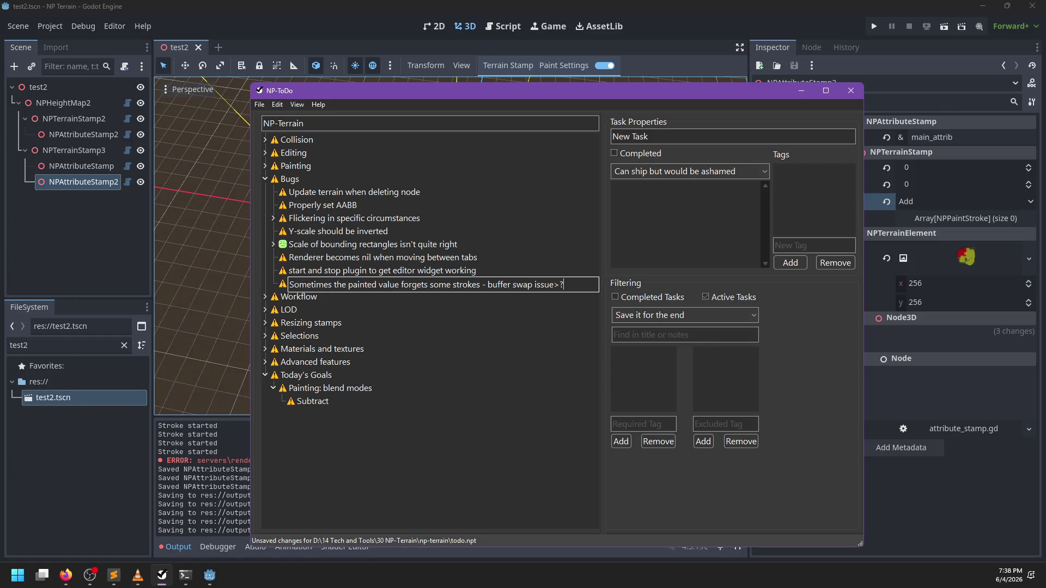
key("Return")
left_click(396, 9)
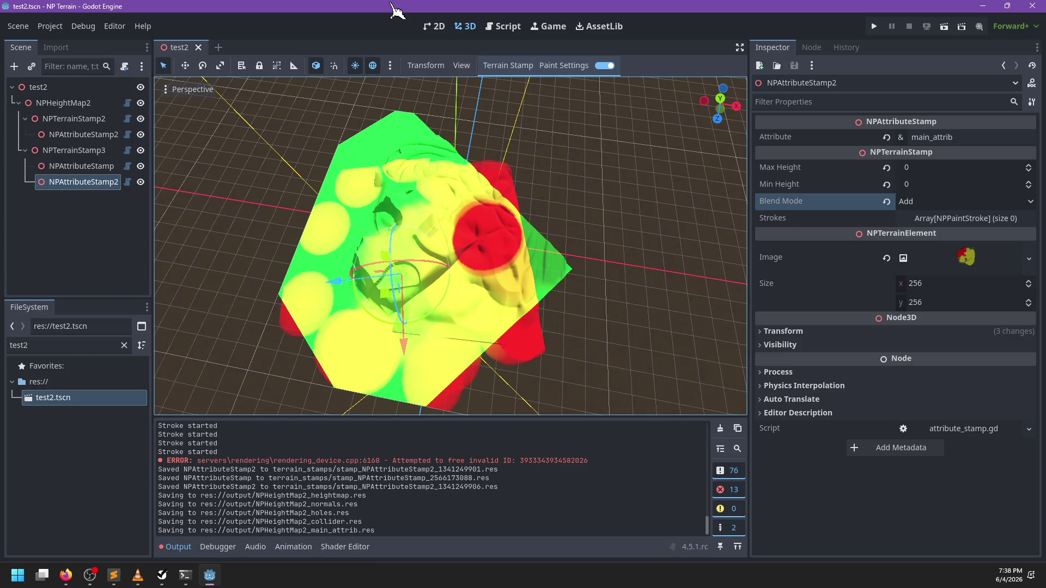
- Inspect each stamp node's blend mode, from NPAttributeStamp through NPTerrainStamp3's NPAttributeStamp2
left_click(101, 169)
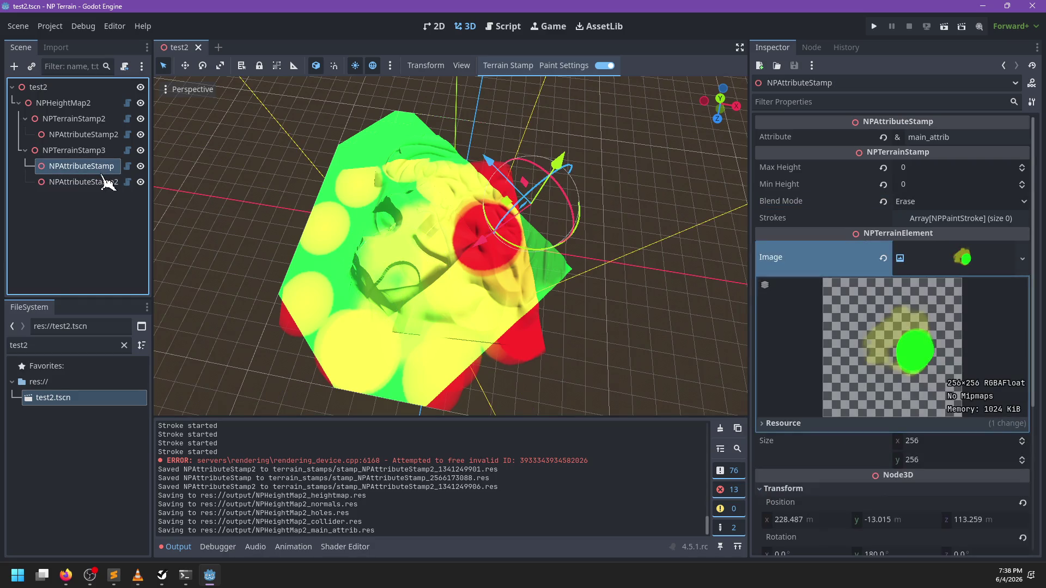
left_click(86, 135)
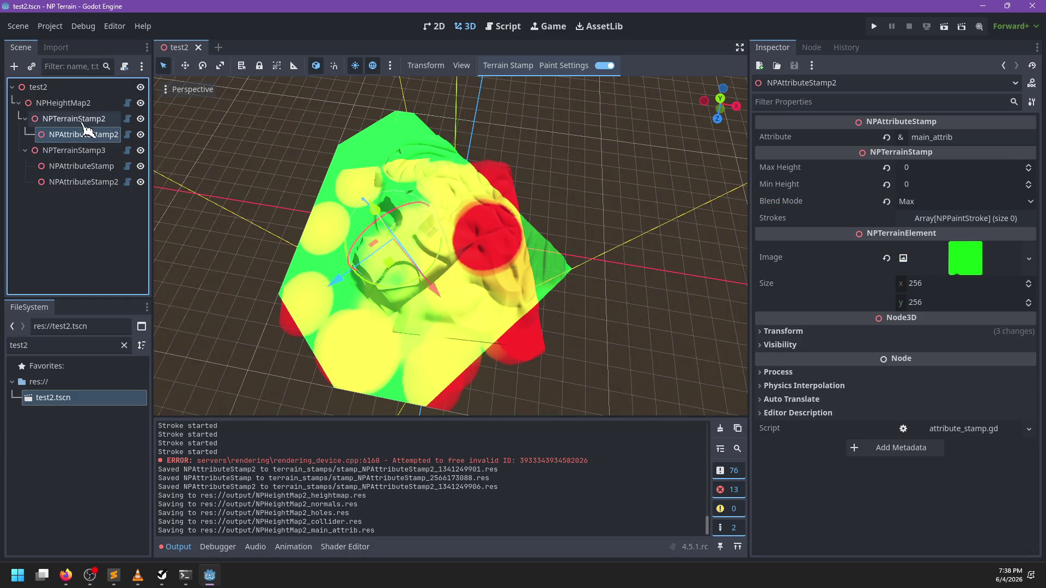
left_click(92, 154)
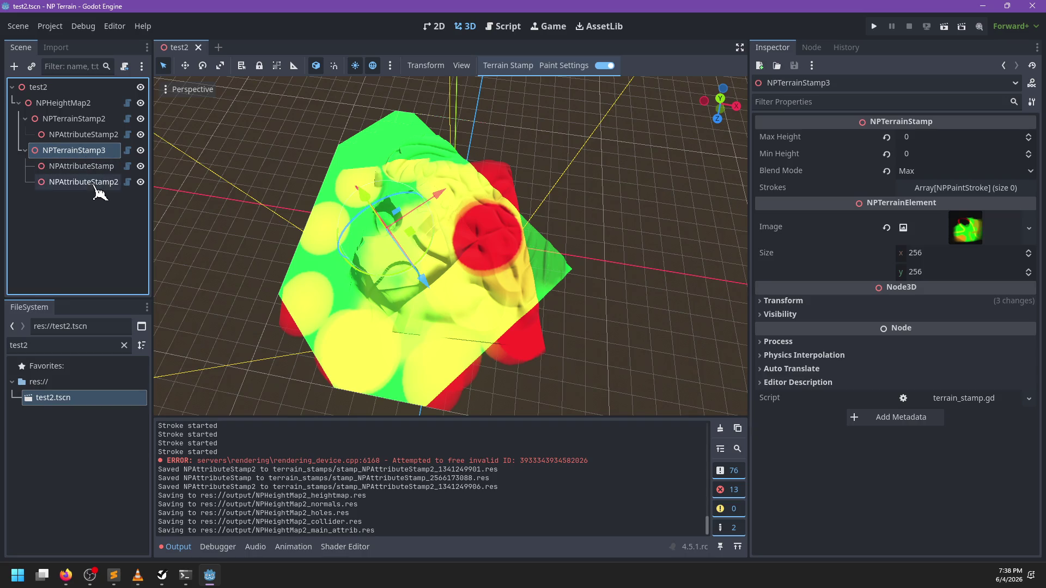
left_click(95, 184)
left_click(95, 166)
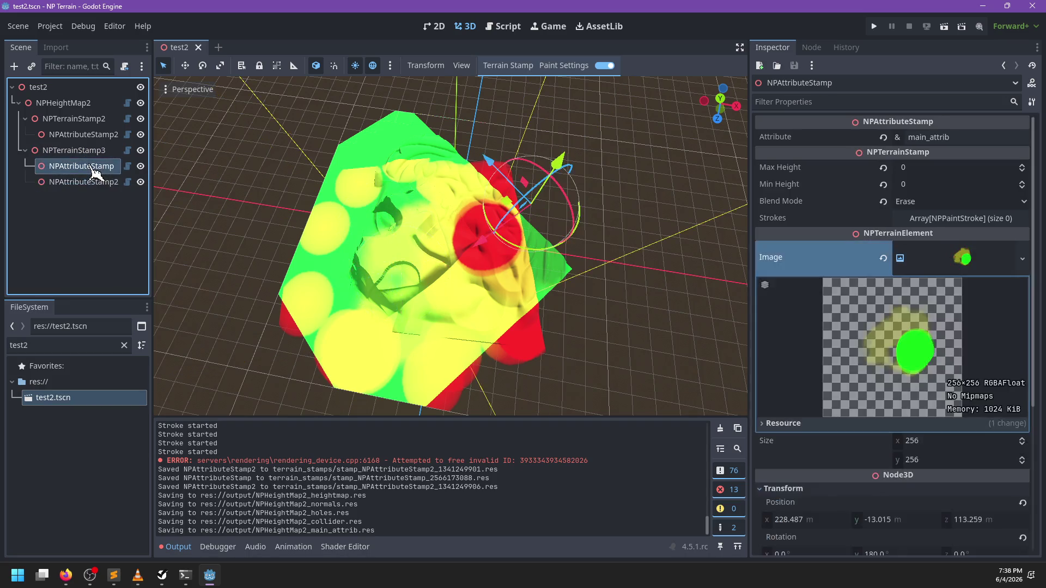
left_click(82, 149)
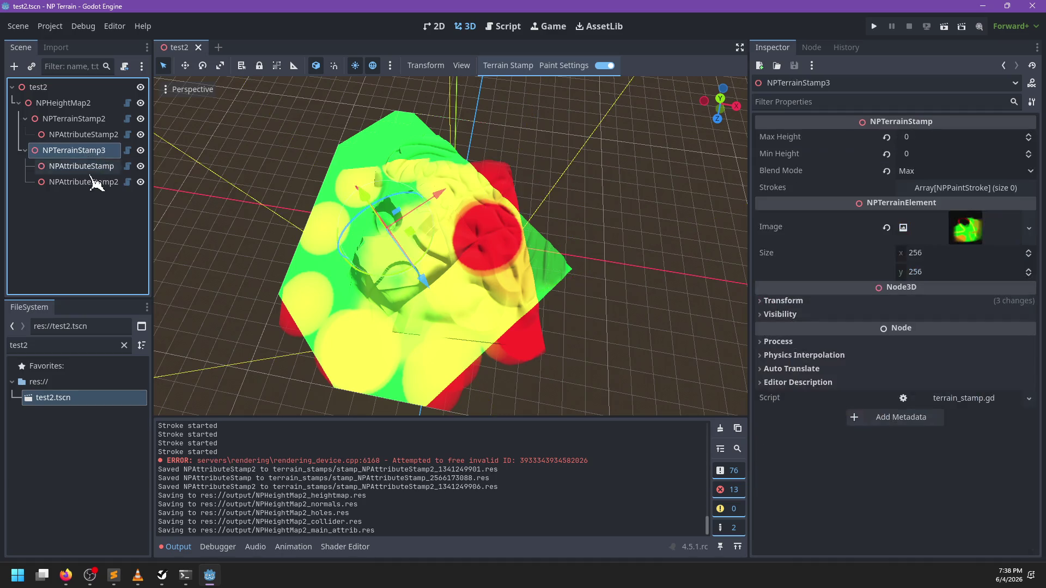
left_click(95, 182)
- Select NPTerrainStamp3 with paint settings off and rotate it about 164 degrees
mouse_move(316, 232)
left_mouse_down()
mouse_move(397, 262)
mouse_move(373, 222)
mouse_move(502, 292)
mouse_move(345, 308)
mouse_move(446, 294)
mouse_move(414, 179)
mouse_move(446, 236)
mouse_move(586, 199)
mouse_move(374, 250)
mouse_move(334, 271)
mouse_move(560, 248)
mouse_move(367, 222)
left_mouse_up()
mouse_move(577, 296)
left_mouse_down()
mouse_move(427, 271)
mouse_move(560, 289)
left_mouse_up()
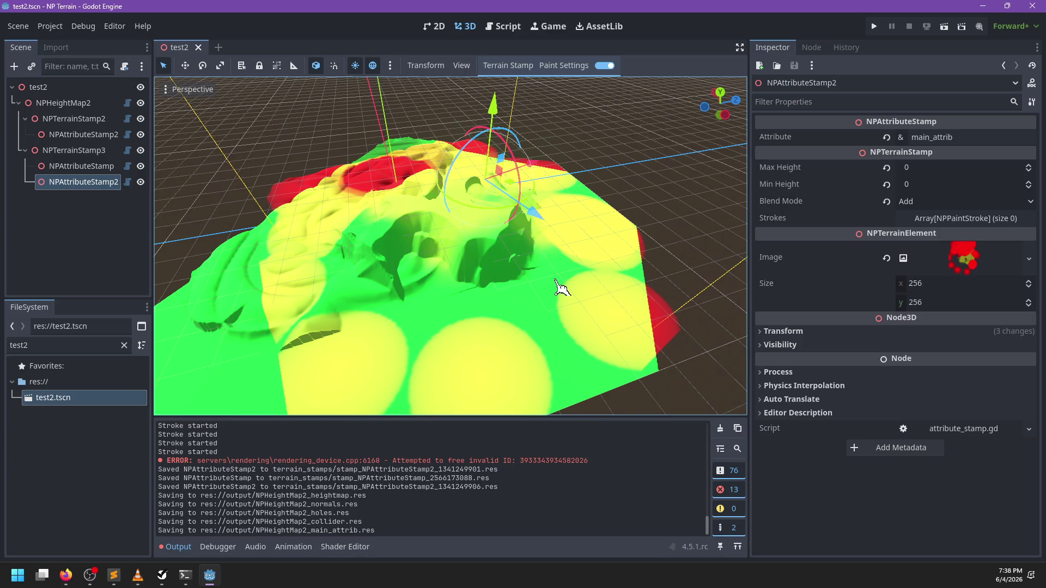
left_click(74, 150)
left_click(605, 66)
mouse_move(435, 241)
left_mouse_down()
mouse_move(474, 218)
mouse_move(447, 166)
mouse_move(398, 226)
mouse_move(404, 242)
mouse_move(595, 249)
left_mouse_up()
- Review the Subtract task in NP-ToDo, then return to heightmap.gd in Godot's script editor
left_click(162, 576)
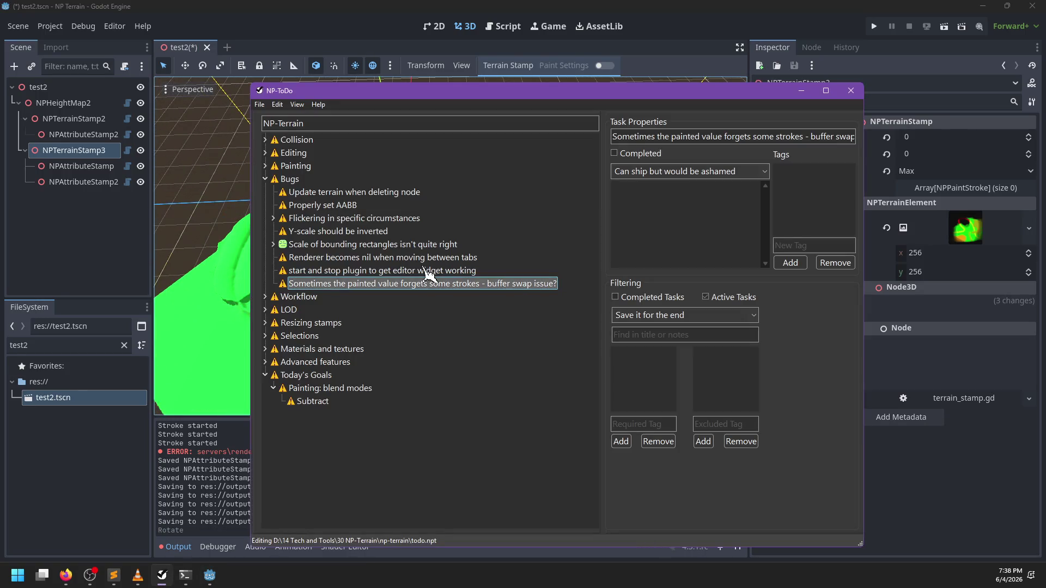
left_click(327, 402)
left_click(500, 28)
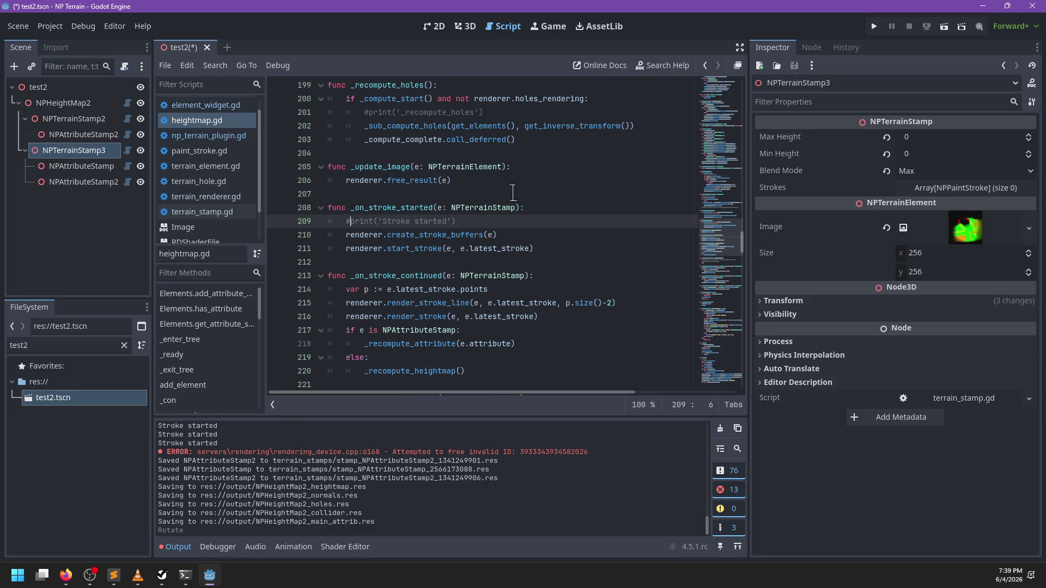
- Scroll through heightmap.gd, then review paint_stroke.gd near its blend_mode line
mouse_move(725, 237)
left_mouse_down()
mouse_move(738, 82)
mouse_move(757, 323)
left_mouse_up()
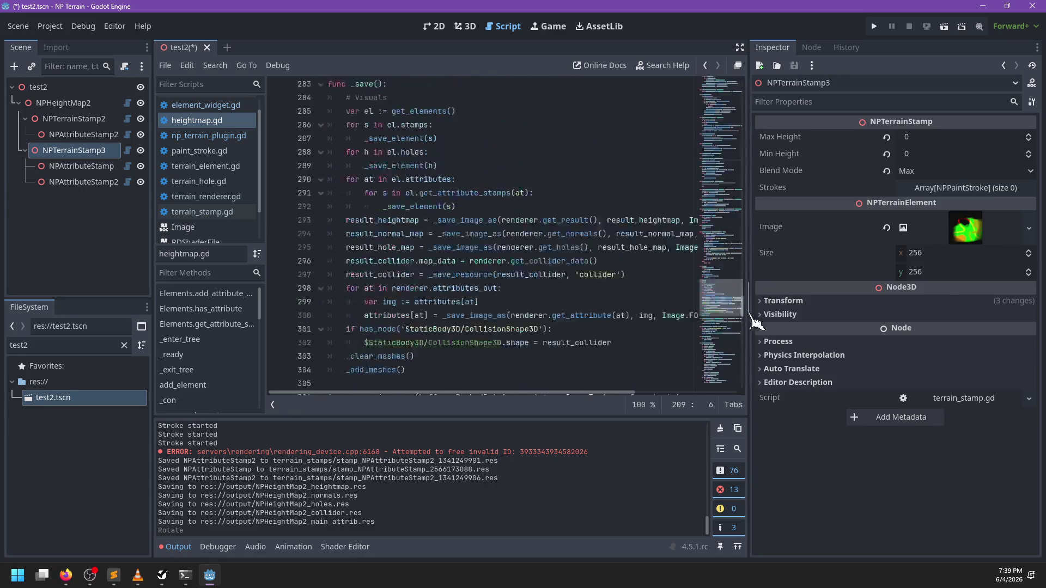
left_click(208, 135)
left_click(206, 152)
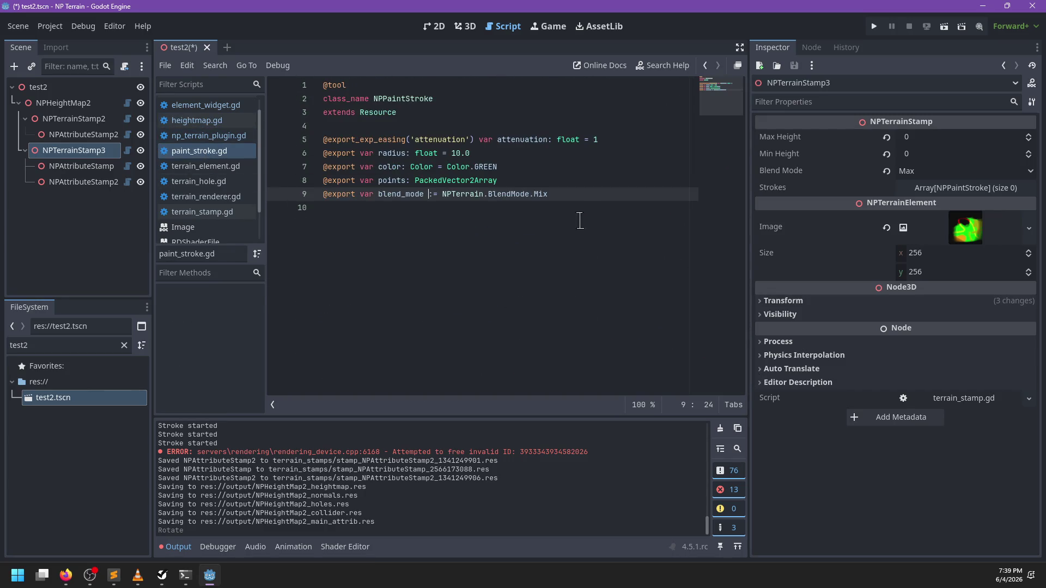
left_click(590, 200)
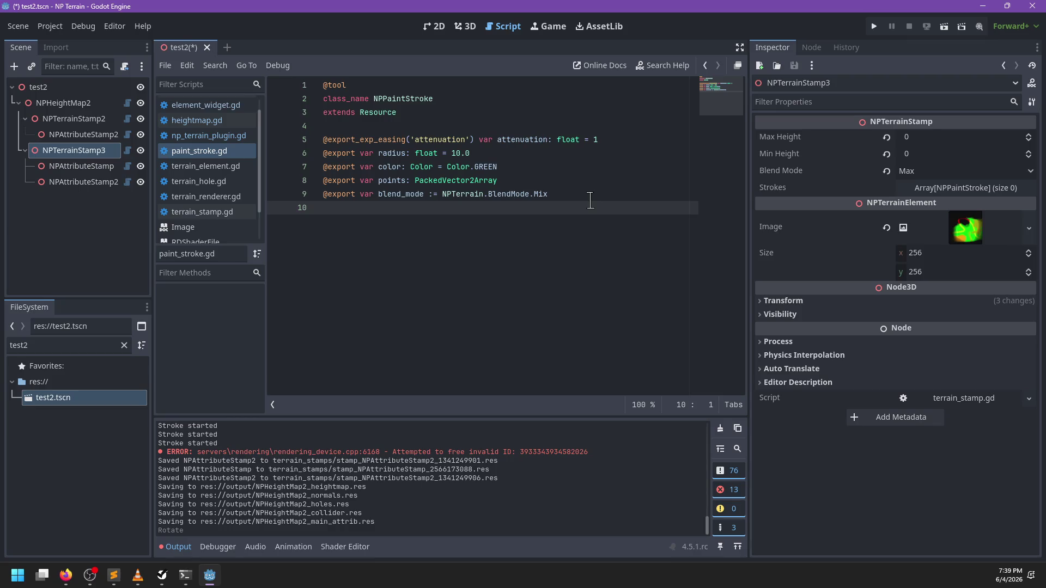
- In the 3D scene, enable paint settings and show the brush colour picker at red ff0000
left_click(465, 26)
left_click(520, 66)
left_click(604, 66)
left_click(621, 88)
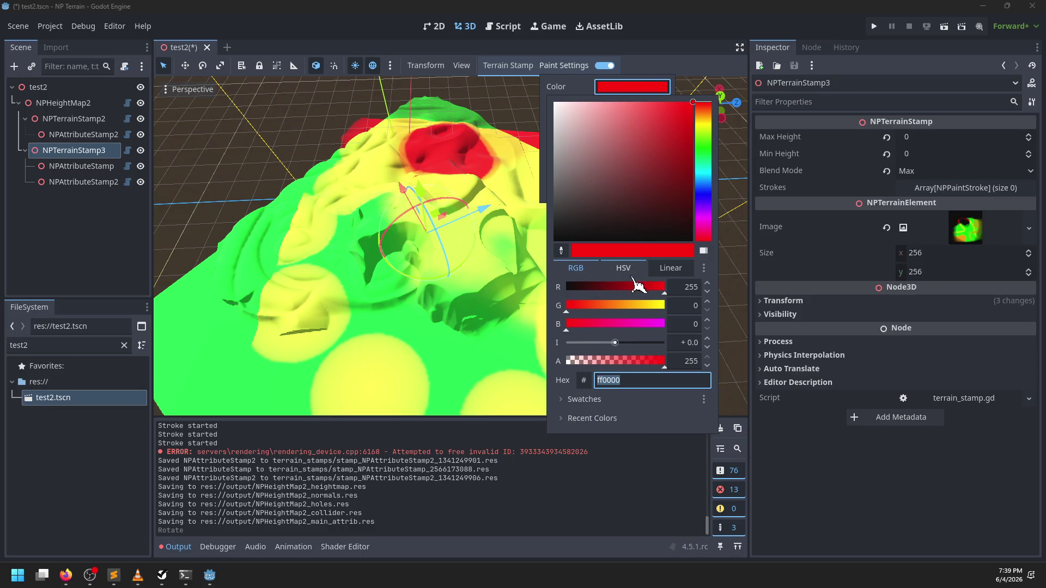
- Keep the paint colour red and Raw Mode on Mix, then close paint settings
left_click(642, 91)
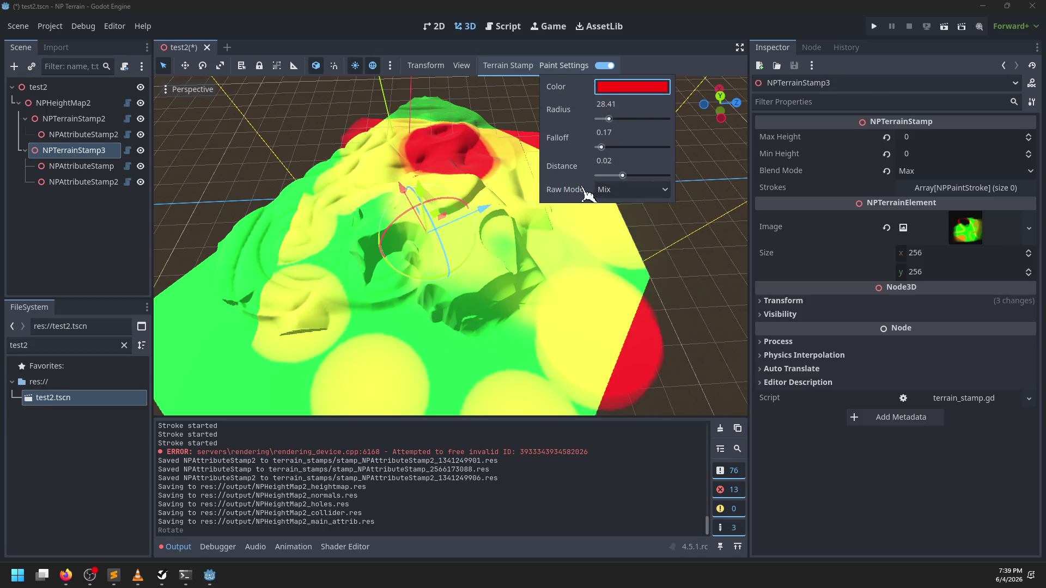
left_click(610, 194)
left_click(614, 207)
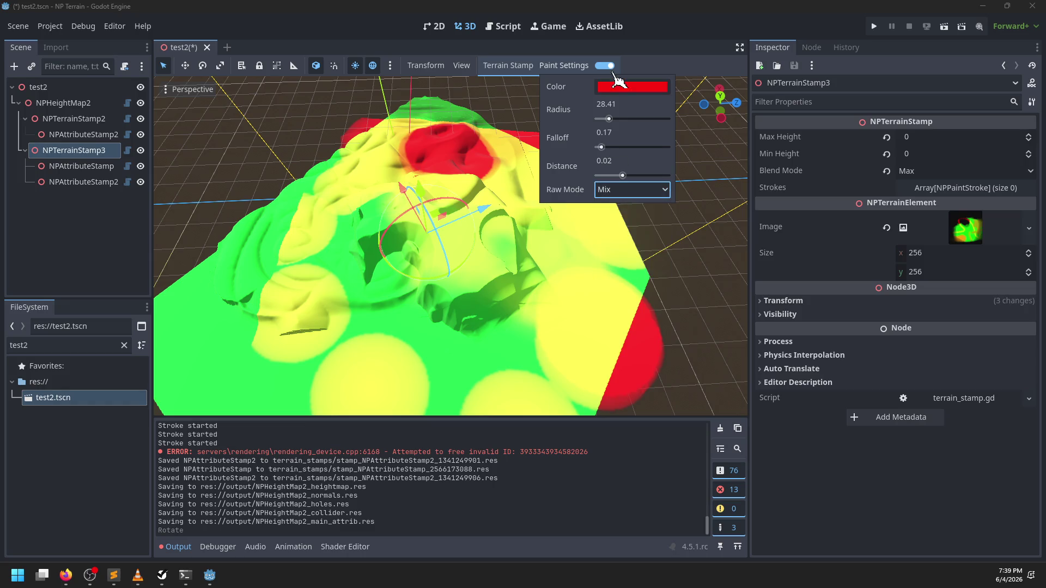
left_click(627, 57)
- Clear the FileSystem filter and open element_widget.tscn from addons/np-terrain/editor
left_click(124, 345)
scroll(117, 455, "up", 3)
scroll(117, 455, "up", 10)
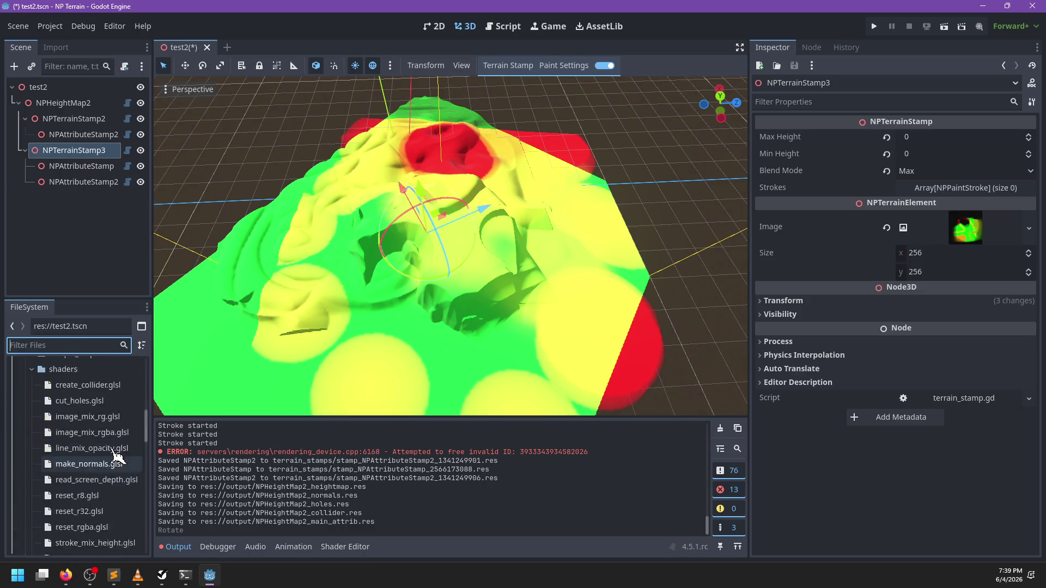
left_click(25, 414)
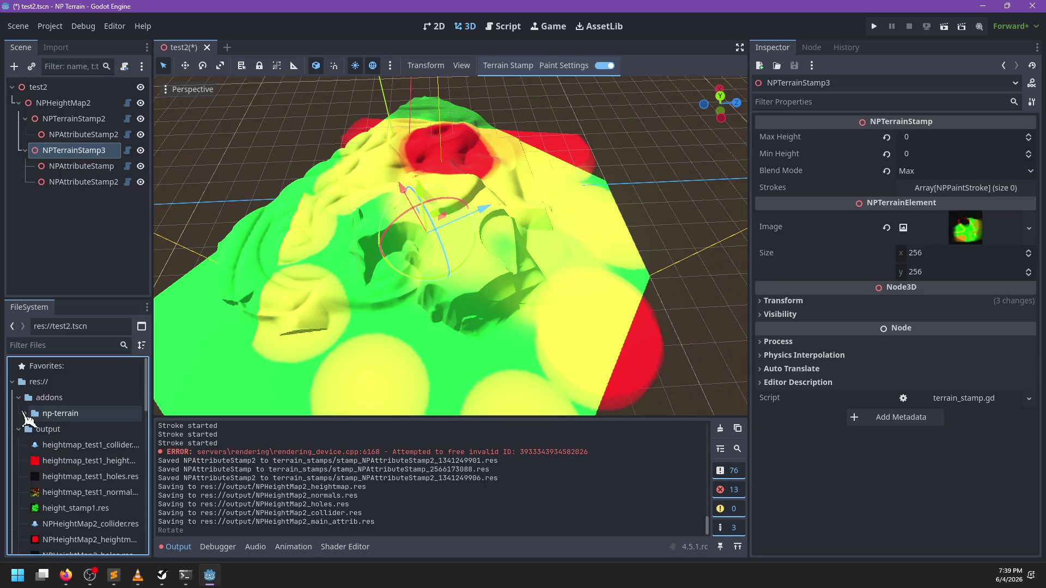
left_click(24, 413)
scroll(82, 438, "down", 3)
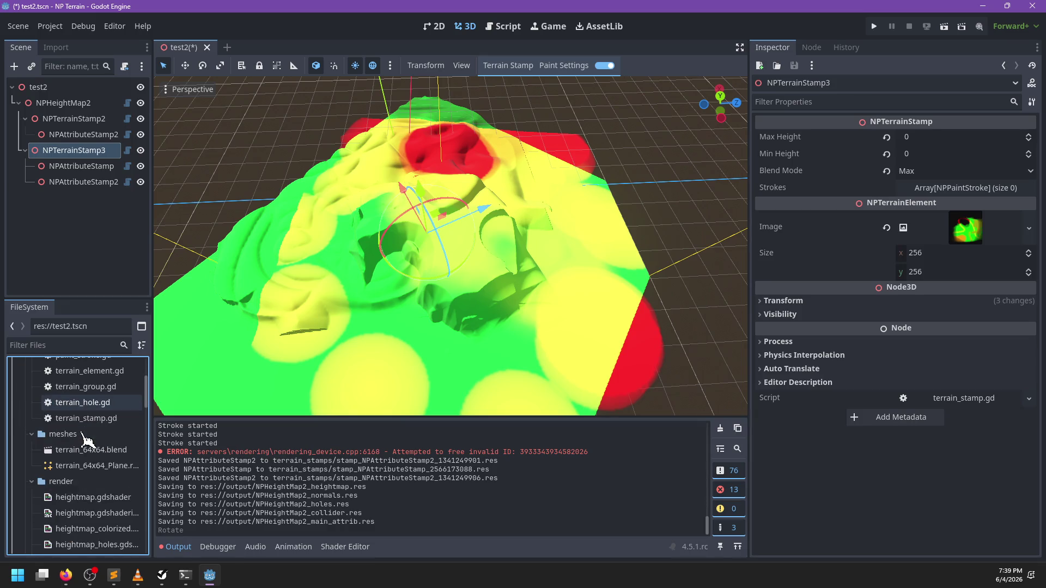
scroll(85, 439, "down", 10)
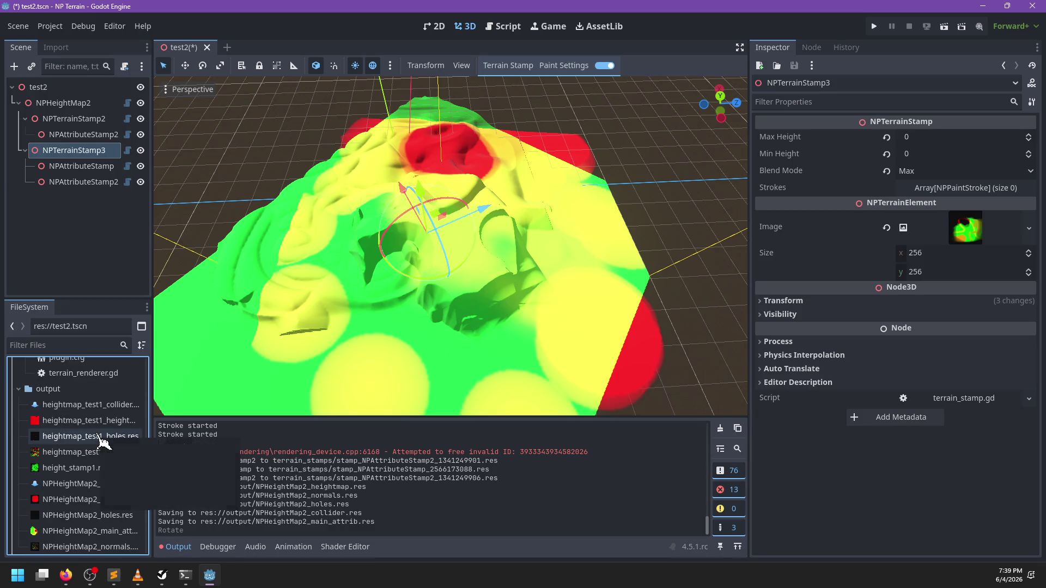
scroll(101, 441, "up", 10)
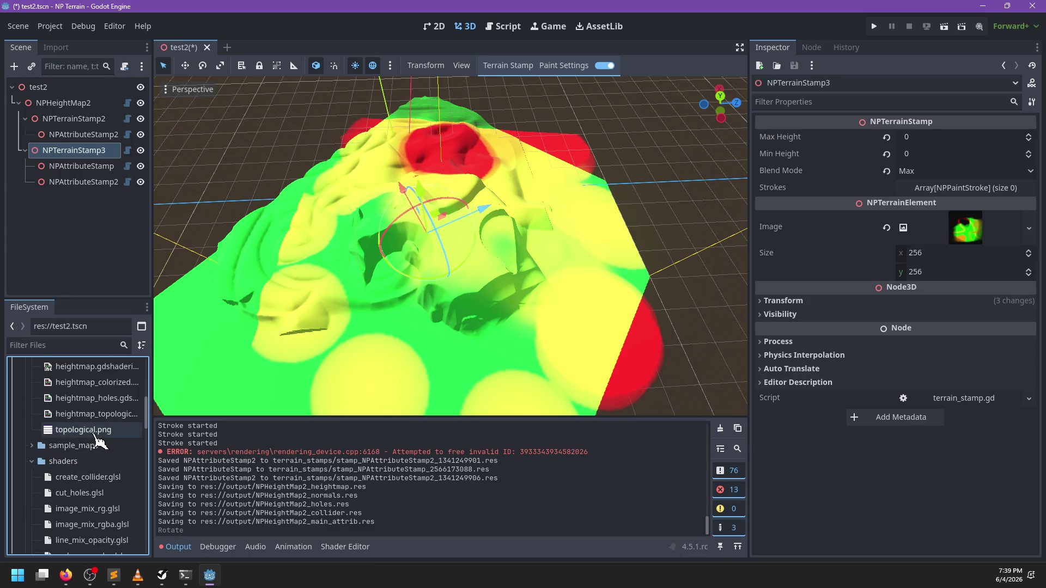
scroll(95, 438, "up", 5)
scroll(98, 434, "down", 3)
scroll(95, 433, "down", 6)
scroll(65, 414, "up", 2)
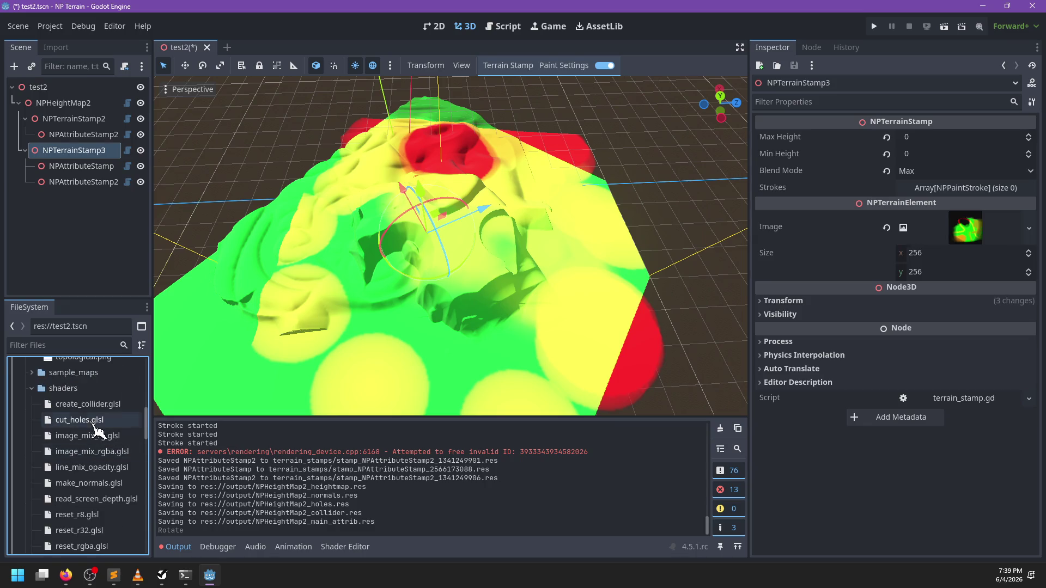
scroll(71, 420, "down", 3)
scroll(87, 496, "up", 4)
scroll(88, 495, "up", 8)
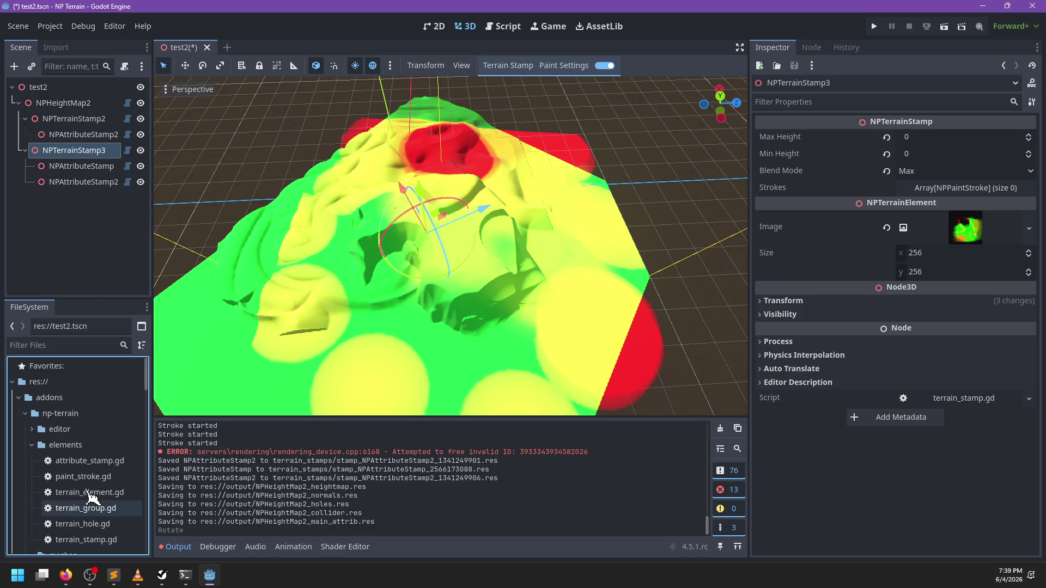
double_click(60, 429)
left_click(95, 492)
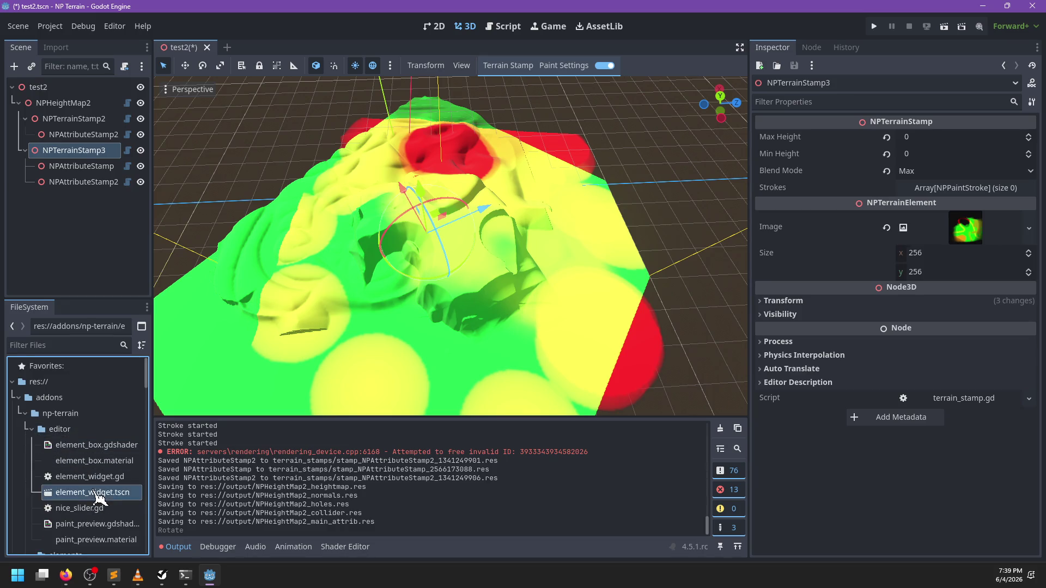
double_click(98, 493)
- Show the EditPanel and delete both the Distance label and the distance slider node
scroll(82, 250, "down", 1)
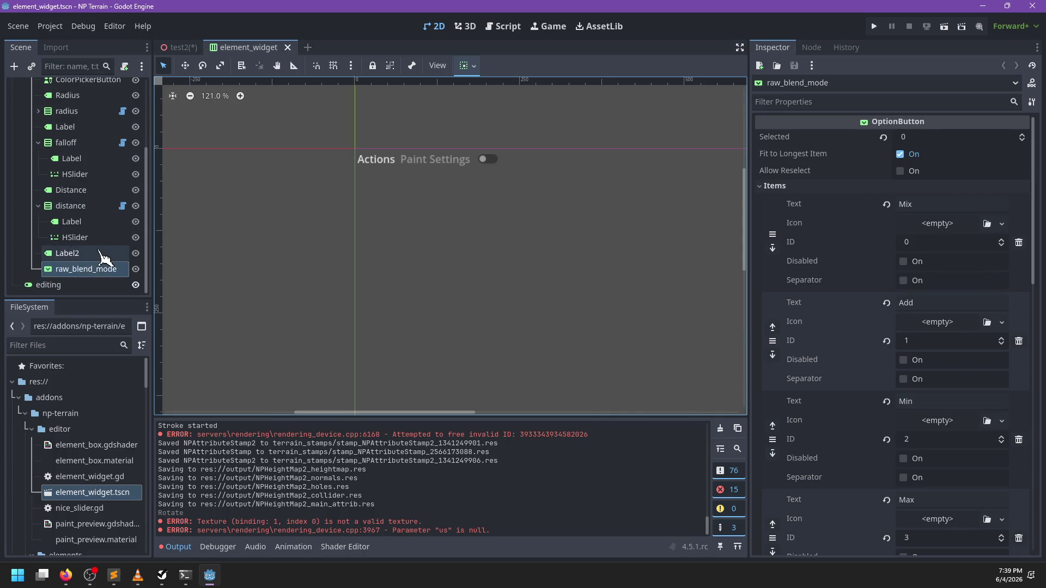
scroll(133, 144, "up", 3)
left_click(136, 134)
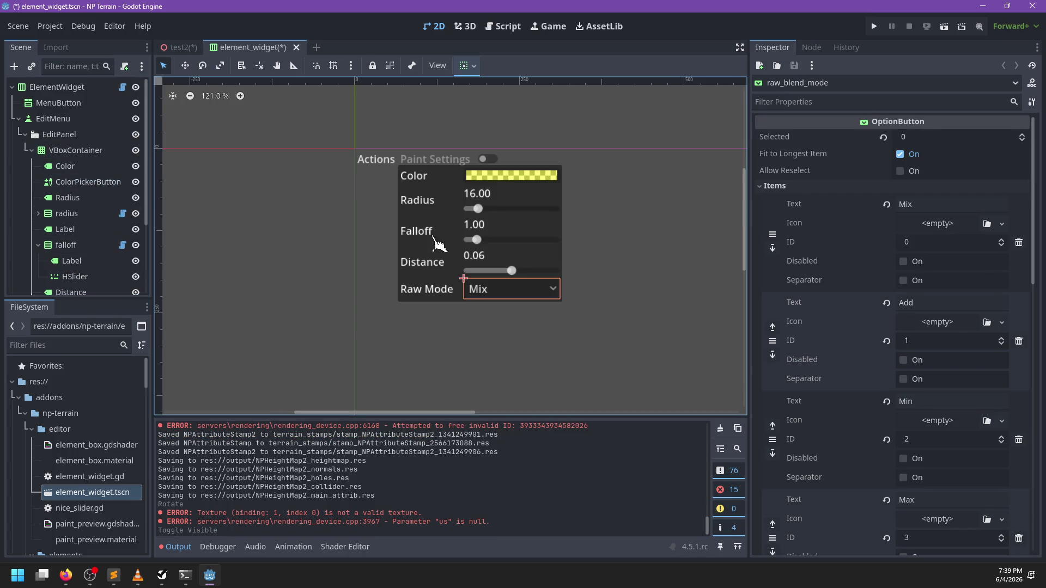
left_click(429, 271)
scroll(87, 250, "down", 3)
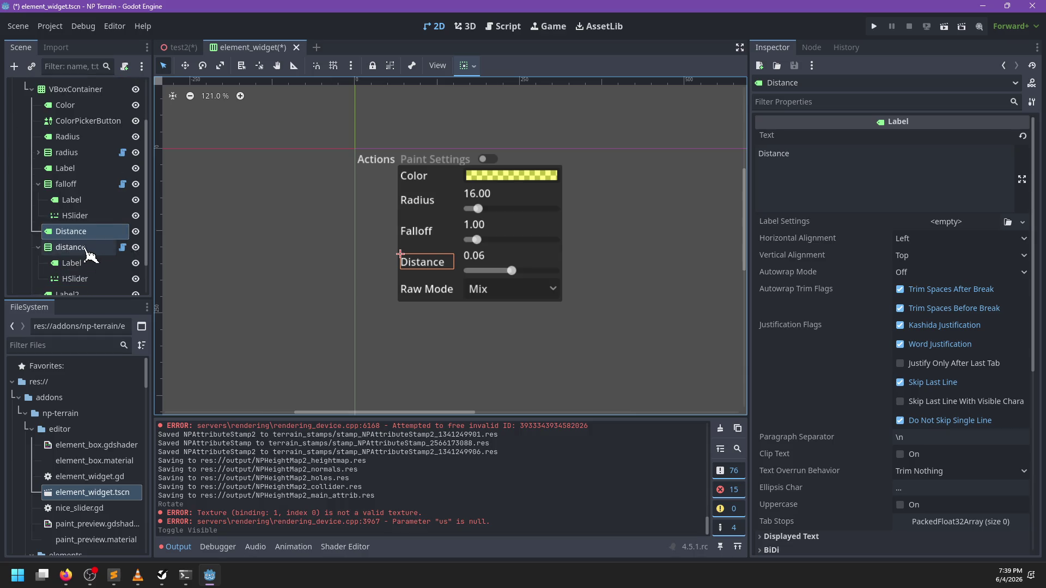
left_click(80, 249)
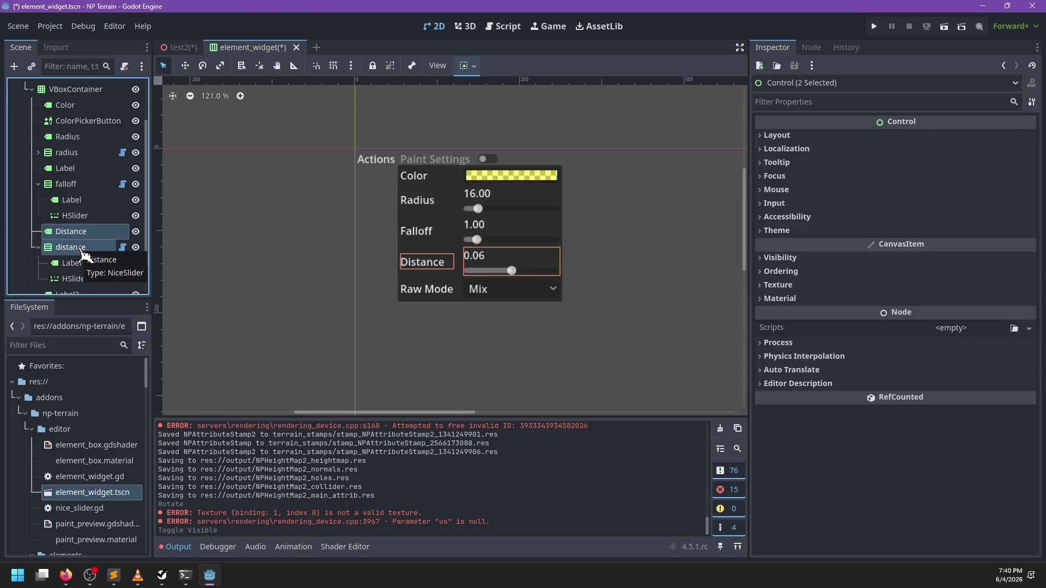
key("Delete")
key("Return")
scroll(82, 240, "up", 2)
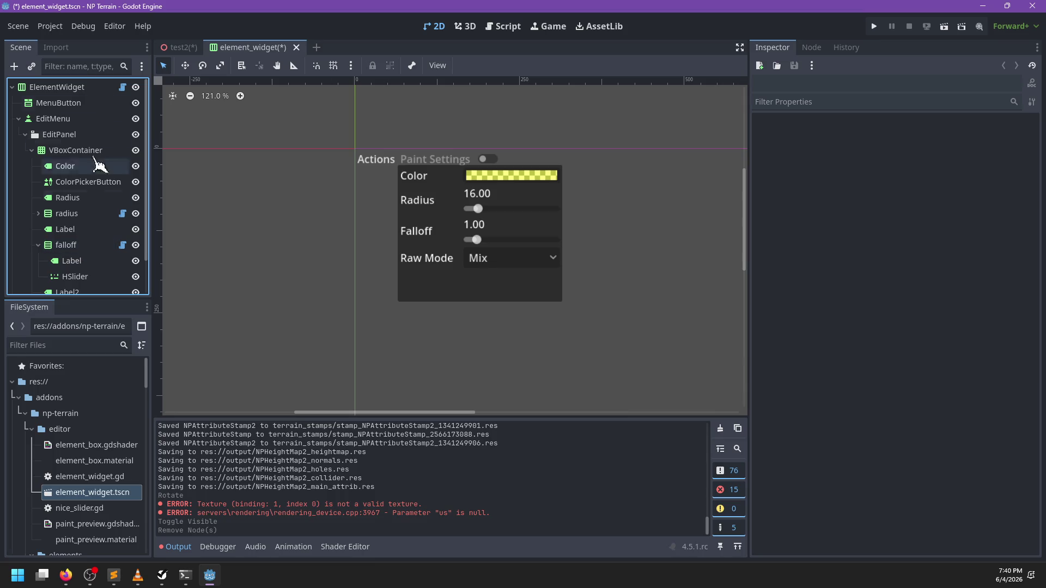
left_click(136, 102)
- In element_widget.gd, delete the distance slider's signal connection line
left_click(135, 103)
left_click(123, 87)
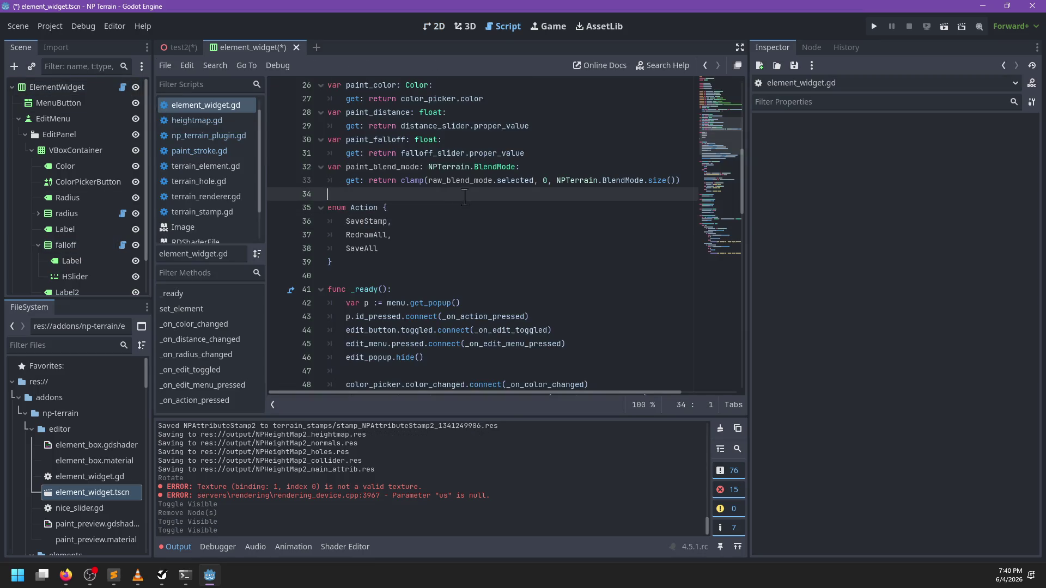
key("ctrl+f")
type("distance")
key("Escape")
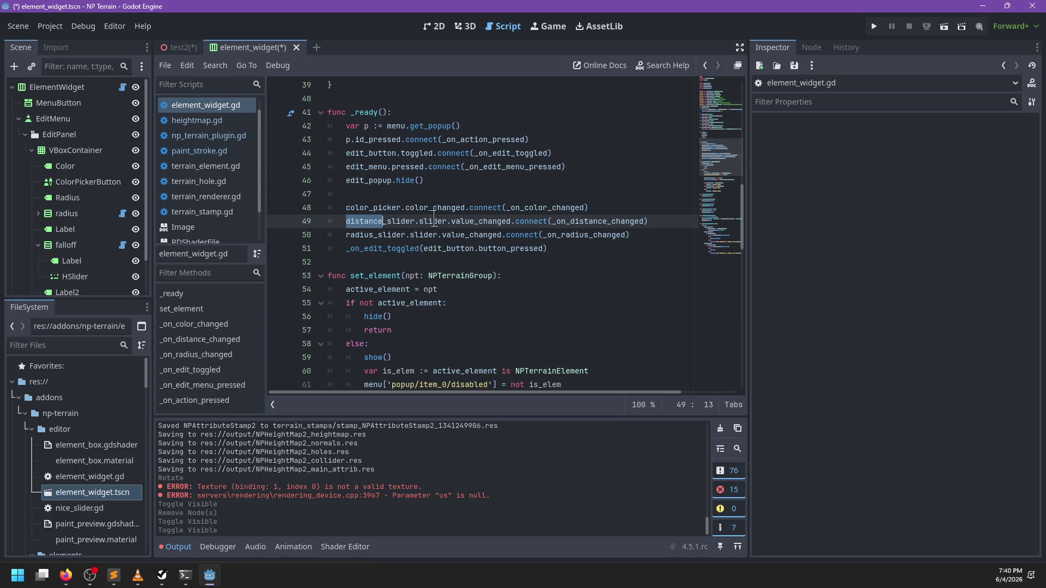
triple_click(433, 220)
key("BackSpace")
- Delete the whole _on_distance_changed handler function
key("ctrl+f")
key("Return")
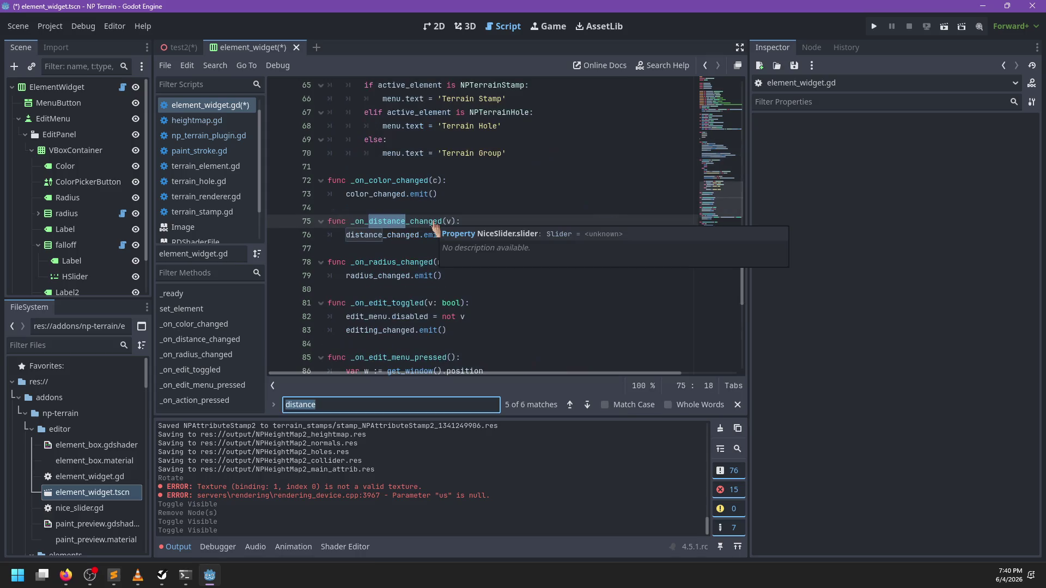
key("Escape")
left_click_drag(425, 249, 434, 209)
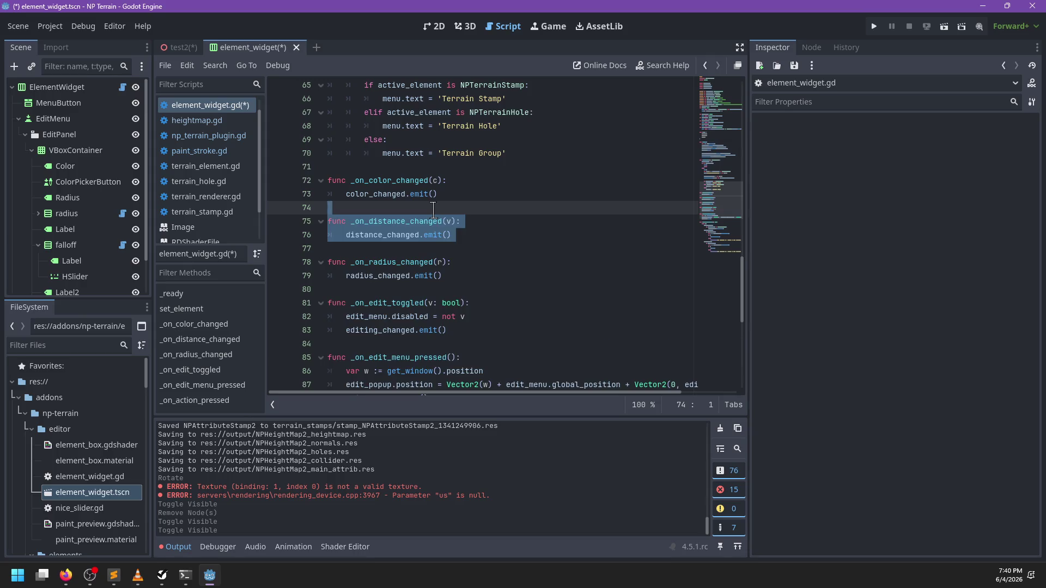
key("BackSpace")
- Delete the distance_changed signal and the distance_slider export lines
key("ctrl+f")
key("Return")
key("Escape")
left_click(445, 163)
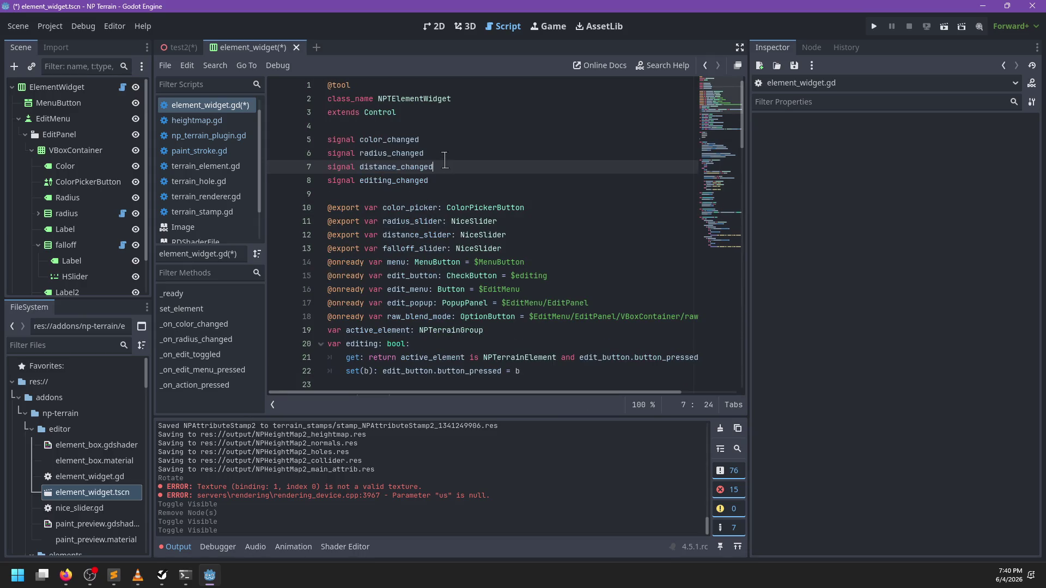
triple_click(444, 164)
key("BackSpace")
triple_click(531, 215)
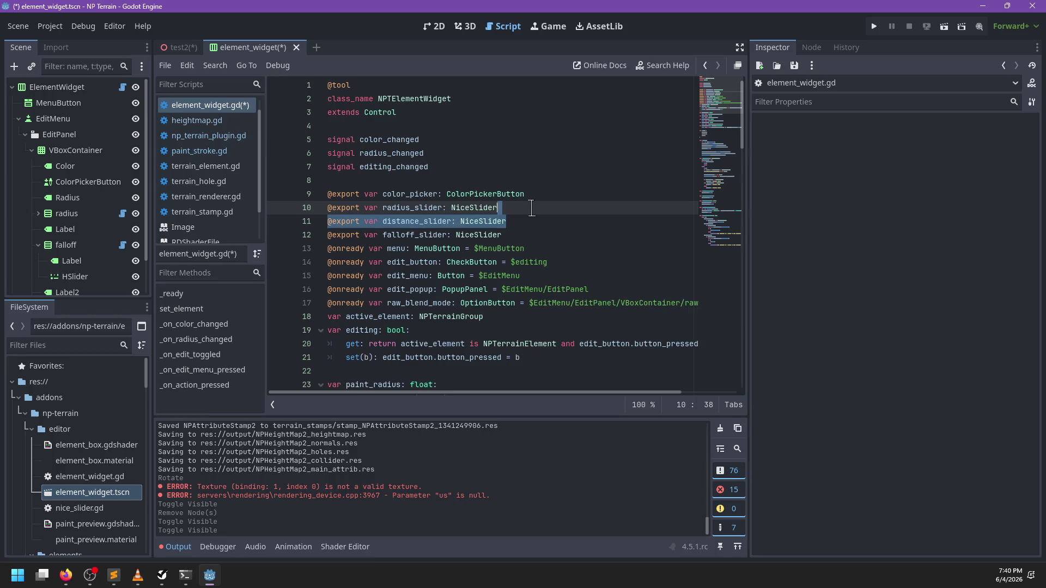
key("BackSpace")
- Delete the paint_distance property with its getter and save element_widget.gd
key("ctrl+f")
key("Return")
key("Escape")
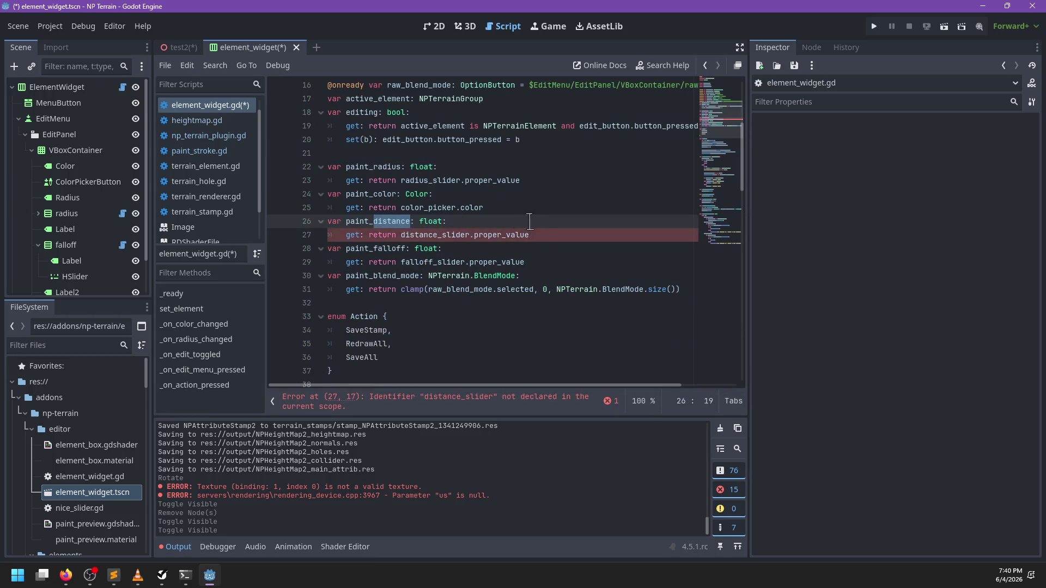
left_click_drag(546, 235, 545, 207)
key("BackSpace")
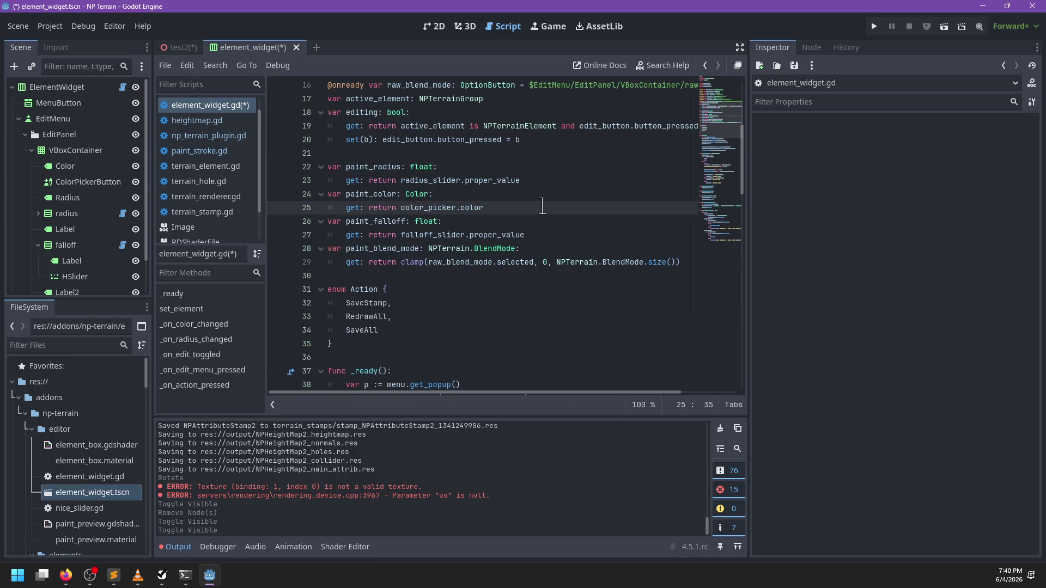
key("ctrl+s")
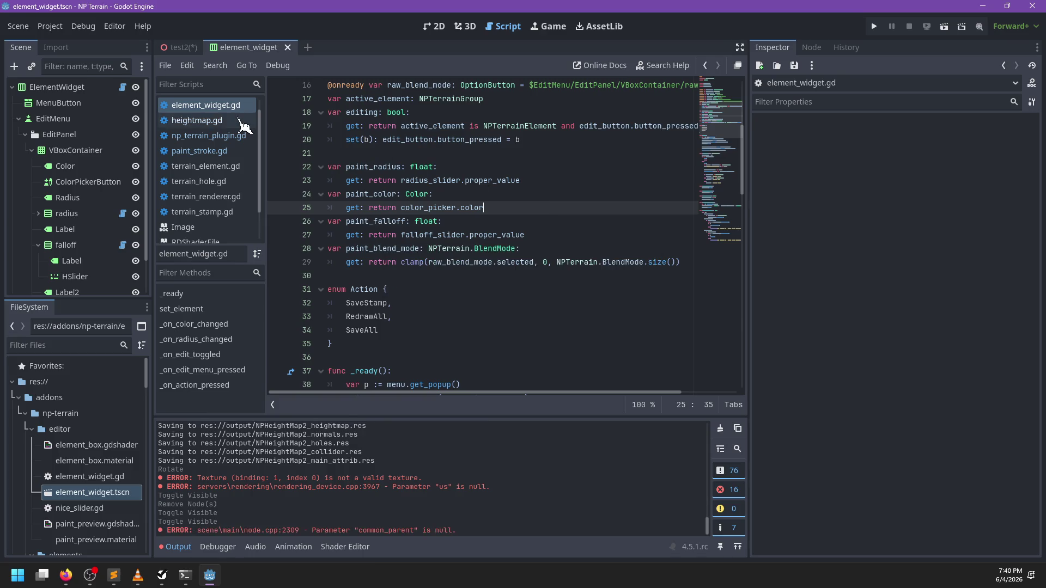
left_click(209, 136)
left_click(531, 195)
- Replace element_widget.paint_distance on line 133 with a fixed 0.25 and save the plugin script
key("ctrl+f")
type("distance_slide")
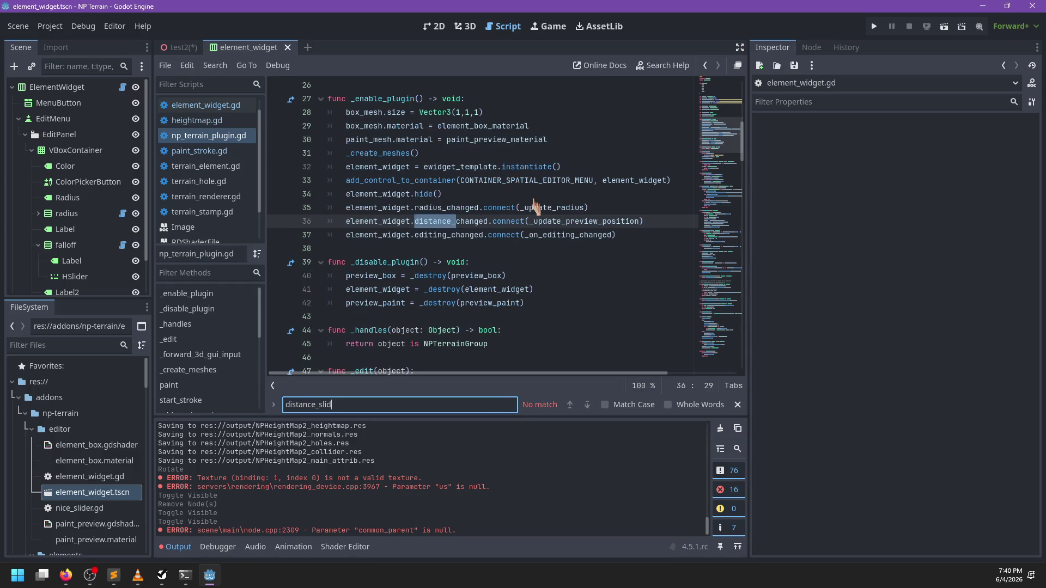
key("BackSpace")
key("BackSpace")
key("ctrl+a")
type("paint_distance")
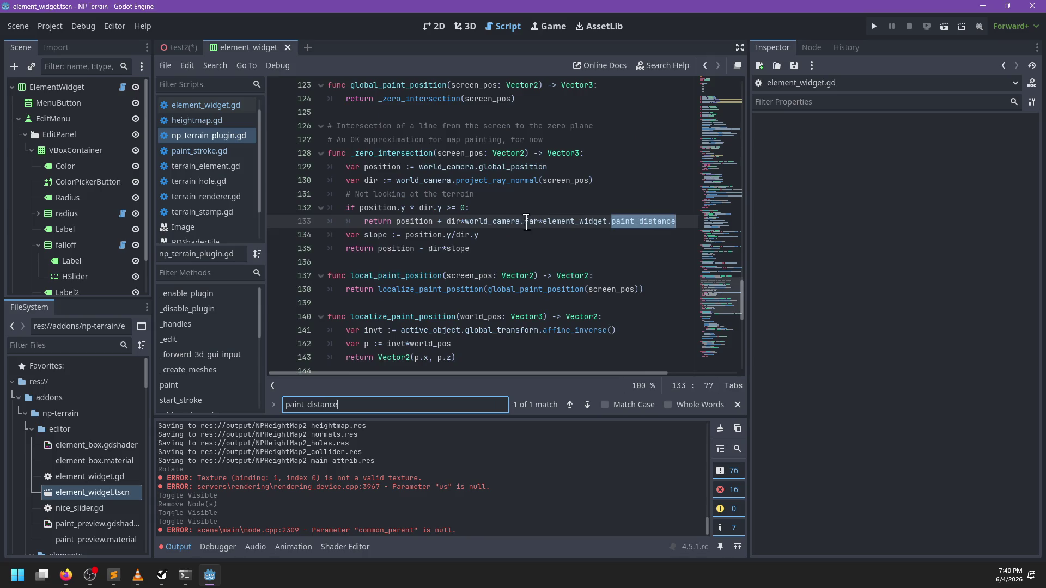
left_click(526, 224)
mouse_move(693, 220)
left_mouse_down()
mouse_move(453, 220)
mouse_move(545, 226)
left_mouse_up()
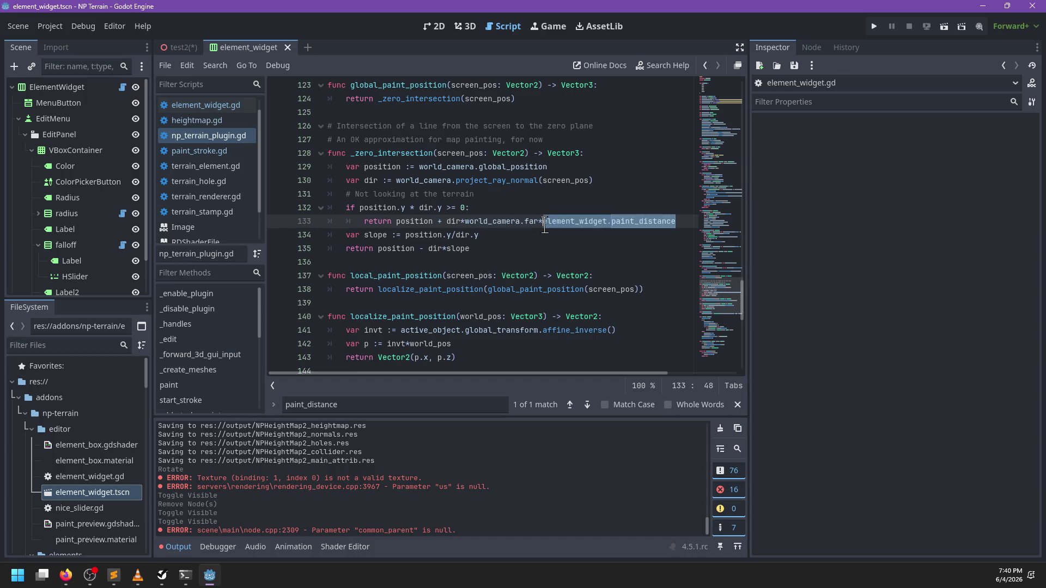
key("BackSpace")
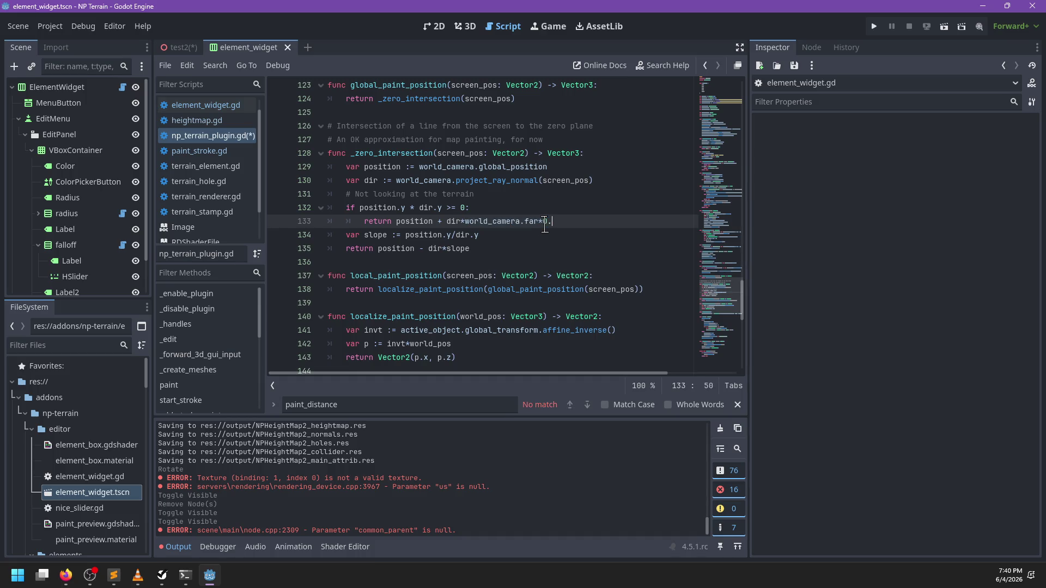
key("ctrl+s")
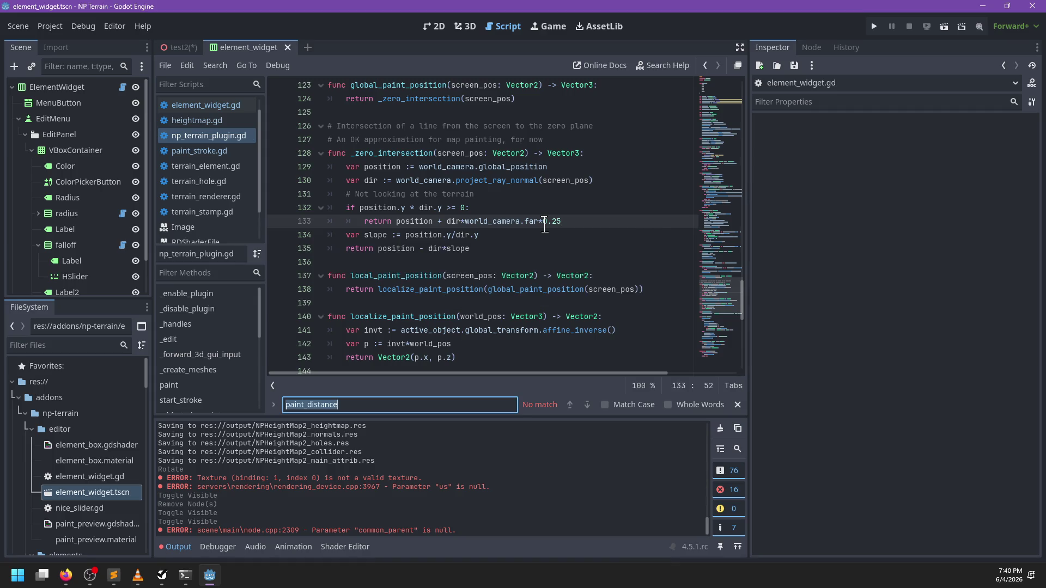
- Delete the distance_changed connection line, then switch to the test2 scene and save it
type("aint")
key("BackSpace")
key("BackSpace")
key("BackSpace")
type("distance")
key("Escape")
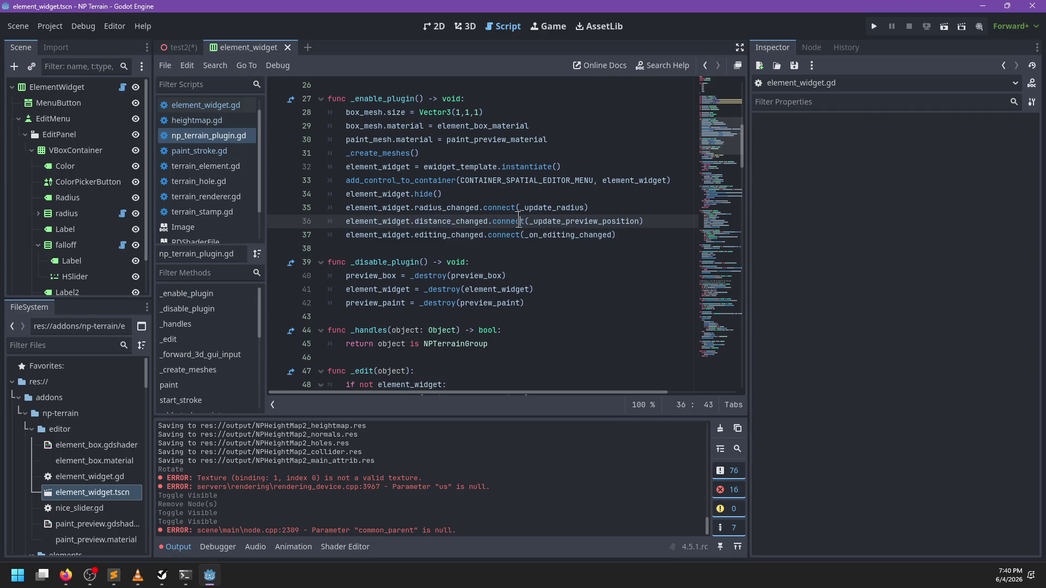
triple_click(518, 223)
key("Delete")
key("ctrl+f")
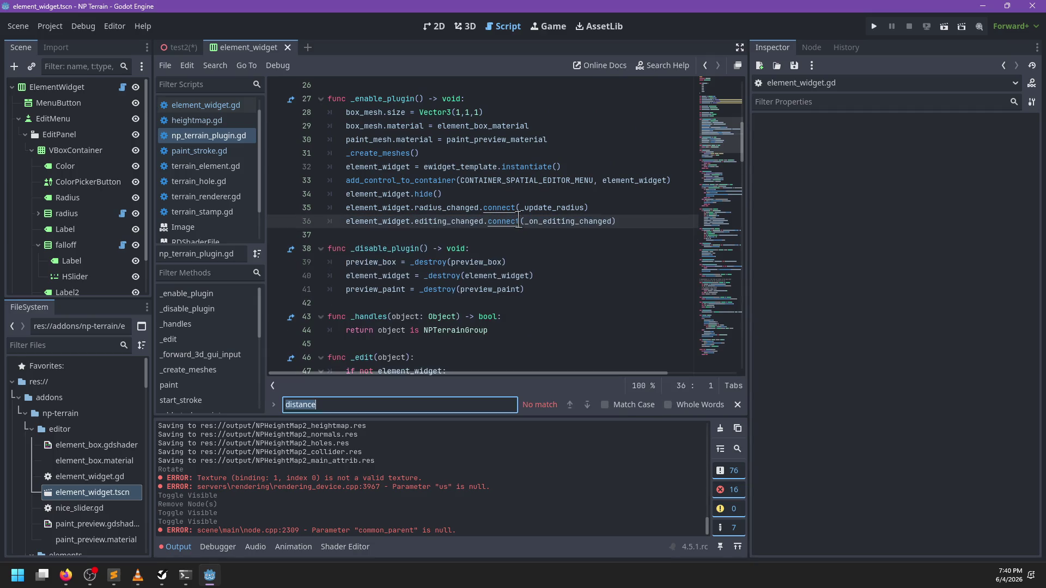
key("Escape")
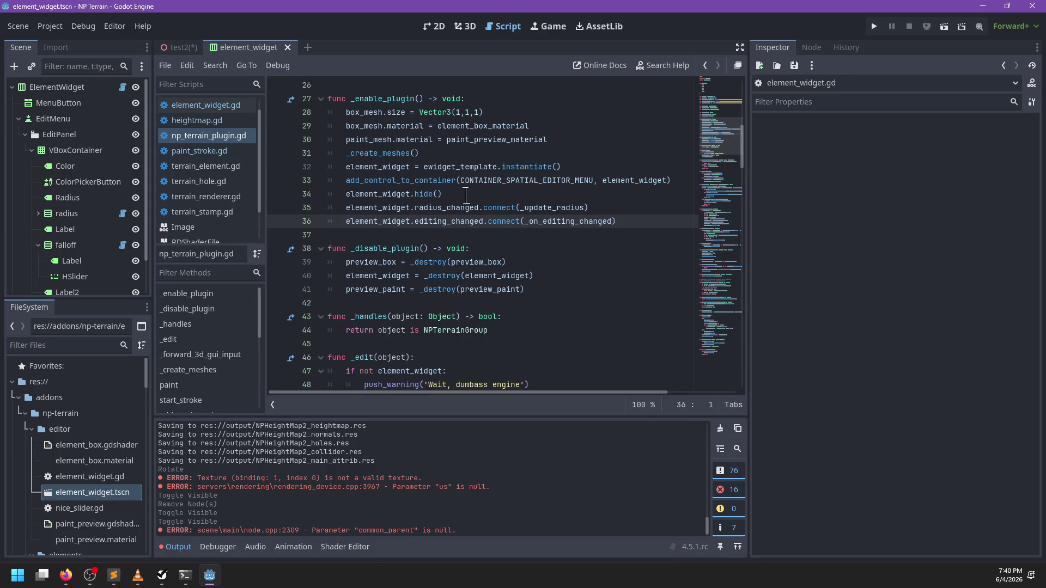
left_click(180, 47)
key("ctrl+s")
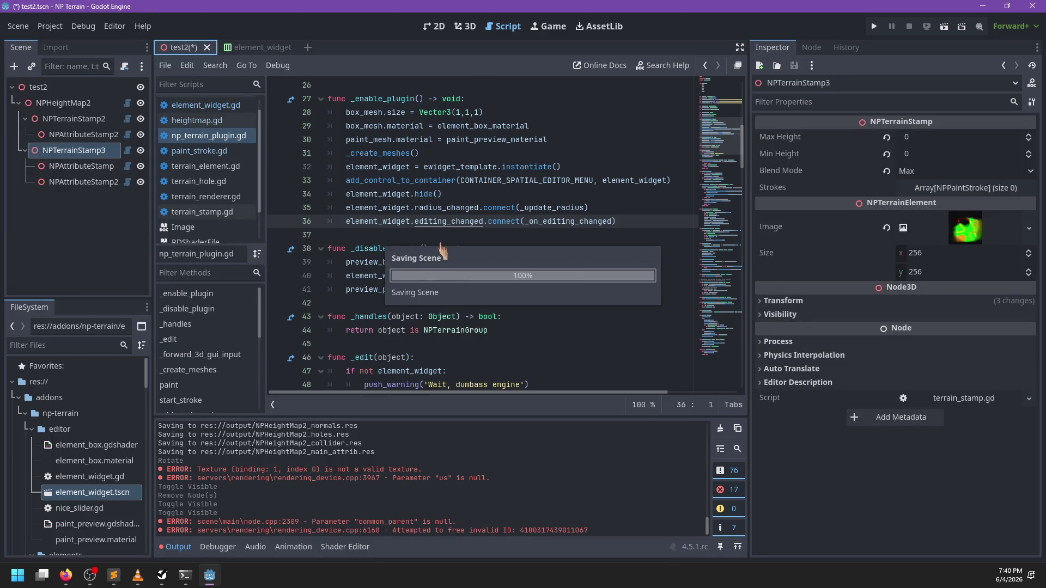
- Close test2, clear the output log, and reopen test2.tscn from the filtered FileSystem
left_click(465, 26)
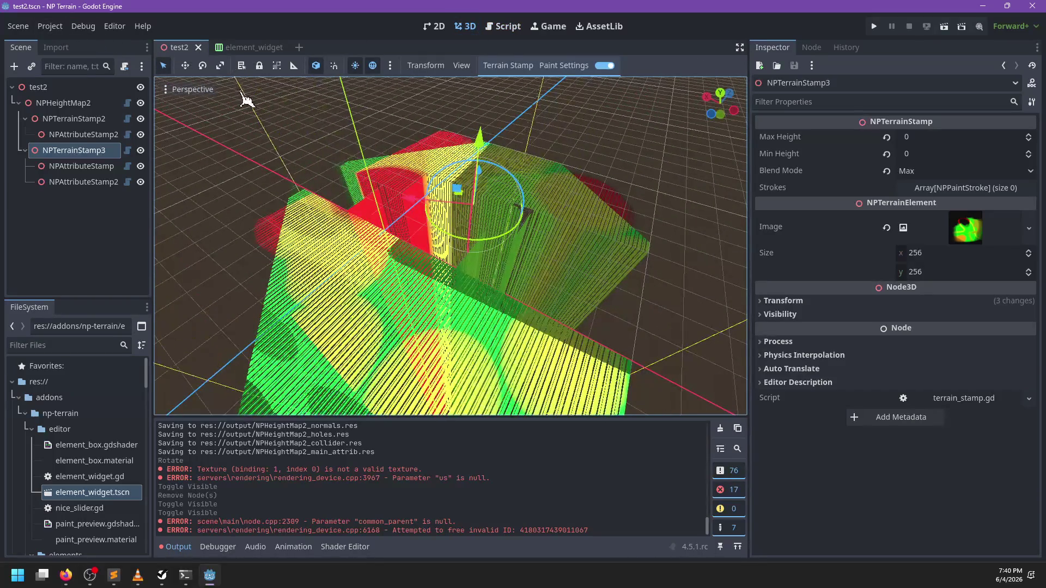
left_click(199, 48)
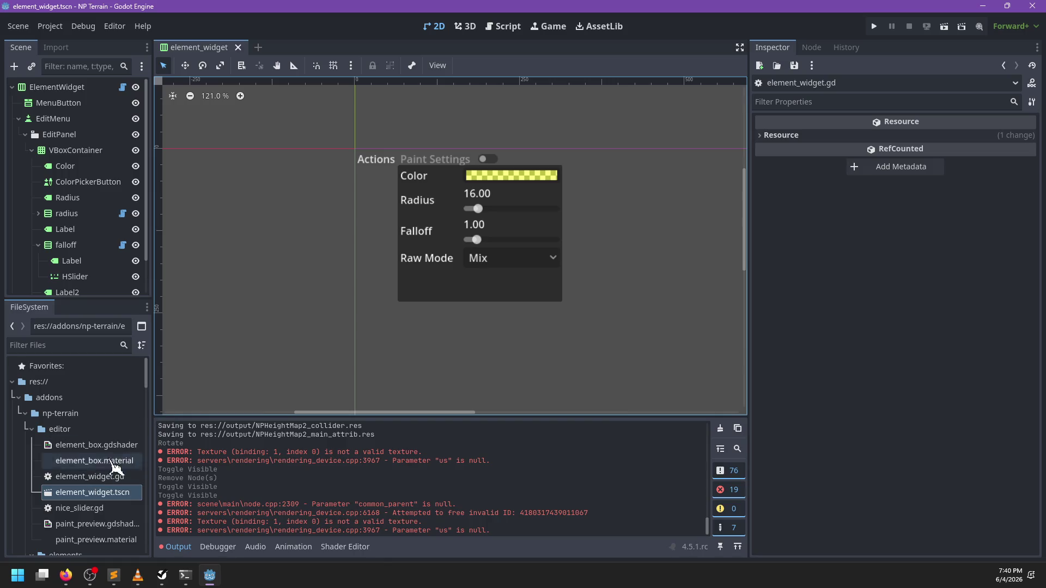
left_click(720, 429)
left_click(53, 345)
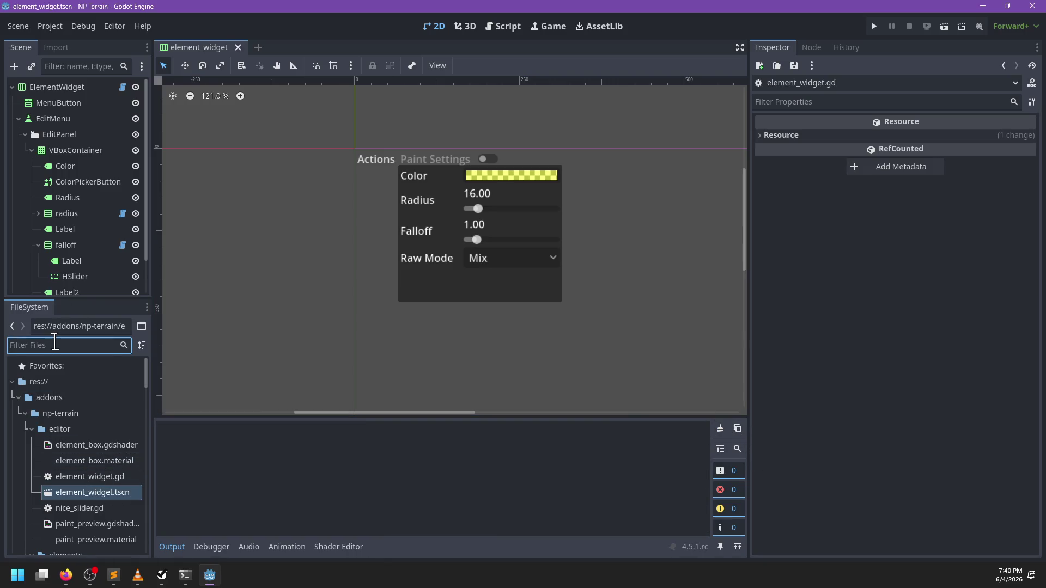
type("test2")
double_click(60, 400)
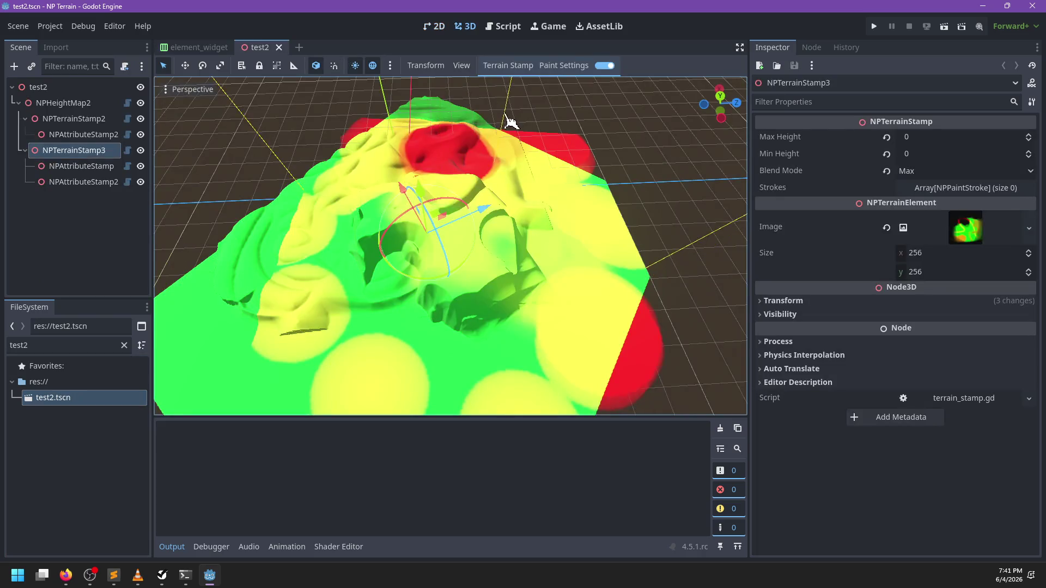
- Restart the NP Terrain plugin by disabling and re-enabling it in Project Settings > Plugins
left_click(57, 27)
left_click(68, 42)
left_click(223, 170)
left_click(224, 170)
left_click(535, 472)
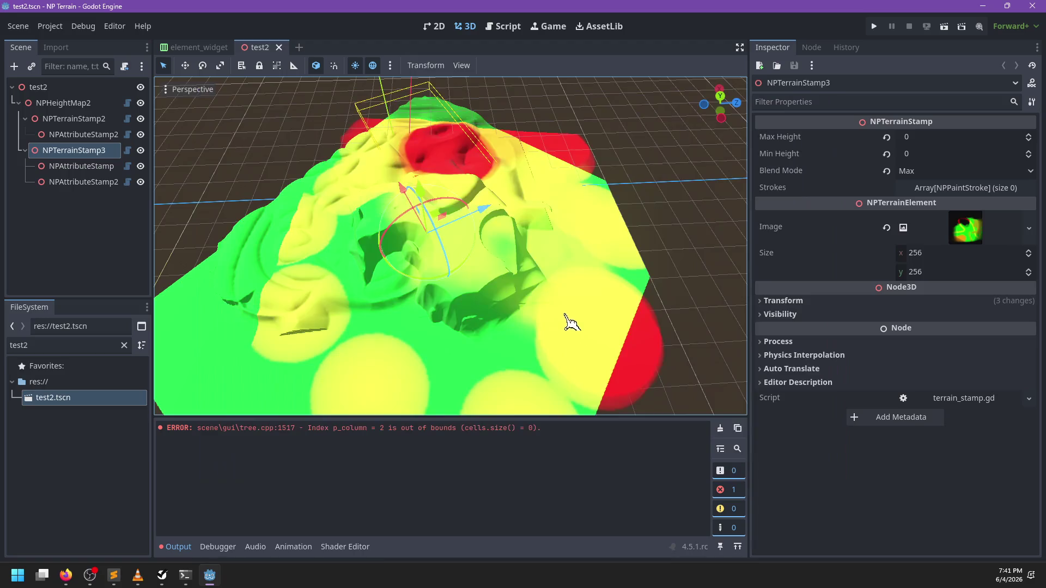
- Reselect NPTerrainStamp3 and confirm Paint Settings shows only Color, Radius, Falloff and Raw Mode
left_click(81, 166)
left_click(74, 151)
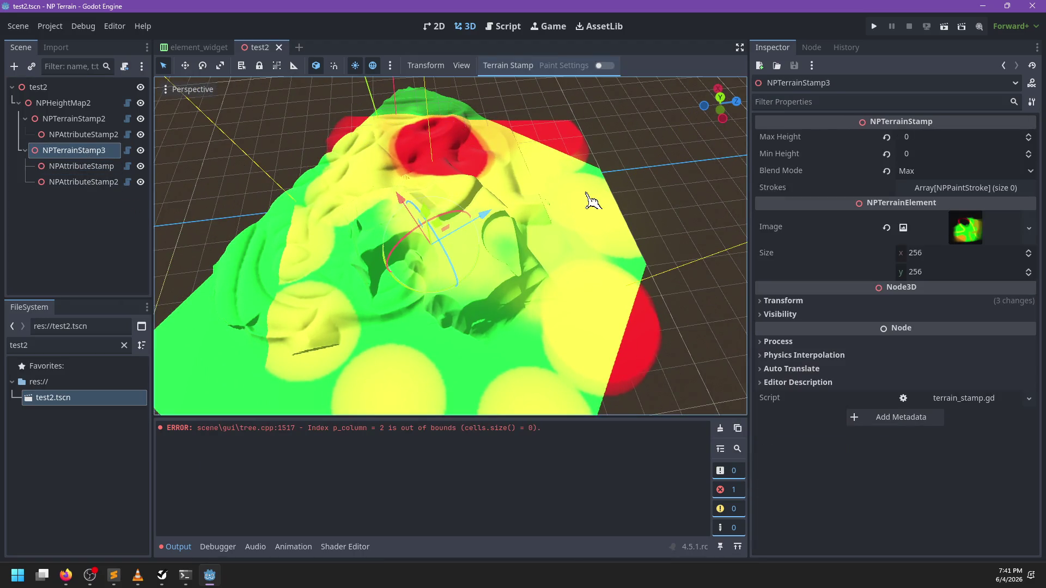
left_click(605, 66)
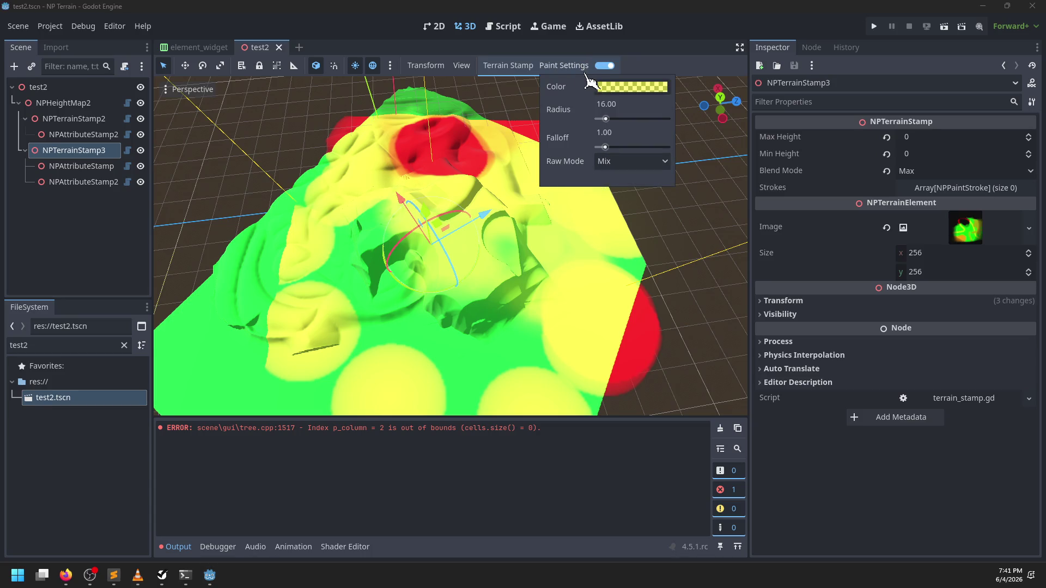
left_click(605, 66)
left_click(605, 66)
mouse_move(513, 280)
left_mouse_down()
mouse_move(553, 283)
mouse_move(433, 330)
left_mouse_up()
left_click(114, 576)
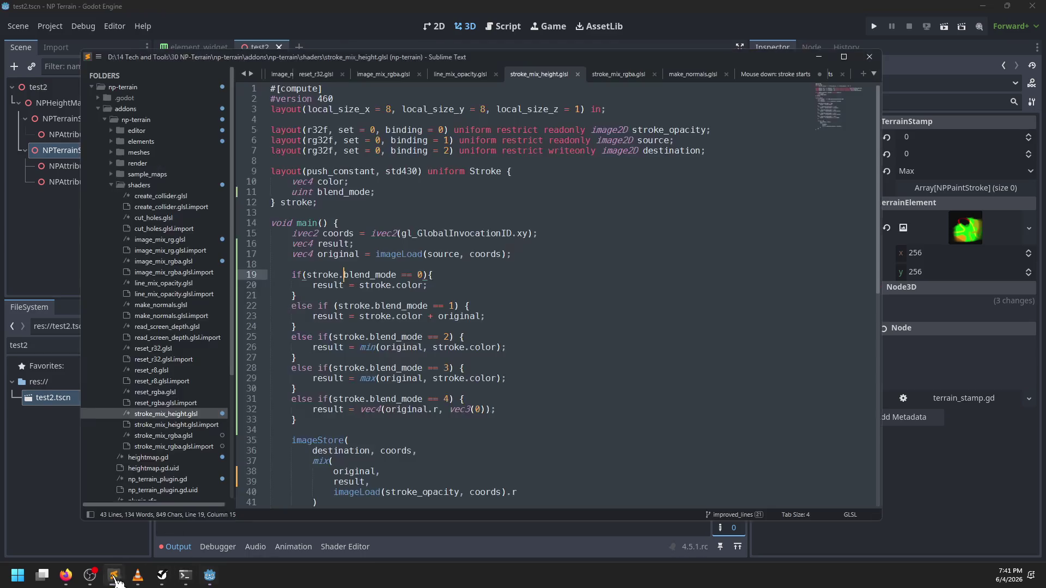
- In NP-ToDo, add a child task 'Breaks when switching tabs' under Bugs
left_click(162, 576)
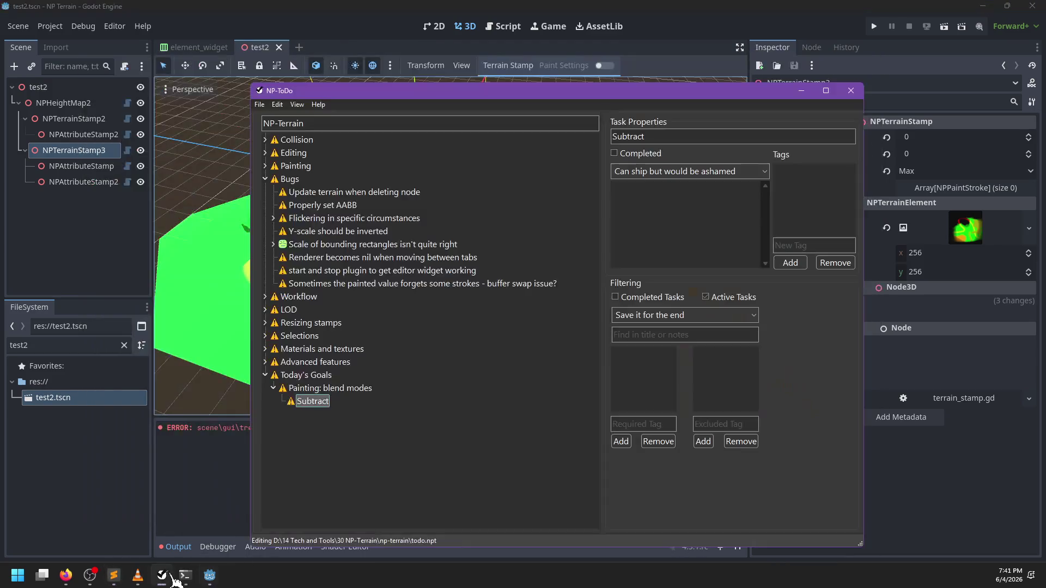
left_click(297, 183)
key("Insert")
key("F2")
type("Breaks when")
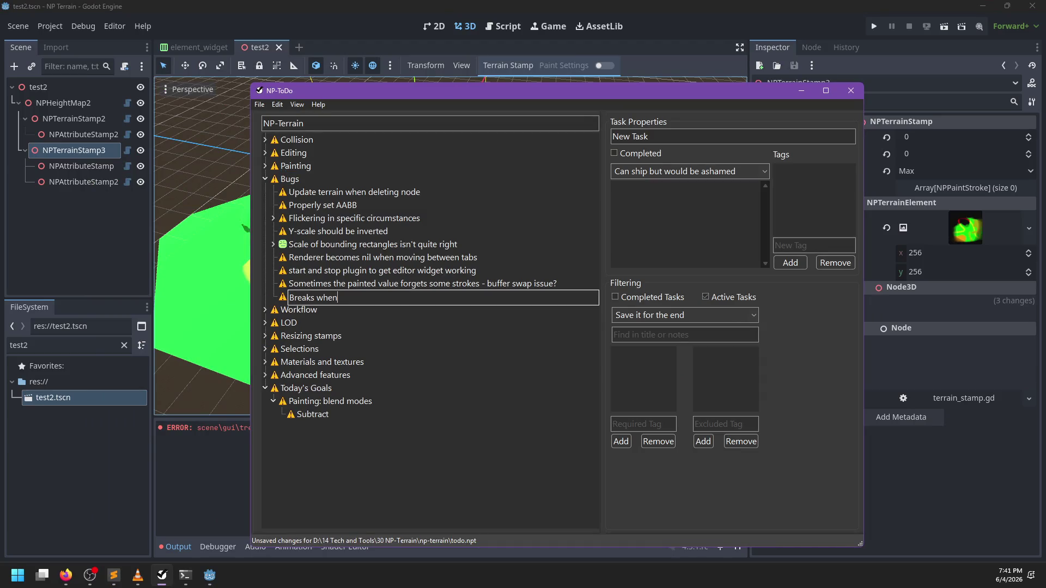
type("bs")
key("Return")
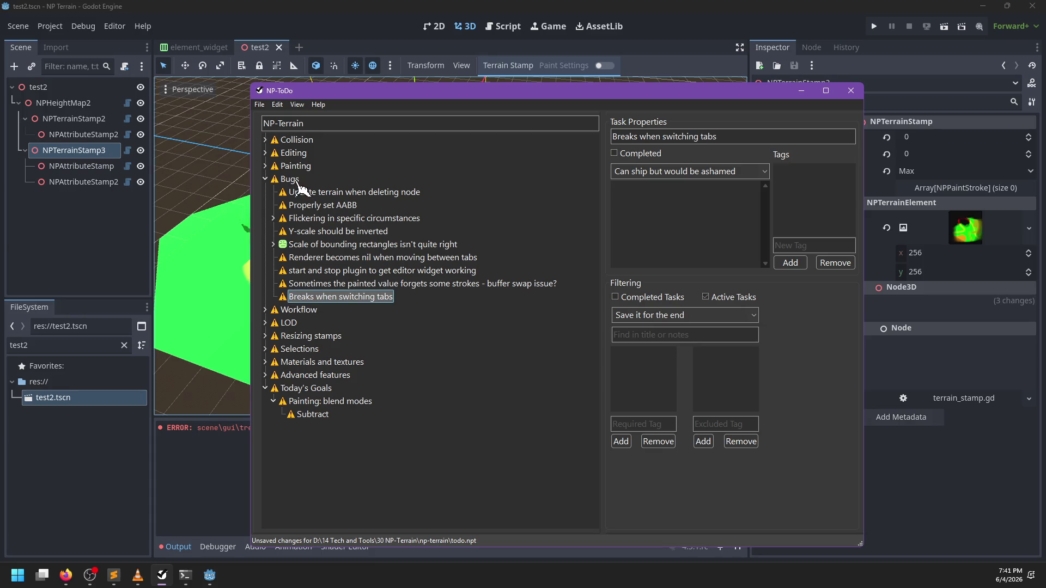
- Write '_enter_tree, _exit_tree, and _ready' in the new task's notes
left_click(679, 233)
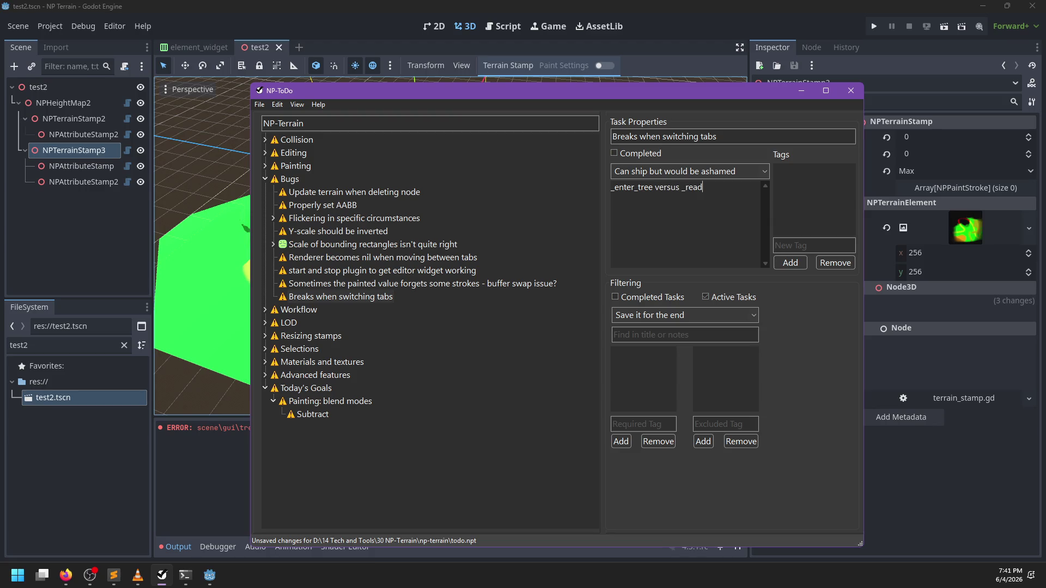
type(", _exit_tree,")
key("Delete")
key("Delete")
key("Delete")
type("and")
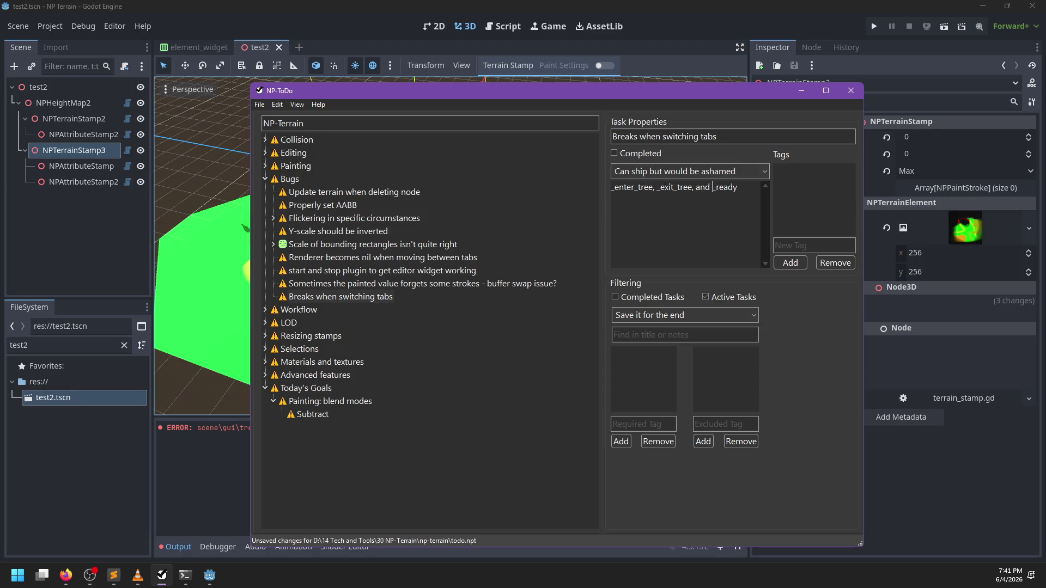
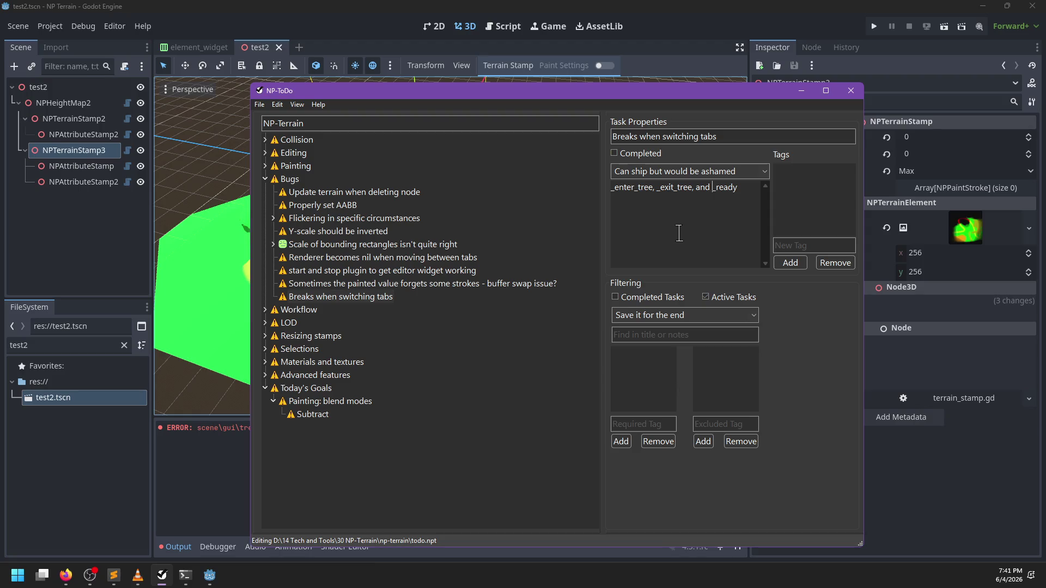
- Move the NP-ToDo list behind the editor and show np_terrain_plugin.gd in the Script workspace
left_click(391, 32)
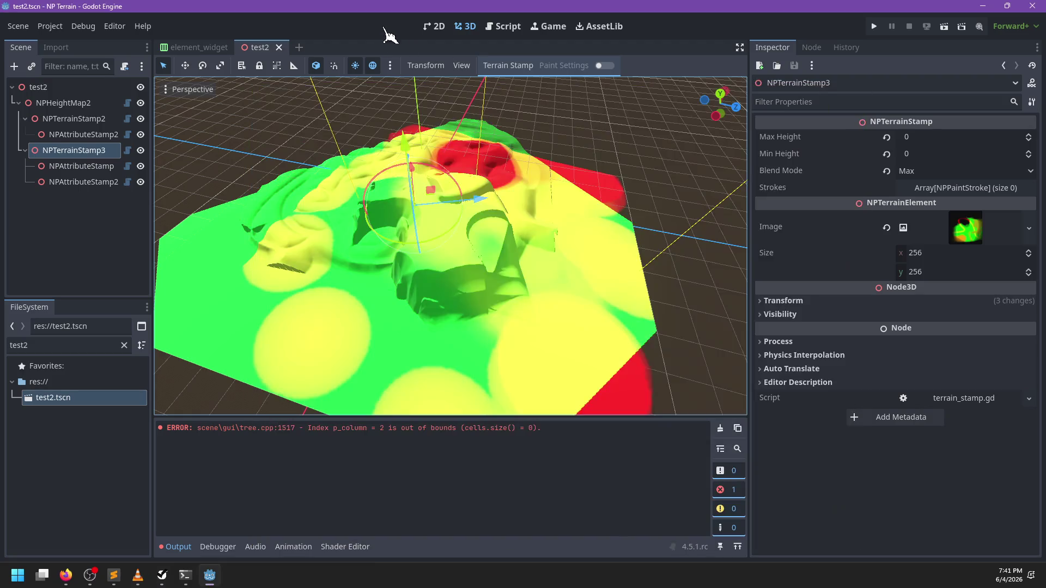
scroll(510, 246, "up", 3)
mouse_move(509, 246)
left_mouse_down()
mouse_move(581, 222)
mouse_move(397, 229)
mouse_move(391, 255)
mouse_move(498, 259)
mouse_move(523, 303)
left_mouse_up()
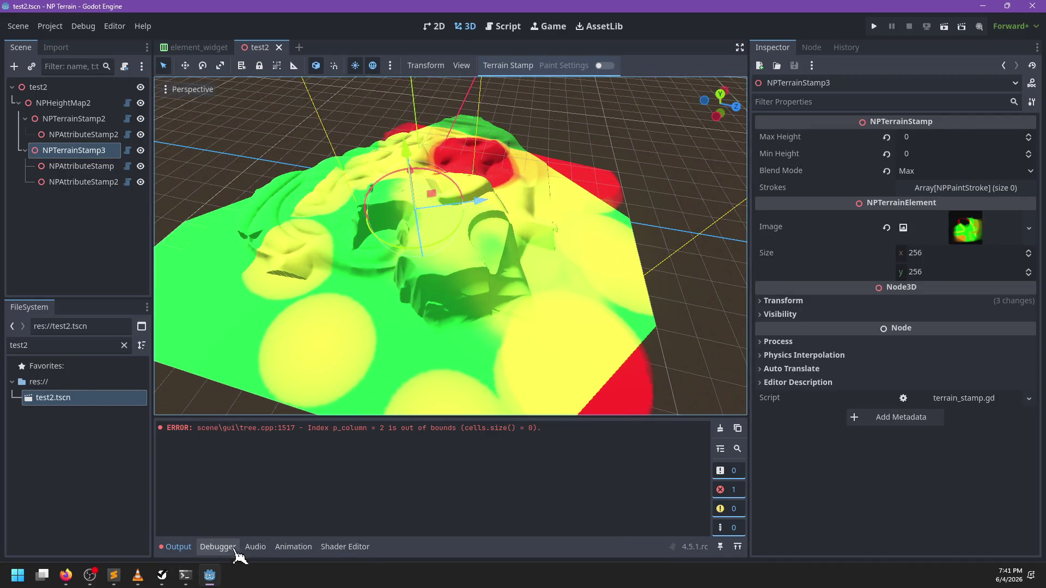
left_click(164, 580)
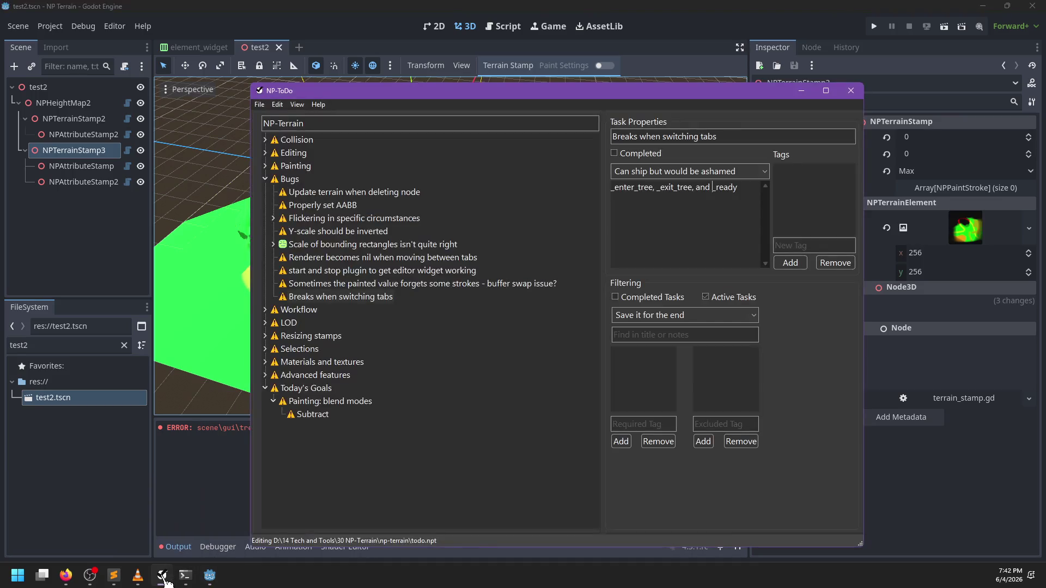
left_click(234, 462)
left_click(504, 27)
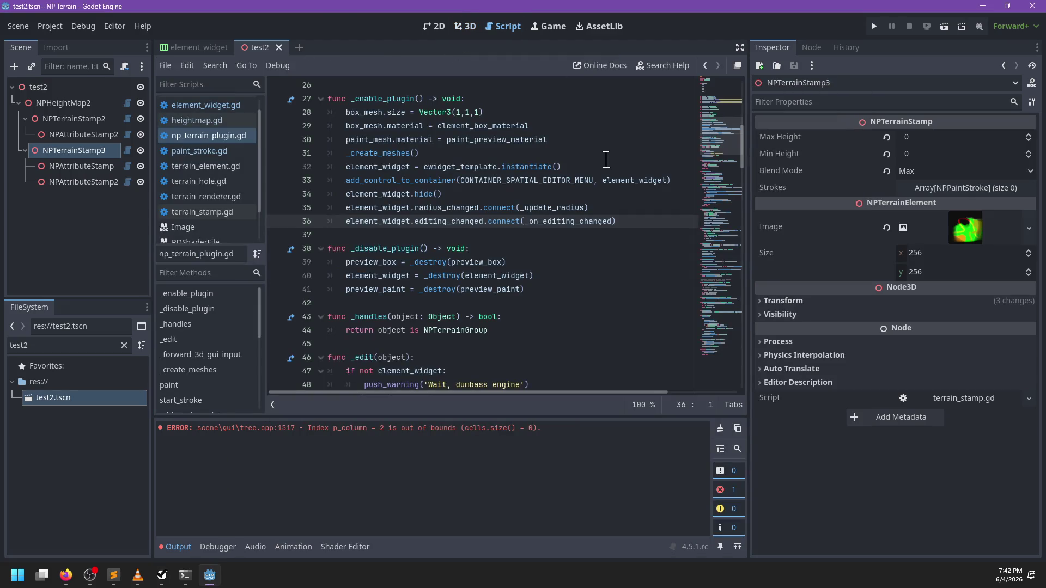
- Close the test2 scene and switch to the 2D view of the element widget panel
left_click(279, 48)
scroll(106, 240, "down", 2)
left_click(466, 27)
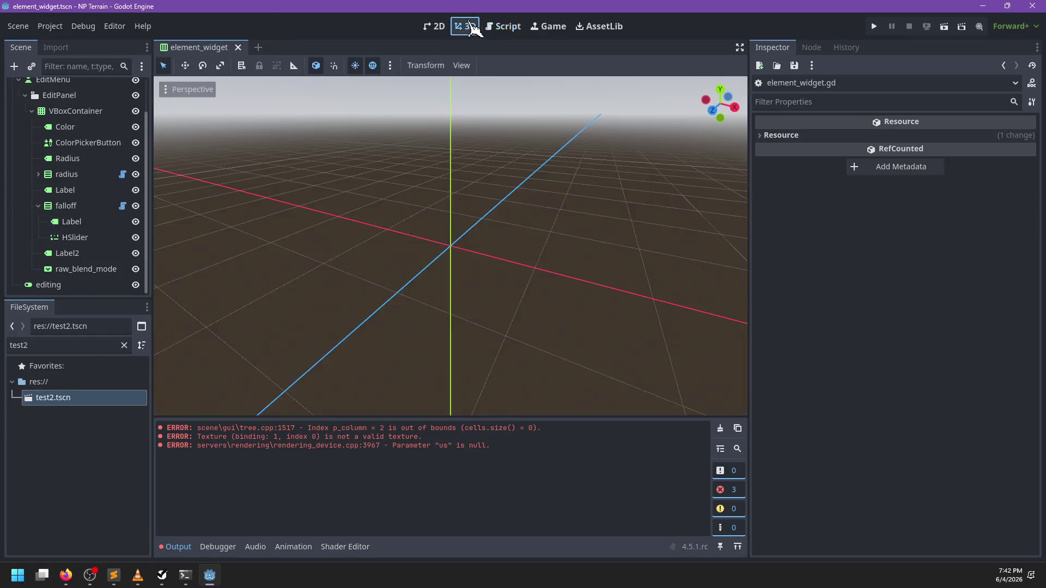
left_click(435, 27)
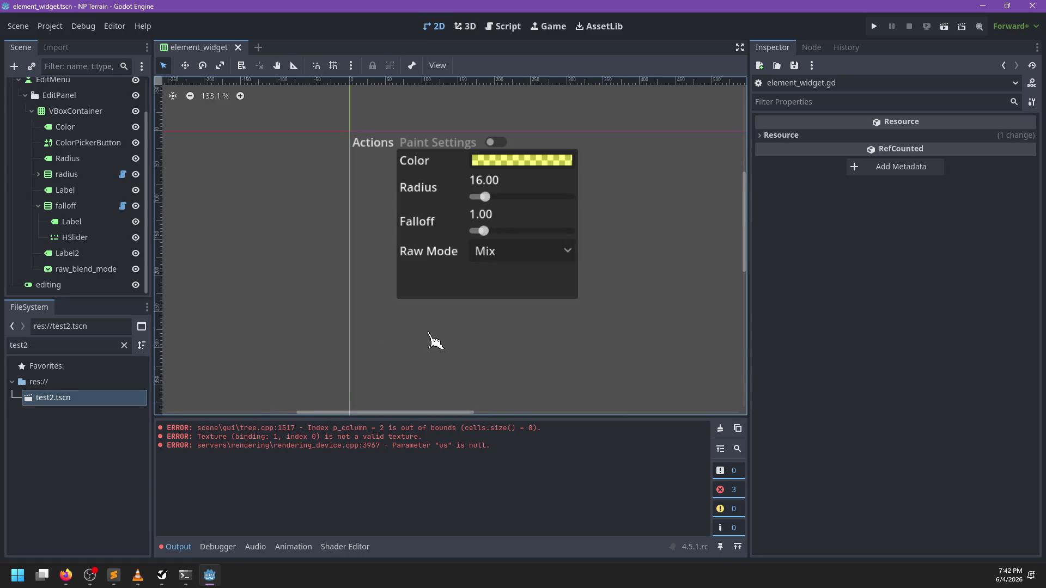
- Collapse the falloff node, select VBoxContainer, and cancel the Add Child Node dialog without adding anything
left_click(56, 206)
left_click(38, 205)
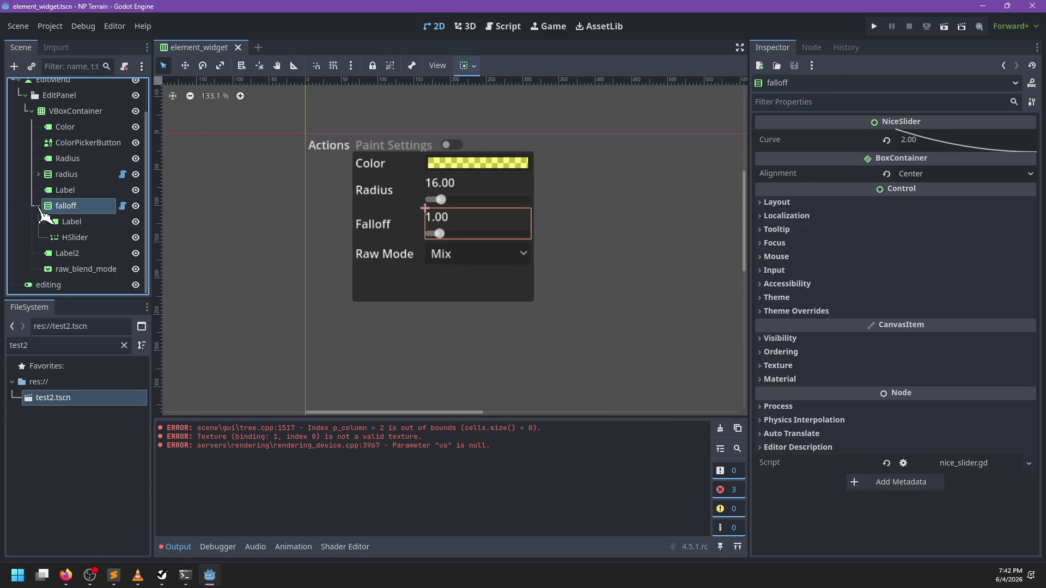
left_click(76, 143)
key("ctrl+a")
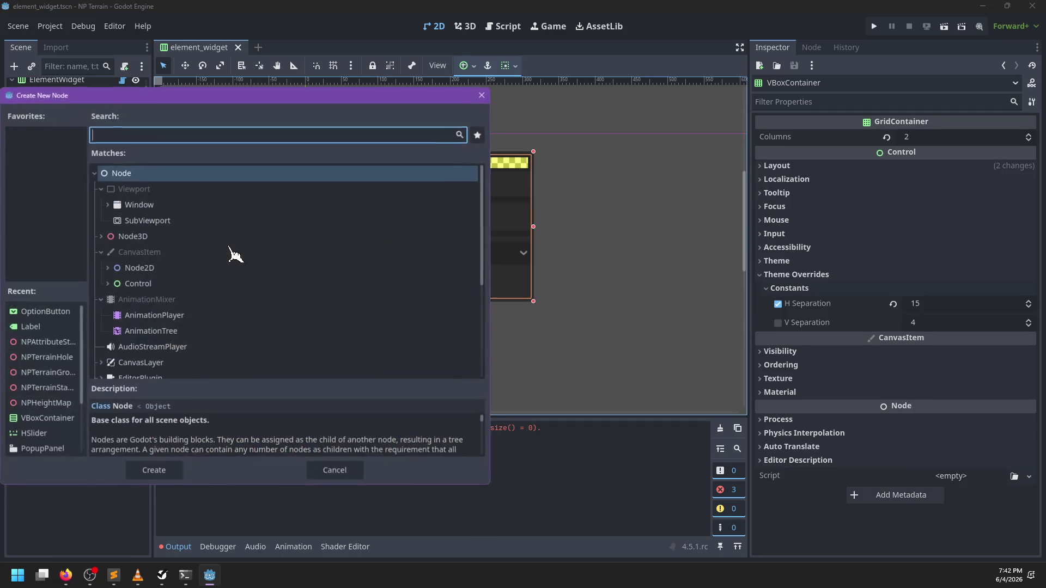
type("Mesh")
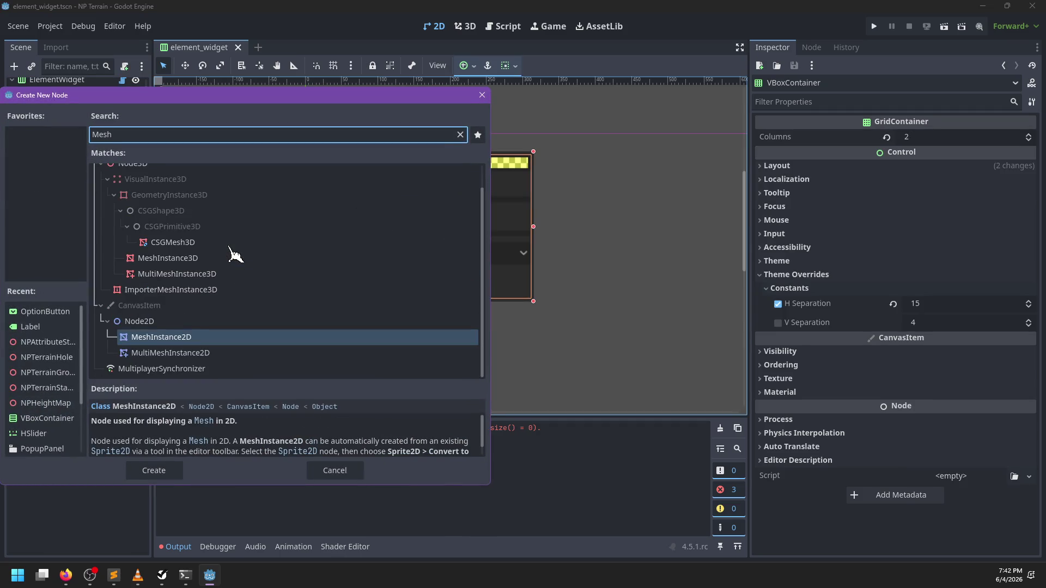
key("BackSpace")
key("BackSpace")
key("BackSpace")
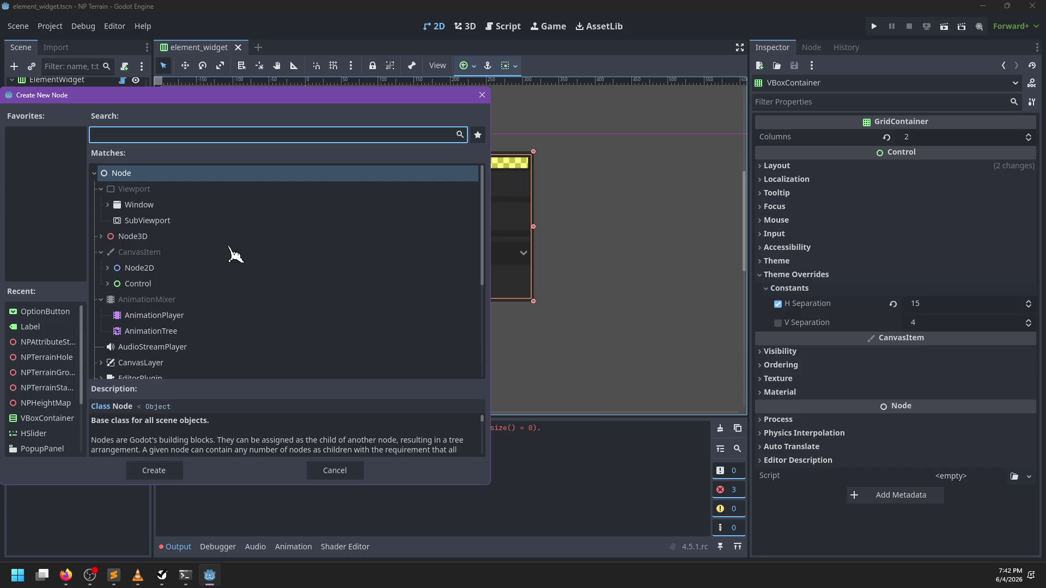
key("Escape")
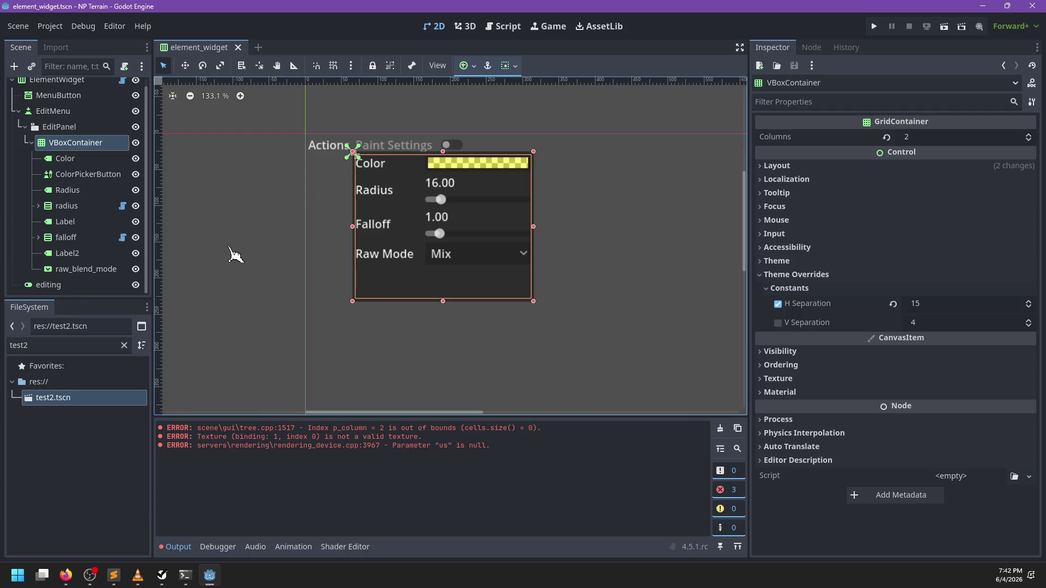
left_click(123, 206)
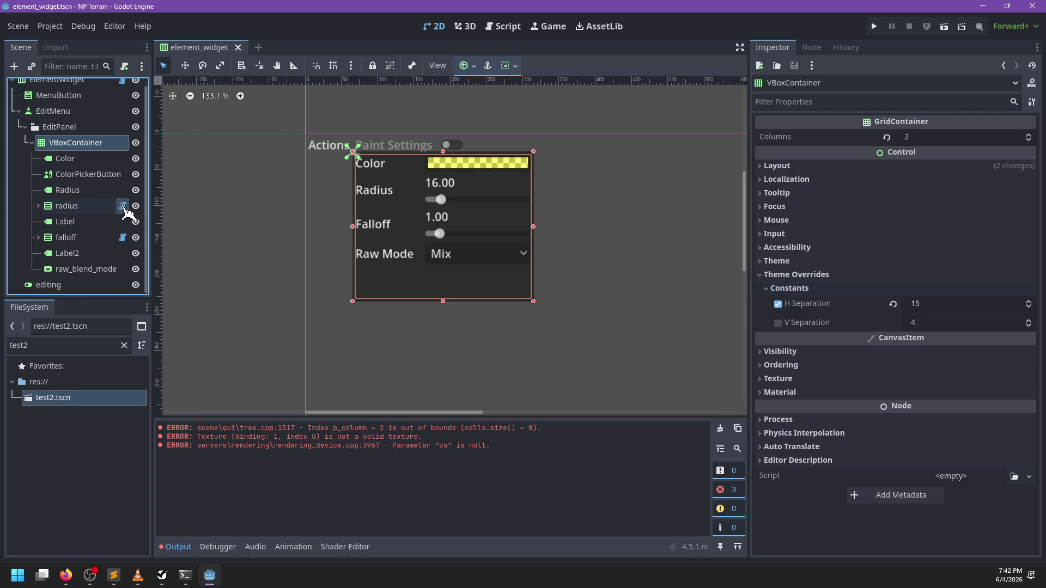
- In np_terrain_plugin.gd, add a comma and a new Subtract entry after Erase in the BlendMode enum
scroll(494, 294, "down", 1)
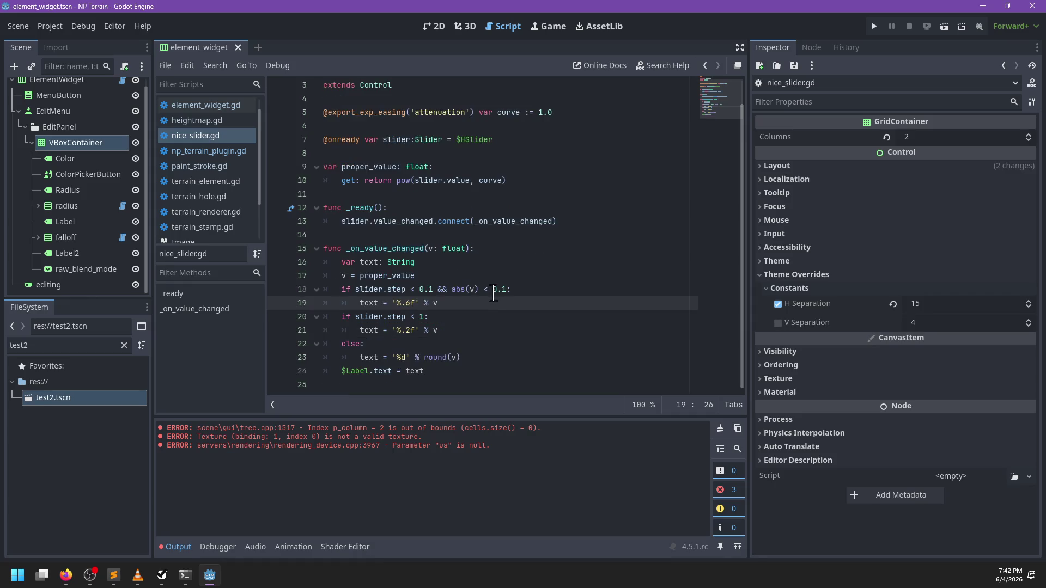
scroll(479, 270, "up", 1)
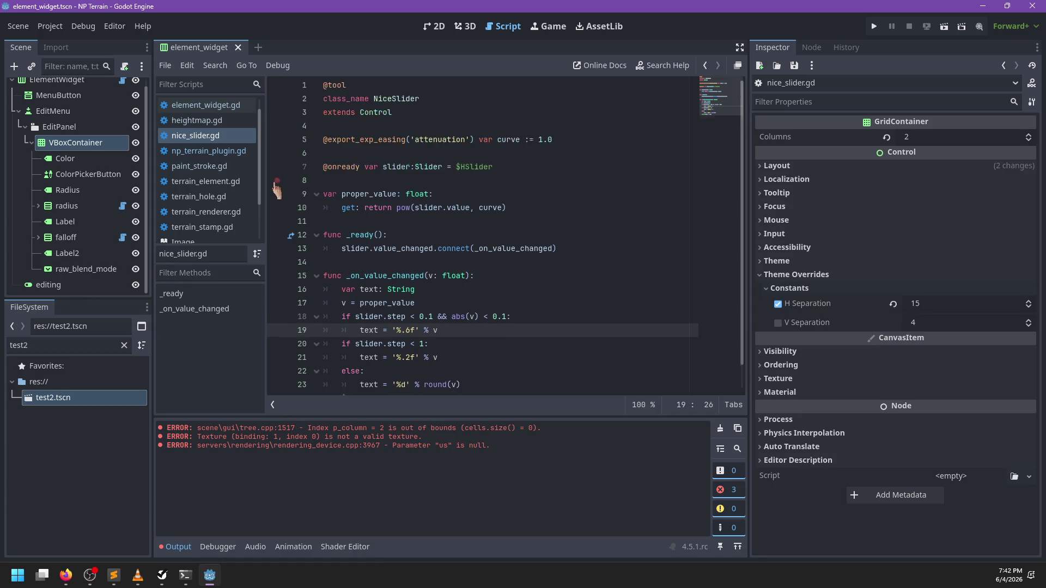
scroll(75, 129, "up", 1)
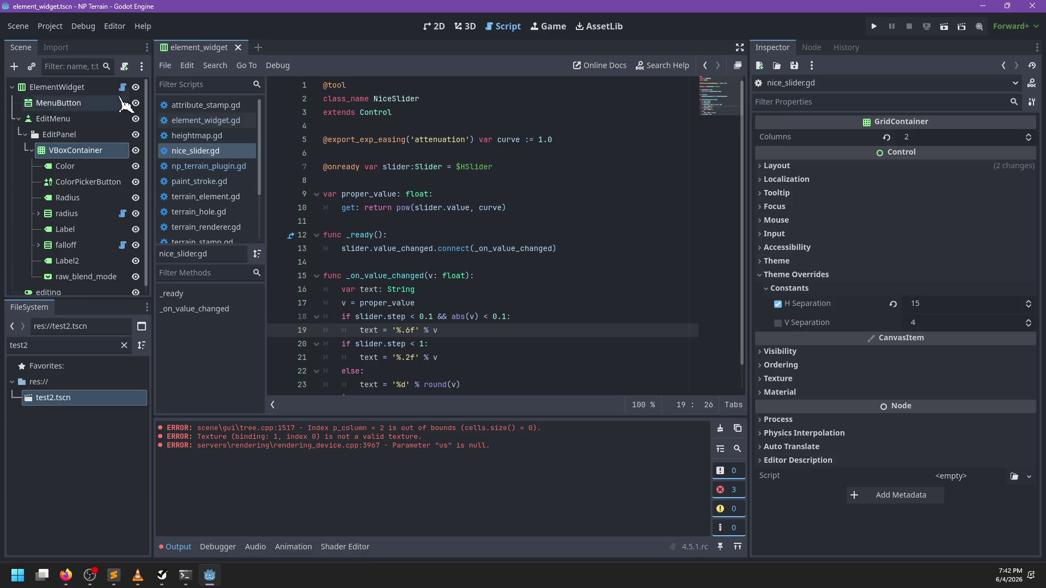
left_click(232, 167)
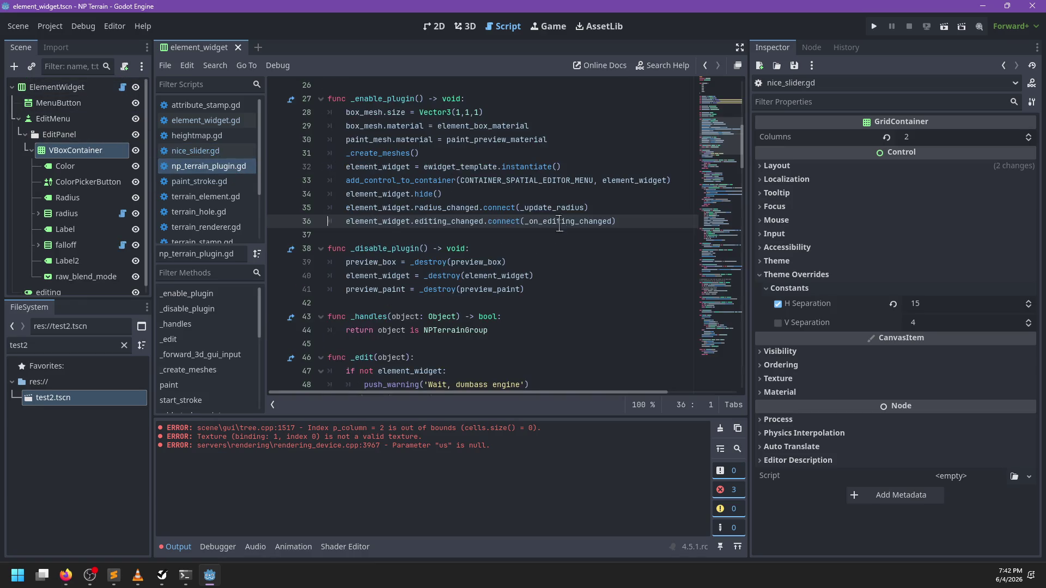
scroll(623, 252, "up", 5)
left_click(398, 209)
type(",")
key("Return")
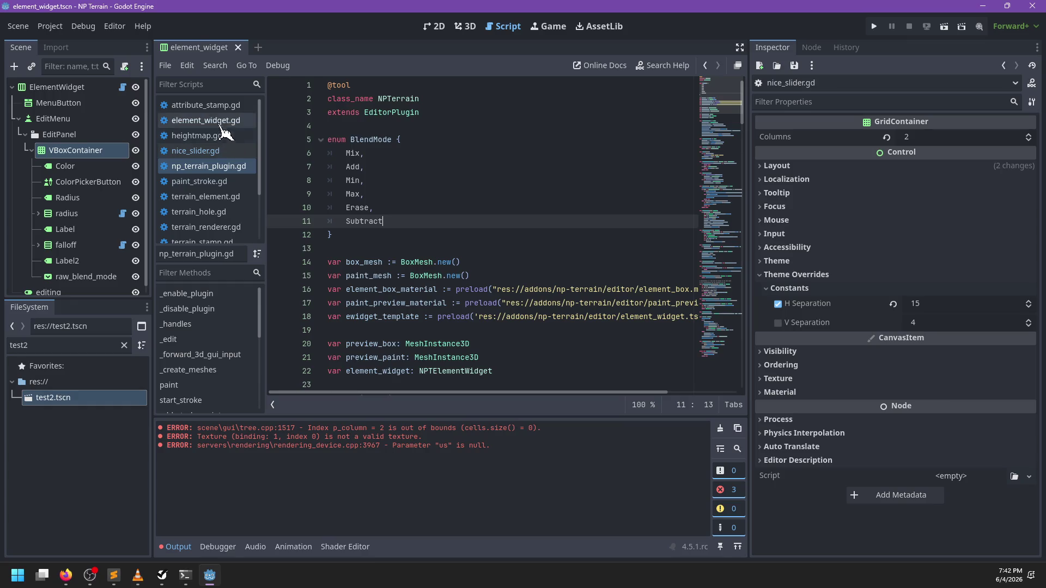
left_click(206, 196)
- Find blend_mode in terrain_renderer.gd and inspect the push-constant packing code around lines 439–442
left_click(206, 227)
key("ctrl+f")
type("b")
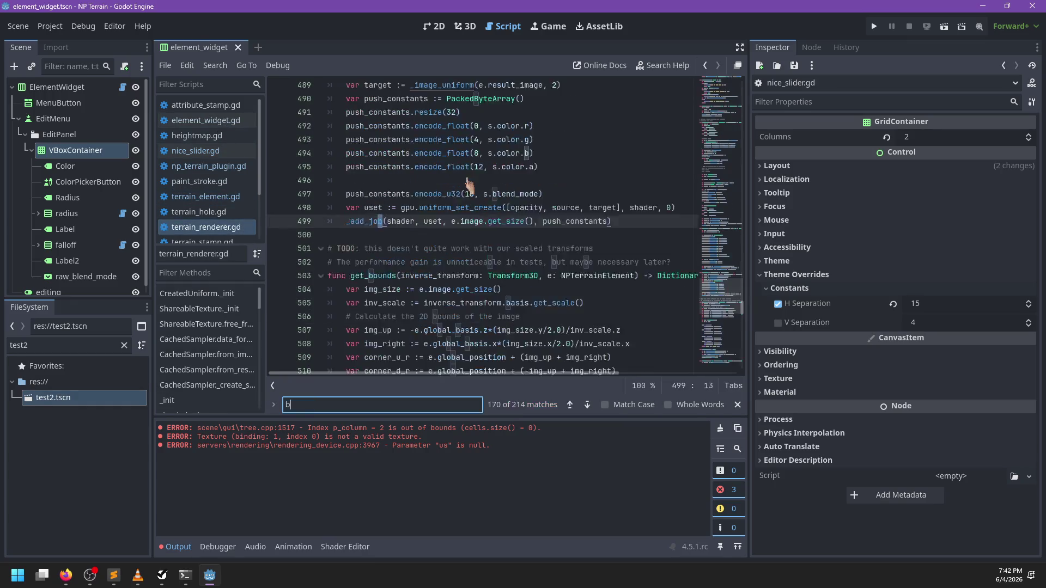
type("lend_mode")
key("Escape")
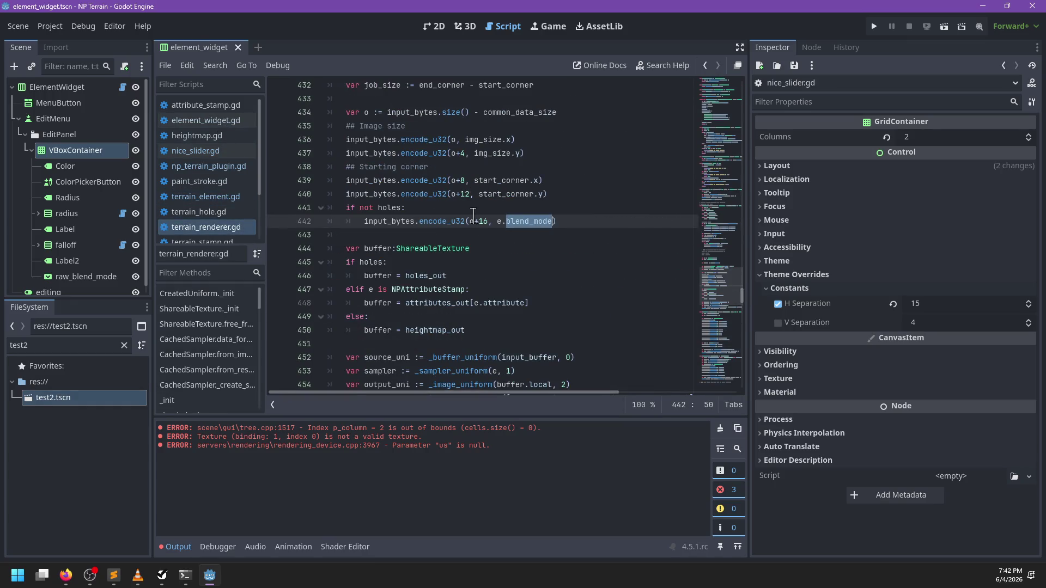
left_click(581, 182)
scroll(582, 237, "up", 2)
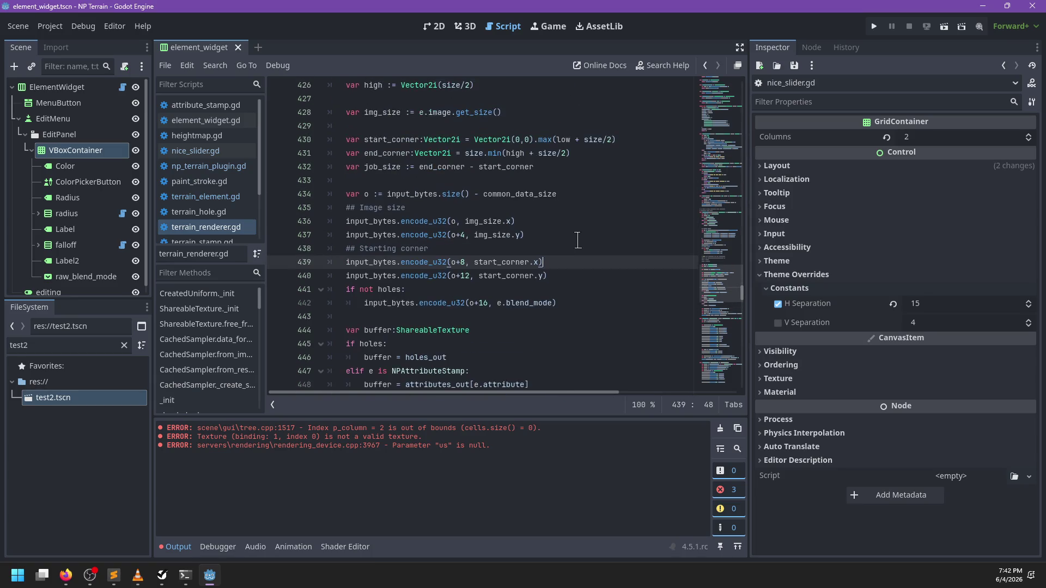
scroll(592, 230, "up", 9)
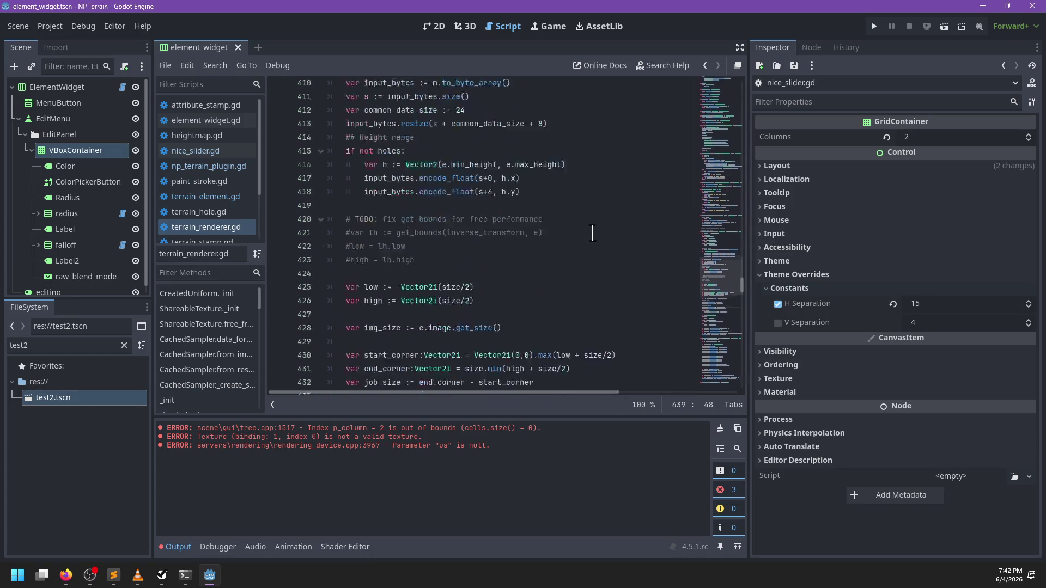
scroll(591, 241, "down", 8)
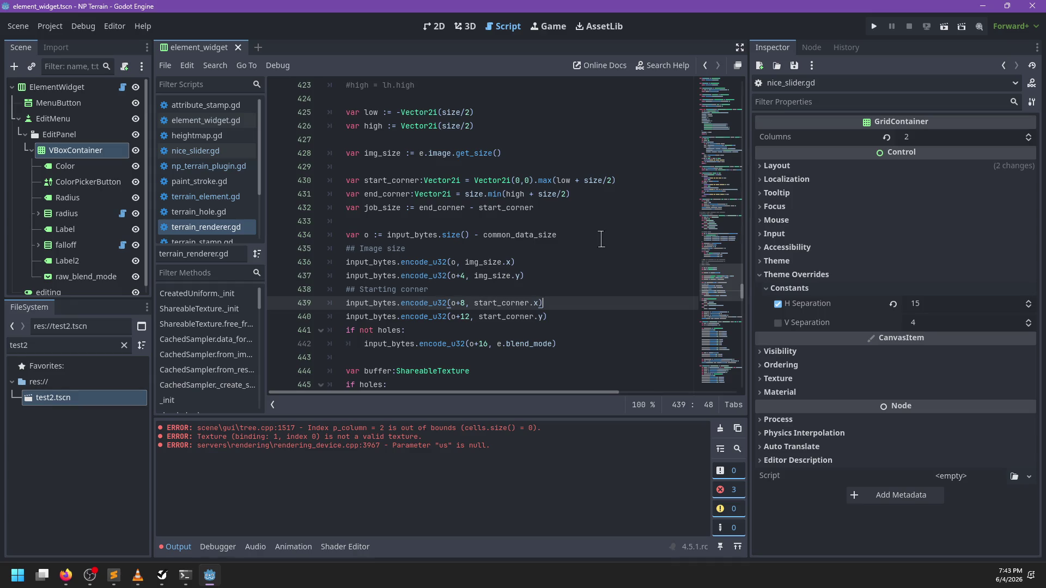
key("ctrl+f")
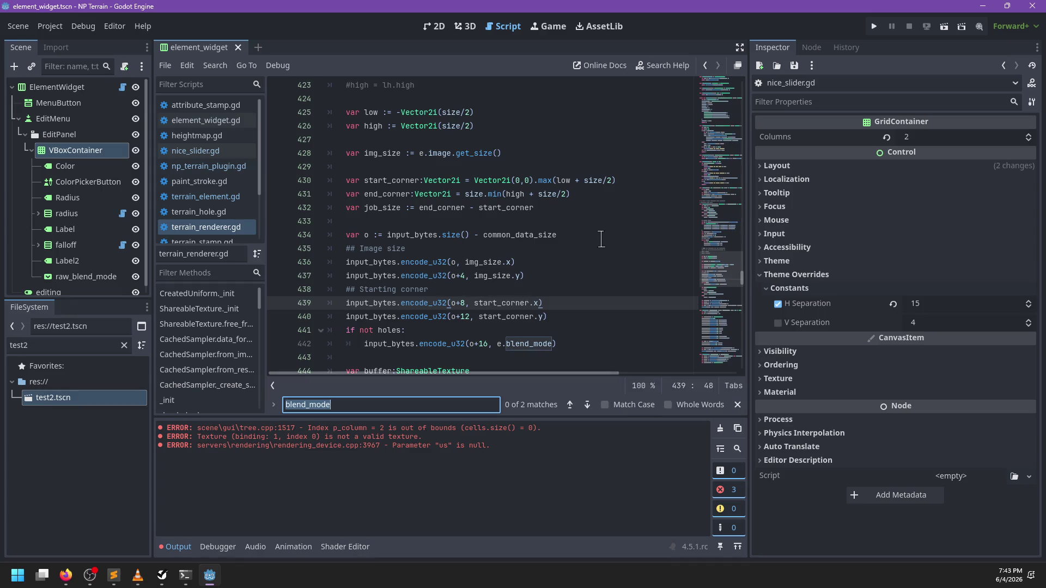
key("Escape")
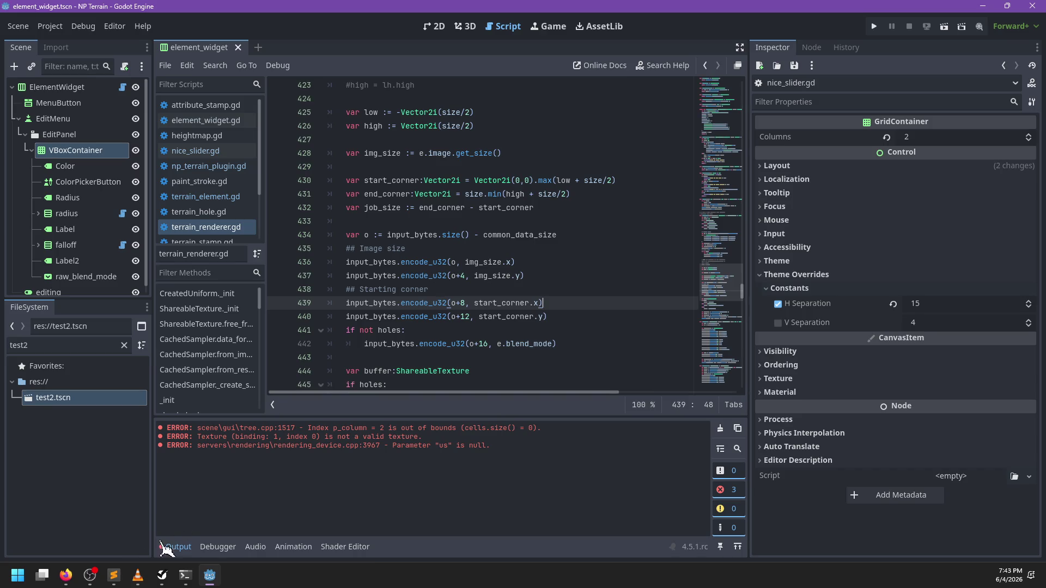
left_click(113, 578)
- In stroke_mix_height.glsl, duplicate the mode 4 branch with result = original - stroke.color
left_click_drag(422, 421, 416, 393)
key("ctrl+c")
left_click(340, 420)
key("ctrl+v")
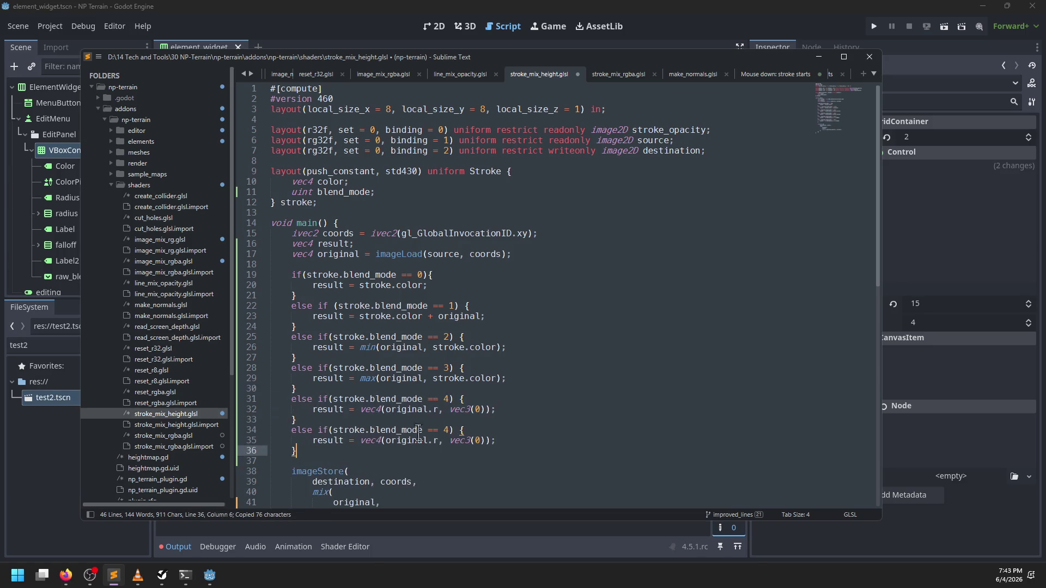
left_click(444, 430)
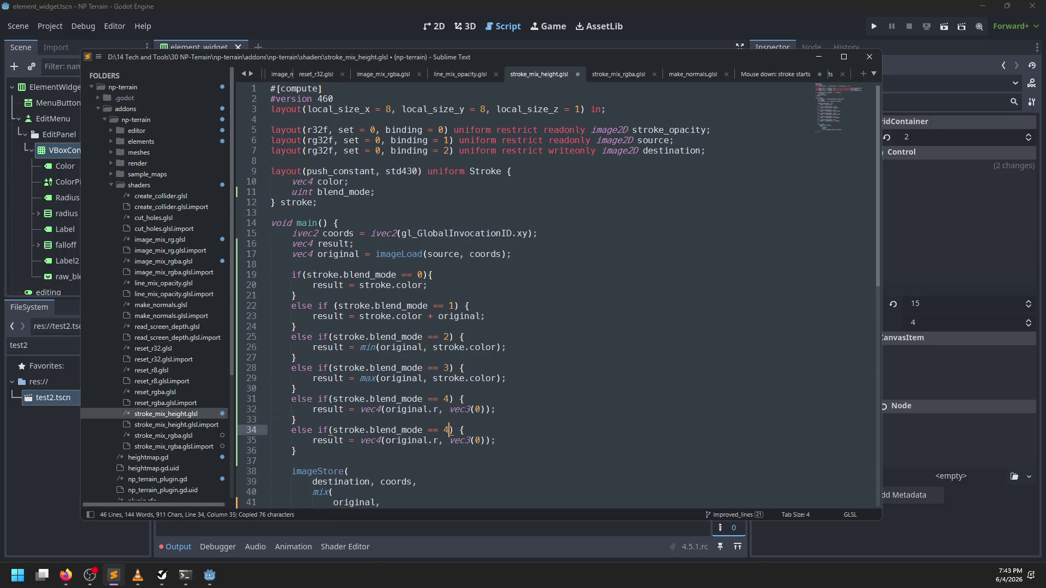
left_click(493, 316)
left_click_drag(490, 440, 360, 441)
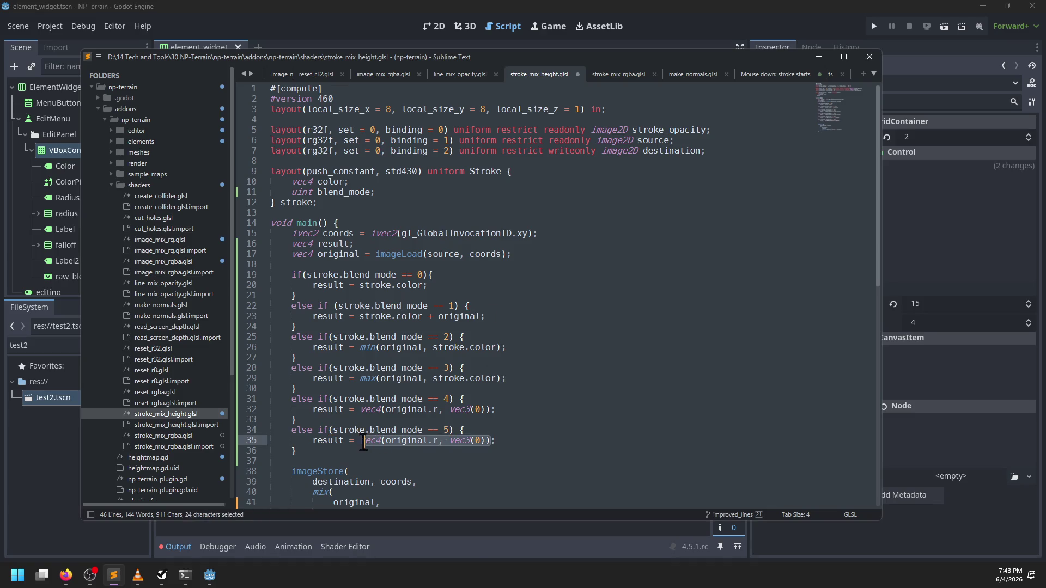
type("original - stroke.color")
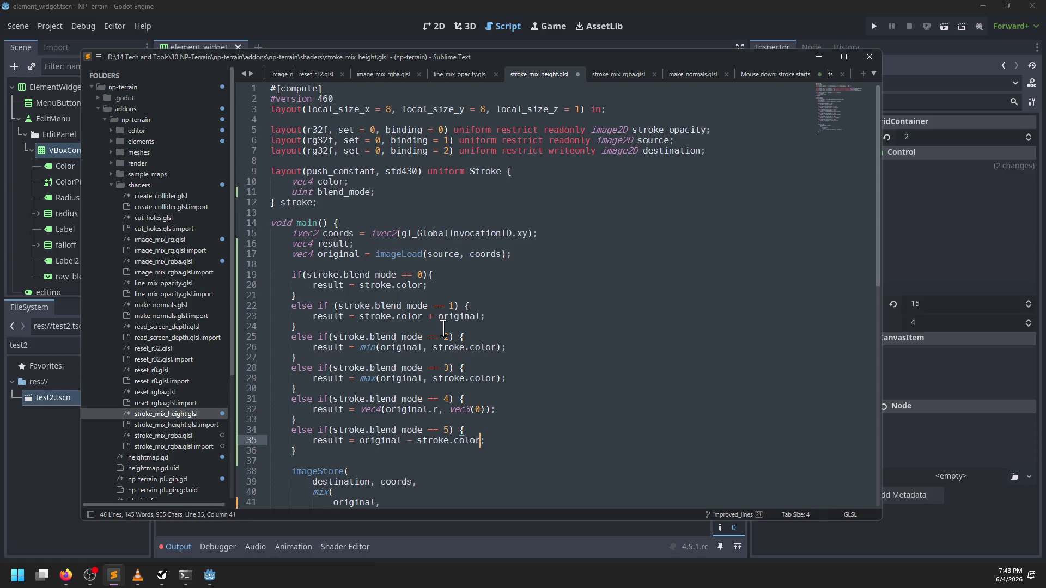
- Rework the line 23 add expression so stroke.color sits back after original
left_click(433, 316)
key("ctrl+shift+Left")
key("ctrl+shift+Left")
key("ctrl+shift+Left")
key("ctrl+shift+Left")
key("Left")
left_click_drag(429, 313, 360, 313)
key("ctrl+x")
key("BackSpace")
key("BackSpace")
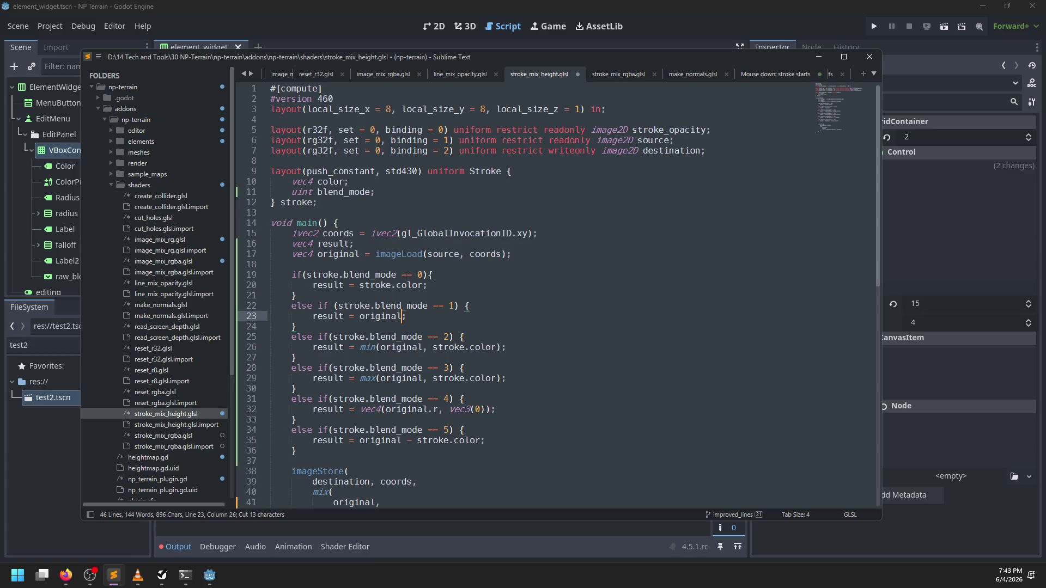
key("ctrl+v")
- Copy the subtract branch and fix line 23 of stroke_mix_rgba.glsl to use '+ stroke.color'
left_click_drag(331, 451, 327, 420)
key("ctrl+c")
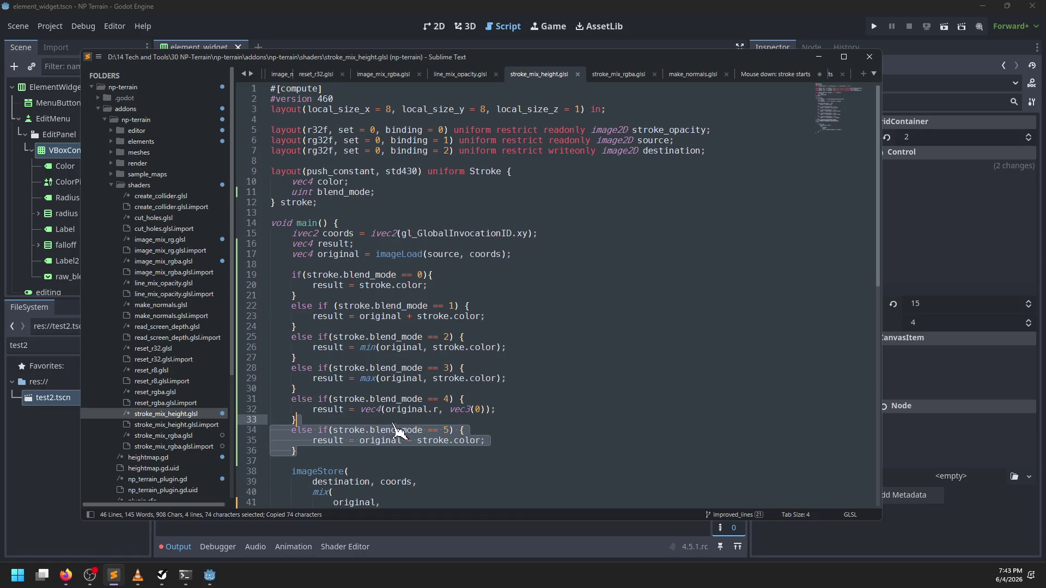
left_click(613, 75)
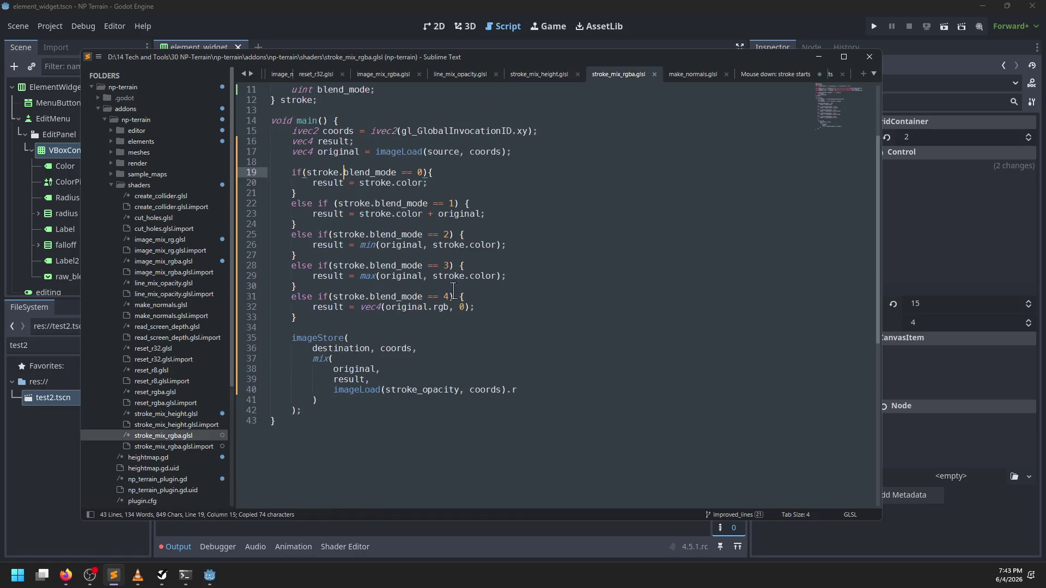
left_click(436, 214)
key("BackSpace")
key("BackSpace")
key("BackSpace")
type("+ stroke.color")
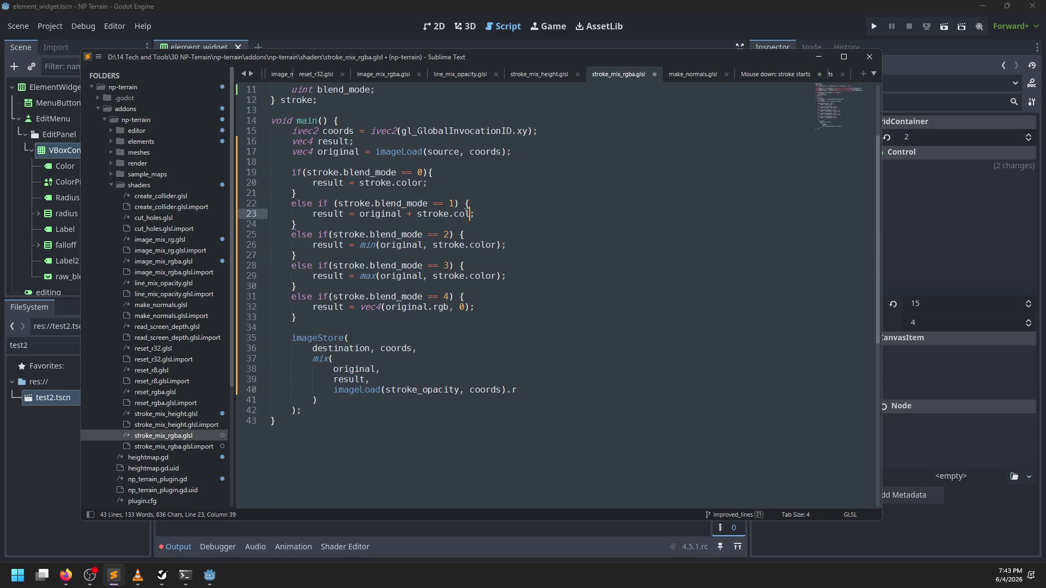
- Paste the subtract branch after the mode 4 branch in stroke_mix_rgba.glsl and save it
left_click(304, 317)
key("ctrl+v")
key("ctrl+s")
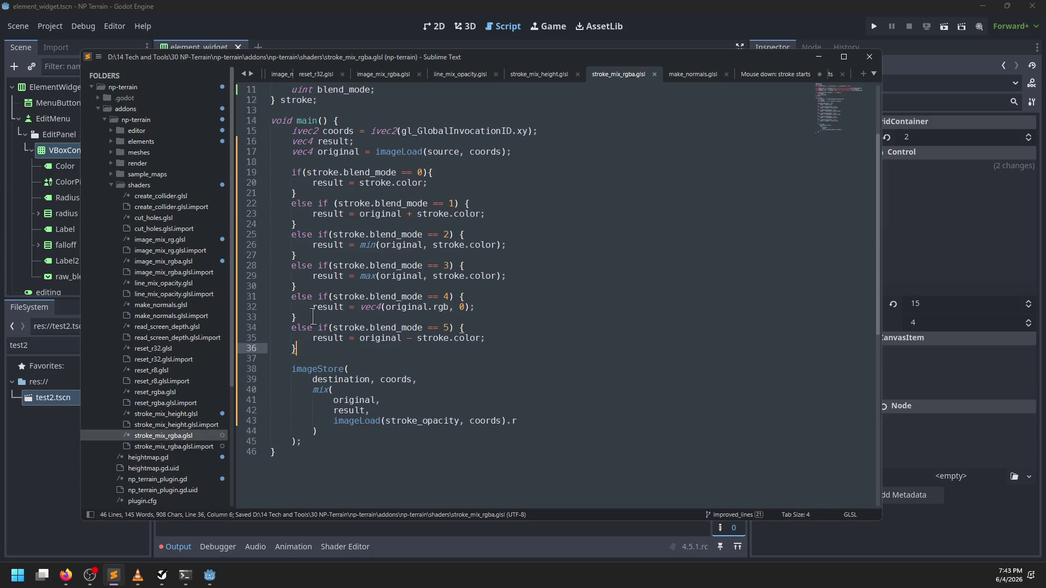
left_click(544, 77)
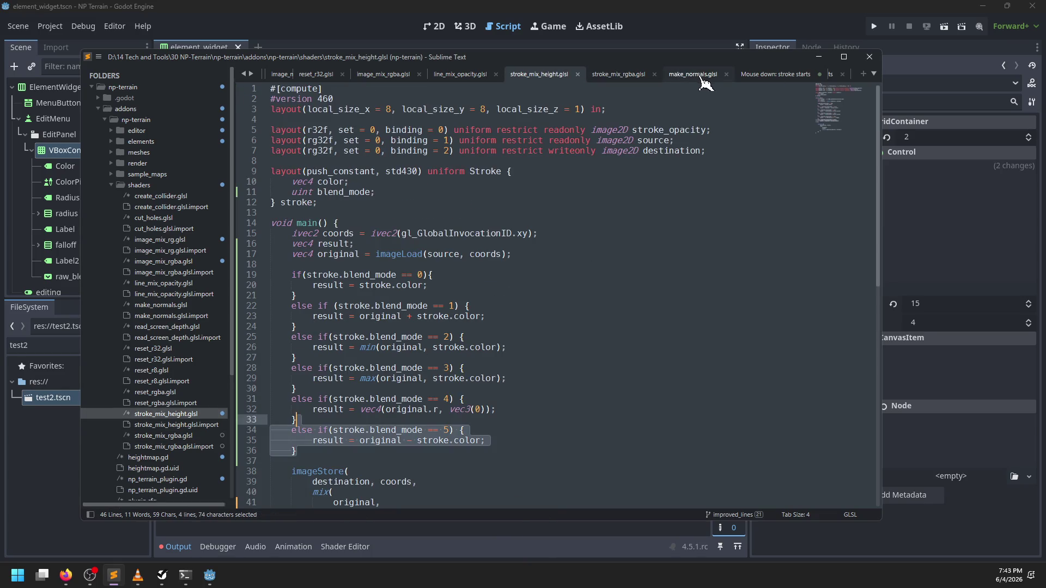
left_click(383, 75)
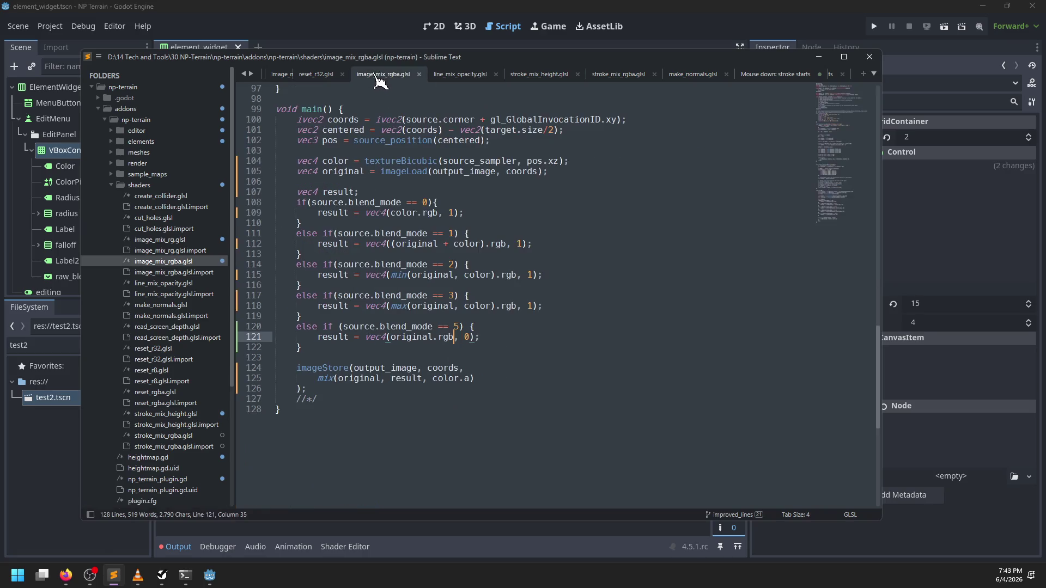
- Paste the subtract branch into image_mix_rgba.glsl and give it the add branch's vec4 expression
left_click(325, 347)
key("ctrl+v")
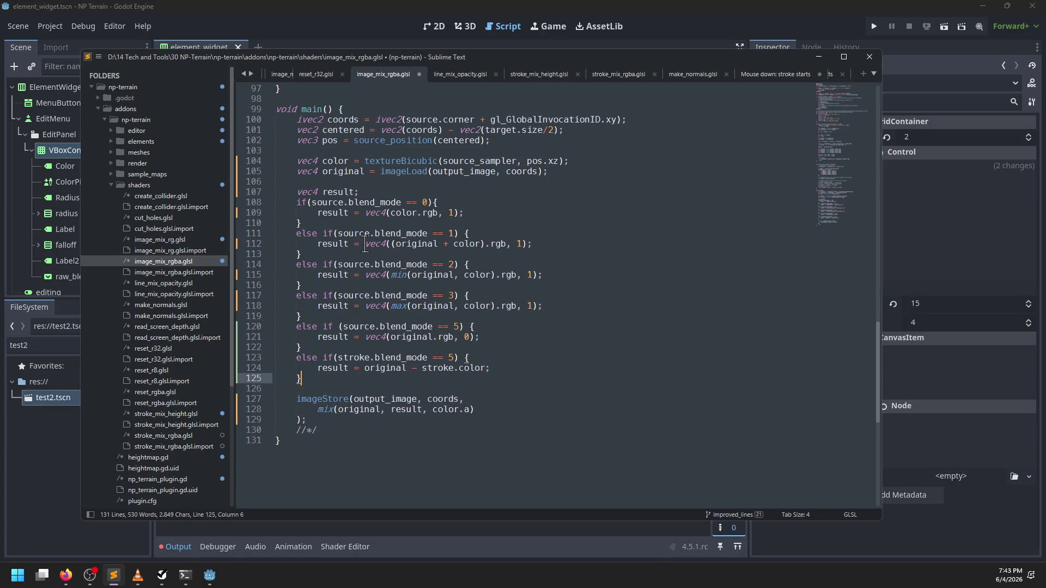
mouse_move(365, 245)
left_mouse_down()
mouse_move(537, 244)
mouse_move(526, 245)
left_mouse_up()
key("ctrl+c")
left_click_drag(365, 369, 512, 369)
key("ctrl+v")
- Change its plus to minus for vec4((original - color).rgb, 1), save, and copy the branch
left_click(444, 369)
key("Delete")
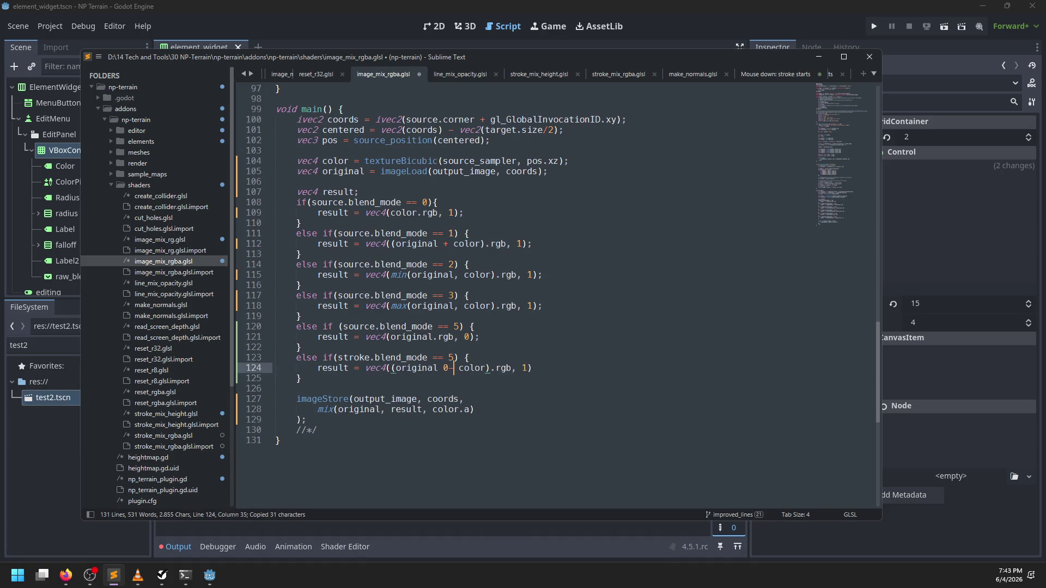
type("-")
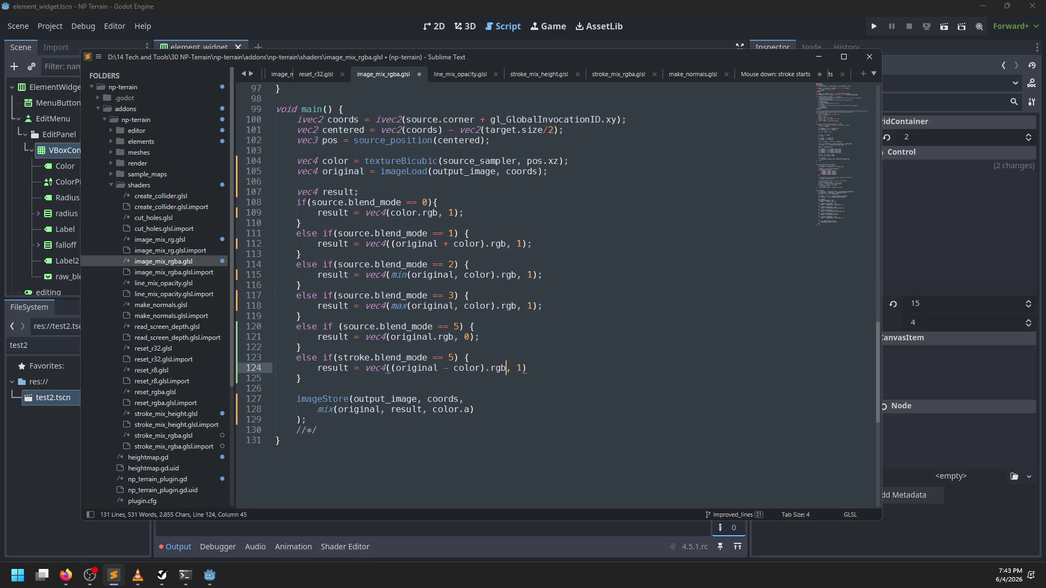
key("ctrl+s")
left_click_drag(302, 379, 303, 347)
key("ctrl+c")
- In image_mix_rg.glsl, paste a copy of the mode 1 add branch after line 122
left_click(319, 74)
scroll(327, 74, "up", 1)
left_click(347, 75)
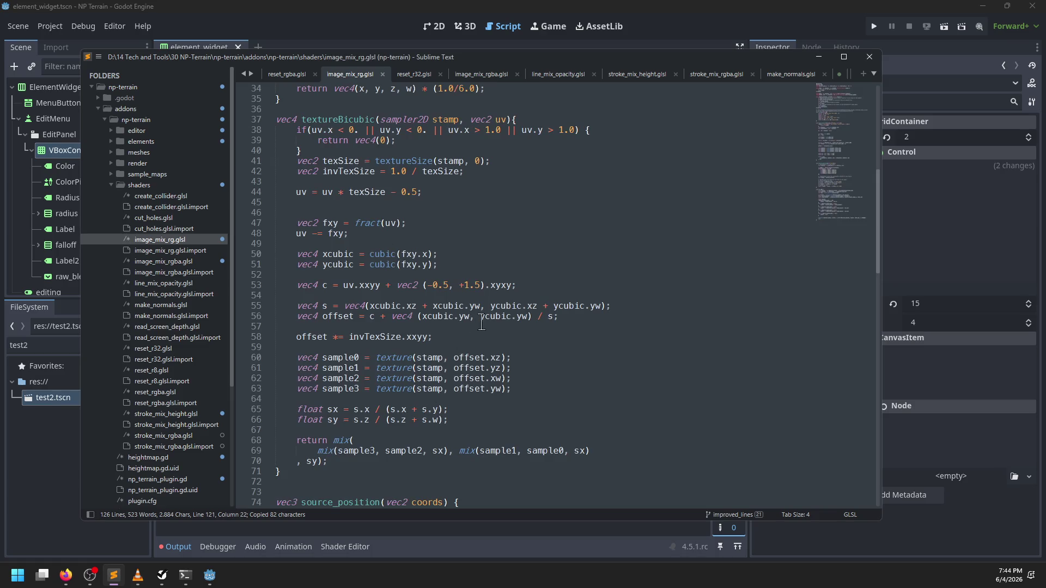
scroll(481, 323, "down", 20)
scroll(488, 330, "up", 5)
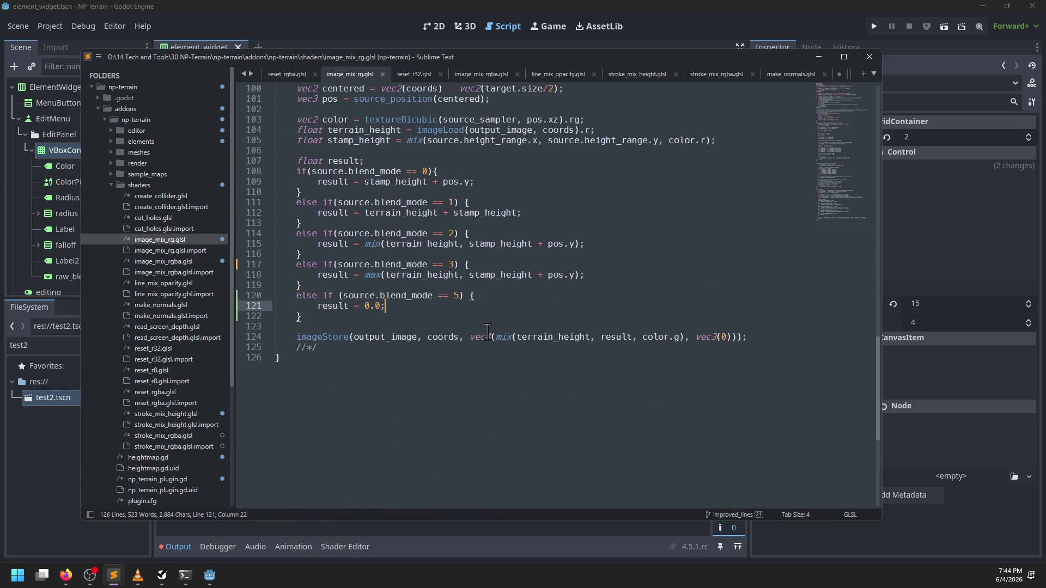
left_click(355, 318)
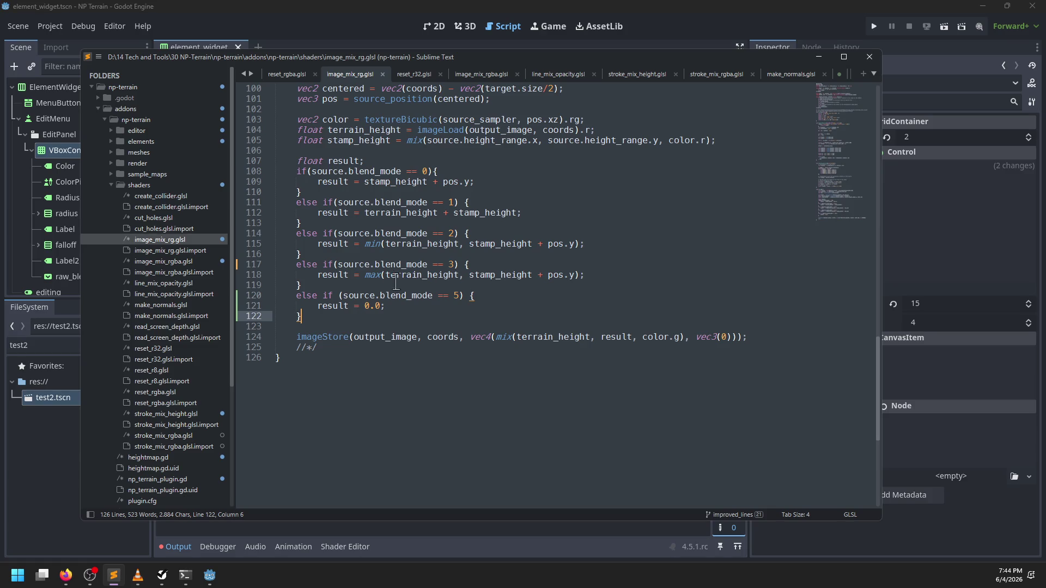
left_click_drag(451, 224, 468, 192)
key("ctrl+c")
left_click(351, 316)
key("ctrl+v")
- Make the copied branch compute terrain_height - stamp_height, renumber its mode, and save
left_click(448, 337)
key("BackSpace")
type("-")
key("ctrl+s")
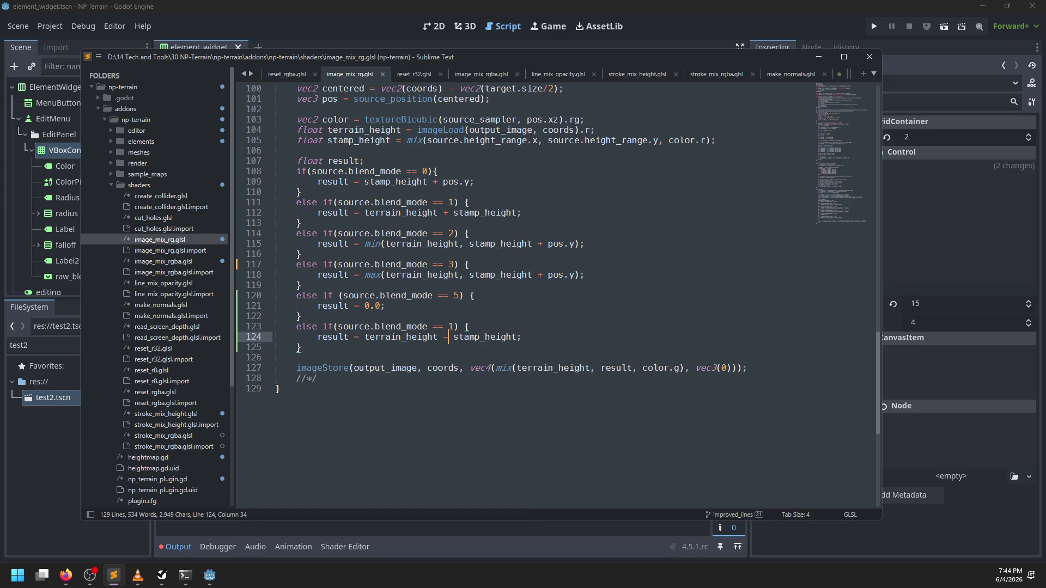
left_click(454, 326)
key("BackSpace")
type("6")
key("ctrl+s")
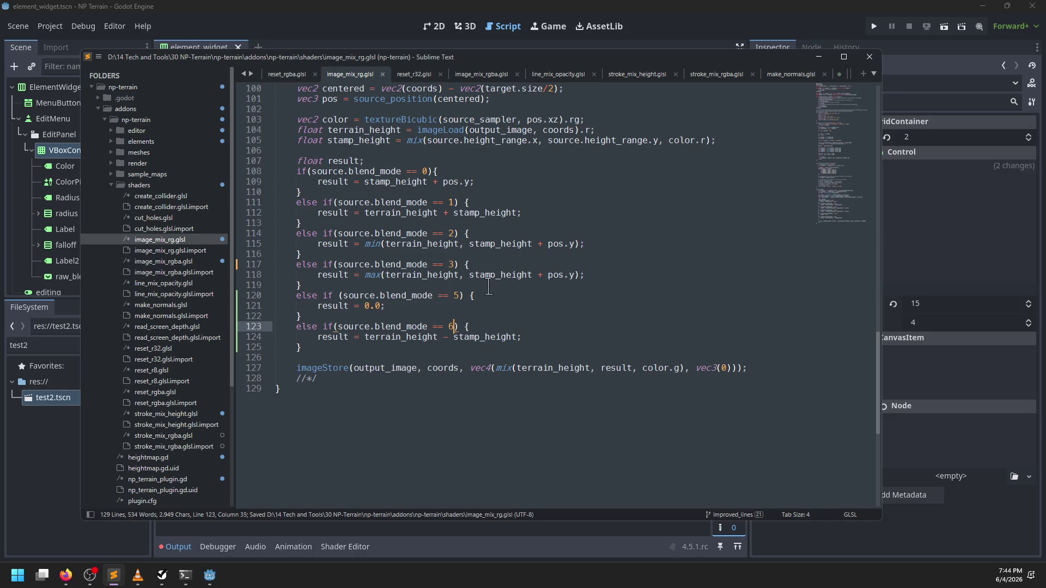
- Change the 0.0 branch on line 120 from mode 5 to mode 4 and save
left_click(455, 287)
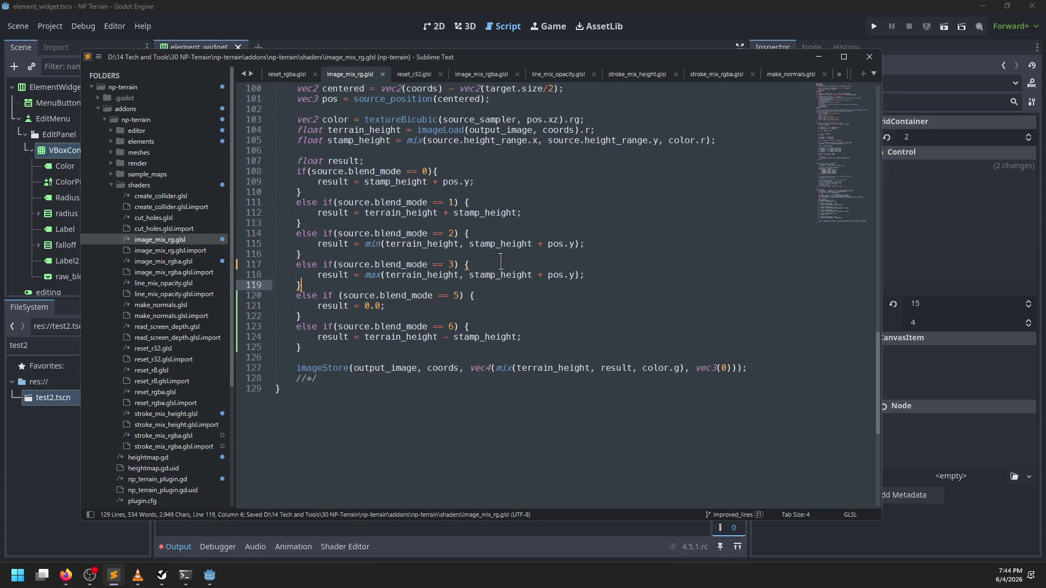
left_click(458, 295)
key("BackSpace")
type("4")
key("Down")
key("Down")
key("Down")
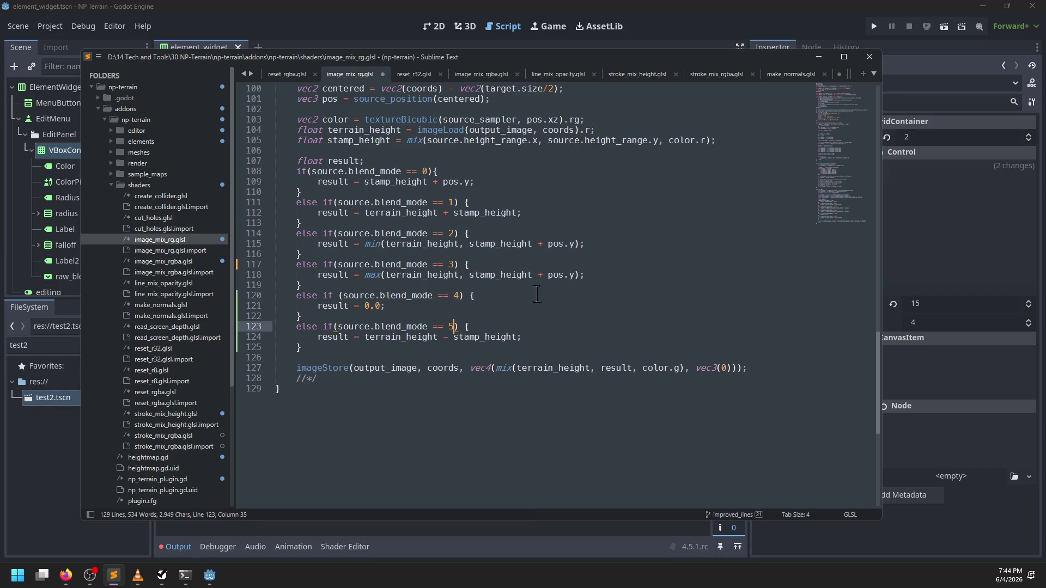
key("ctrl+s")
- In image_mix_rgba.glsl, renumber the alpha-zeroing branch on line 120 from mode 5 to 4 and save
left_click(415, 77)
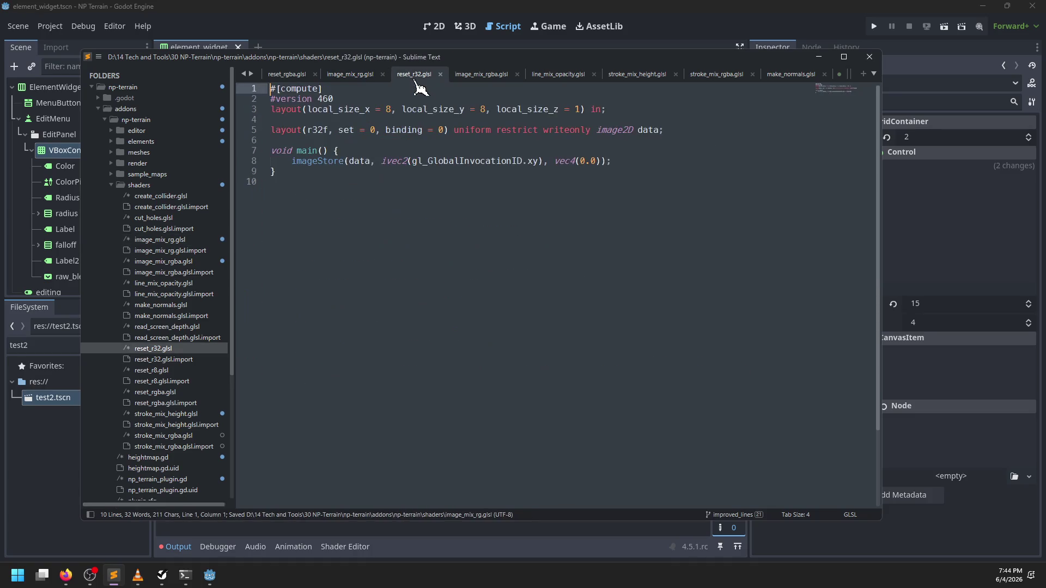
left_click(474, 76)
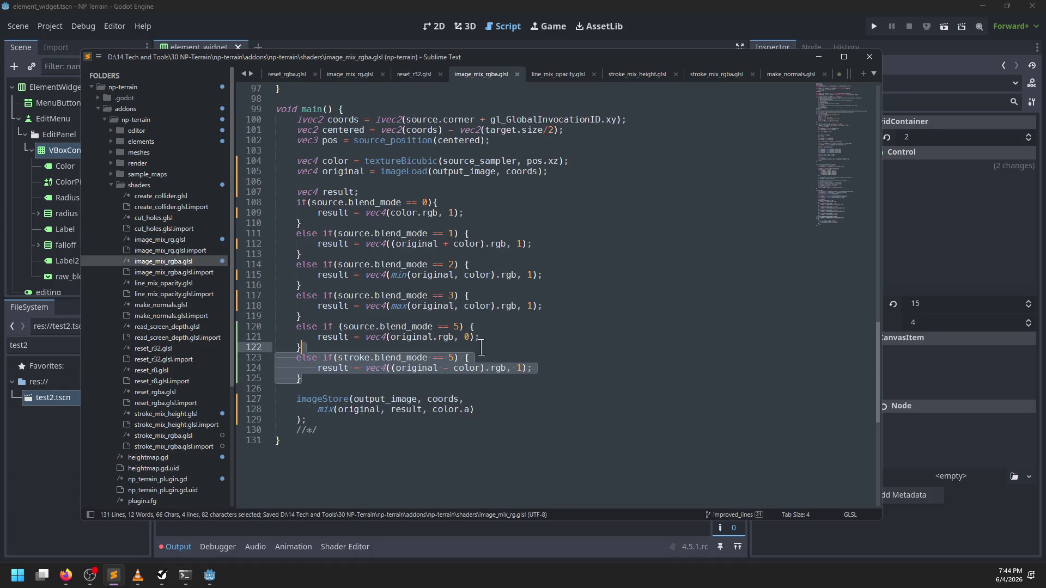
key("Left")
left_click(460, 327)
key("BackSpace")
type("4")
key("ctrl+s")
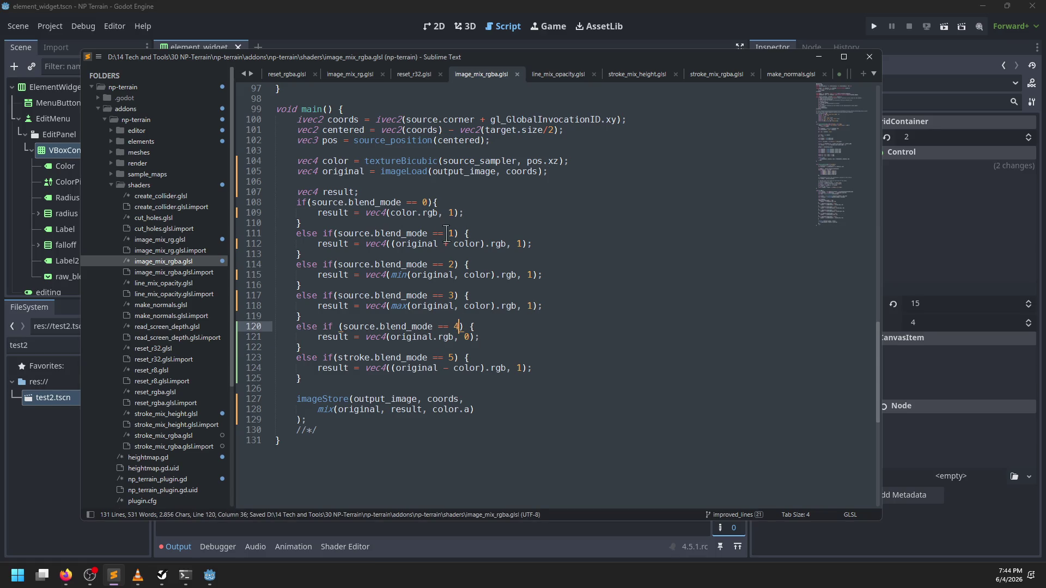